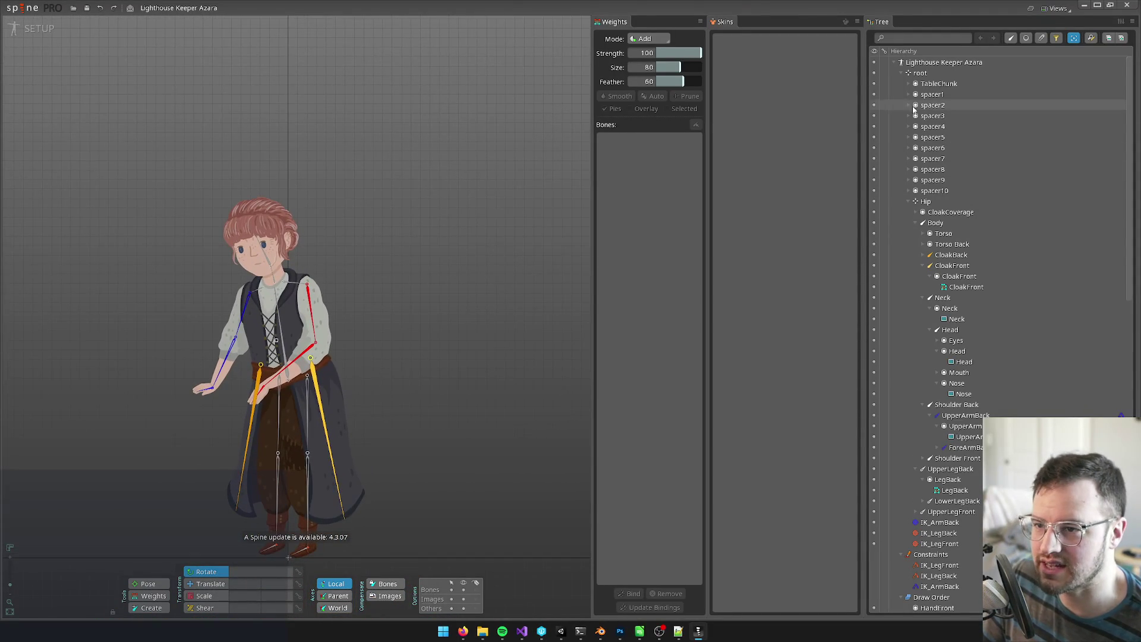
Collapse the root, Constraints, Draw Order and Images sections of Azara's tree, then switch to P4V
left_click(900, 73)
left_click(900, 84)
left_click(900, 95)
left_click(900, 95)
left_click(900, 95)
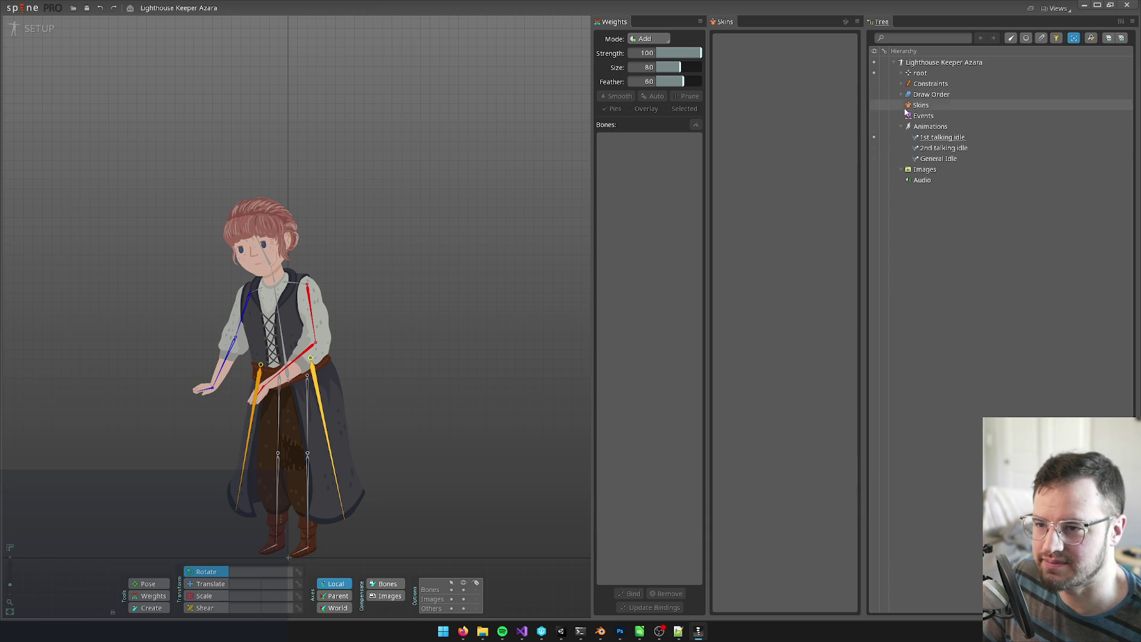
left_click(901, 169)
left_click(901, 170)
key("alt+Tab")
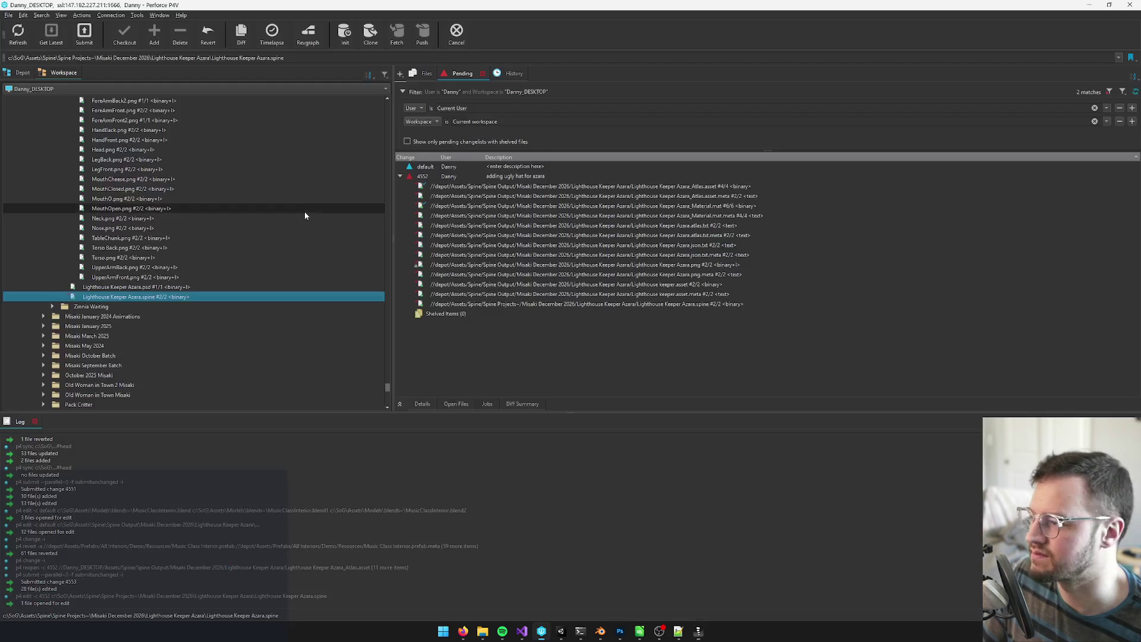
Scroll the P4V workspace up to Lighthouse Keeper Azara's images, then switch to Unity
scroll(148, 321, "up", 6)
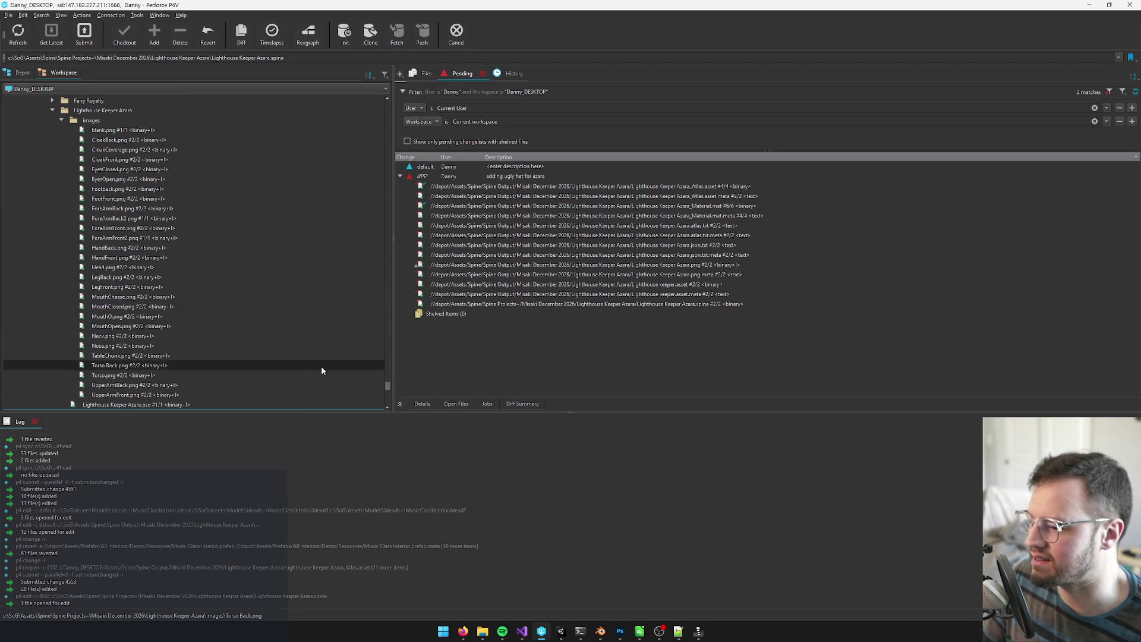
scroll(160, 264, "up", 2)
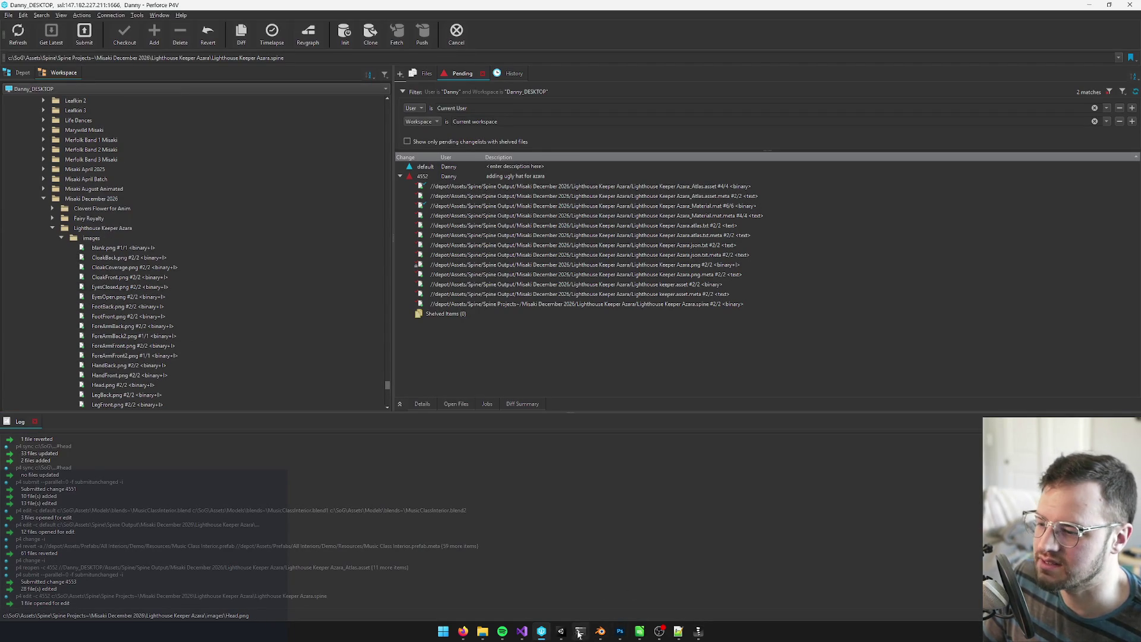
left_click(560, 631)
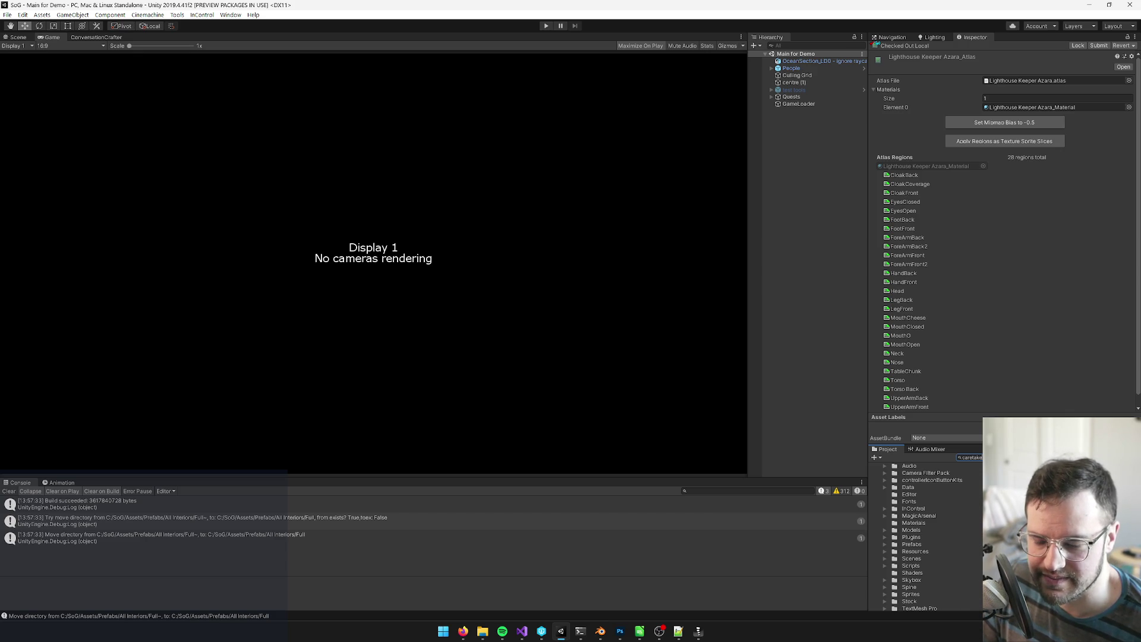
Inspect Caretaker_SkeletonData, minimise Unity, and collapse Misaki December 2026 in P4V
key("Down")
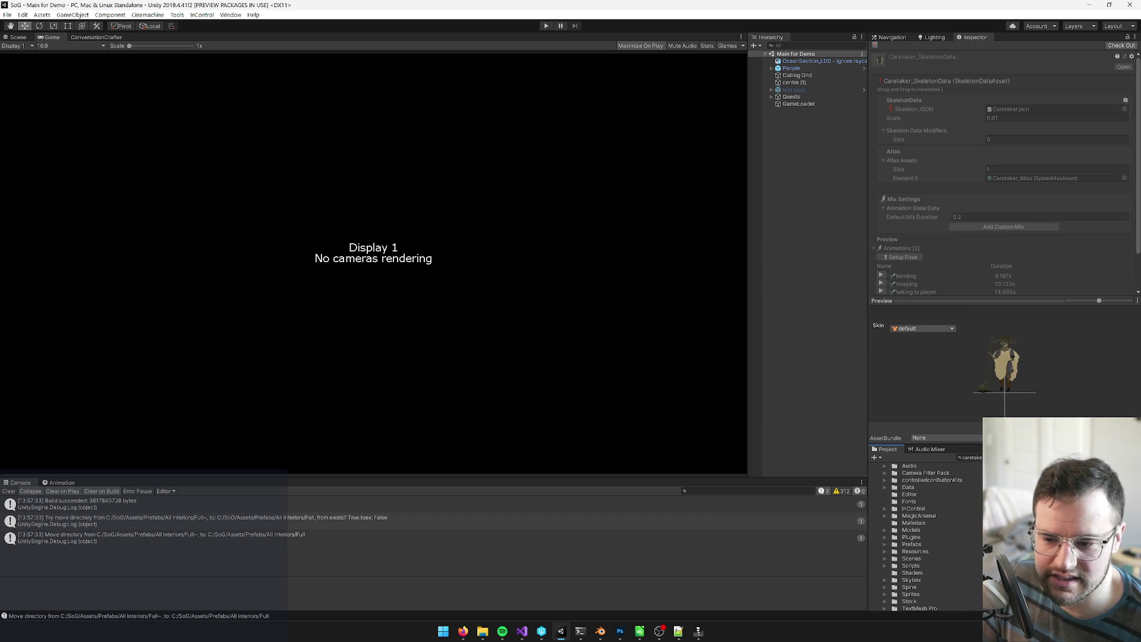
left_click(1089, 6)
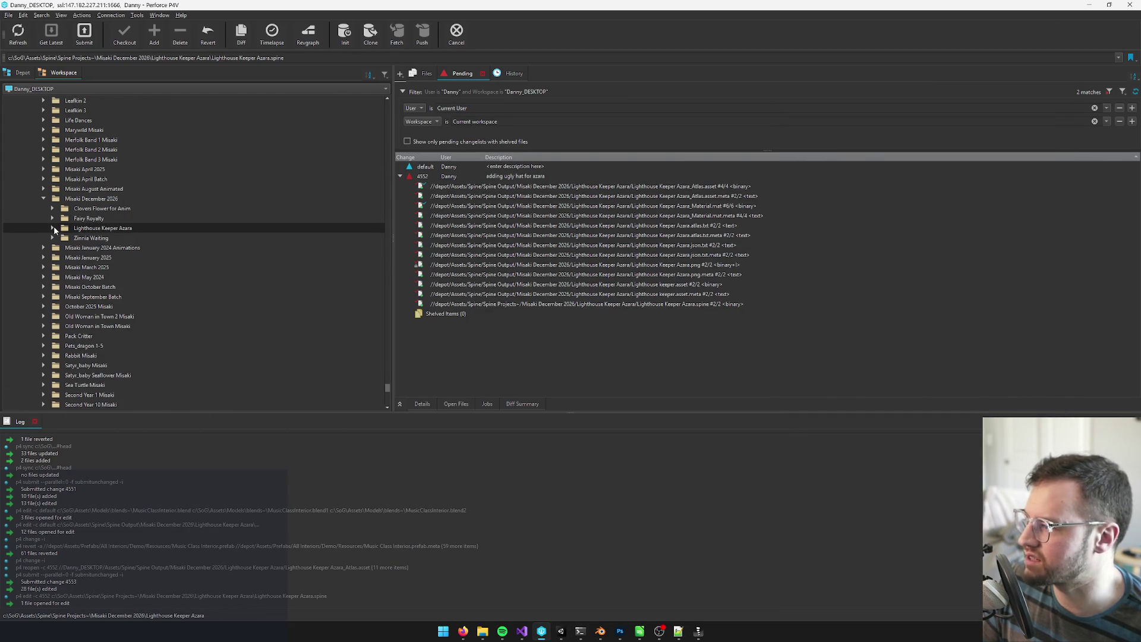
left_click(42, 199)
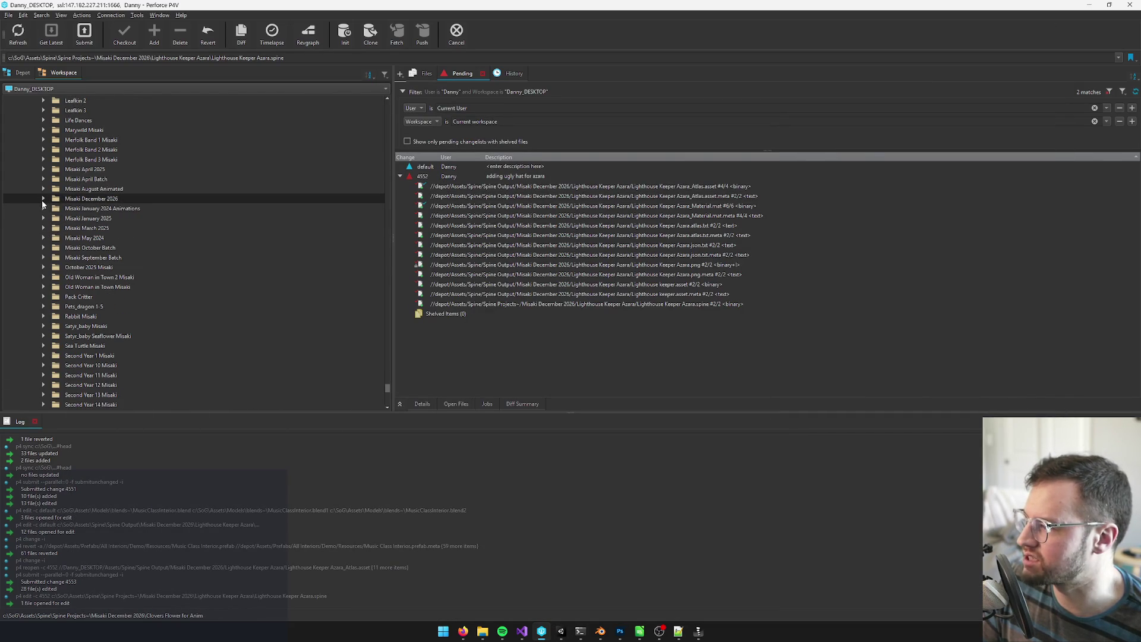
Expand Misaki October Batch > Caretaker in the workspace, checking Caretaker.psd and Caretaker.spine
left_click(82, 202)
key("Down")
key("Down")
key("Down")
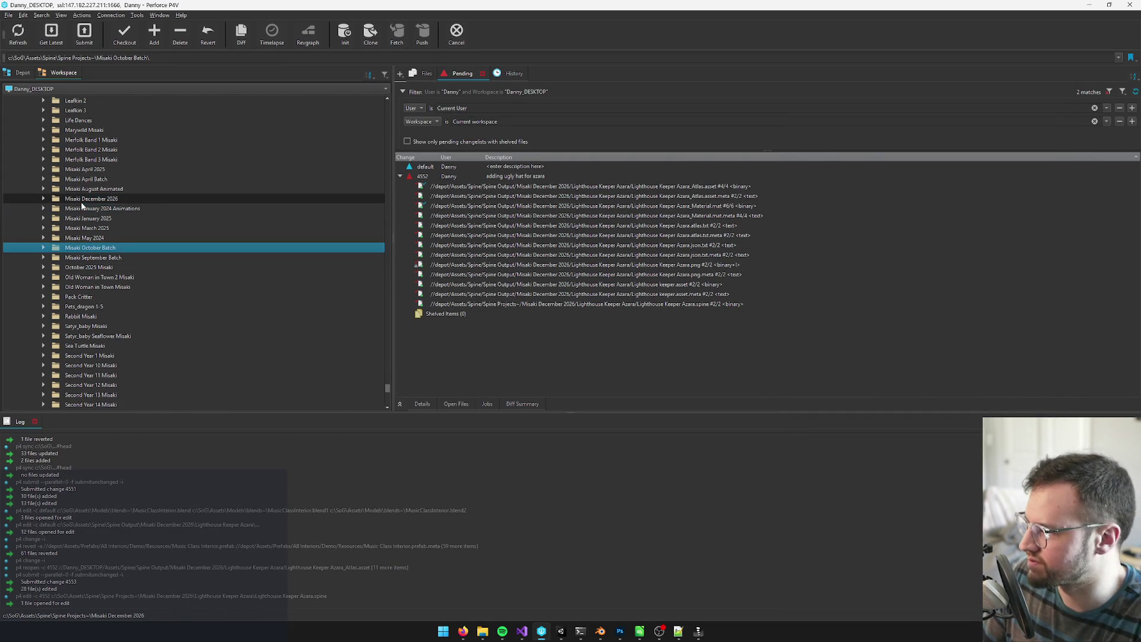
left_click(42, 247)
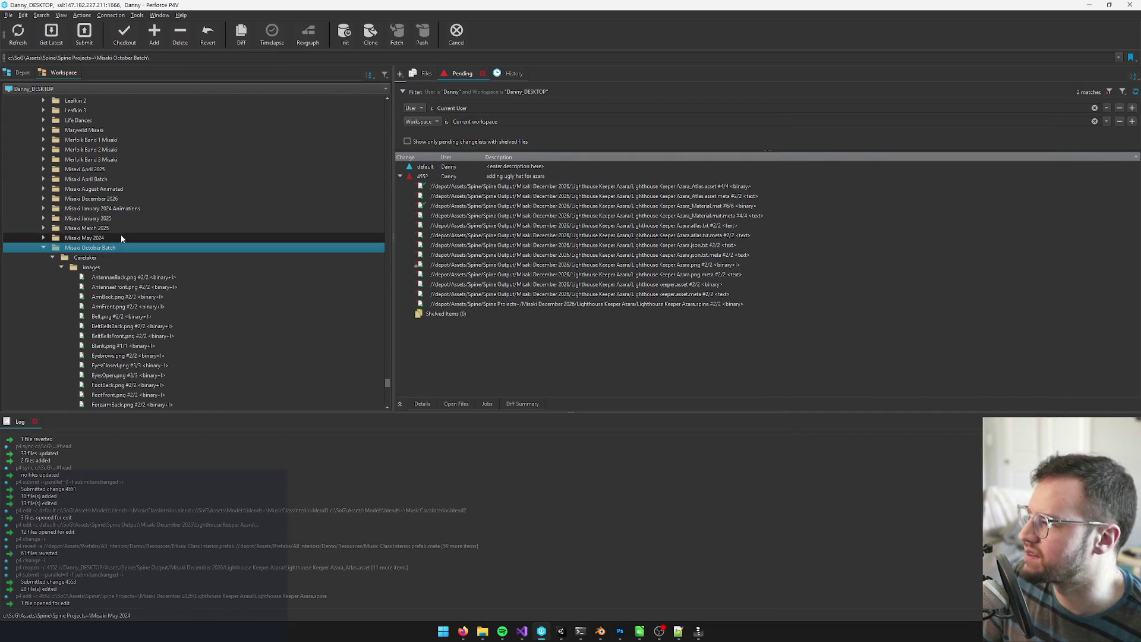
scroll(117, 234, "down", 1)
left_click(60, 237)
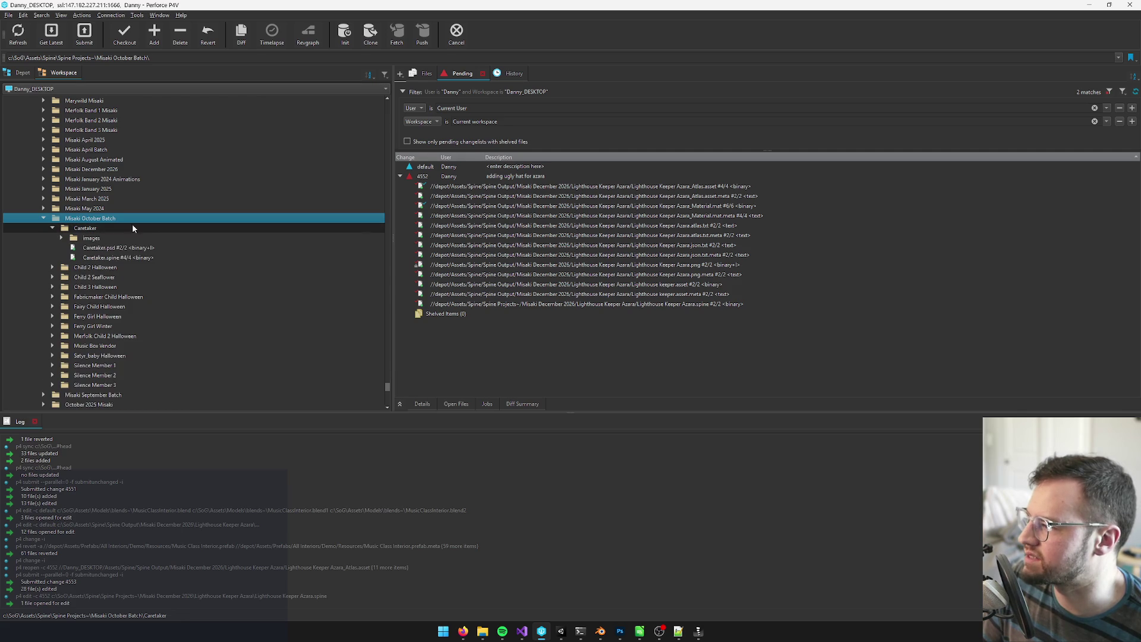
left_click(98, 248)
left_click(82, 258)
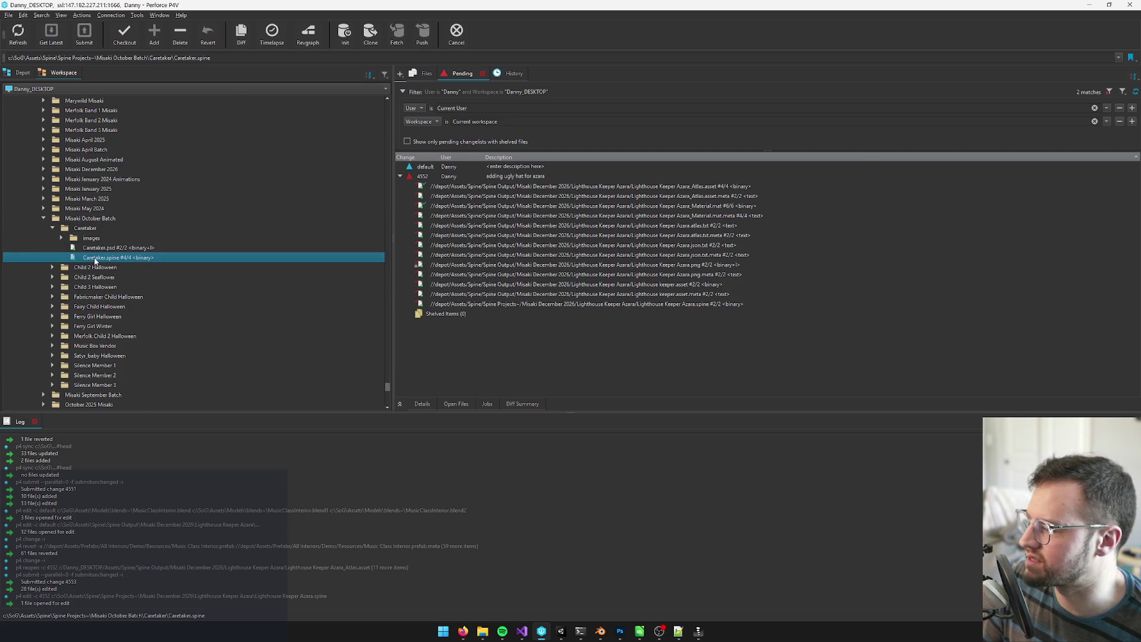
left_click(60, 239)
Browse the Caretaker images, then select Caretaker.spine and switch to Spine Pro
scroll(133, 271, "down", 5)
scroll(134, 270, "down", 7)
left_click(161, 287)
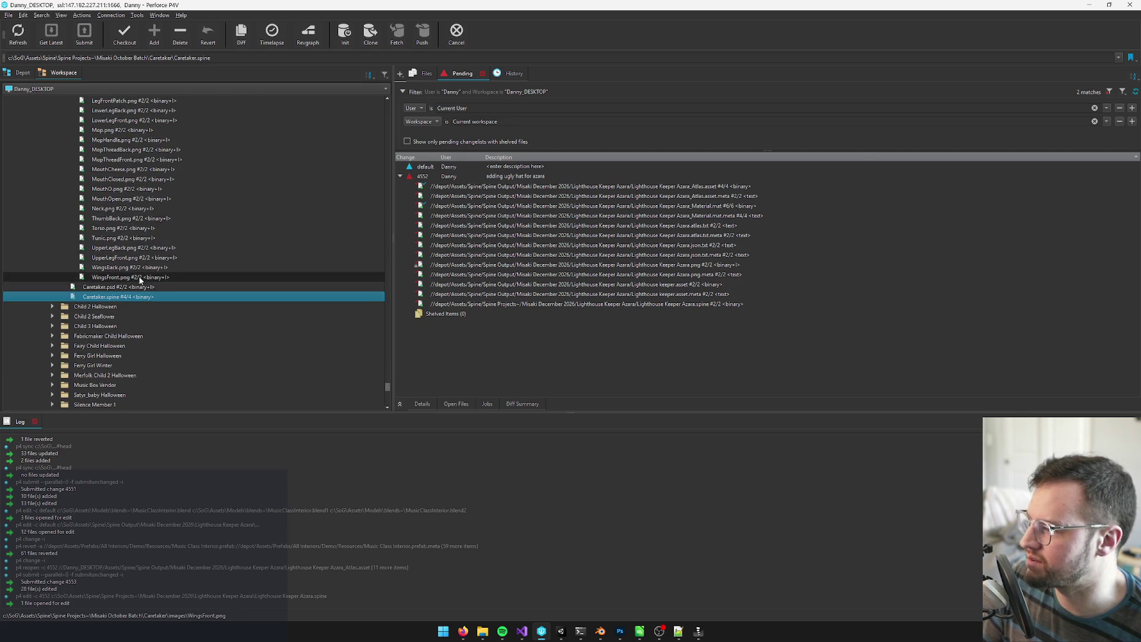
scroll(154, 277, "up", 6)
scroll(168, 280, "up", 3)
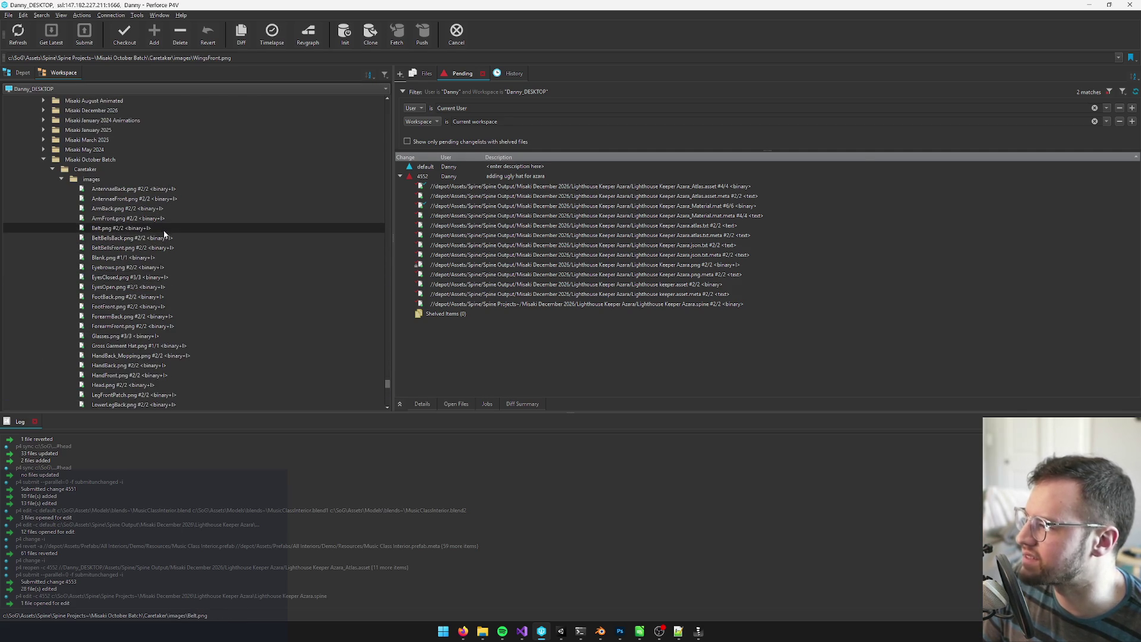
scroll(156, 225, "down", 3)
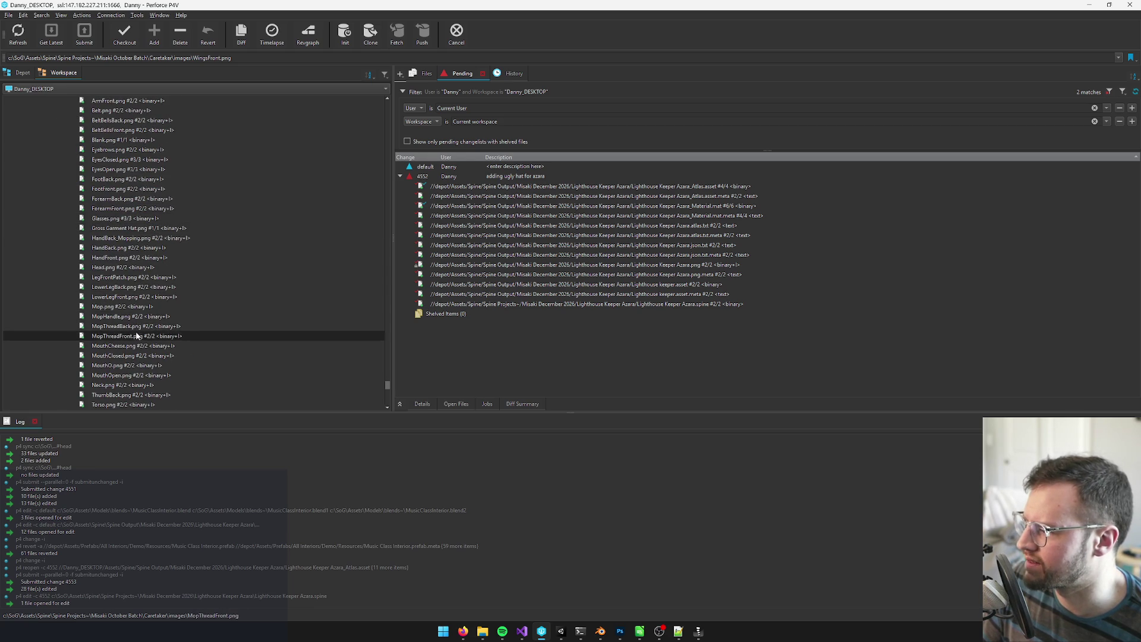
scroll(141, 344, "down", 1)
scroll(140, 347, "down", 1)
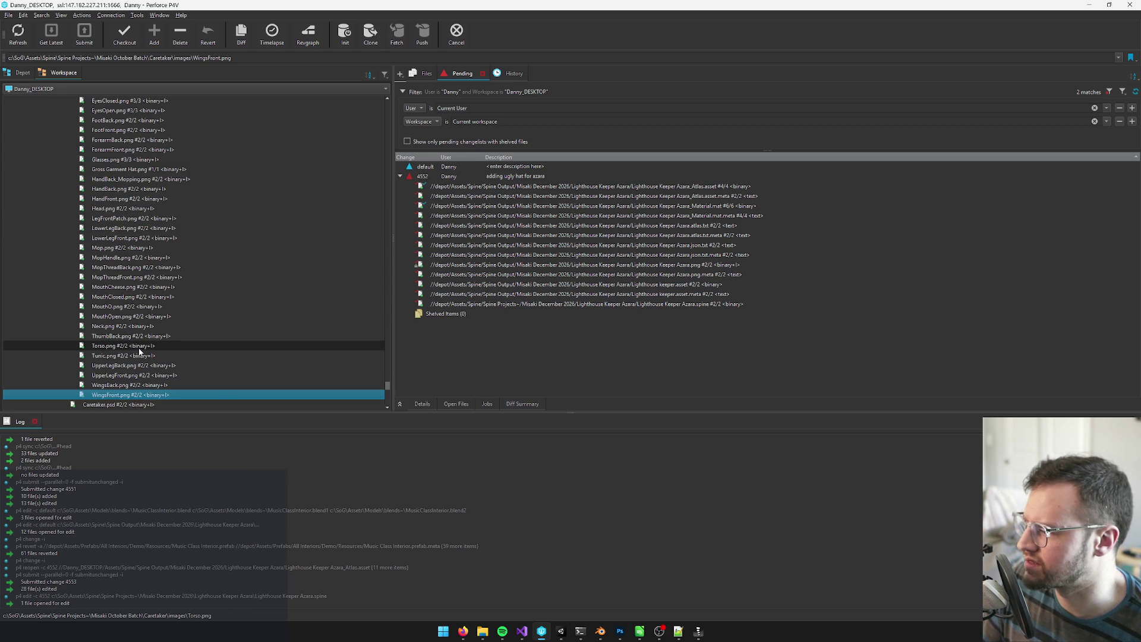
scroll(161, 383, "down", 1)
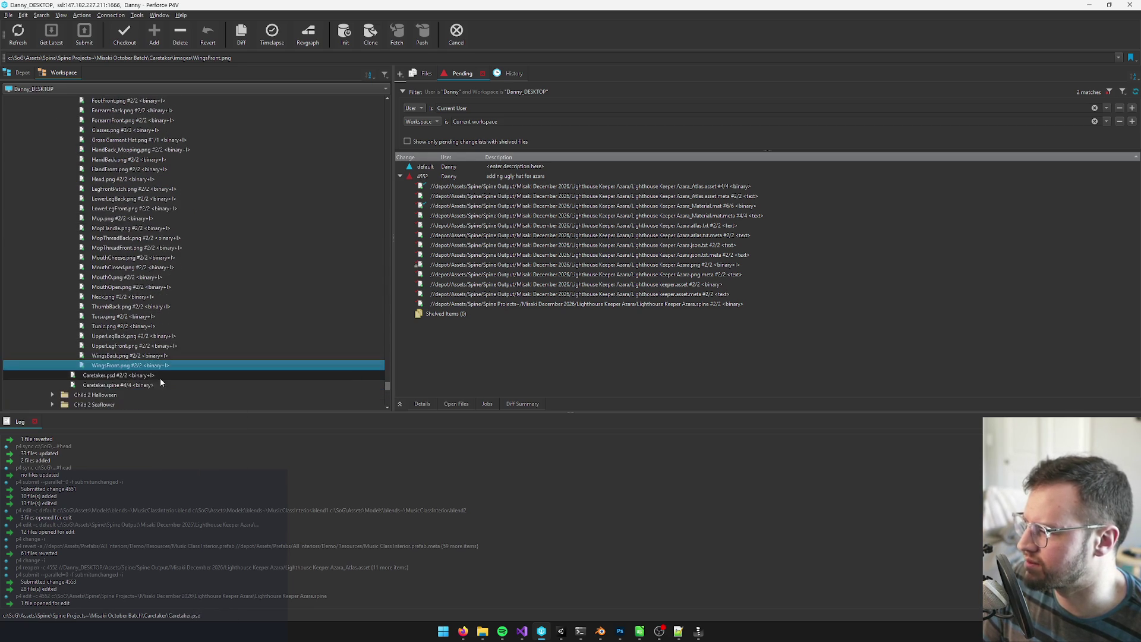
left_click(122, 385)
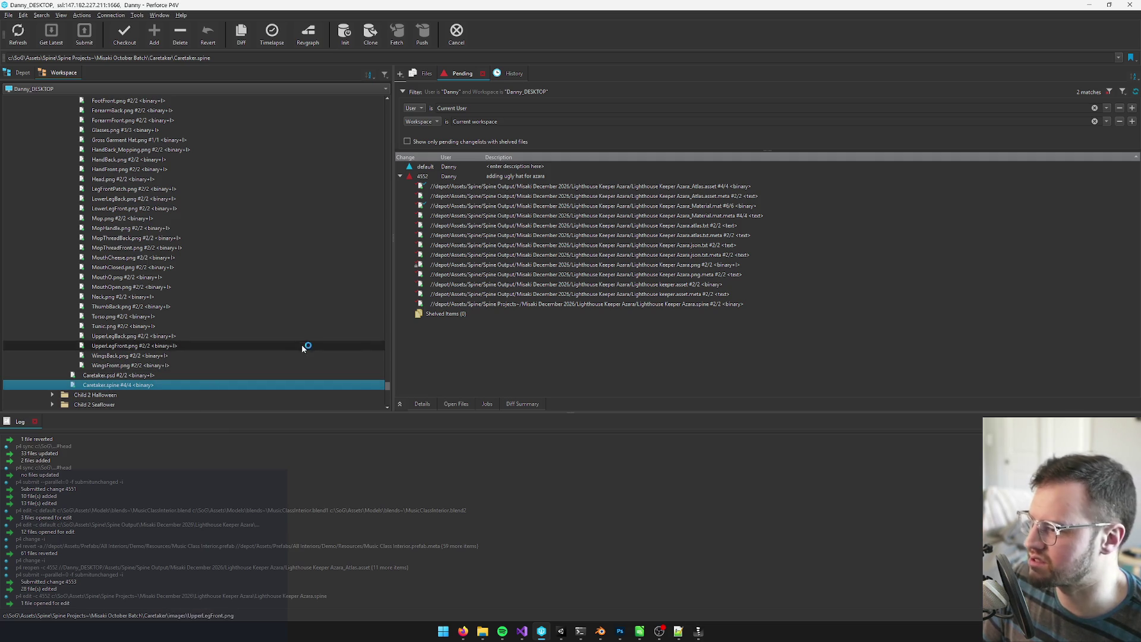
left_click(699, 633)
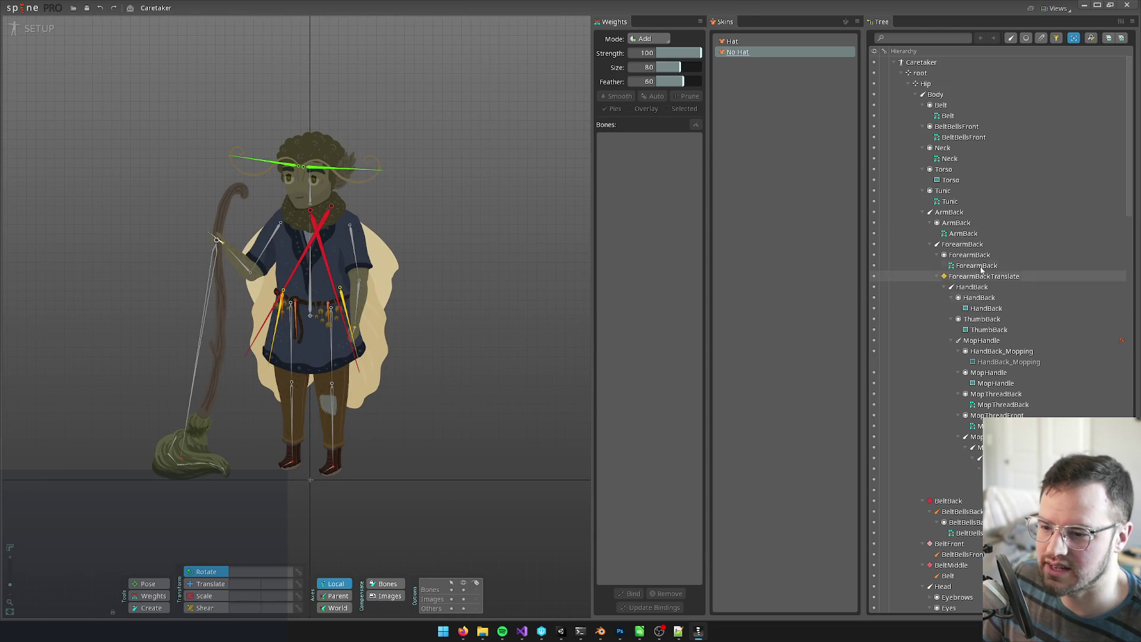
Collapse root and Draw Order, then show the Caretaker in its Hat skin with the hat selected
left_click(902, 64)
left_click(901, 72)
left_click(900, 126)
left_click(874, 148)
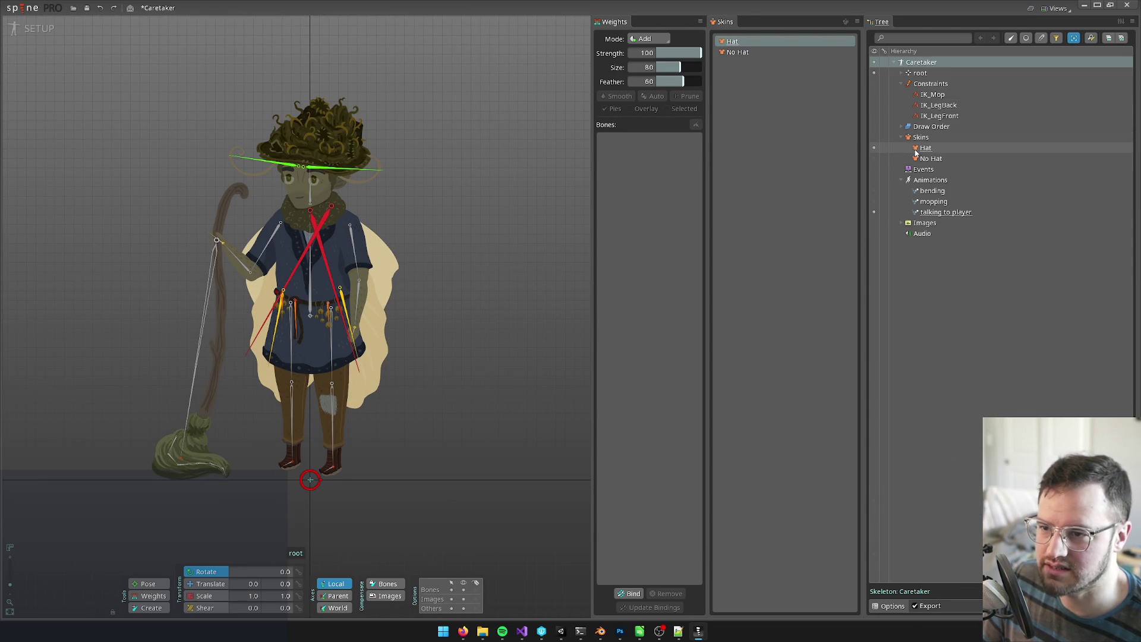
left_click(318, 124)
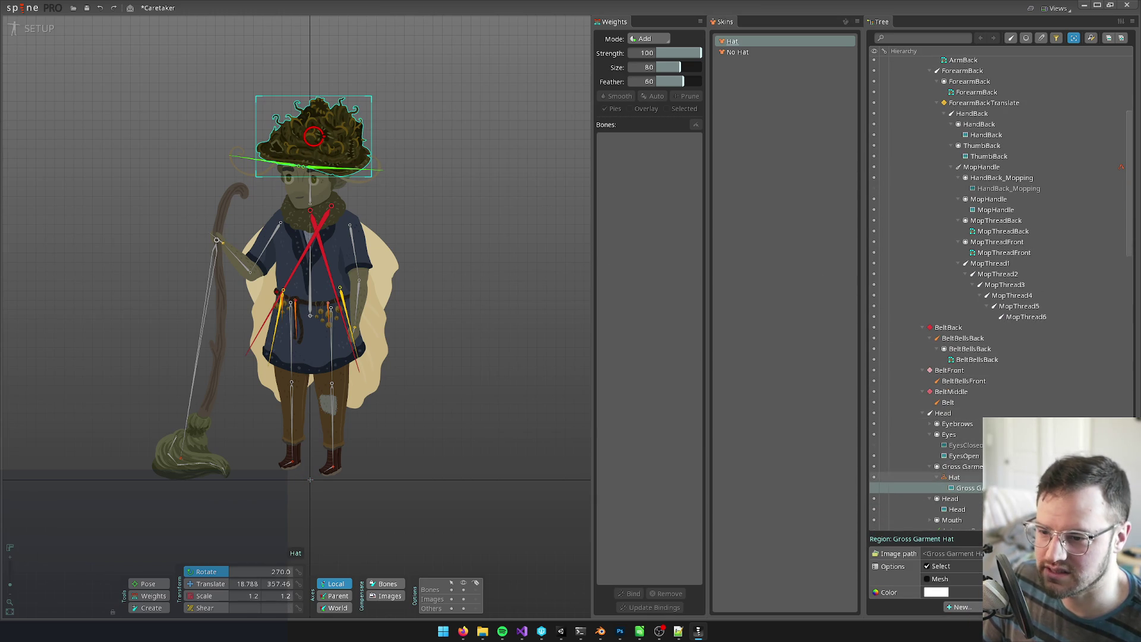
Reopen Lighthouse Keeper Azara from Recent Projects, discarding the unsaved Caretaker changes
left_click(23, 8)
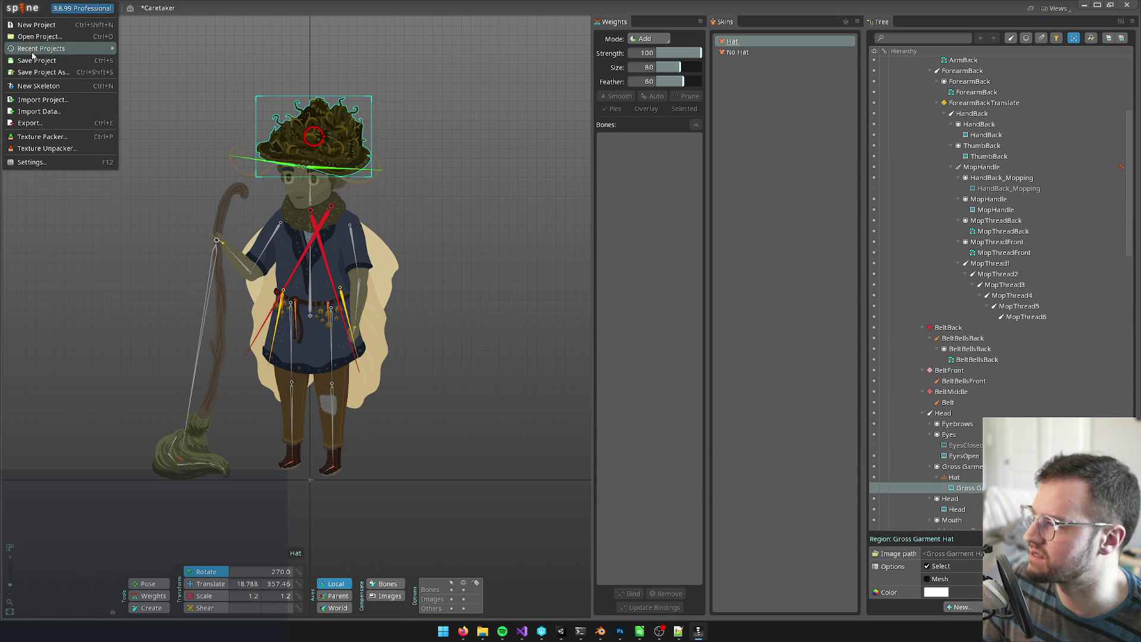
mouse_move(59, 48)
left_click(199, 59)
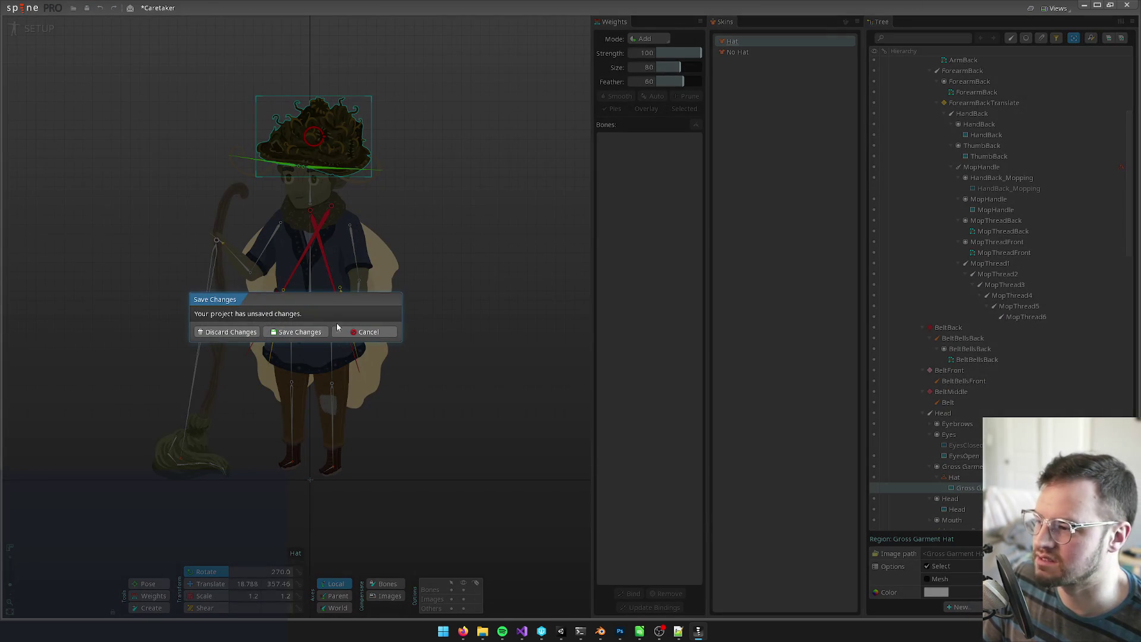
left_click(240, 331)
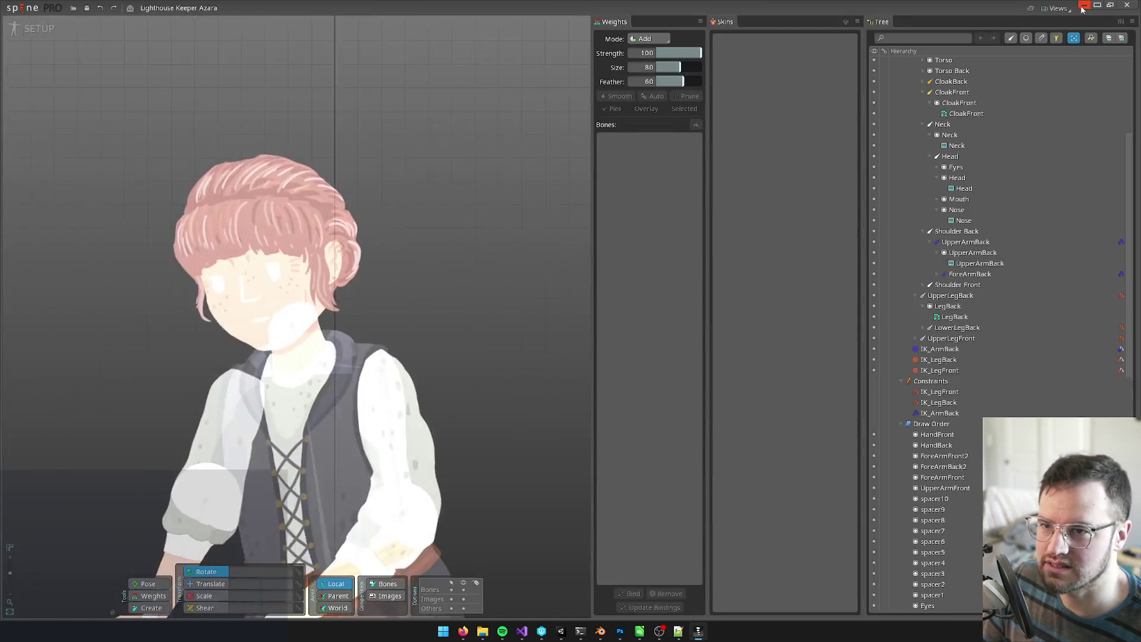
scroll(162, 216, "up", 20)
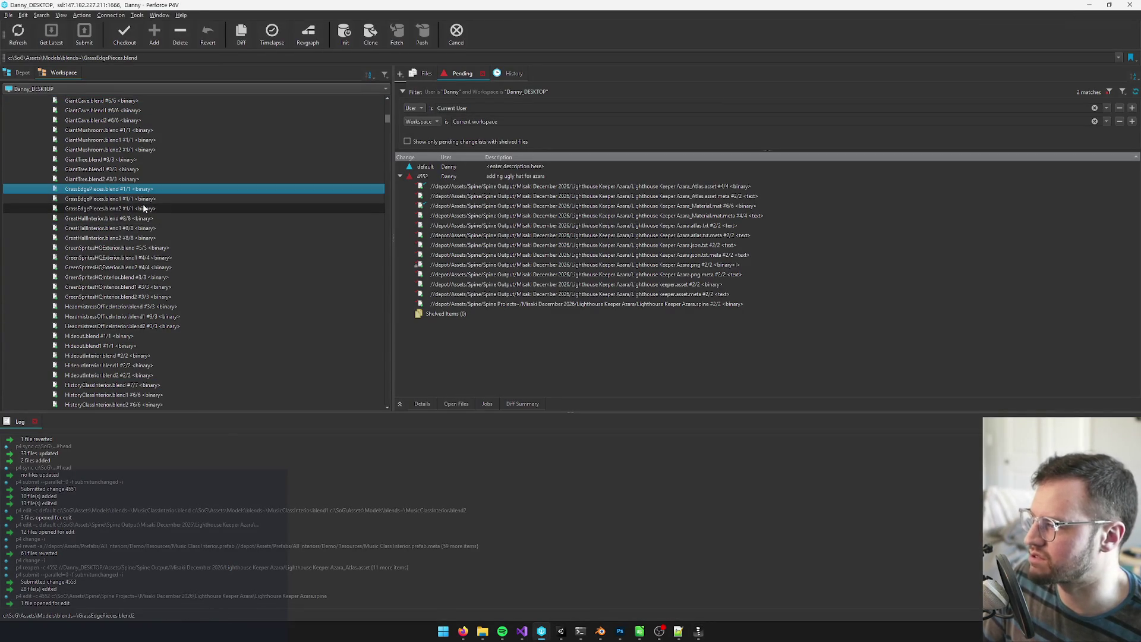
Start copying Gross Garment Hat.png via its context menu, then cancel the Copy Files dialog
left_click(141, 159)
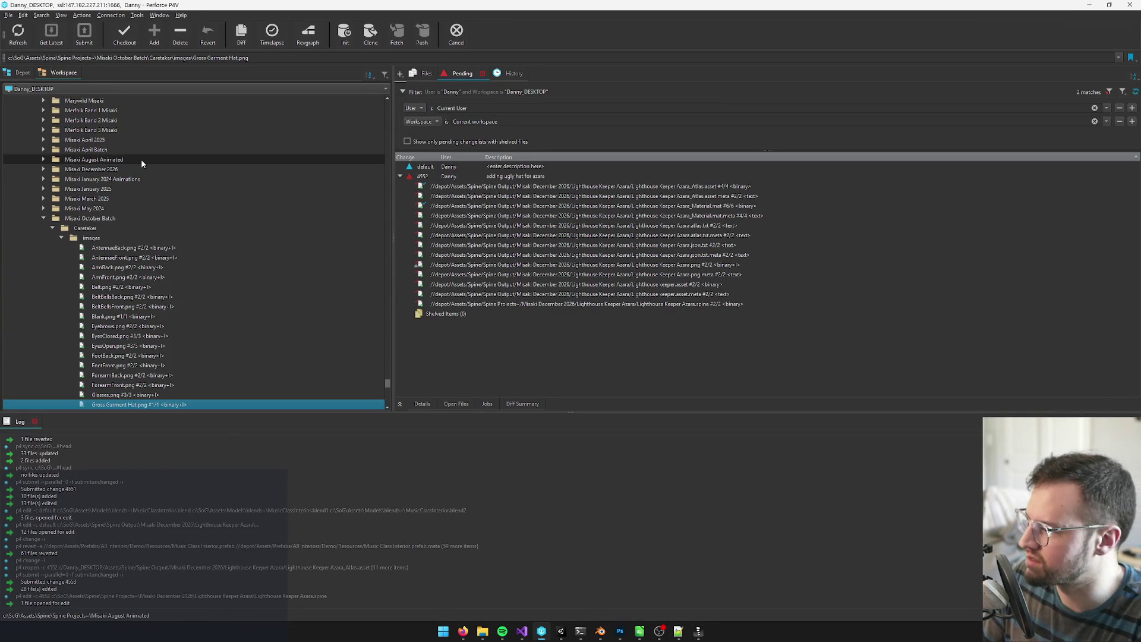
scroll(202, 179, "down", 5)
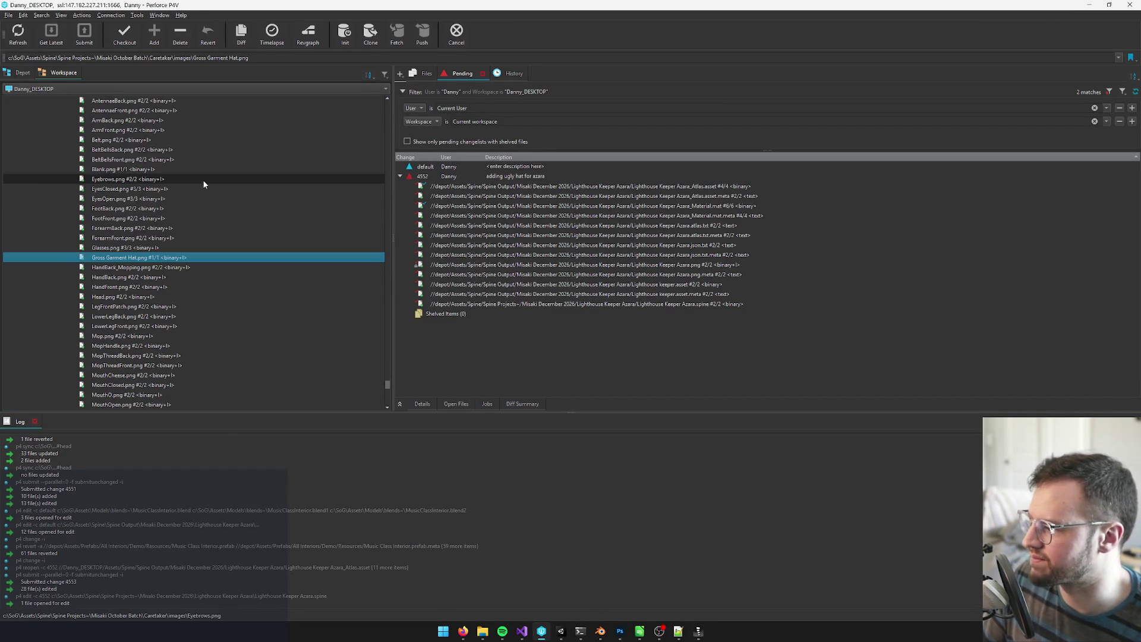
right_click(125, 258)
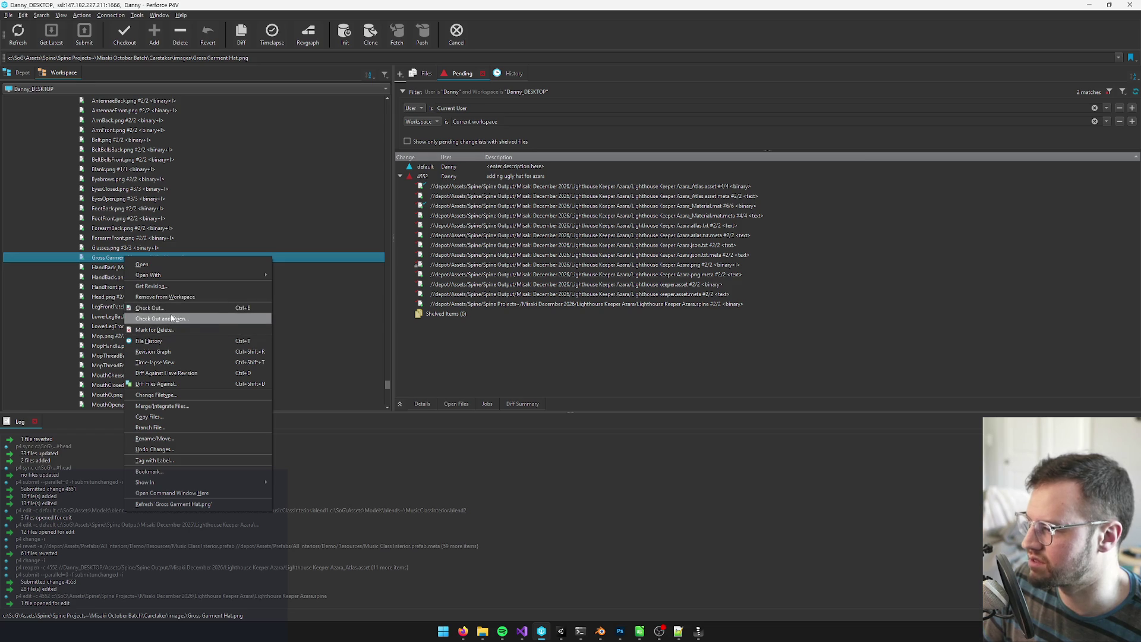
mouse_move(178, 275)
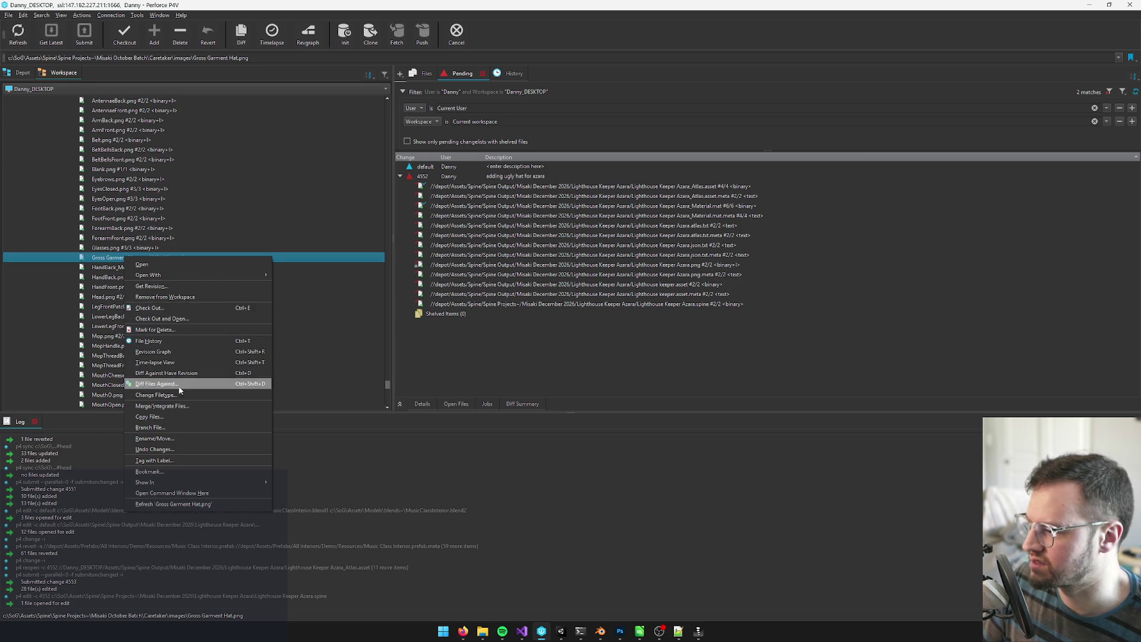
left_click(168, 418)
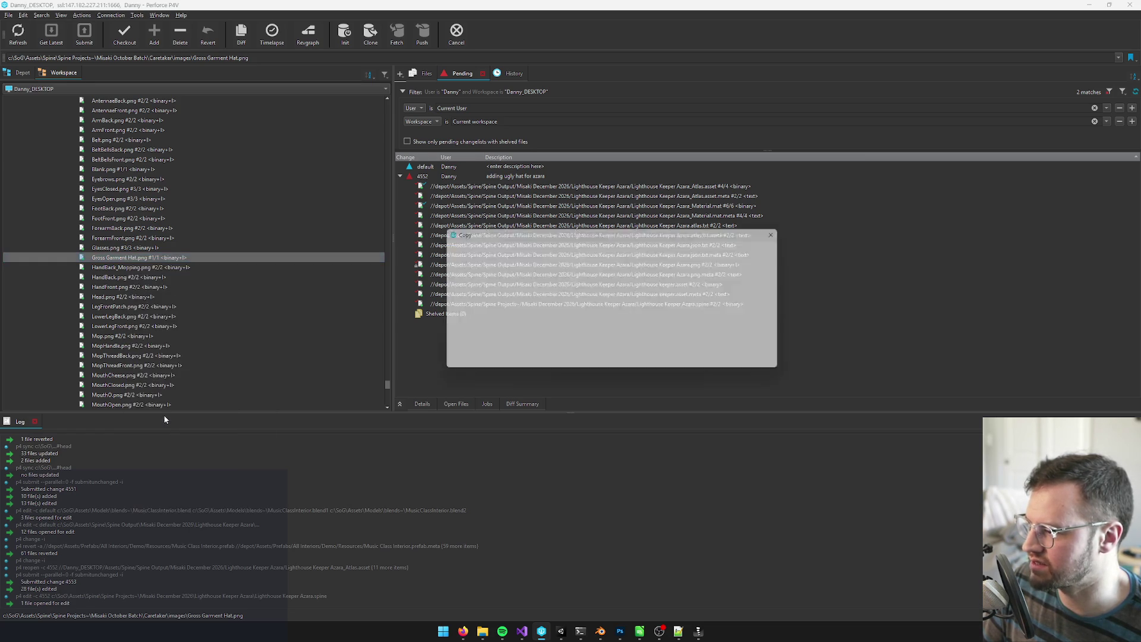
left_click(768, 353)
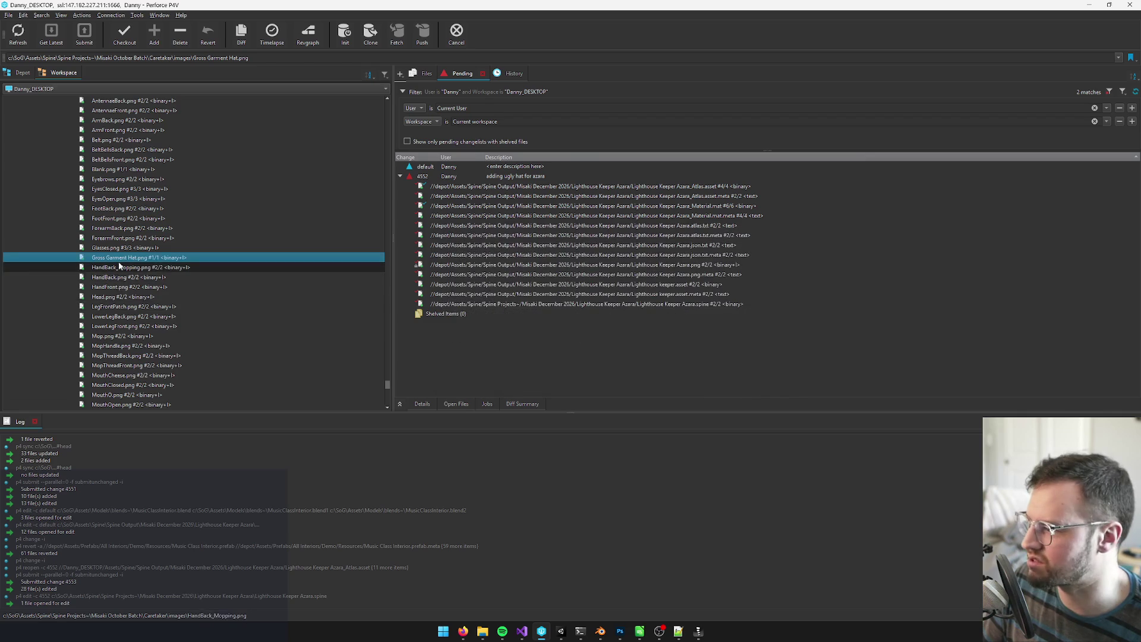
Reveal Gross Garment Hat.png's folder with Show In > Show in Explorer
right_click(123, 261)
mouse_move(151, 278)
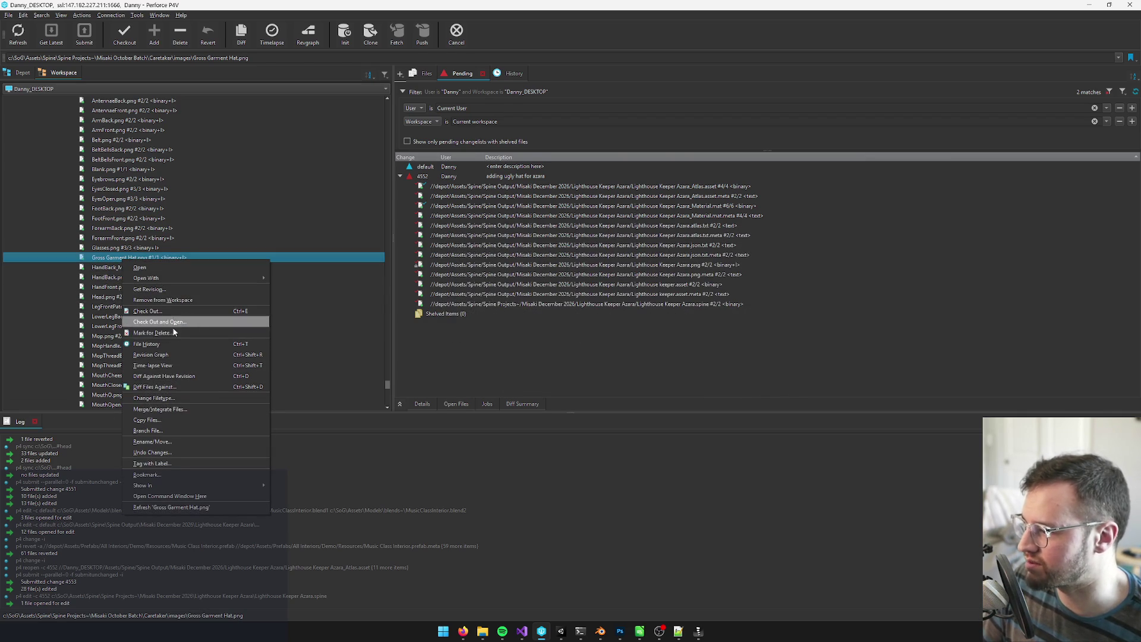
mouse_move(175, 486)
left_click(296, 485)
Go from Caretaker images up to Spine Projects~ and into Misaki December 2026 > Lighthouse Keeper Azara > images
left_click(439, 165)
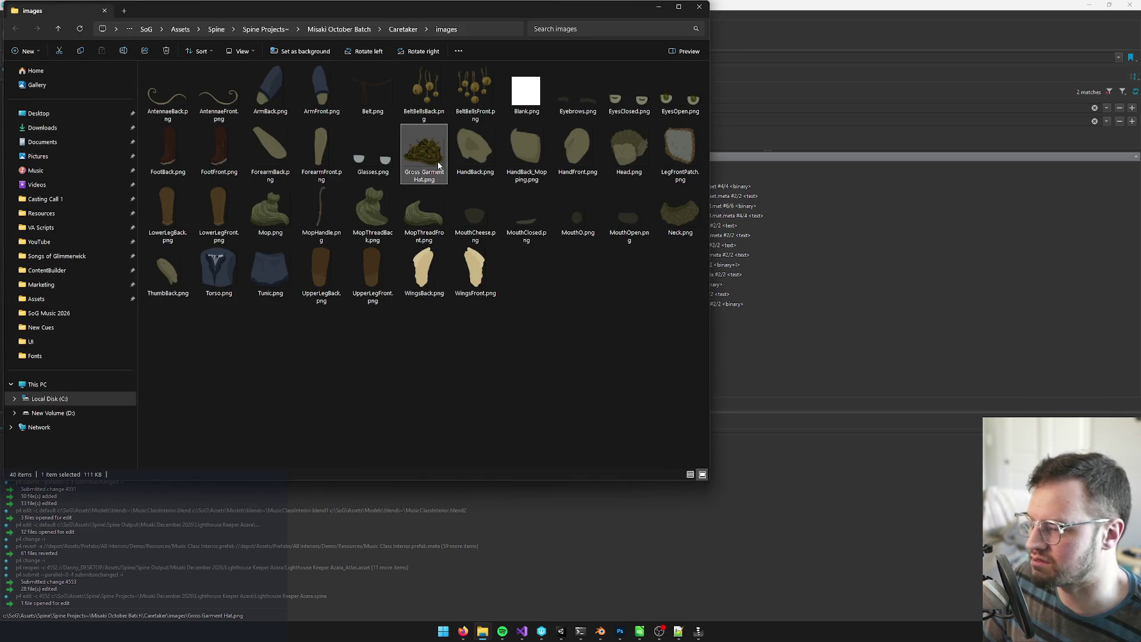
left_click(269, 34)
key("m")
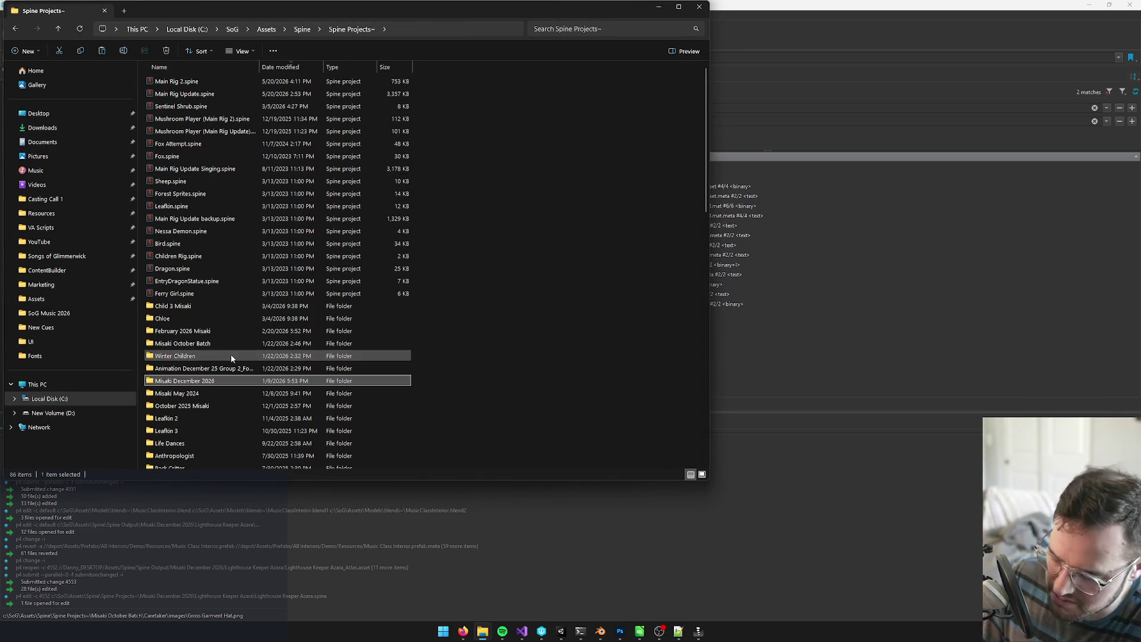
key("Return")
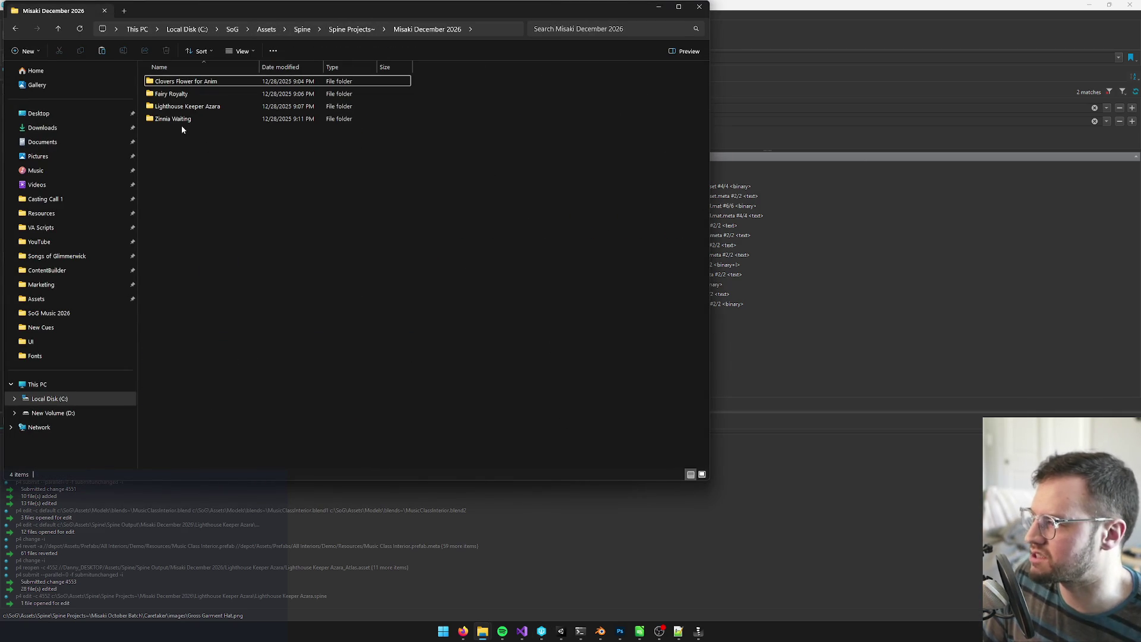
double_click(187, 107)
double_click(153, 80)
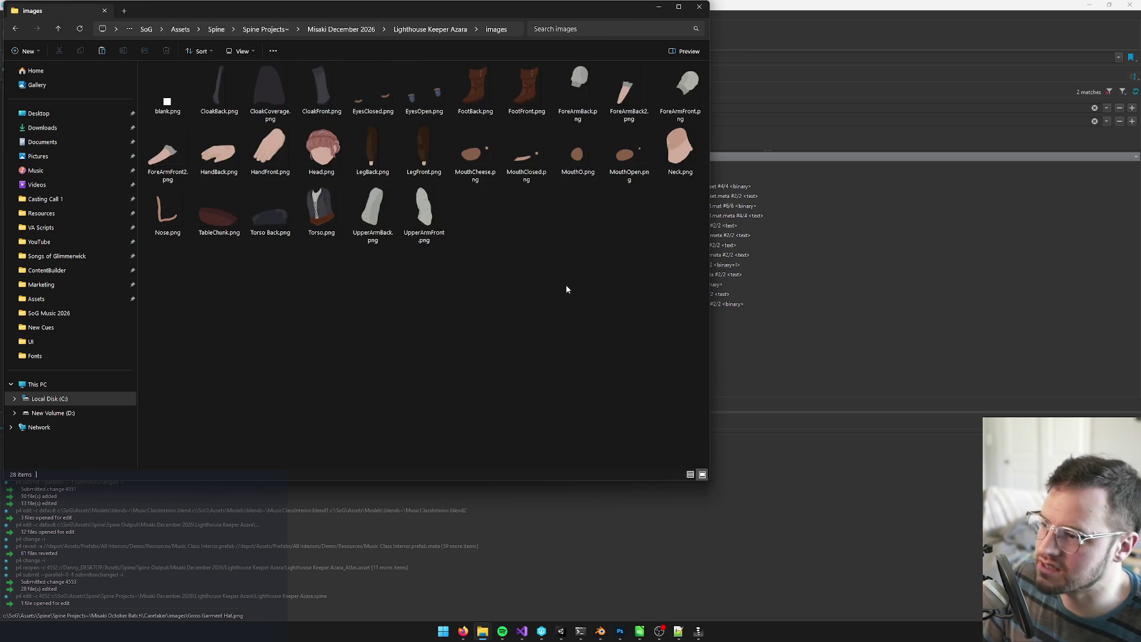
key("alt+Tab")
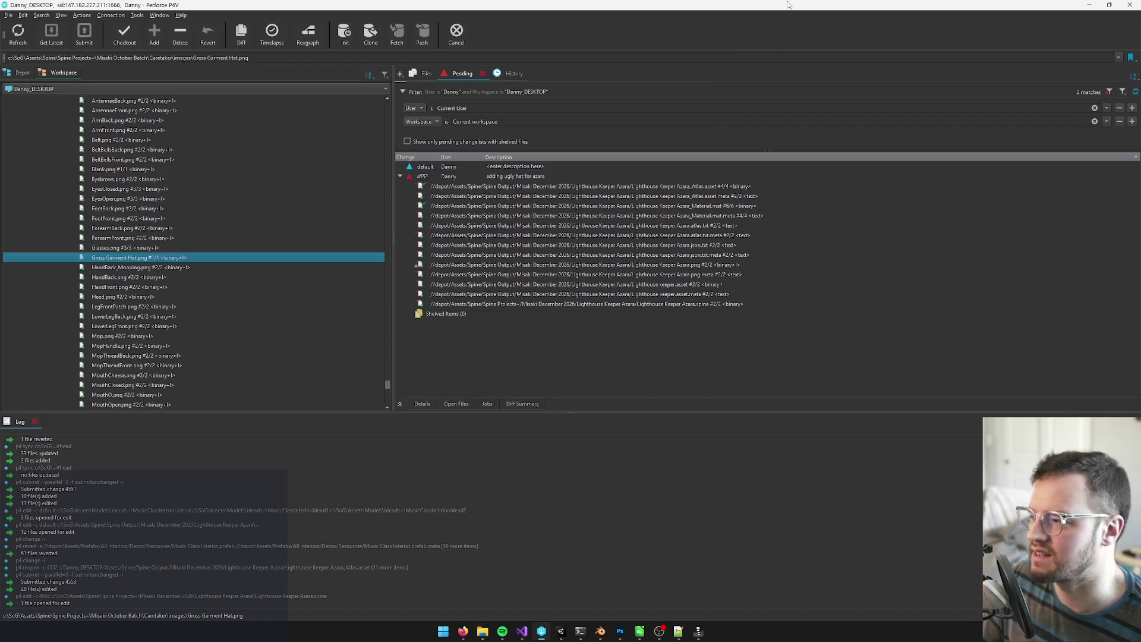
Tidy the P4V workspace tree by collapsing the Models and Misaki October Batch folders
scroll(182, 220, "down", 15)
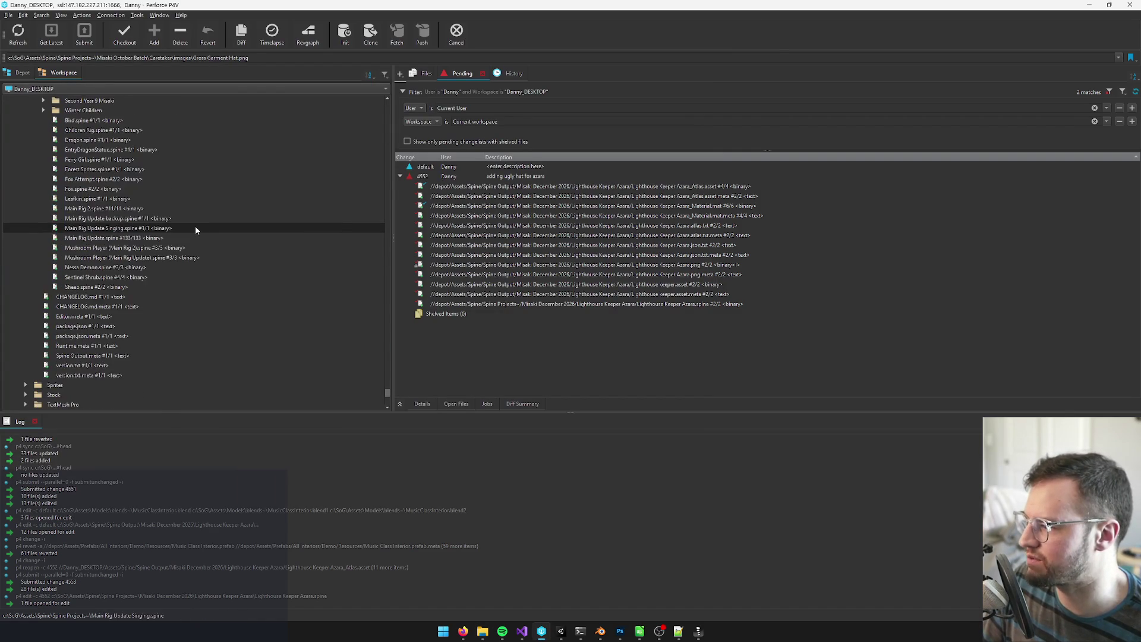
scroll(189, 233, "up", 15)
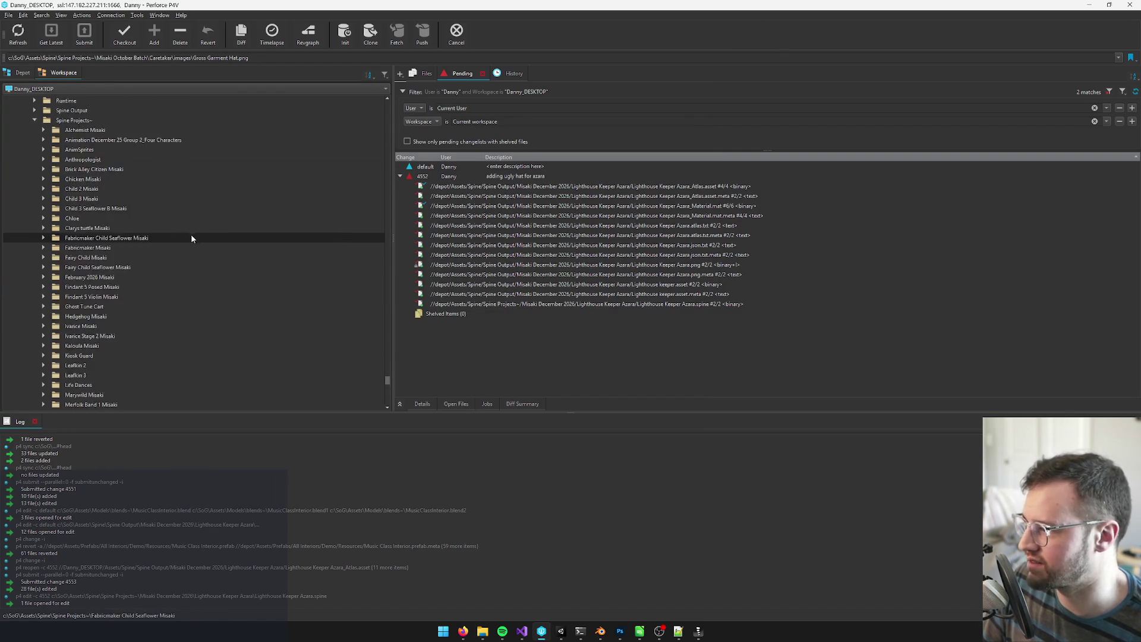
scroll(196, 239, "up", 2)
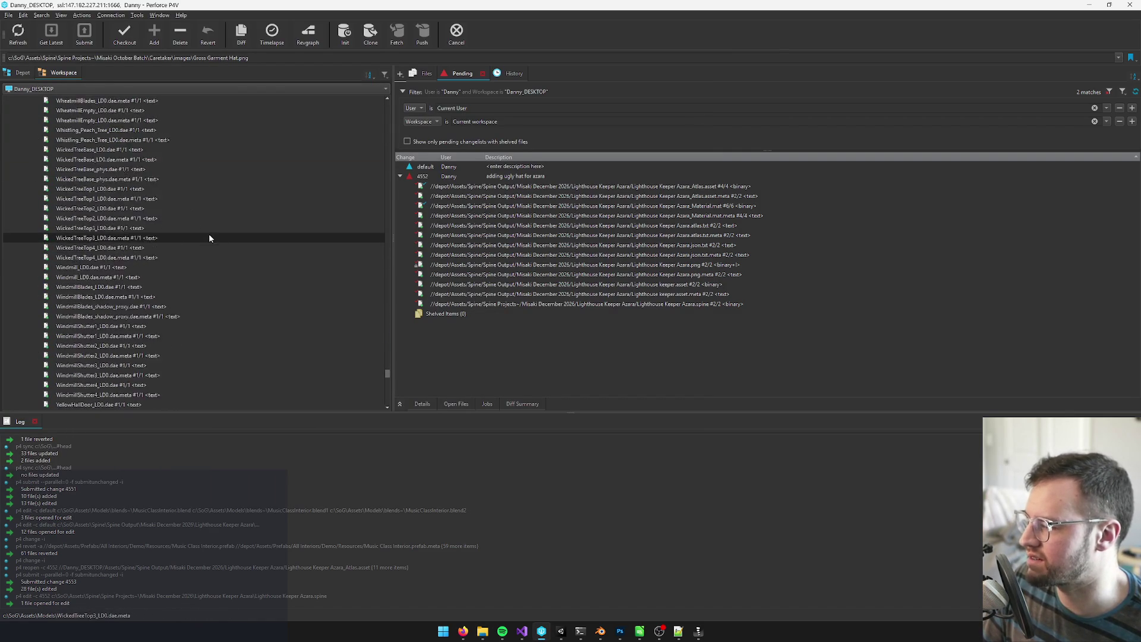
scroll(197, 238, "up", 5)
left_click(197, 238)
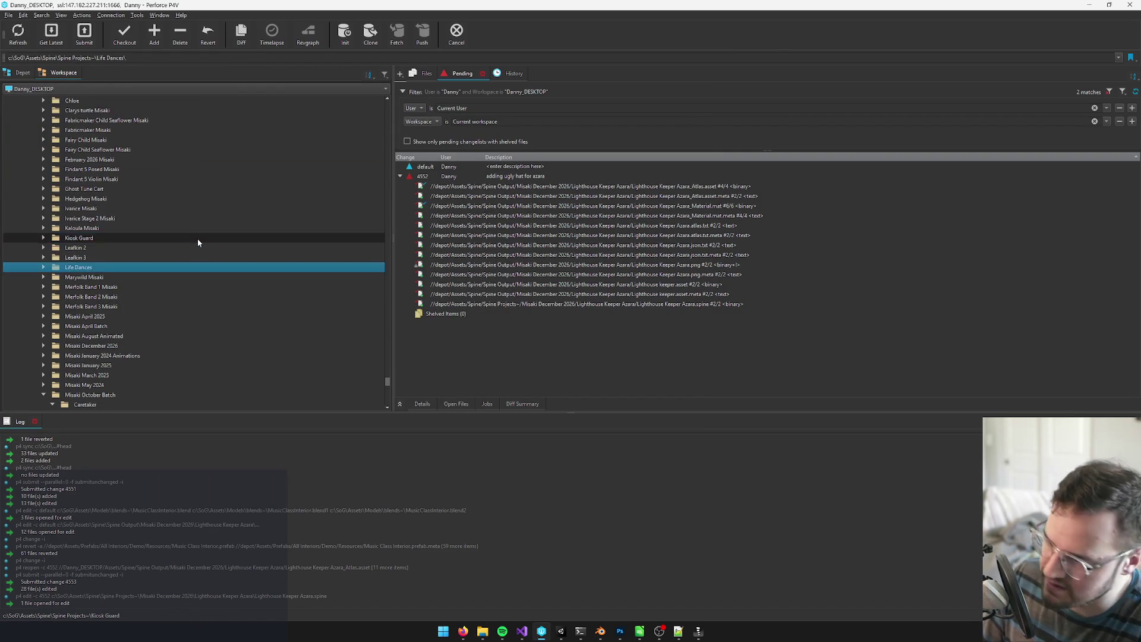
scroll(198, 238, "down", 5)
scroll(220, 235, "up", 7)
scroll(238, 215, "down", 2)
scroll(261, 211, "up", 4)
scroll(382, 132, "up", 15)
left_click(26, 228)
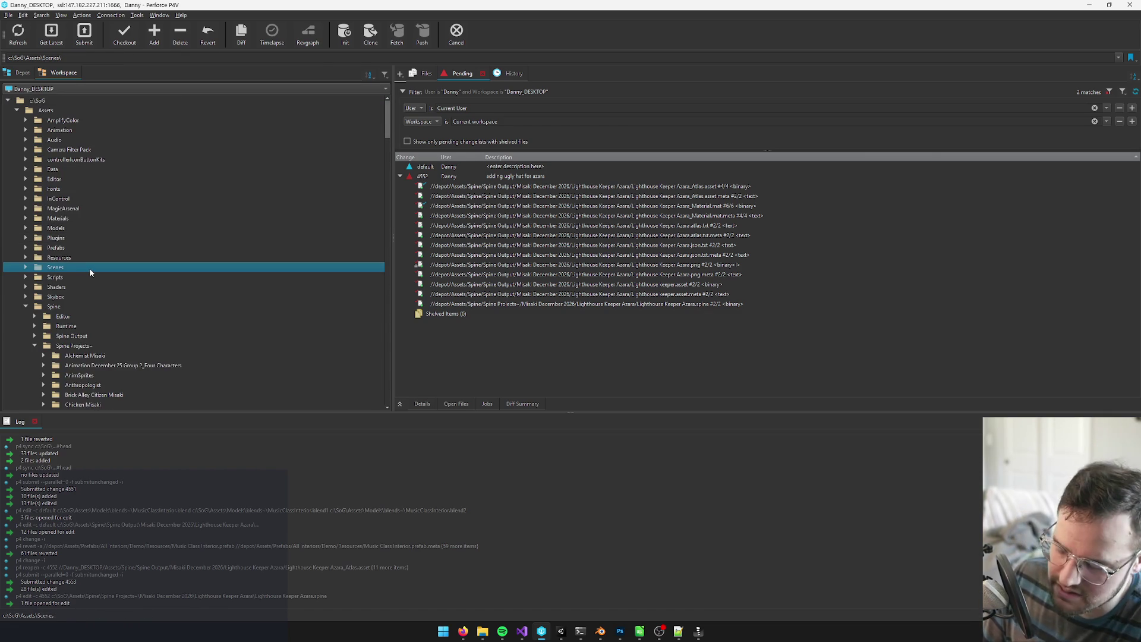
type("li")
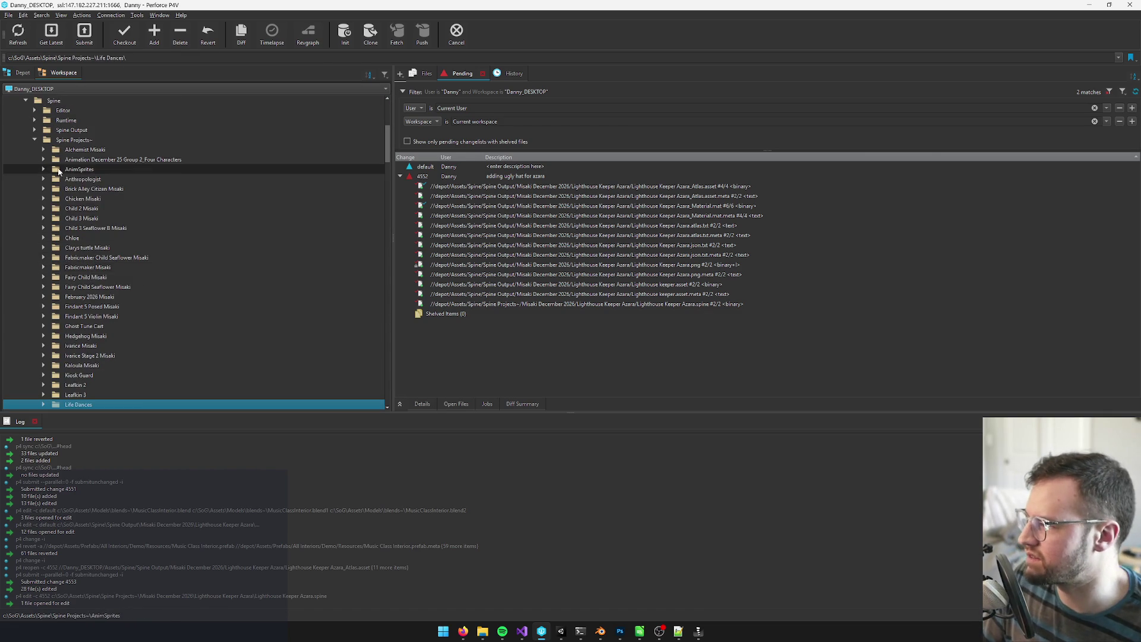
scroll(89, 214, "down", 10)
left_click(88, 209)
key("Left")
key("Left")
key("Left")
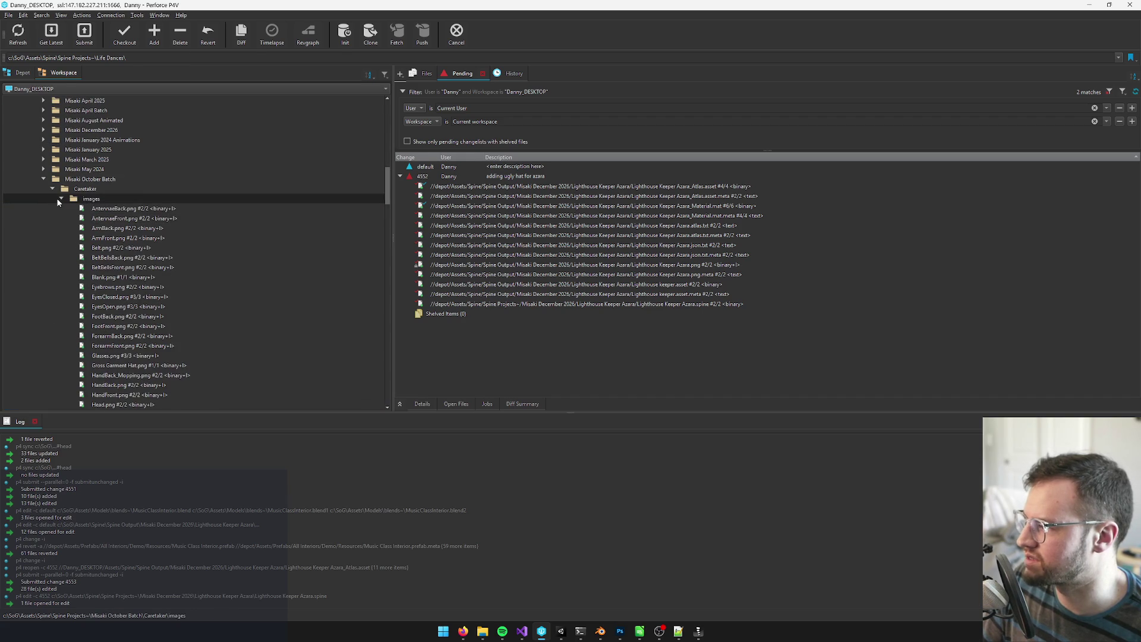
left_click(101, 218)
scroll(101, 217, "up", 12)
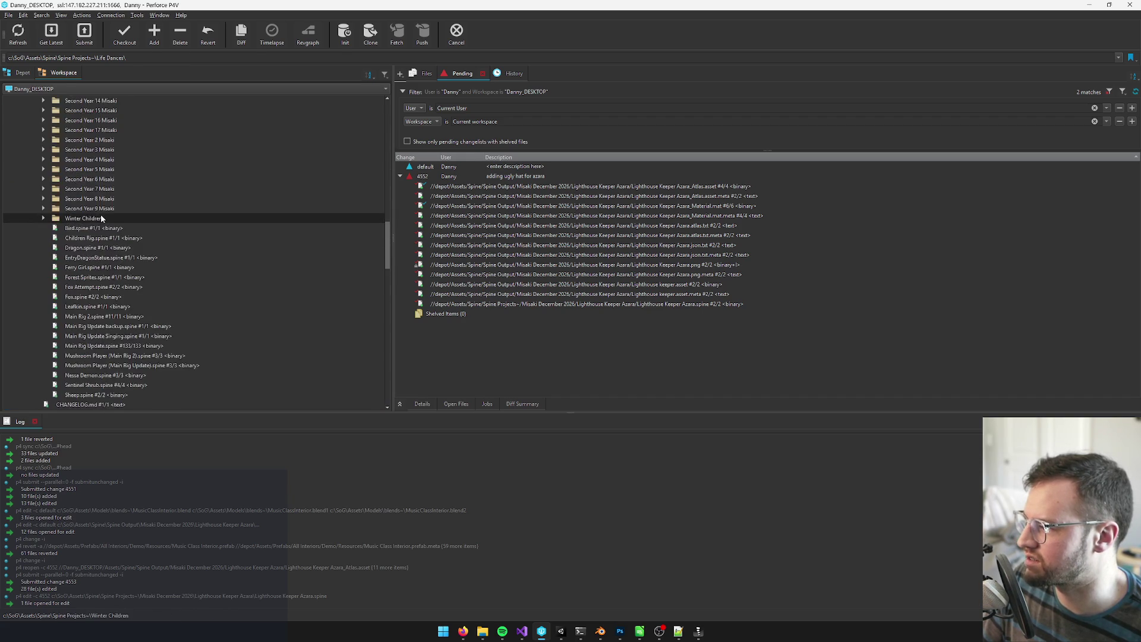
left_click(110, 208)
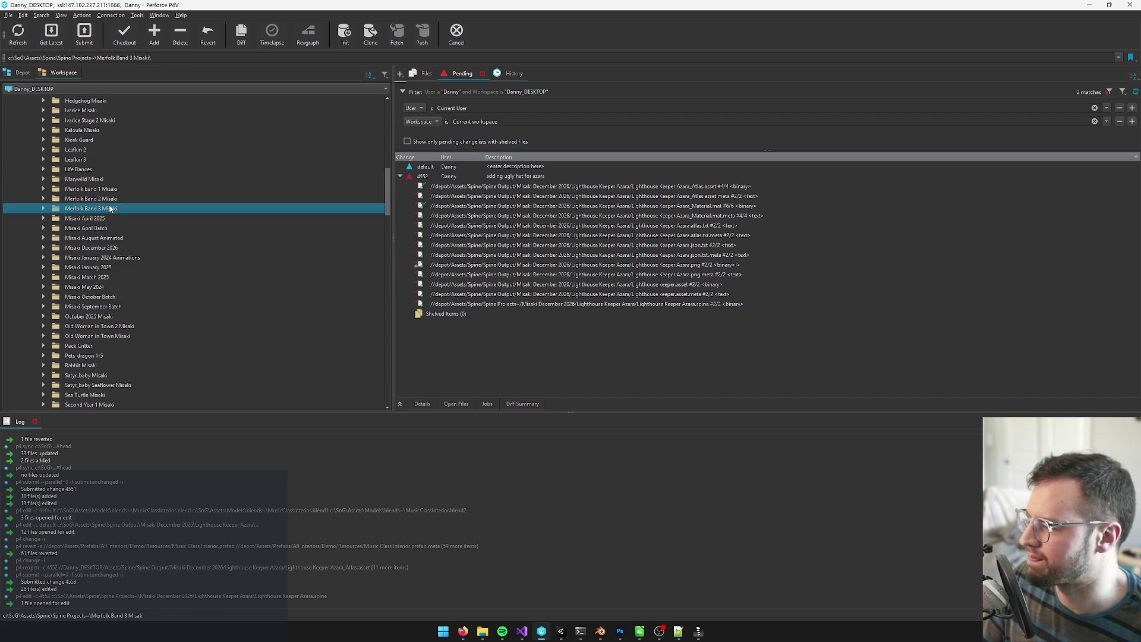
Expand Misaki December 2026 > Lighthouse Keeper Azara > images and drag Gross Garment Hat.png onto changelist 4552
type("misaki d")
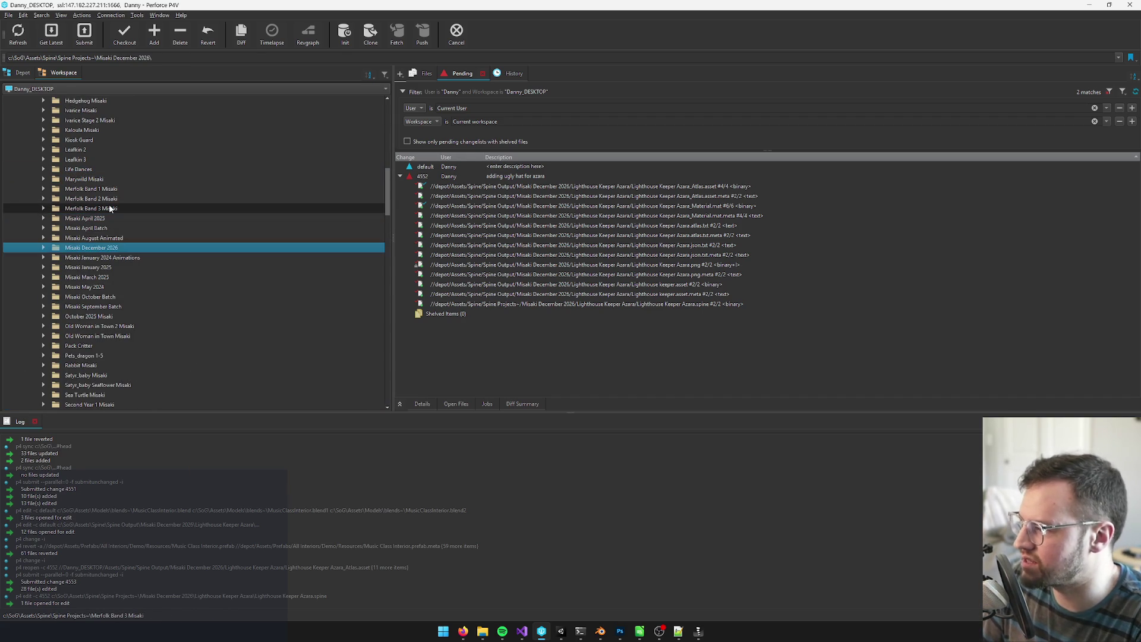
left_click(43, 247)
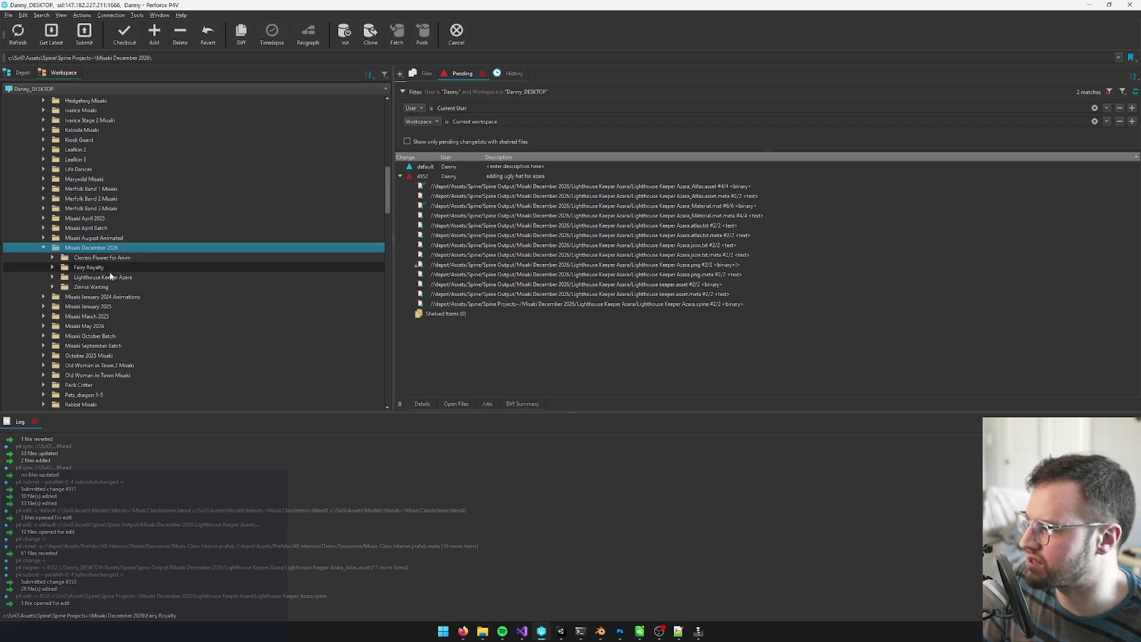
left_click(52, 276)
scroll(137, 280, "down", 10)
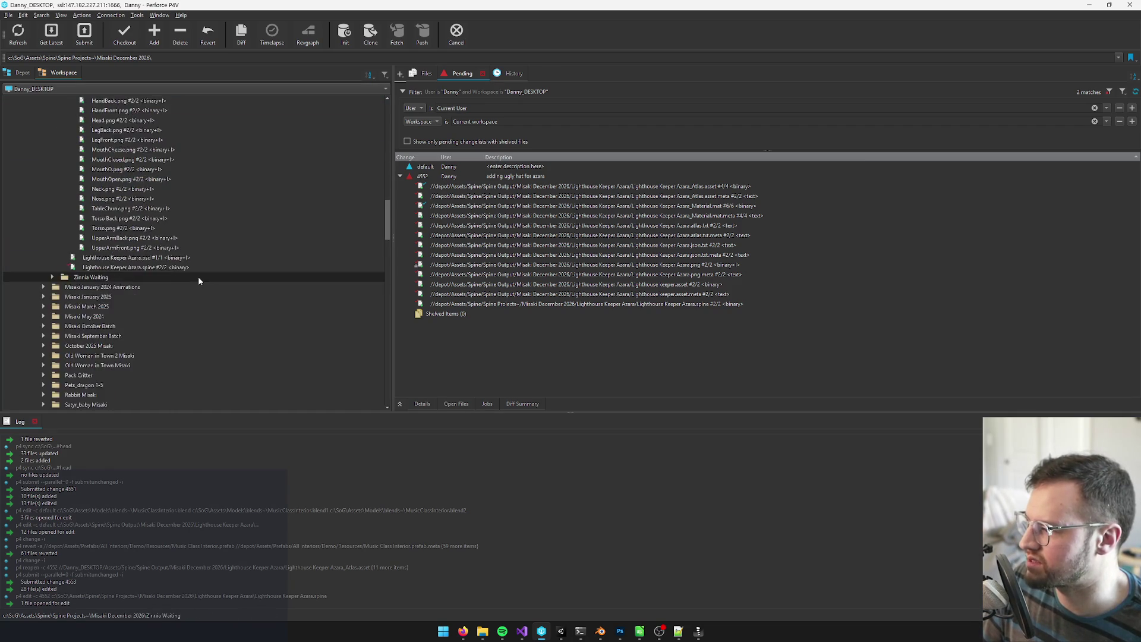
scroll(184, 270, "up", 7)
left_click(89, 169)
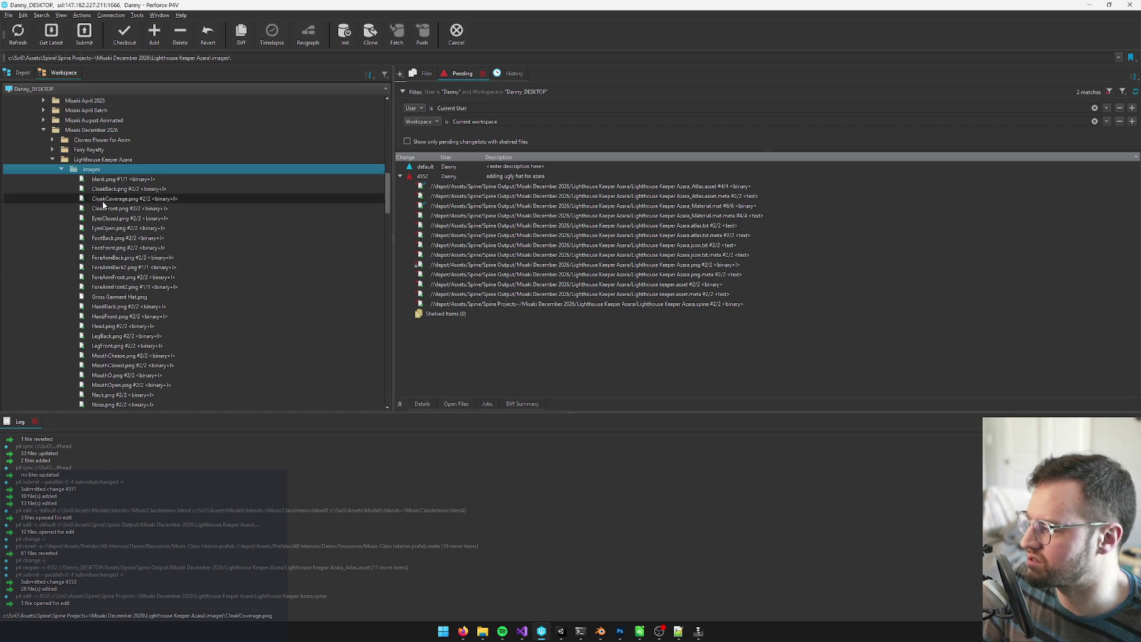
scroll(146, 243, "down", 5)
scroll(142, 199, "up", 4)
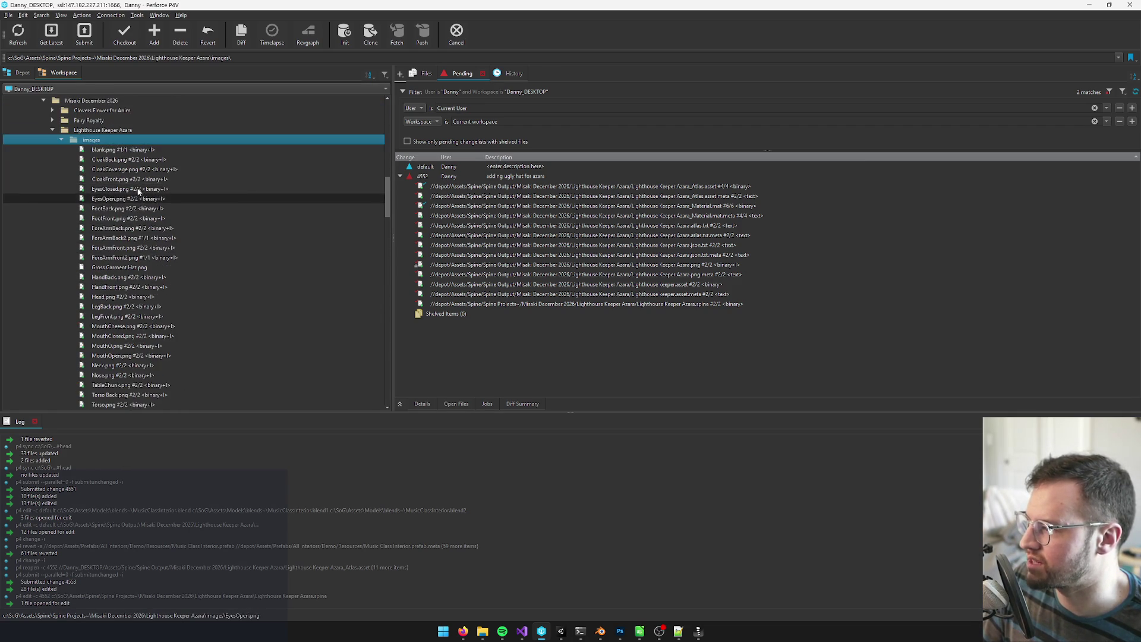
scroll(135, 202, "up", 2)
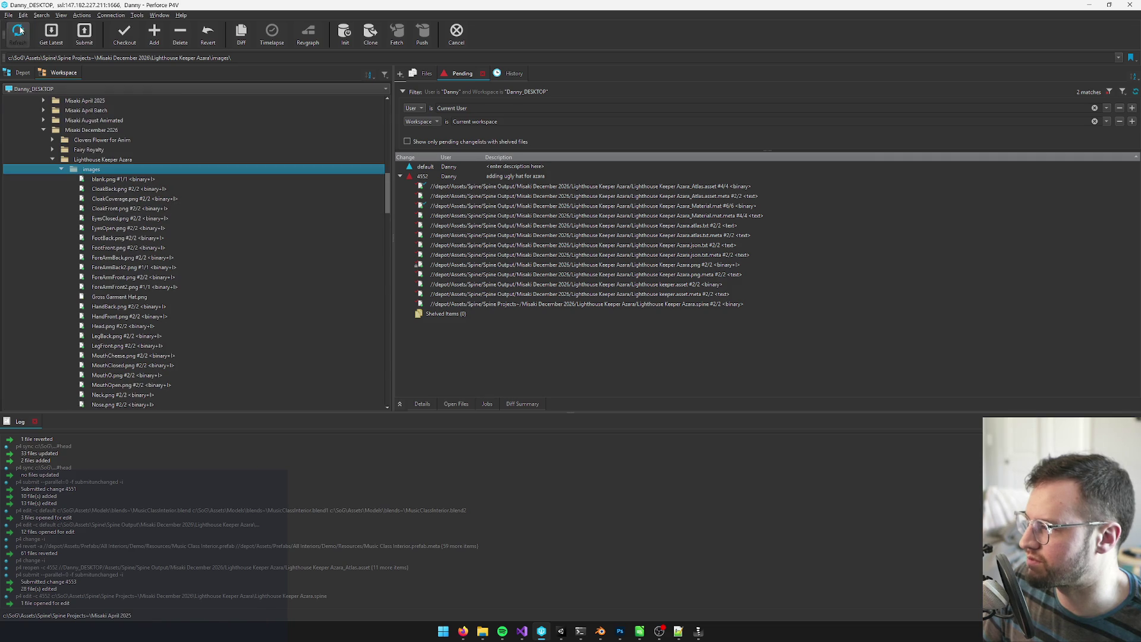
scroll(141, 280, "down", 2)
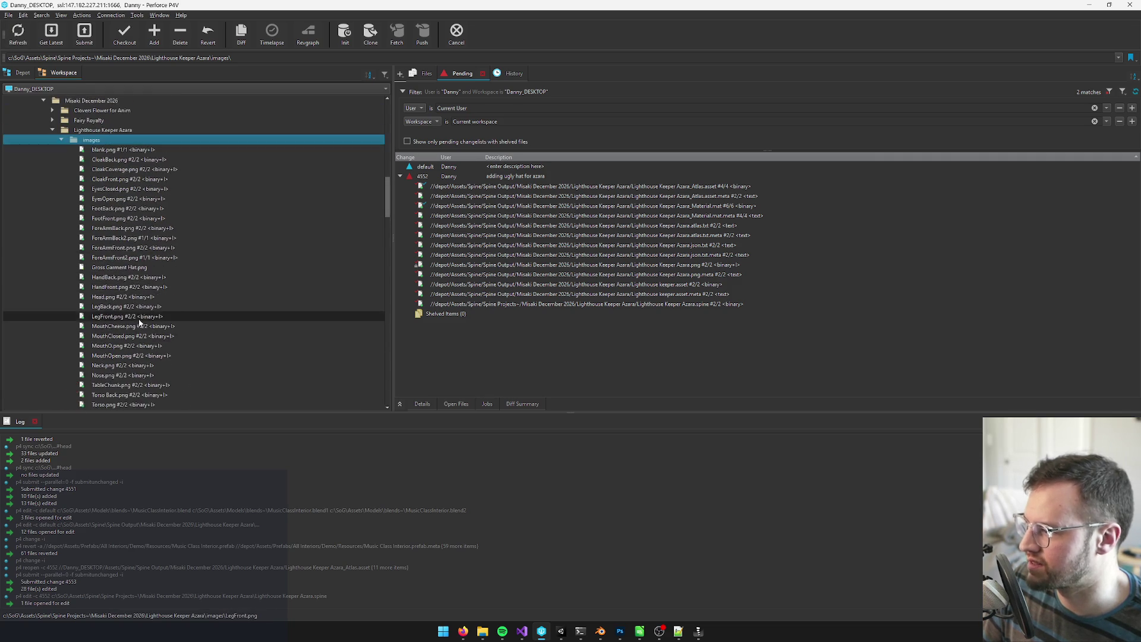
left_click(126, 269)
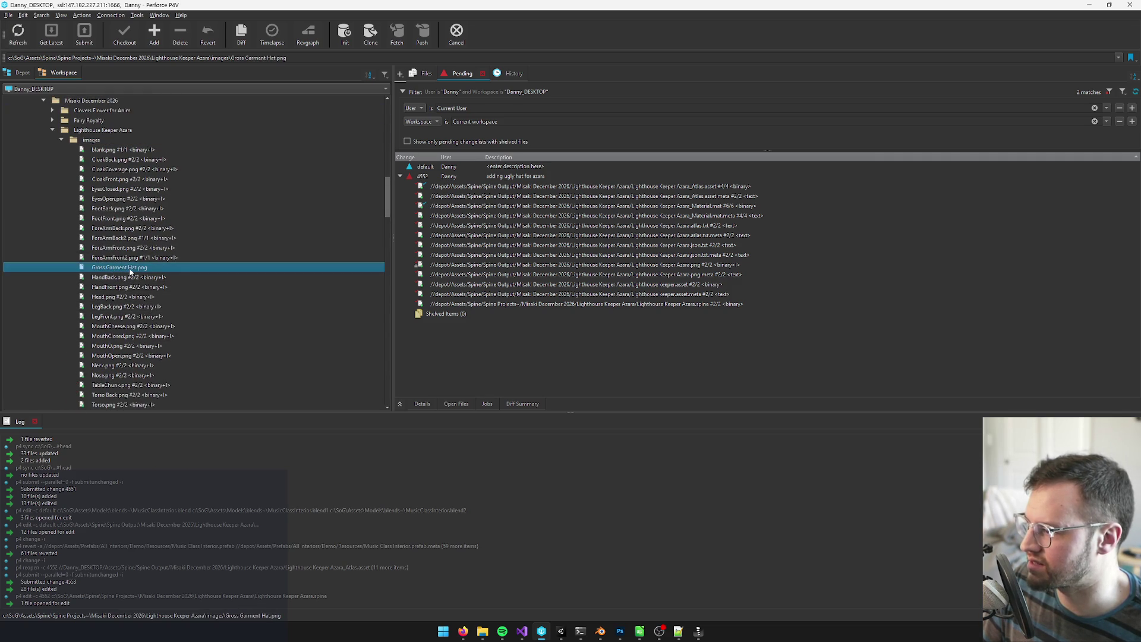
left_click_drag(522, 177, 522, 177)
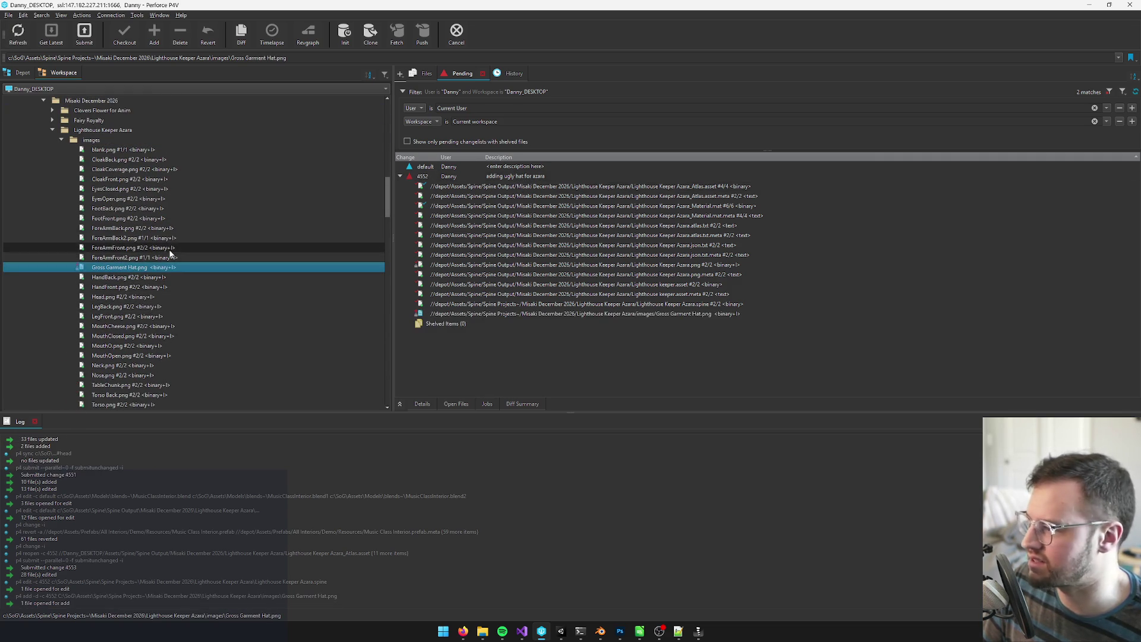
Switch to Spine Pro and collapse the rig's Draw Order section
mouse_move(704, 637)
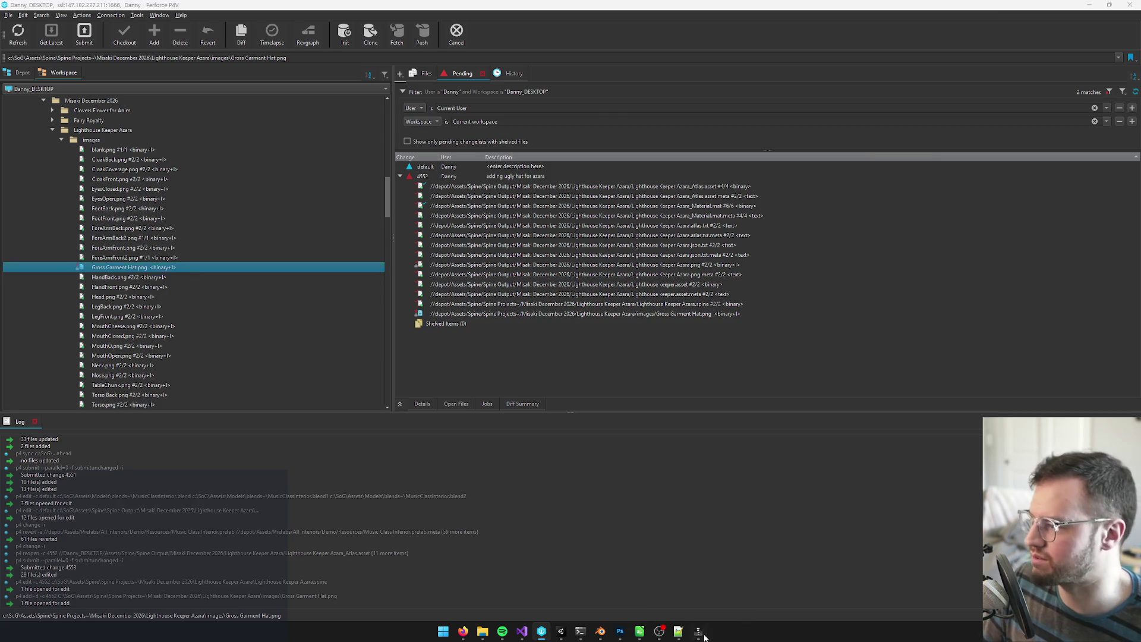
left_click(747, 610)
left_click(902, 424)
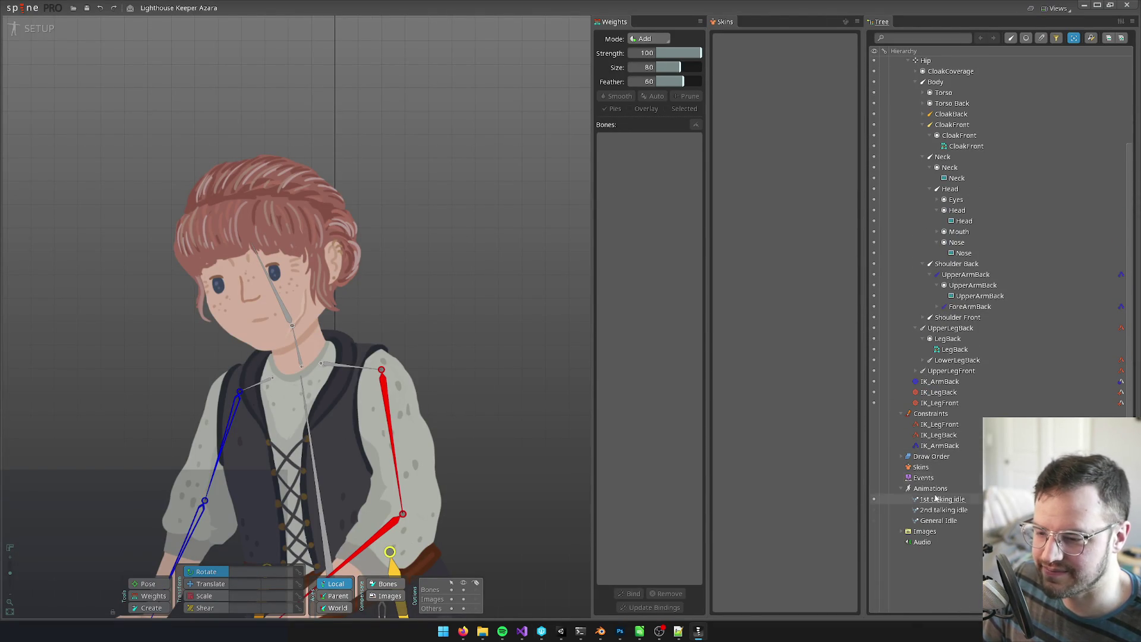
Create two skins under Skins, first 'No Hat' and then 'Hat'
scroll(929, 472, "down", 3)
left_click(920, 404)
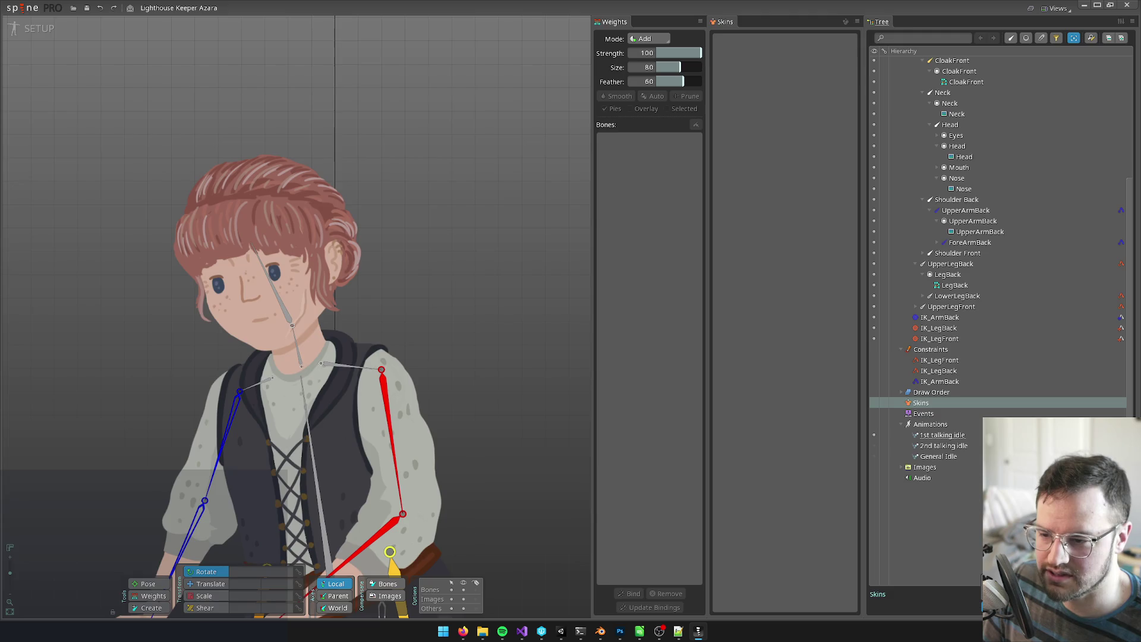
left_click(992, 603)
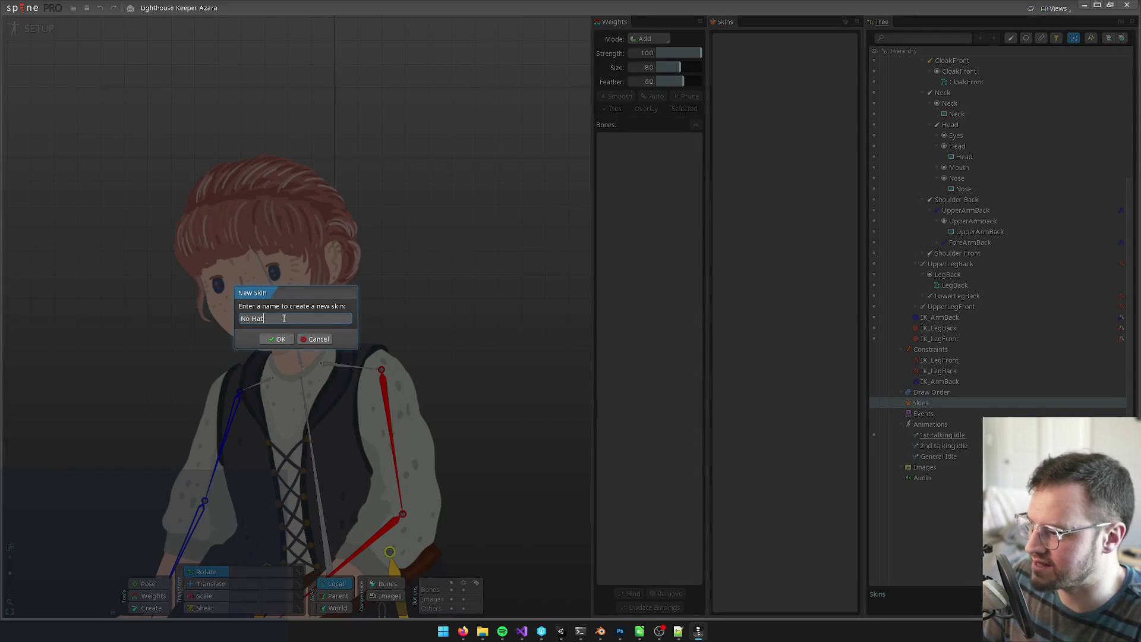
left_click(278, 340)
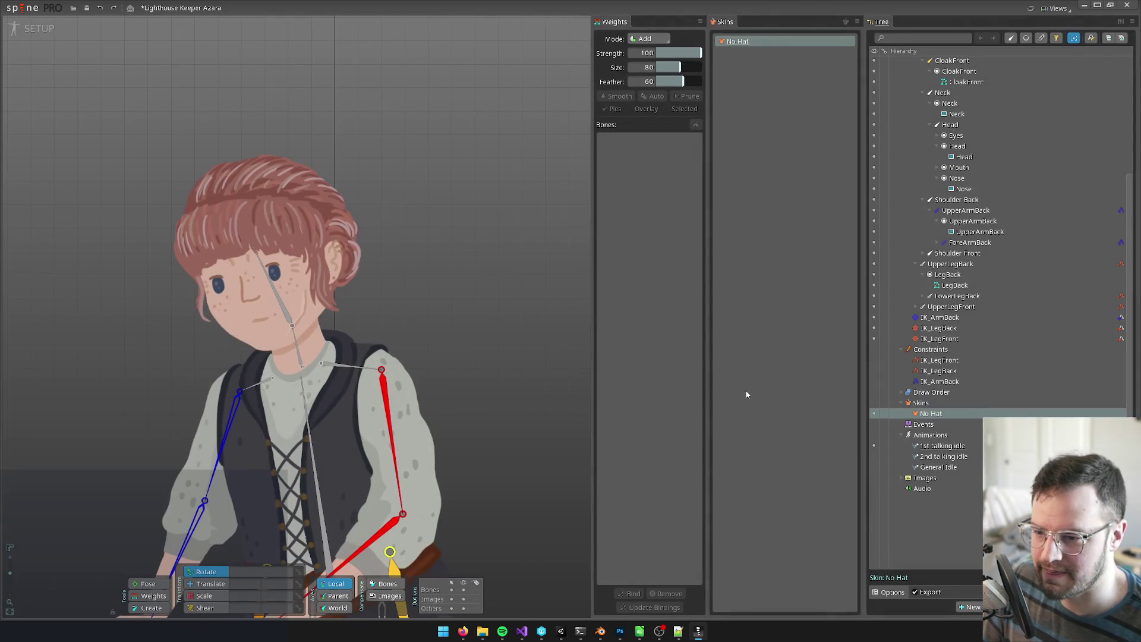
left_click(922, 403)
left_click(992, 603)
type("Hat")
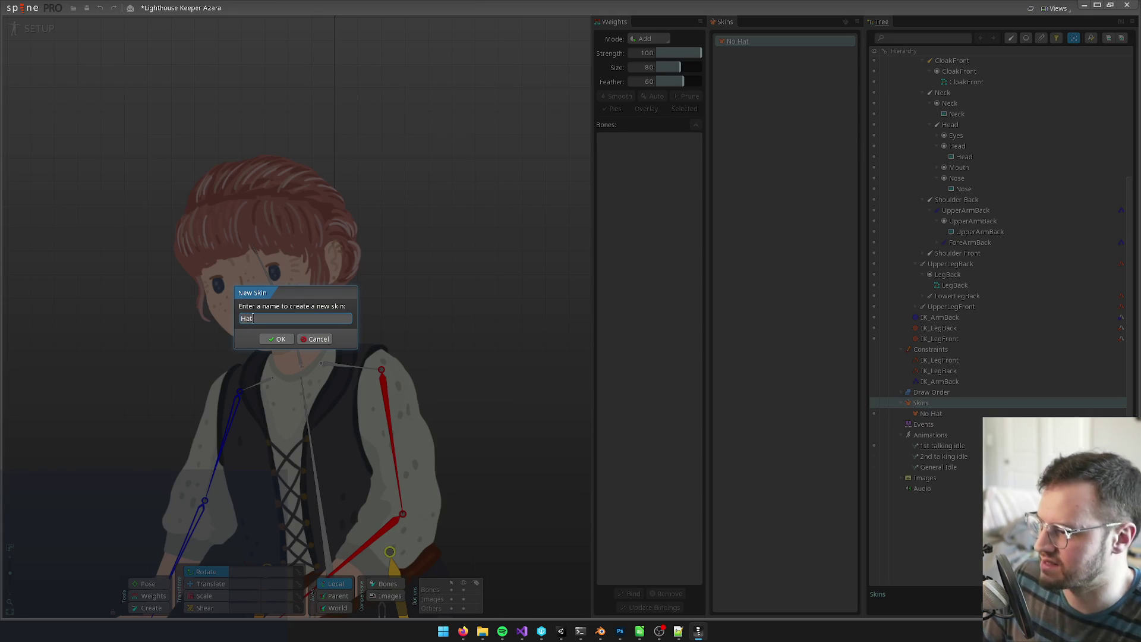
left_click(289, 338)
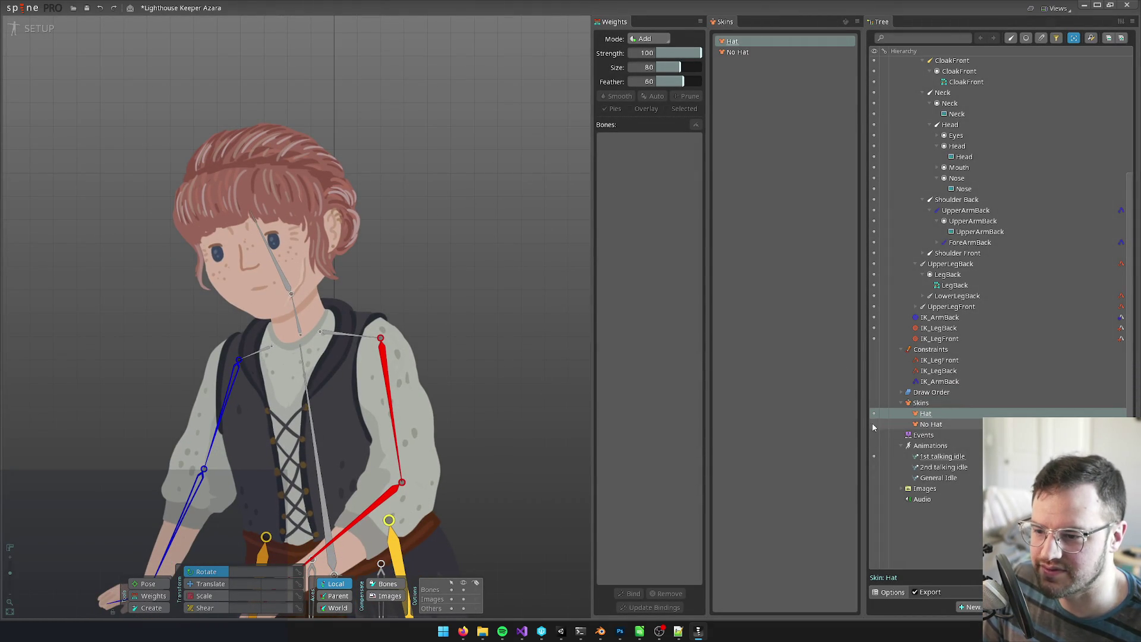
scroll(915, 436, "up", 2)
Select Azara's Head bone, briefly entering animation mode before returning to setup mode
scroll(955, 445, "down", 1)
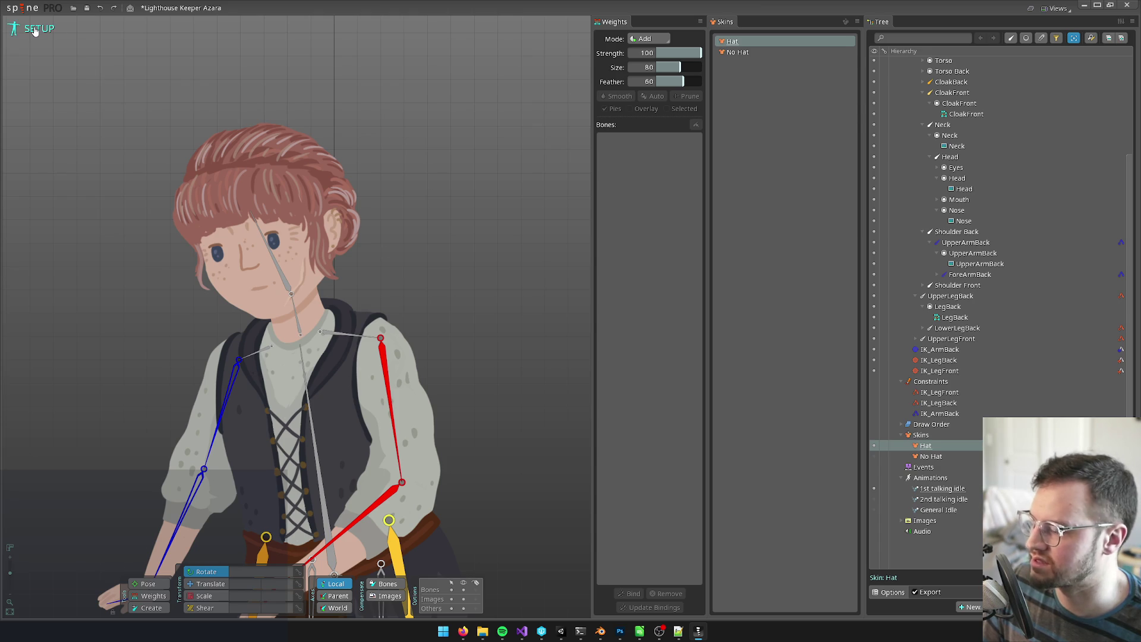
scroll(1010, 297, "up", 7)
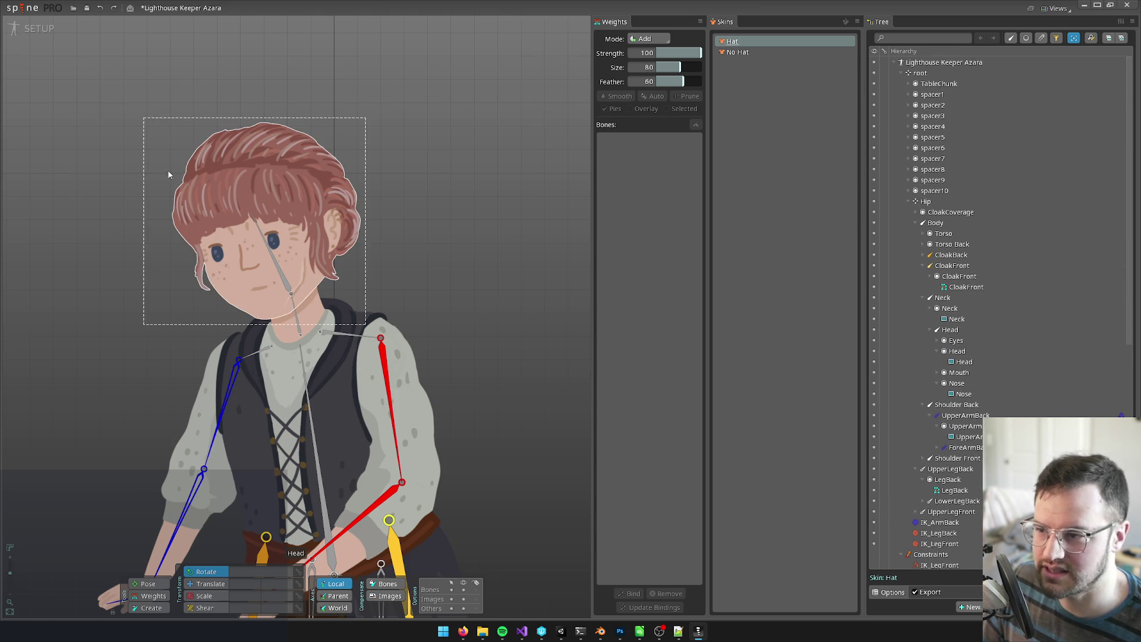
left_click(281, 272)
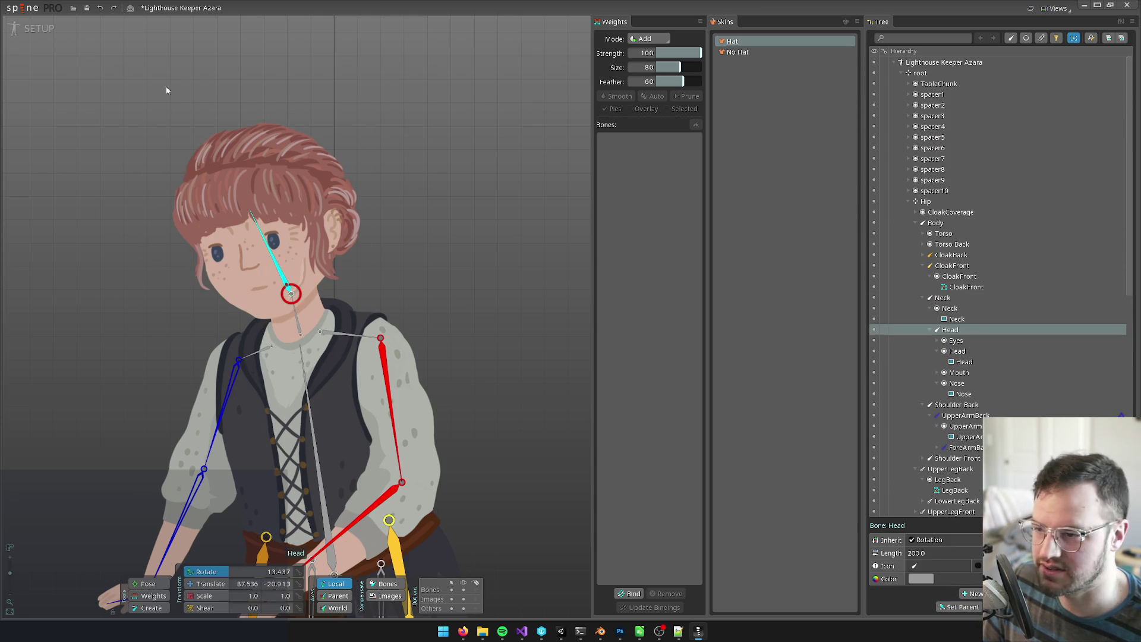
left_click(46, 37)
left_click(48, 37)
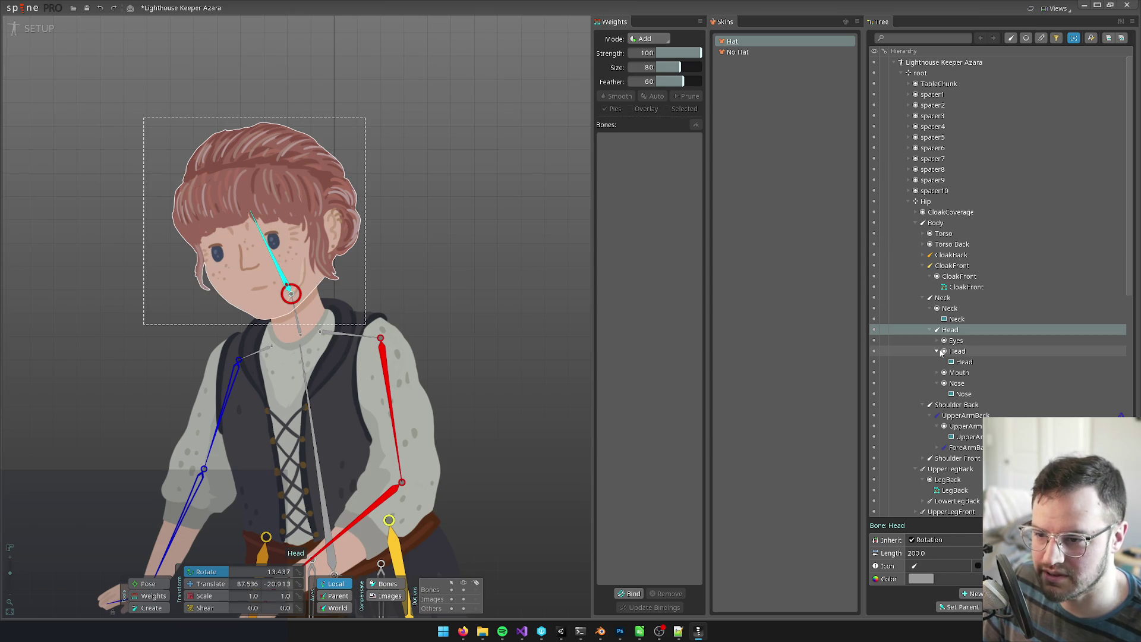
Add a skin placeholder named 'Hat' to the Head slot and select its Head image
left_click(965, 353)
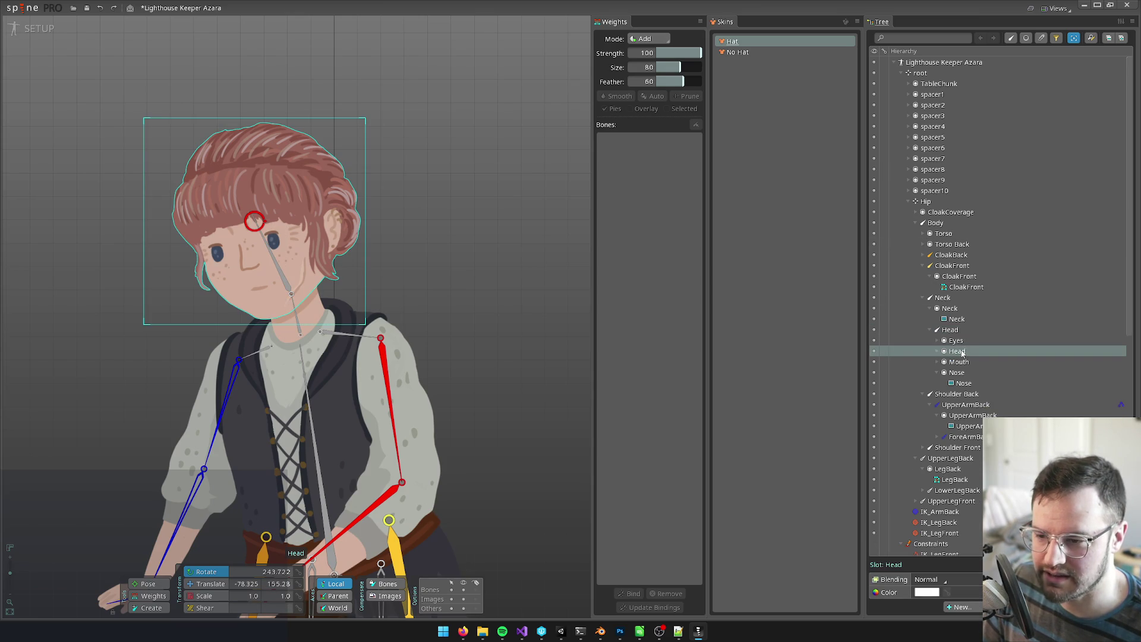
mouse_move(935, 355)
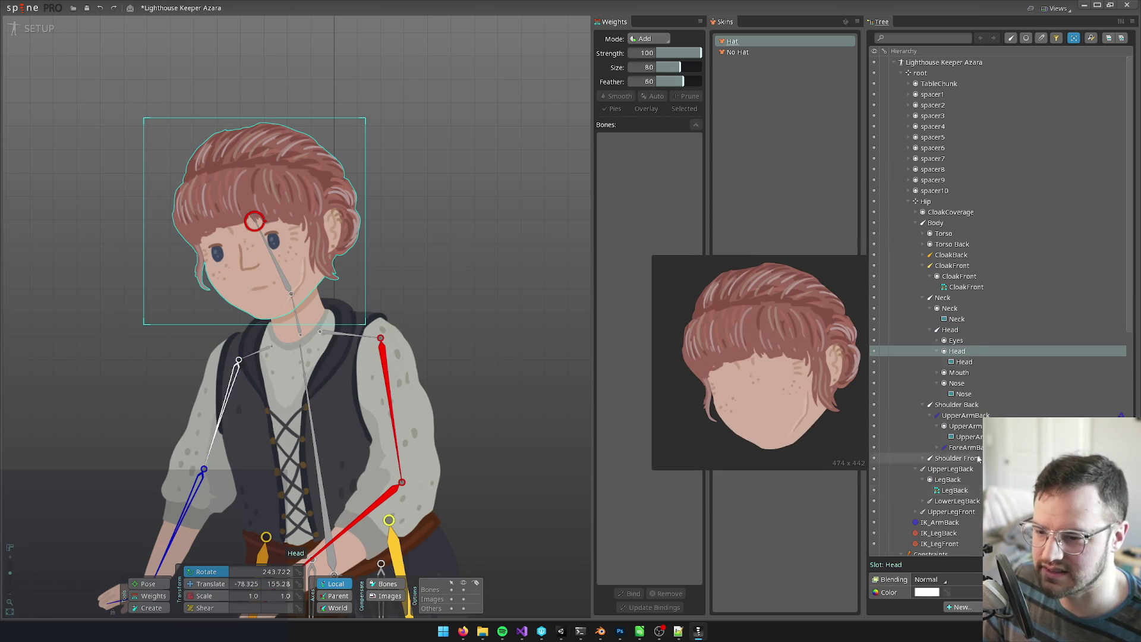
left_click(961, 607)
left_click(968, 549)
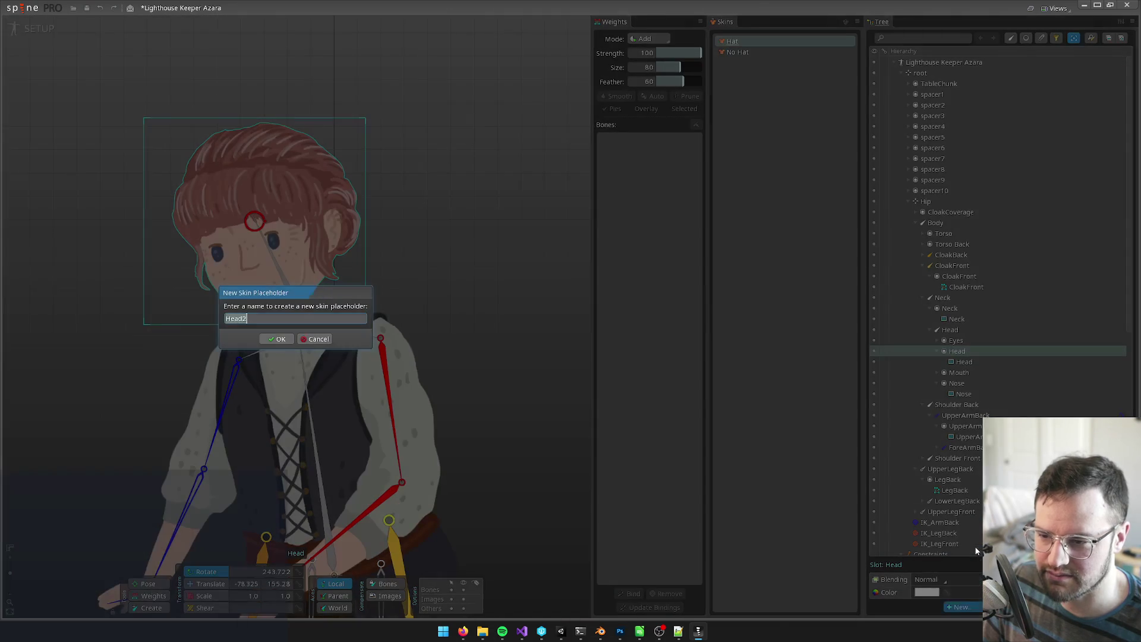
type("Hat")
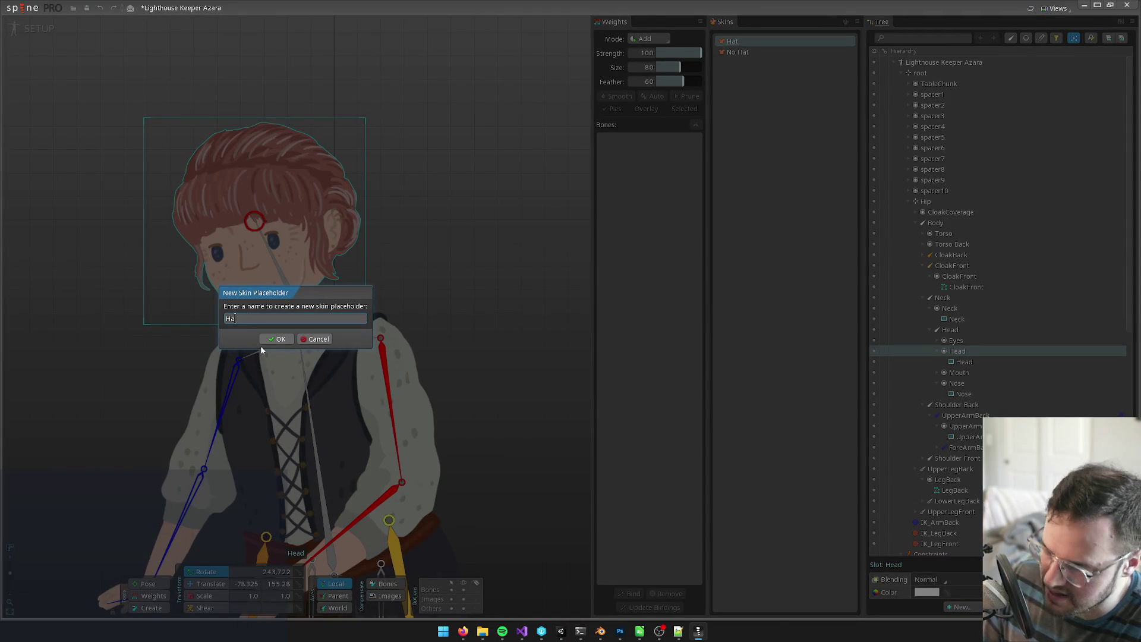
left_click(279, 339)
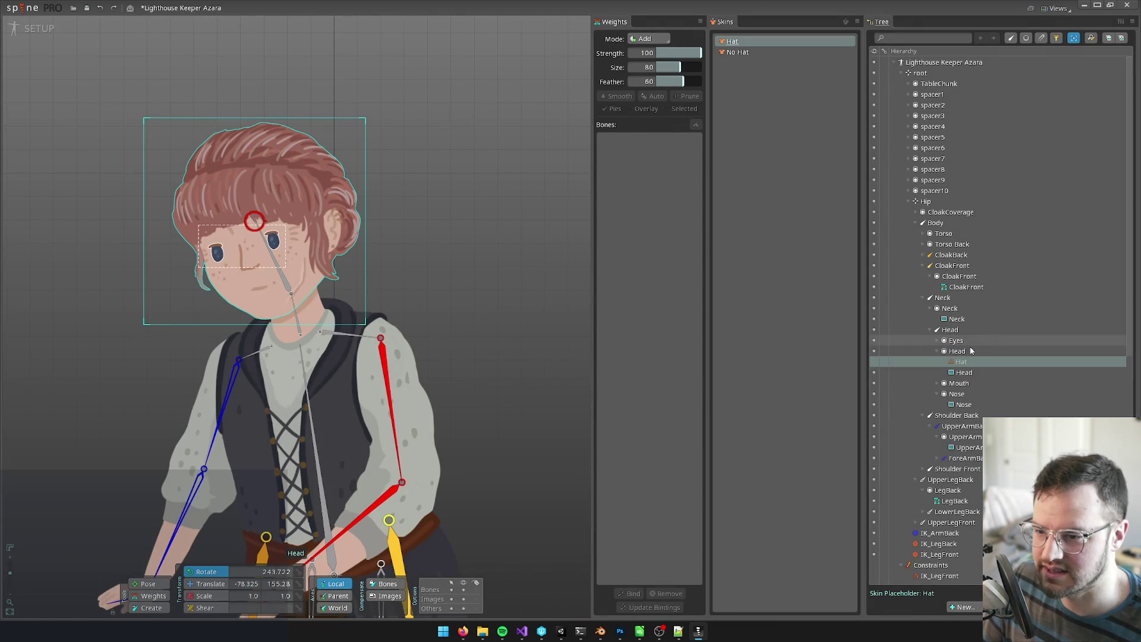
left_click(873, 361)
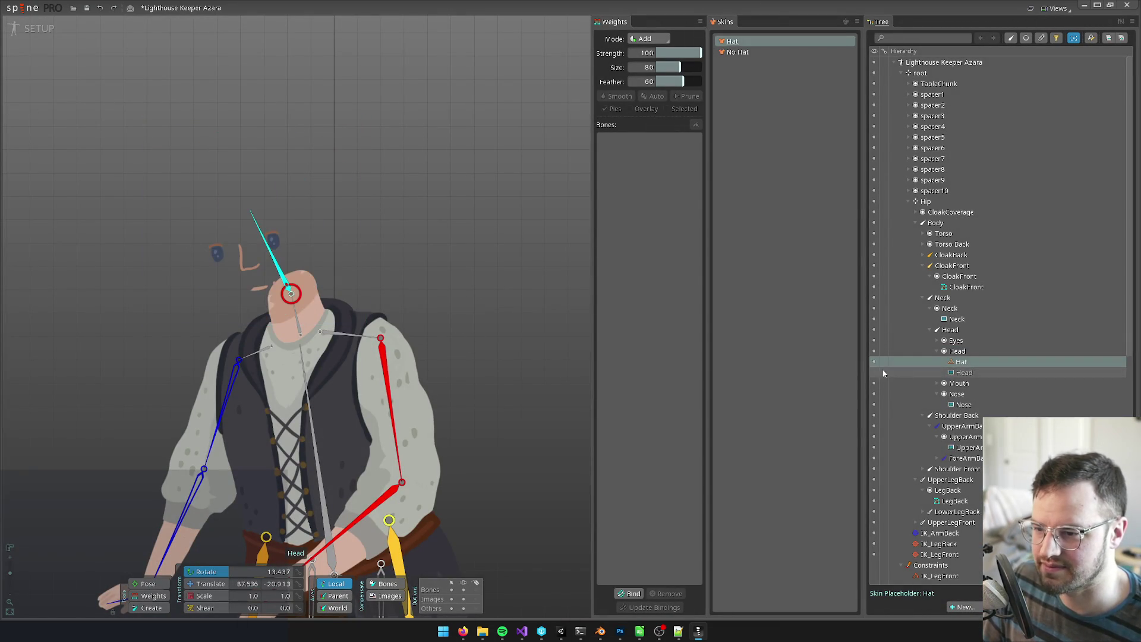
left_click(949, 372)
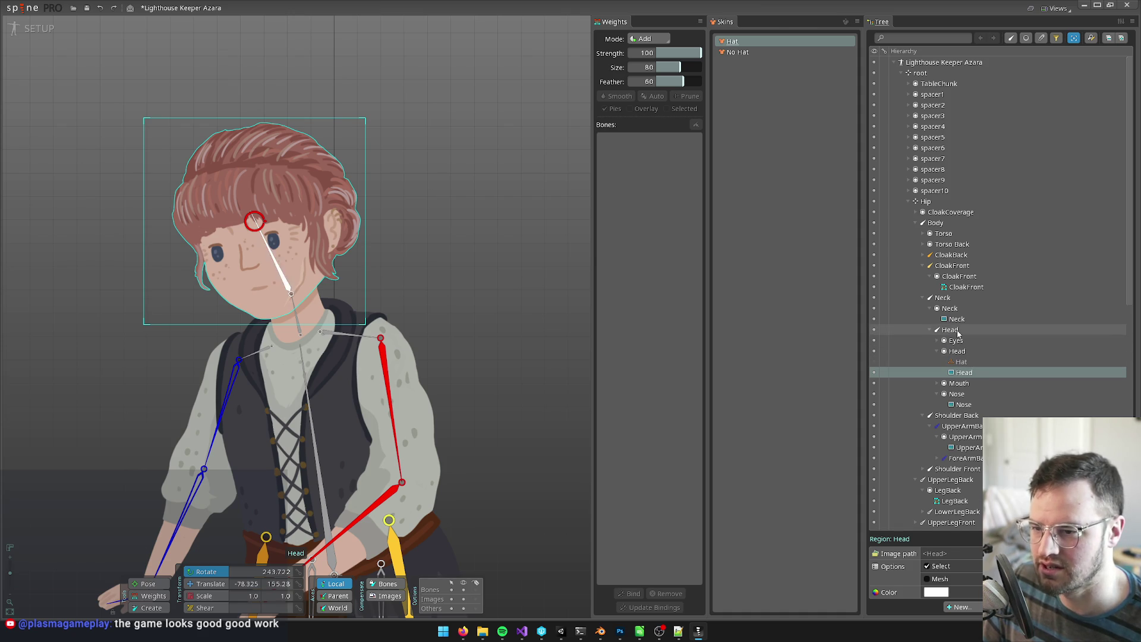
Add a new slot named 'Hat' under the Head bone and select its Hat skin placeholder
left_click(957, 332)
double_click(957, 334)
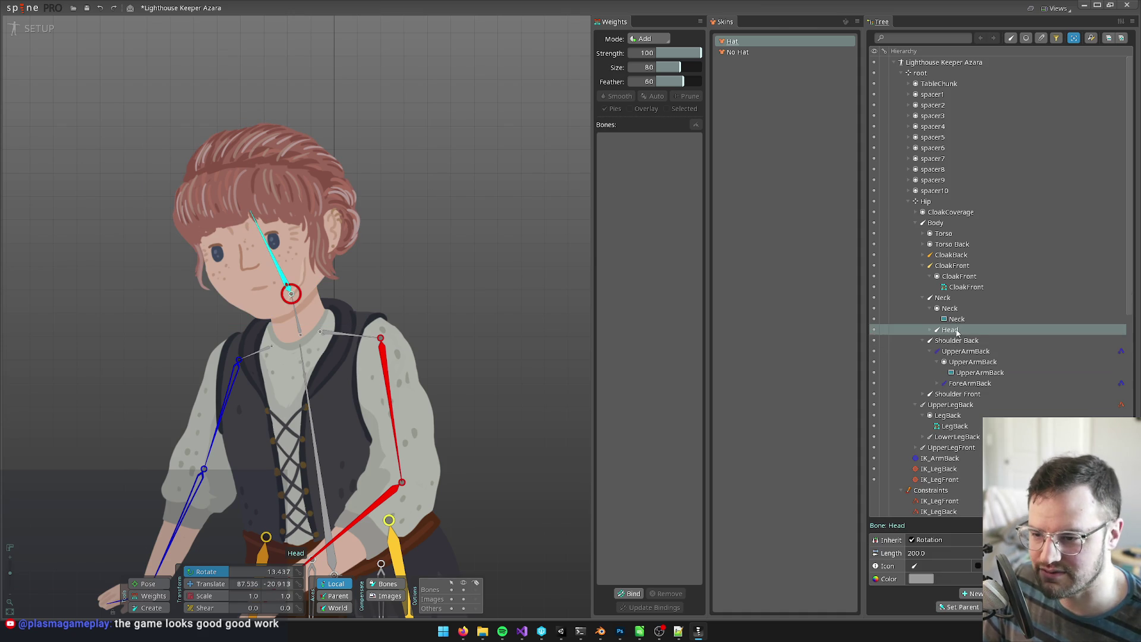
left_click(931, 330)
left_click(972, 593)
left_click(974, 487)
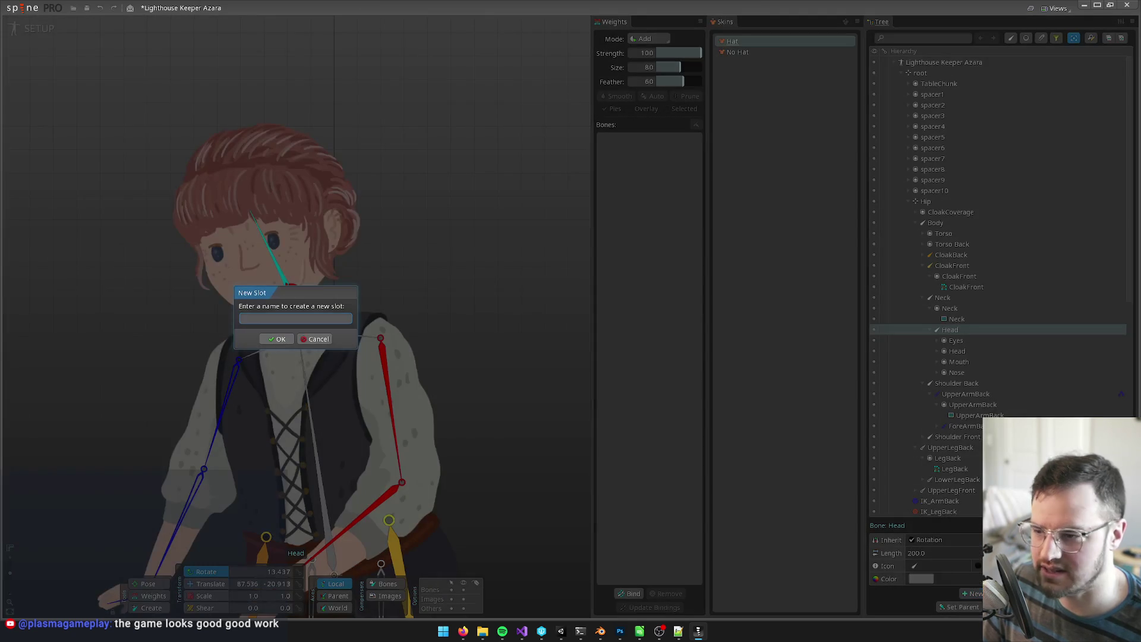
type("Hat")
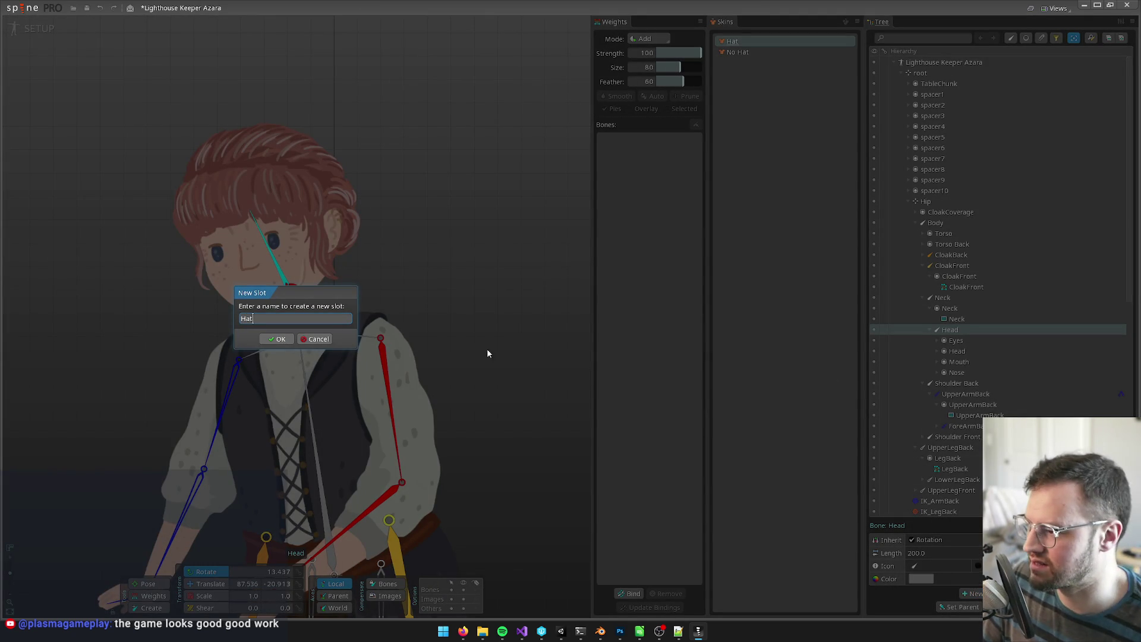
left_click(294, 344)
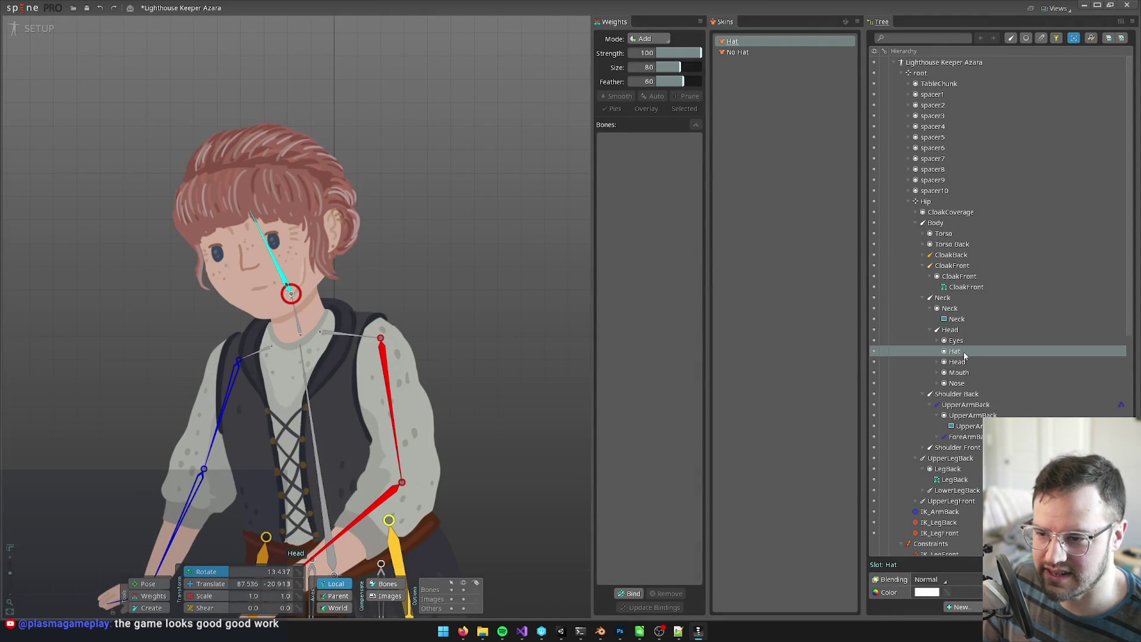
left_click(937, 362)
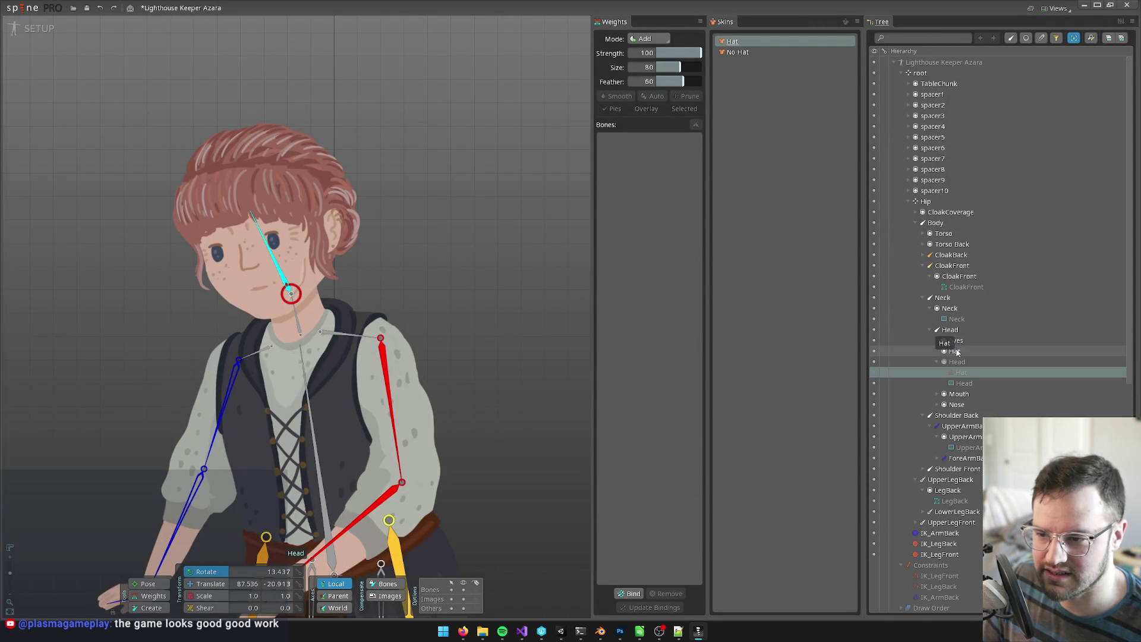
left_click(1048, 361)
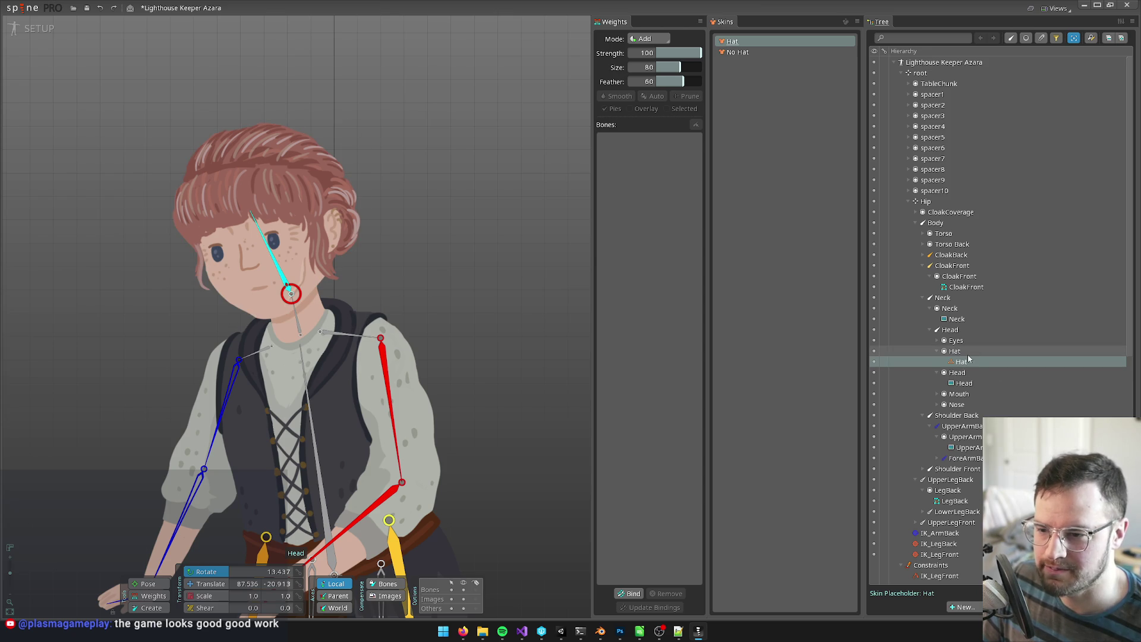
Switch the active skin to No Hat and back to Hat, then select the Gross Garment Hat image
scroll(927, 374, "down", 10)
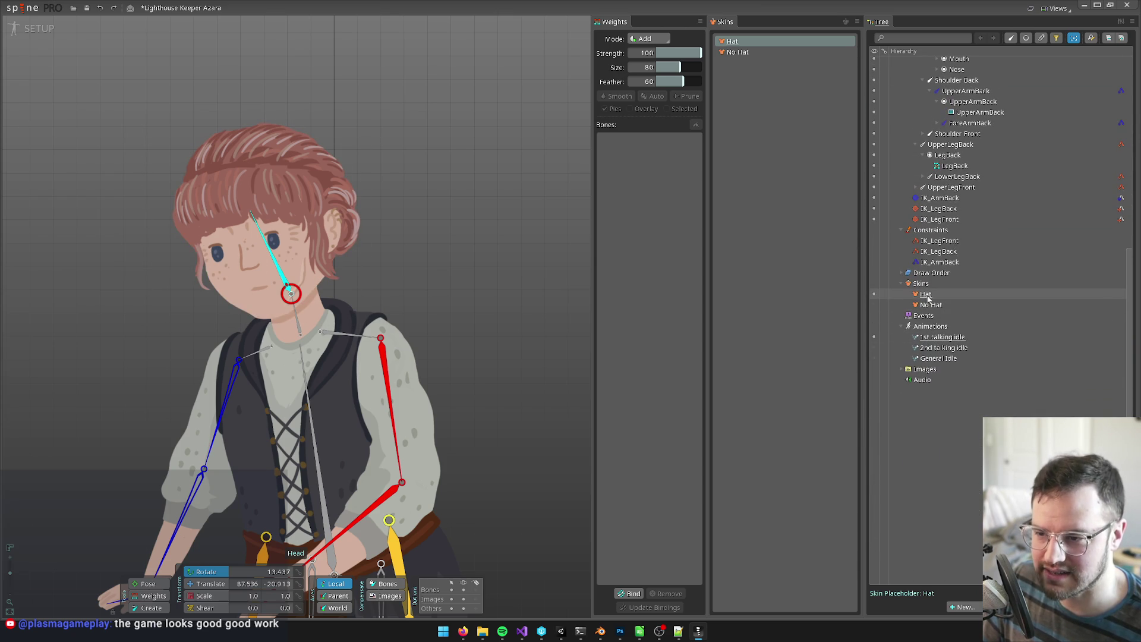
left_click(909, 304)
scroll(898, 515, "up", 5)
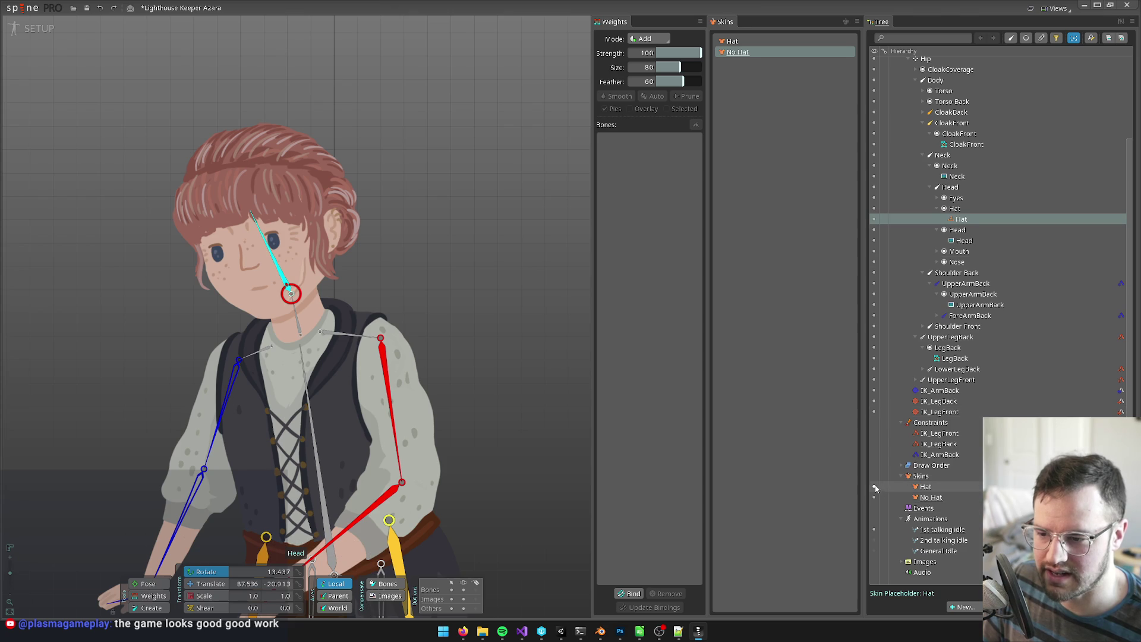
left_click(904, 486)
scroll(904, 487, "down", 3)
left_click(902, 465)
scroll(915, 470, "down", 5)
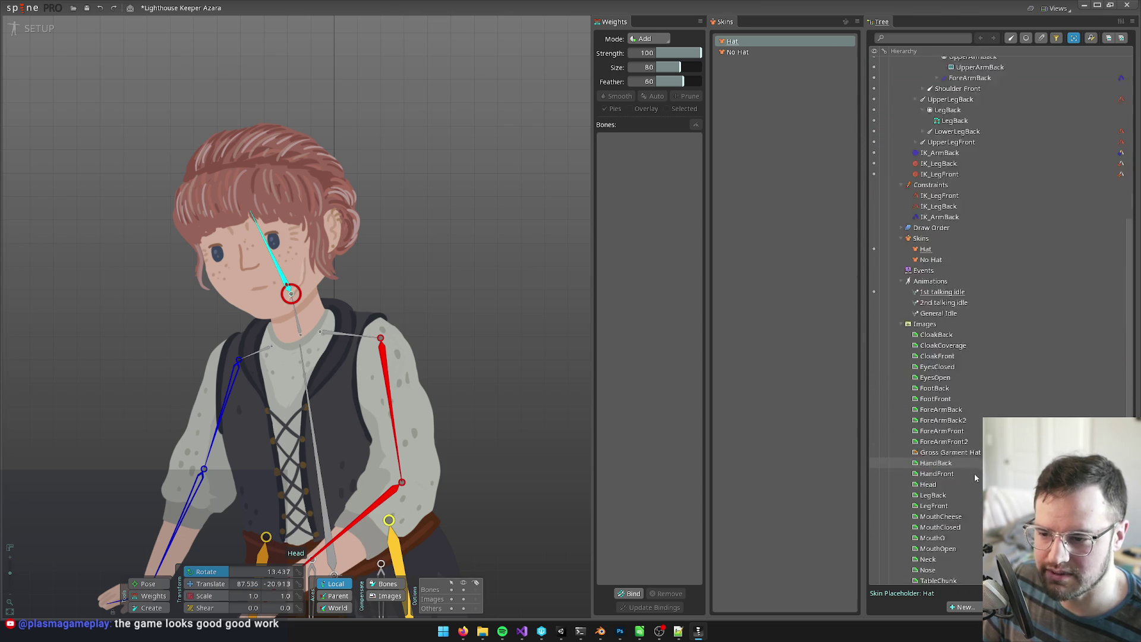
scroll(957, 410, "up", 2)
left_click(965, 465)
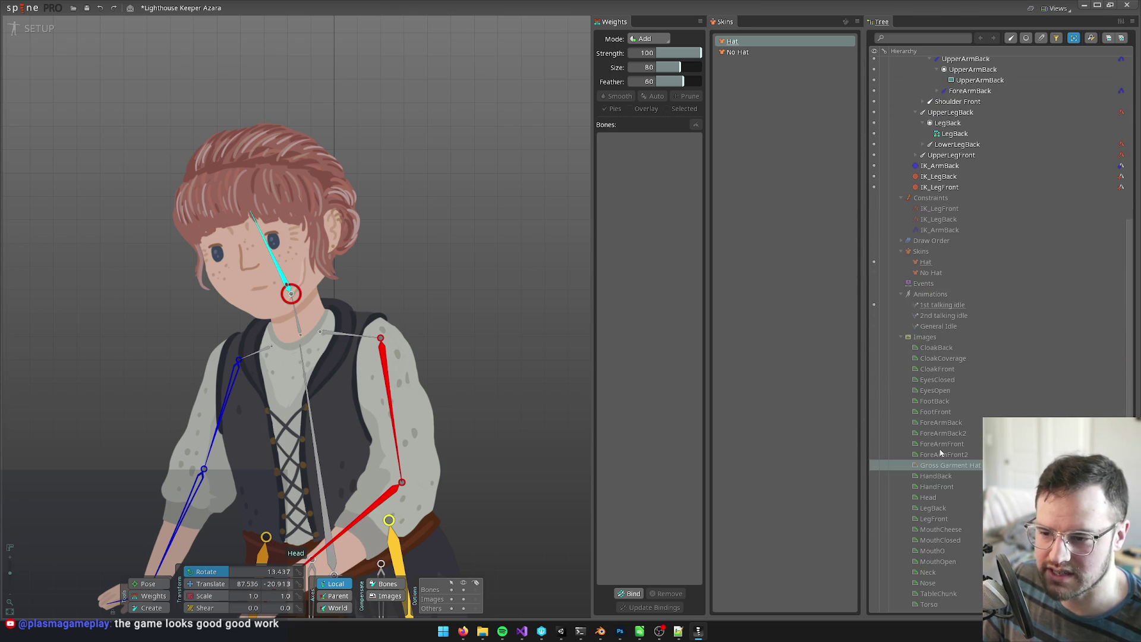
Rotate the hat to about 258 degrees and move it up onto the top of the head
scroll(965, 465, "up", 2)
mouse_move(964, 41)
left_mouse_down()
mouse_move(927, 193)
mouse_move(938, 232)
mouse_move(965, 249)
left_mouse_up()
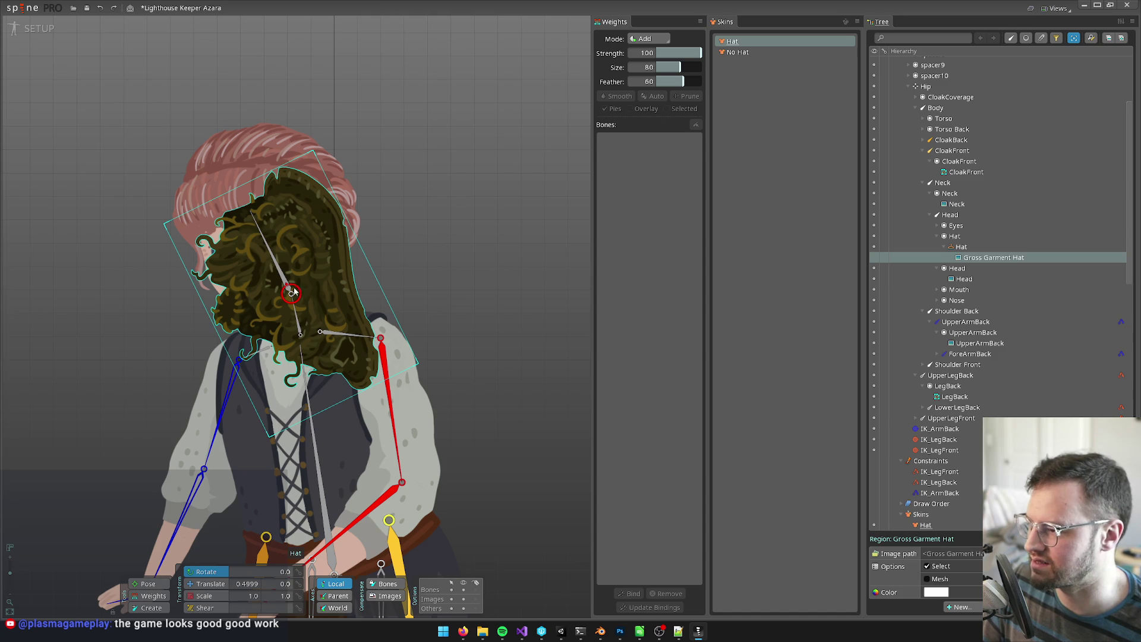
left_click_drag(290, 291, 336, 285)
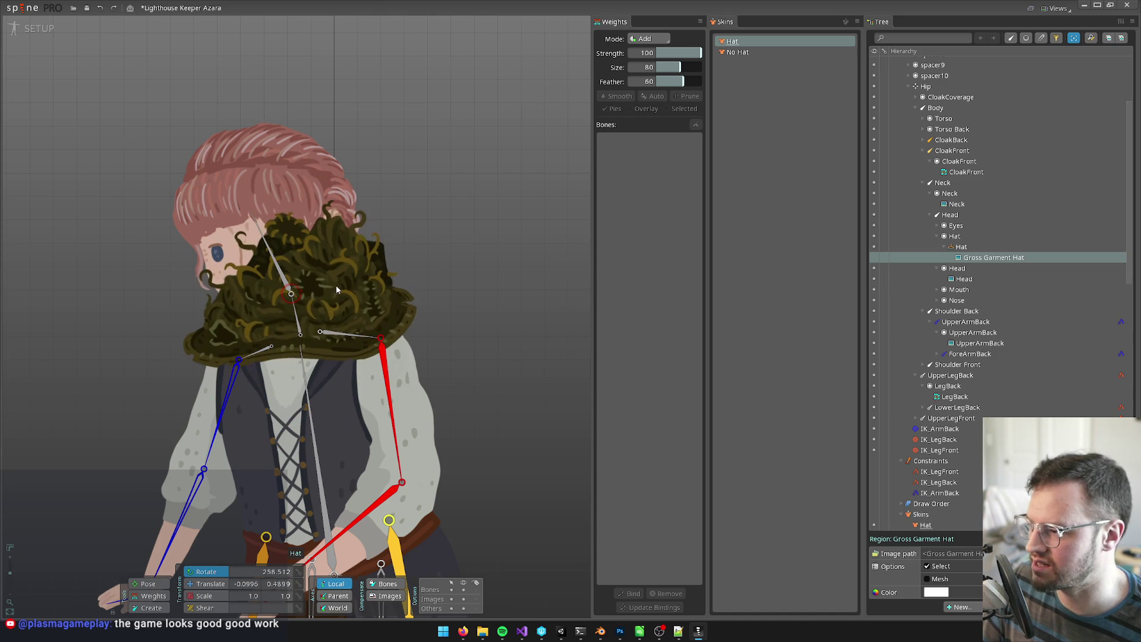
left_click(210, 583)
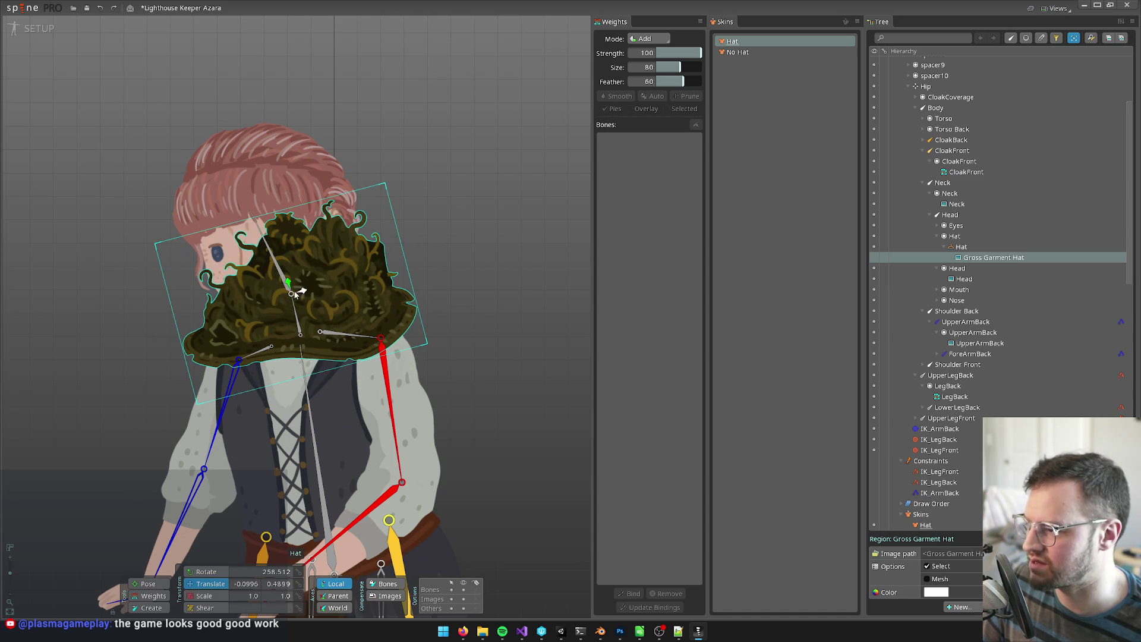
mouse_move(287, 281)
left_mouse_down()
mouse_move(244, 102)
mouse_move(262, 111)
mouse_move(242, 114)
left_mouse_up()
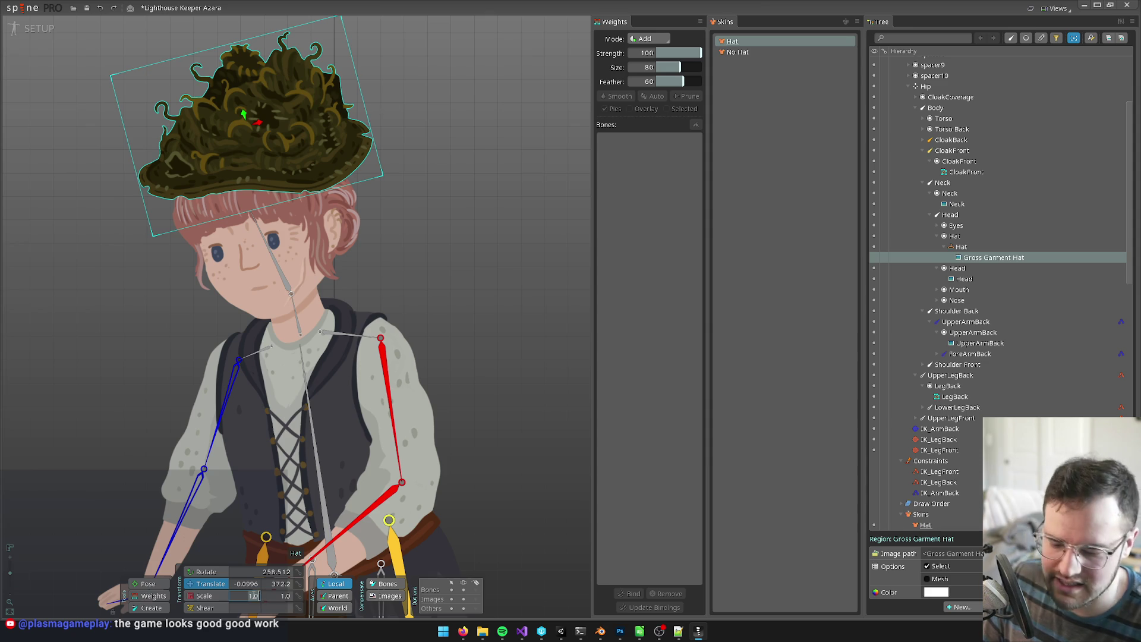
Scale the hat to 1.2 on both axes and move it down onto the head
type("1.2")
key("Tab")
type("1.2")
key("Return")
scroll(387, 263, "down", 2)
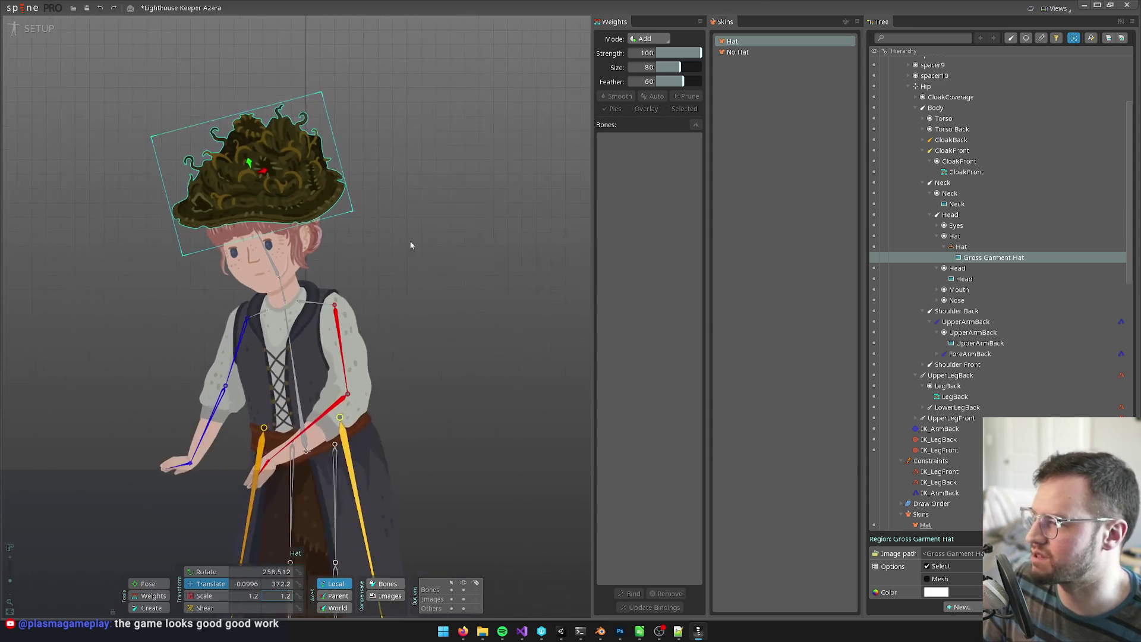
mouse_move(330, 215)
left_mouse_down()
mouse_move(346, 249)
mouse_move(329, 227)
left_mouse_up()
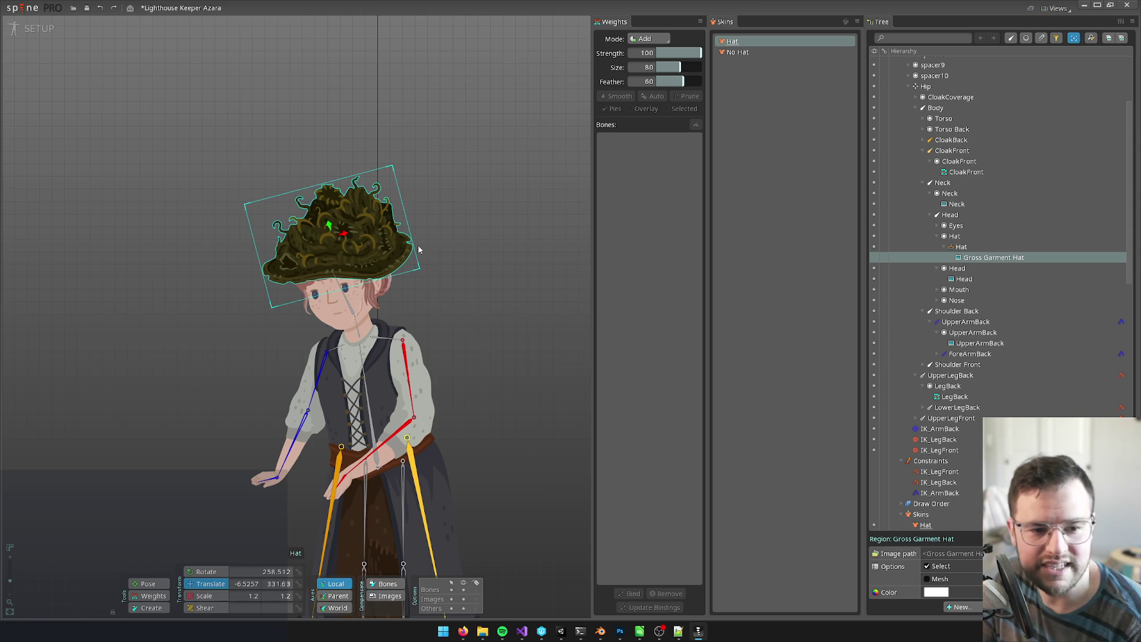
Check the Twitch stream window, then back in Spine nudge the hat lower on the head
left_click(446, 632)
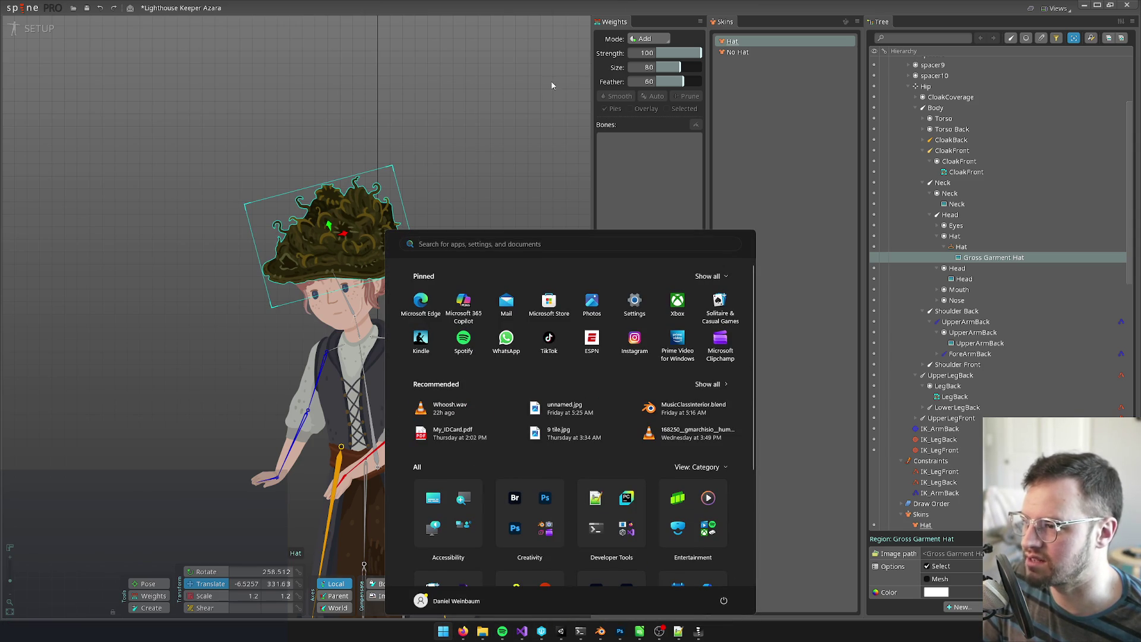
left_click(551, 84)
mouse_move(462, 631)
left_click(487, 587)
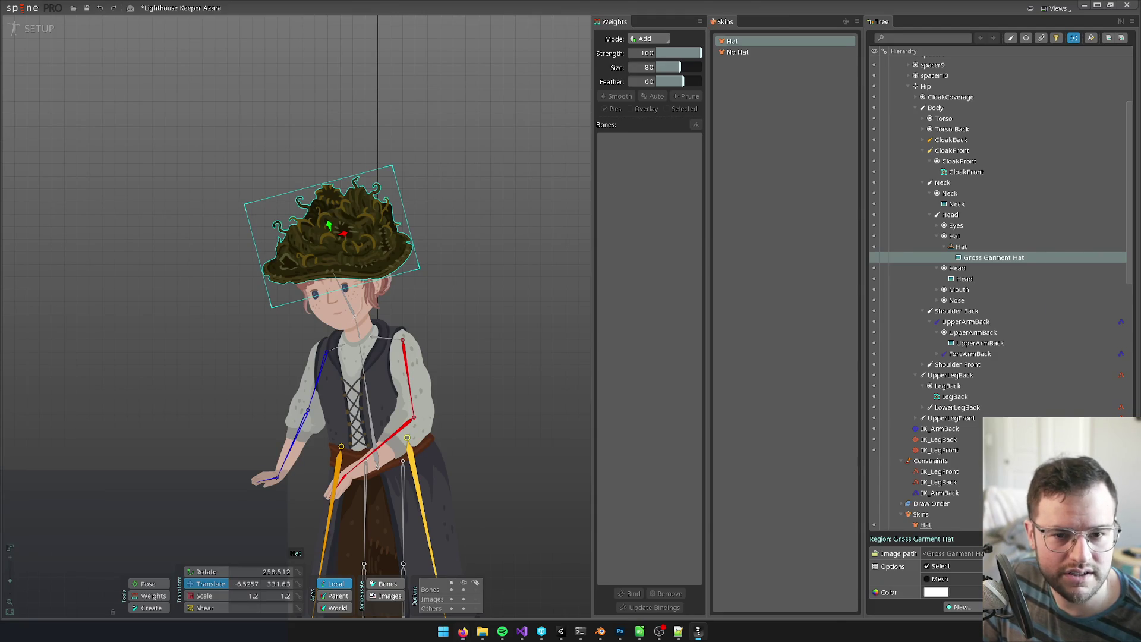
left_click(697, 631)
scroll(390, 235, "down", 3)
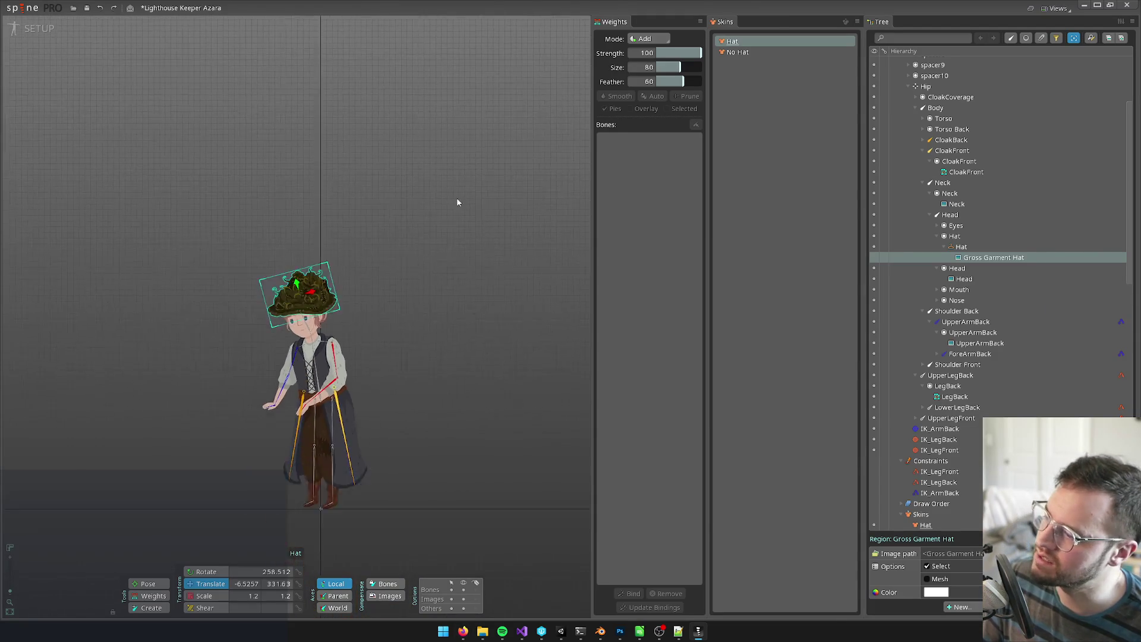
scroll(306, 303, "up", 2)
mouse_move(305, 304)
left_mouse_down()
mouse_move(313, 285)
mouse_move(326, 293)
mouse_move(311, 283)
left_mouse_up()
Recentre the view and shift the hat attachment slightly left on the head
scroll(440, 313, "down", 3)
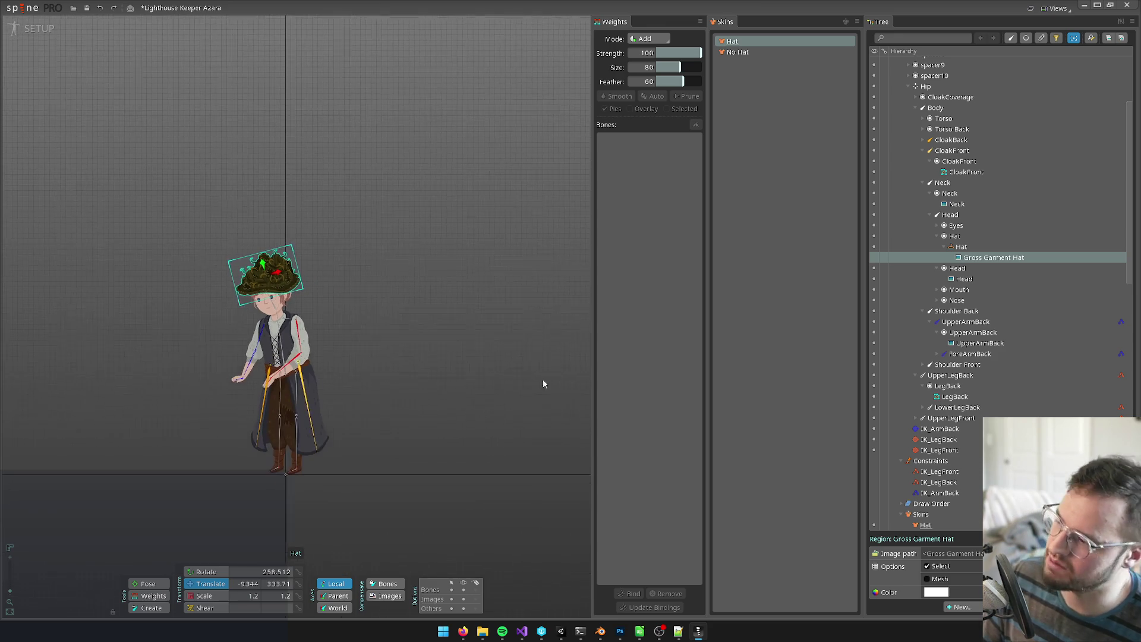
left_click(964, 322)
scroll(382, 339, "down", 2)
mouse_move(382, 338)
left_mouse_down()
mouse_move(502, 295)
mouse_move(510, 184)
mouse_move(491, 287)
left_mouse_up()
scroll(382, 204, "up", 3)
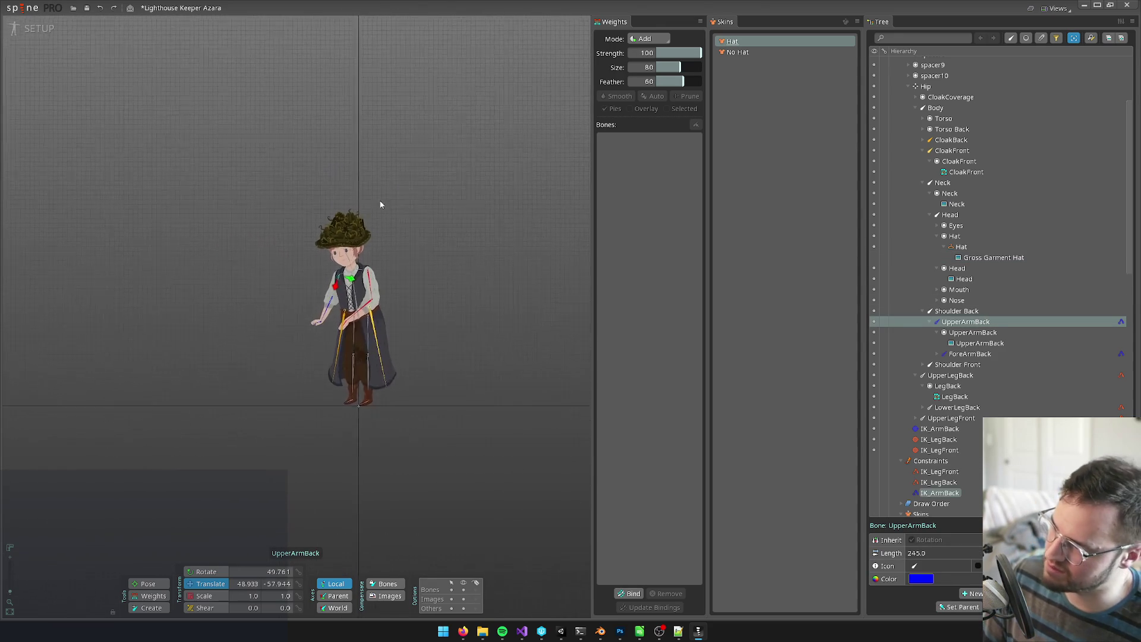
left_click(341, 226)
left_click_drag(339, 227, 329, 229)
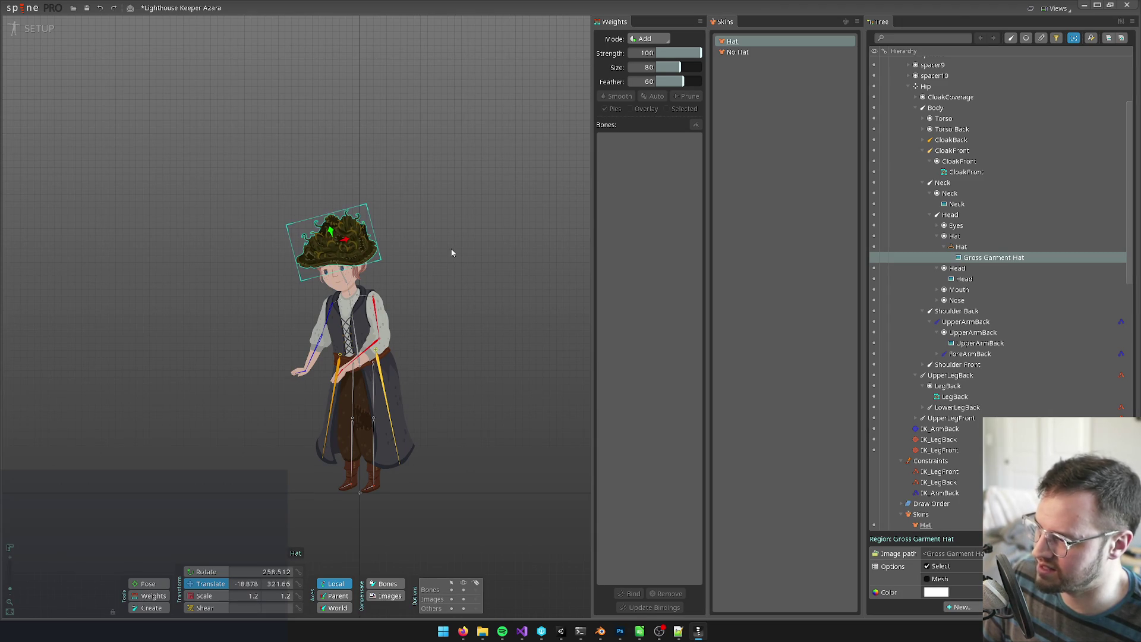
scroll(454, 334, "down", 1)
left_click(965, 321)
scroll(442, 307, "down", 2)
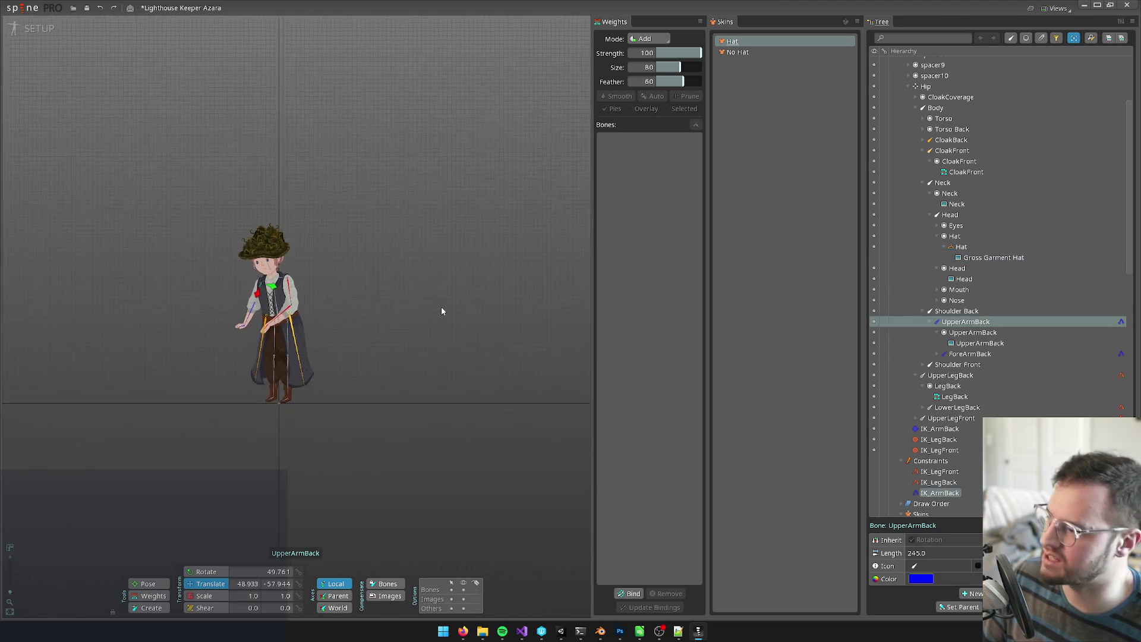
scroll(361, 279, "up", 4)
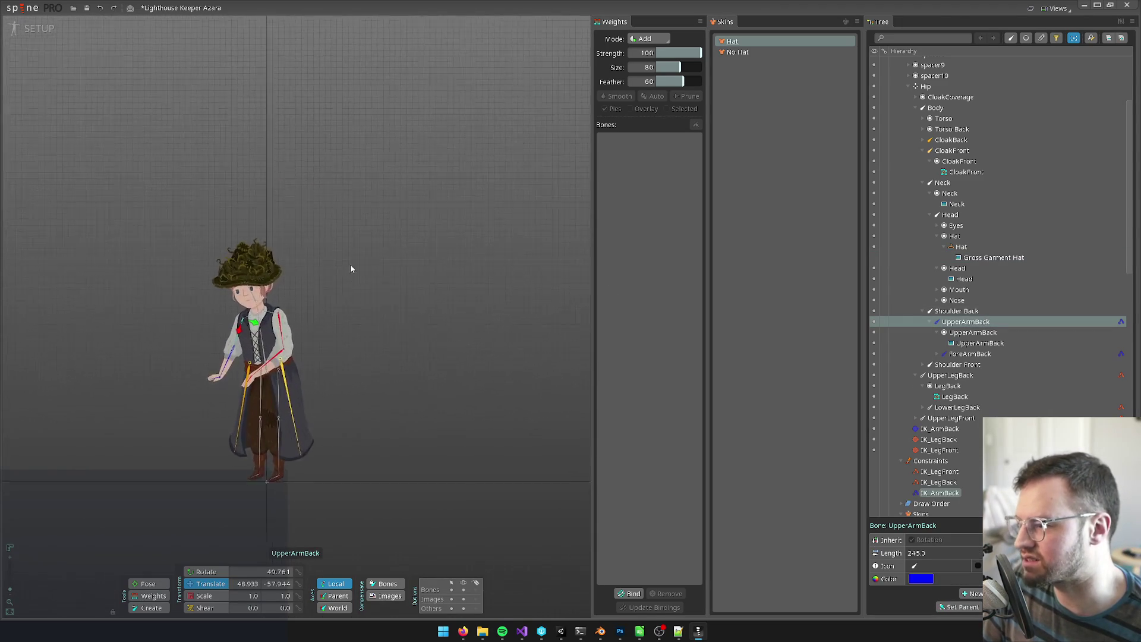
scroll(455, 265, "up", 4)
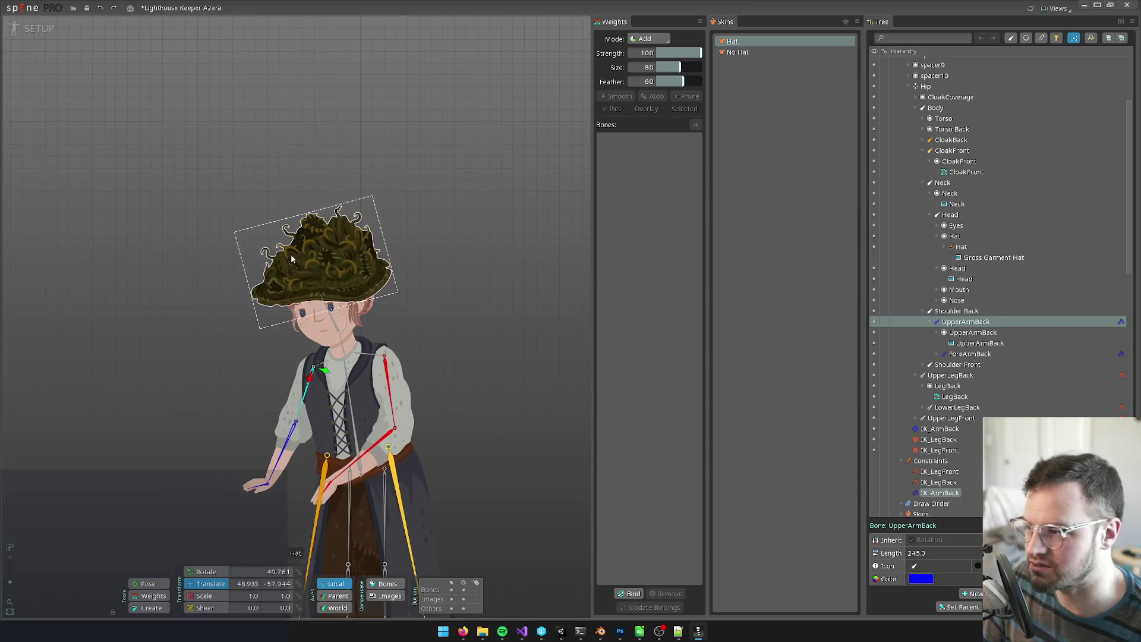
left_click(313, 253)
scroll(962, 368, "down", 10)
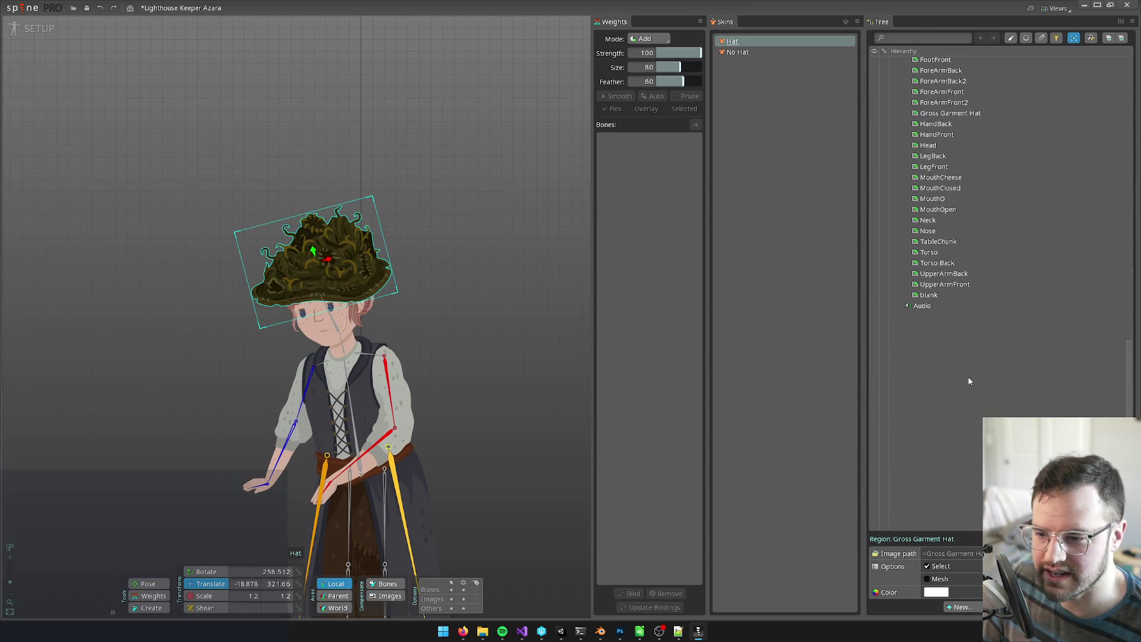
Preview Azara with the No Hat and Hat skins, leaving No Hat active
scroll(953, 381, "up", 5)
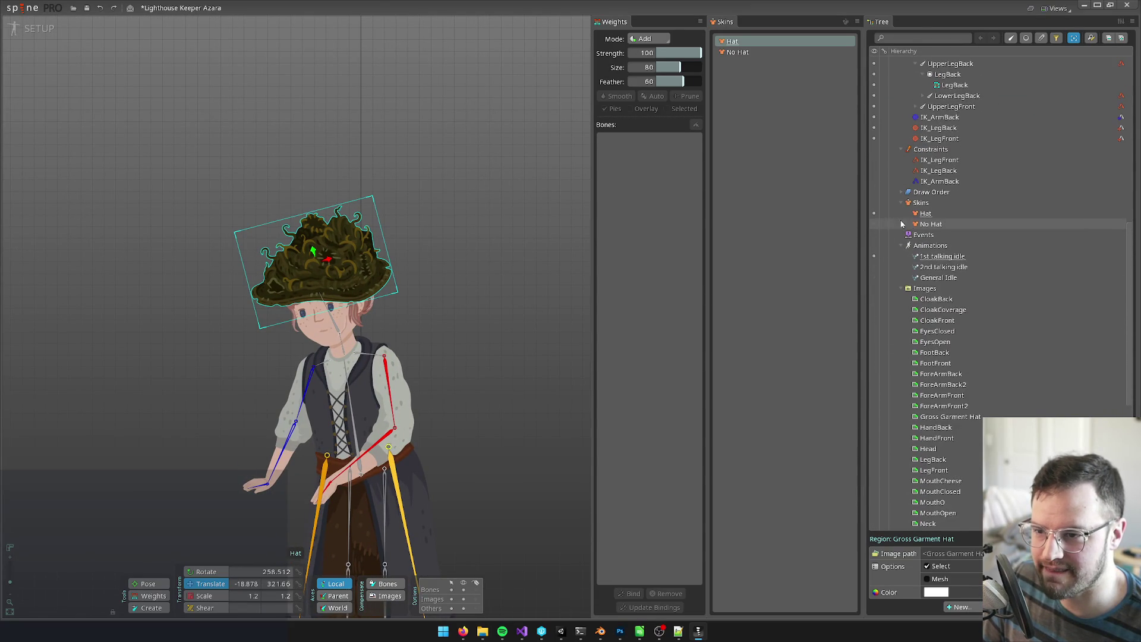
left_click(874, 223)
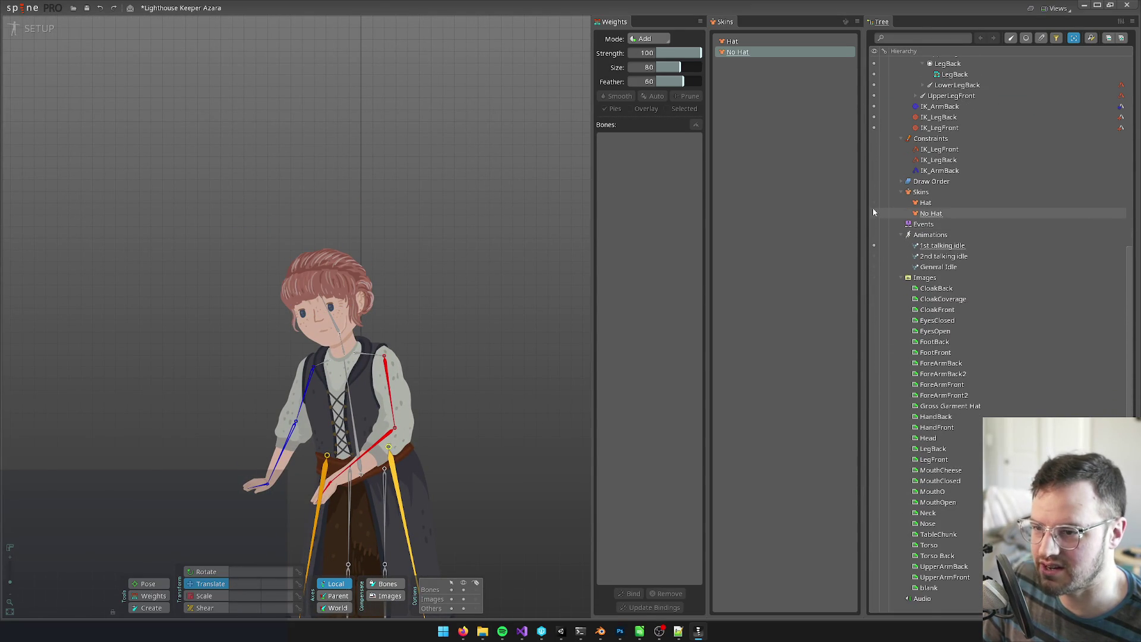
left_click(873, 202)
scroll(899, 230, "up", 1)
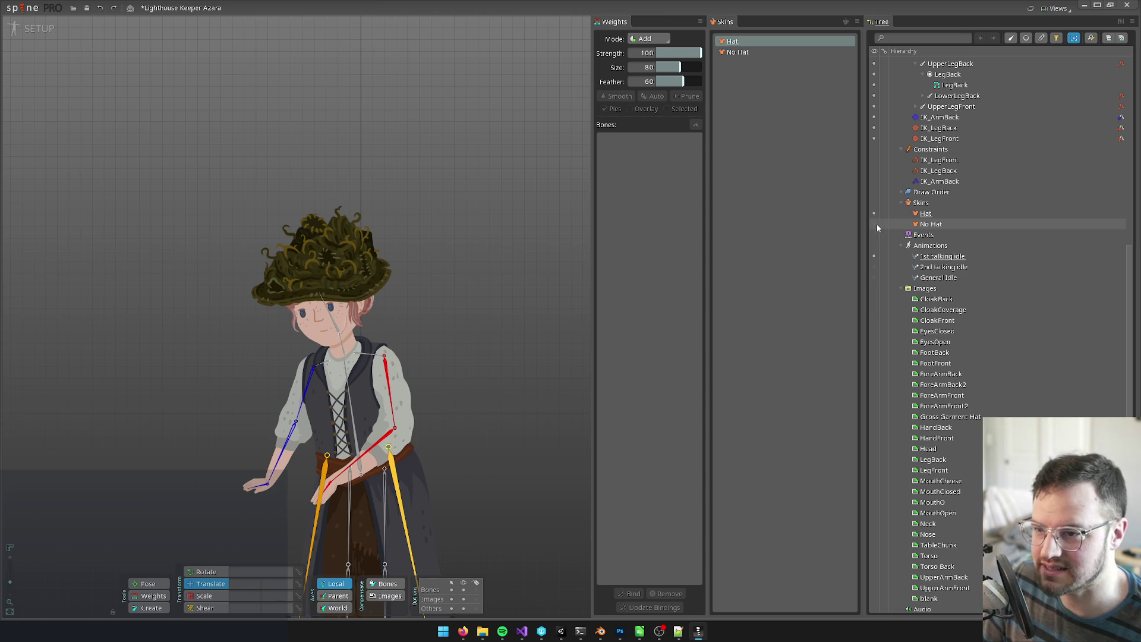
left_click(878, 223)
scroll(878, 223, "down", 1)
Save the project and export it as JSON, dismissing the export warnings, then go to Unity
key("ctrl+s")
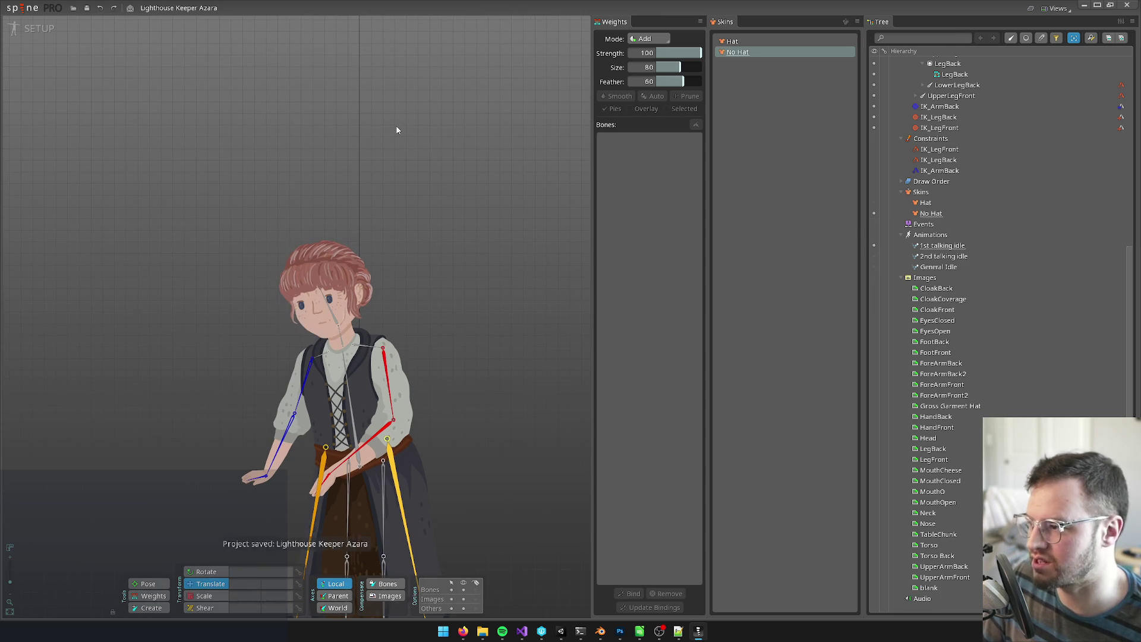
left_click(24, 8)
left_click(42, 126)
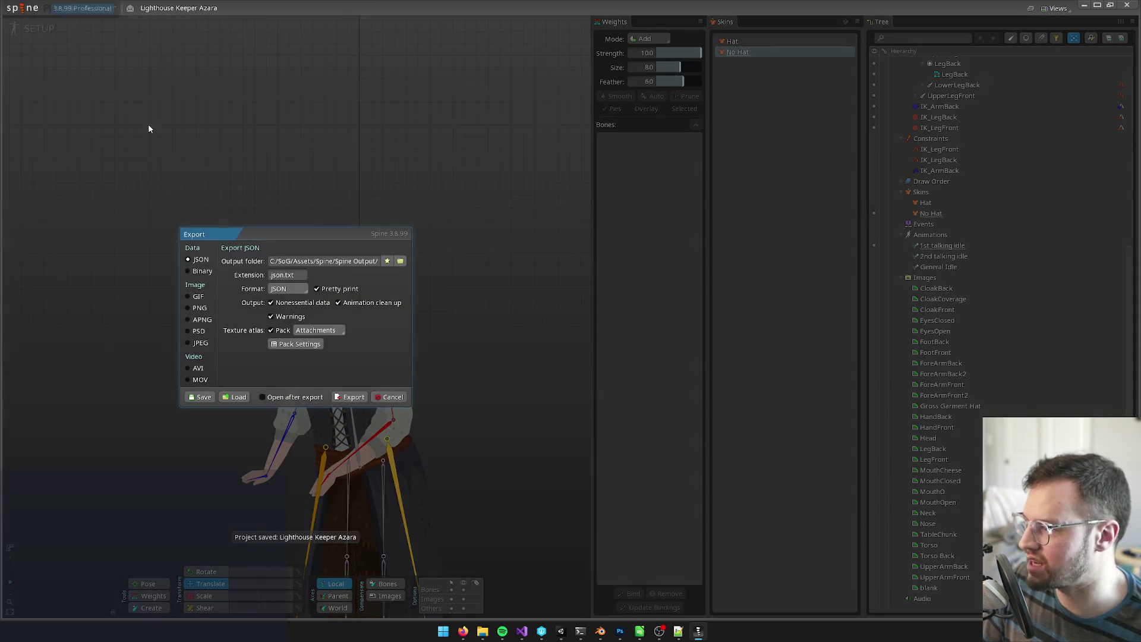
left_click(349, 397)
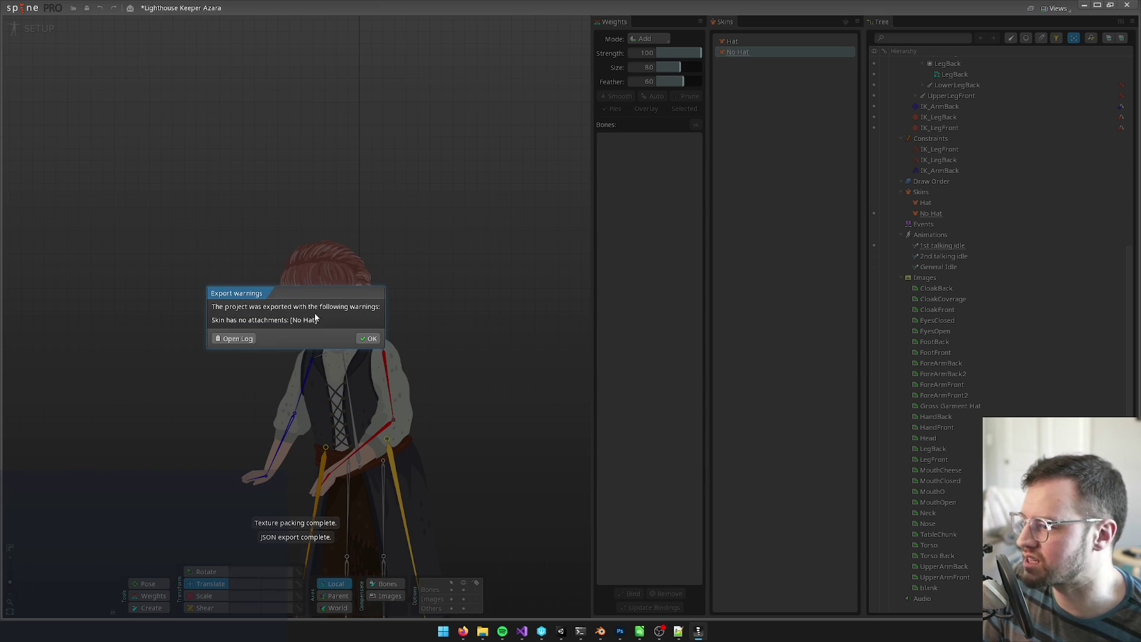
left_click(371, 338)
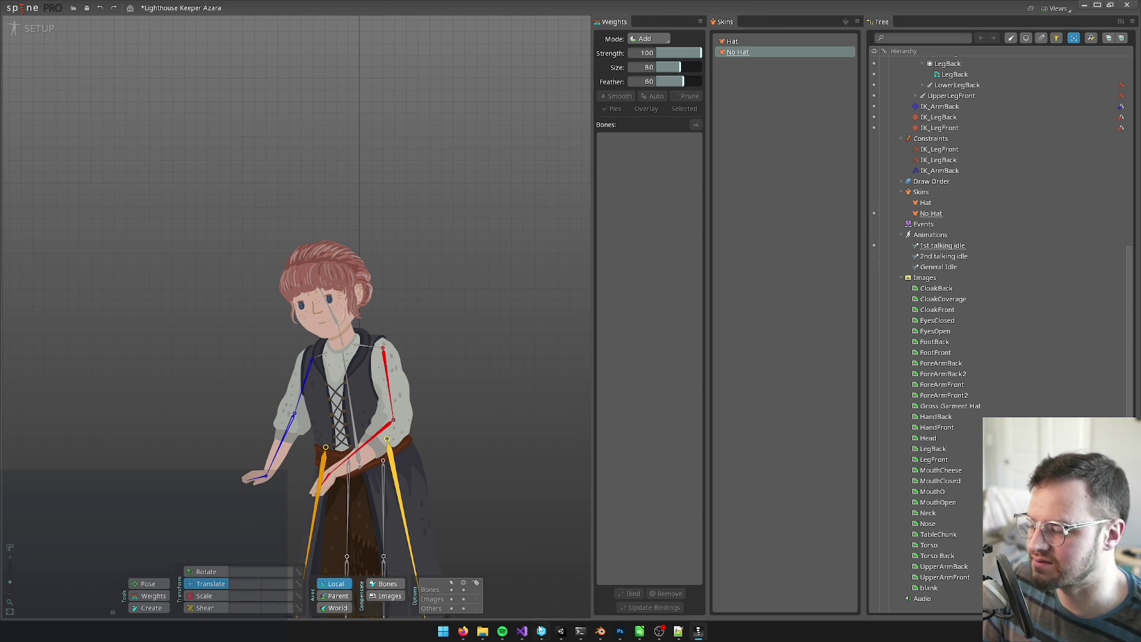
mouse_move(565, 634)
left_click(550, 576)
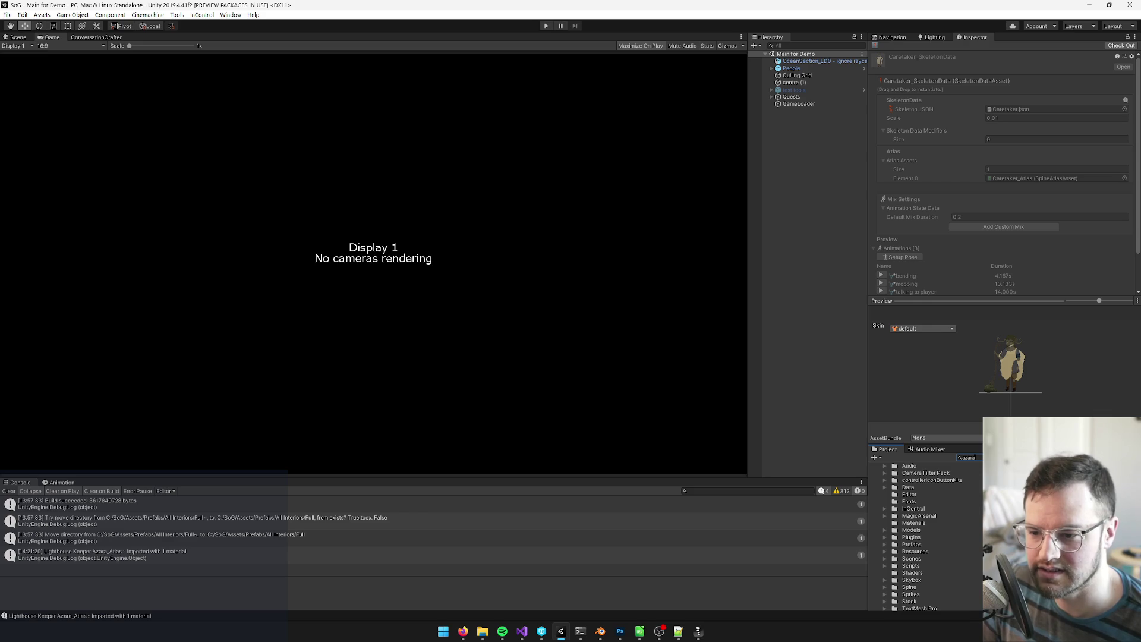
Inspect the Lighthouse Keeper Azara_Atlas and Azara skeleton data asset details
key("Down")
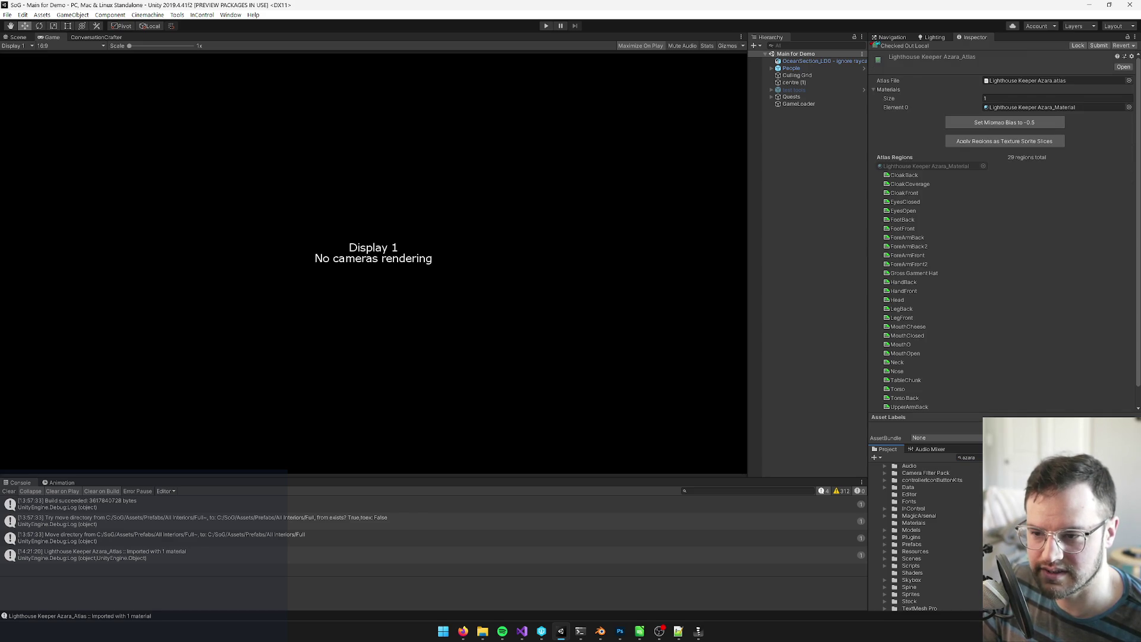
scroll(990, 279, "down", 1)
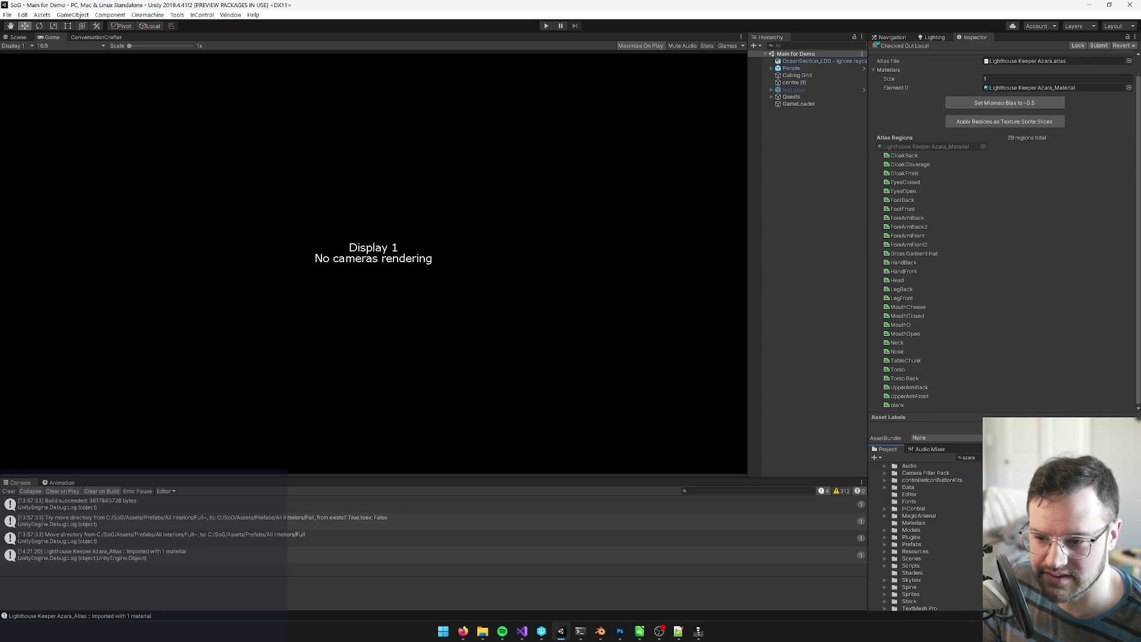
scroll(998, 285, "up", 1)
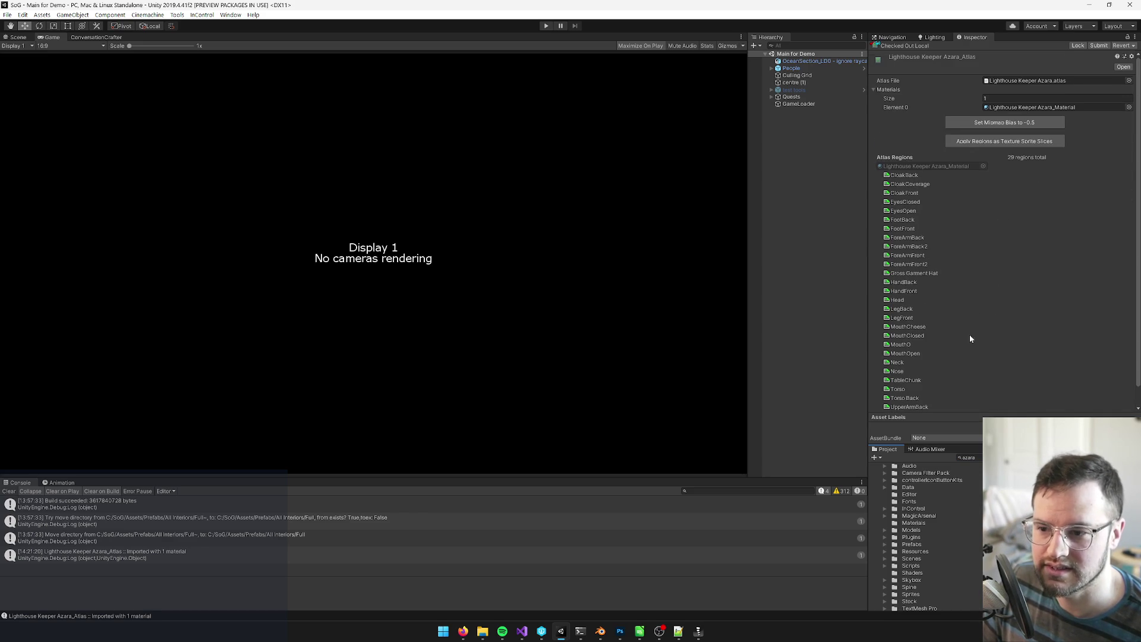
scroll(980, 318, "down", 1)
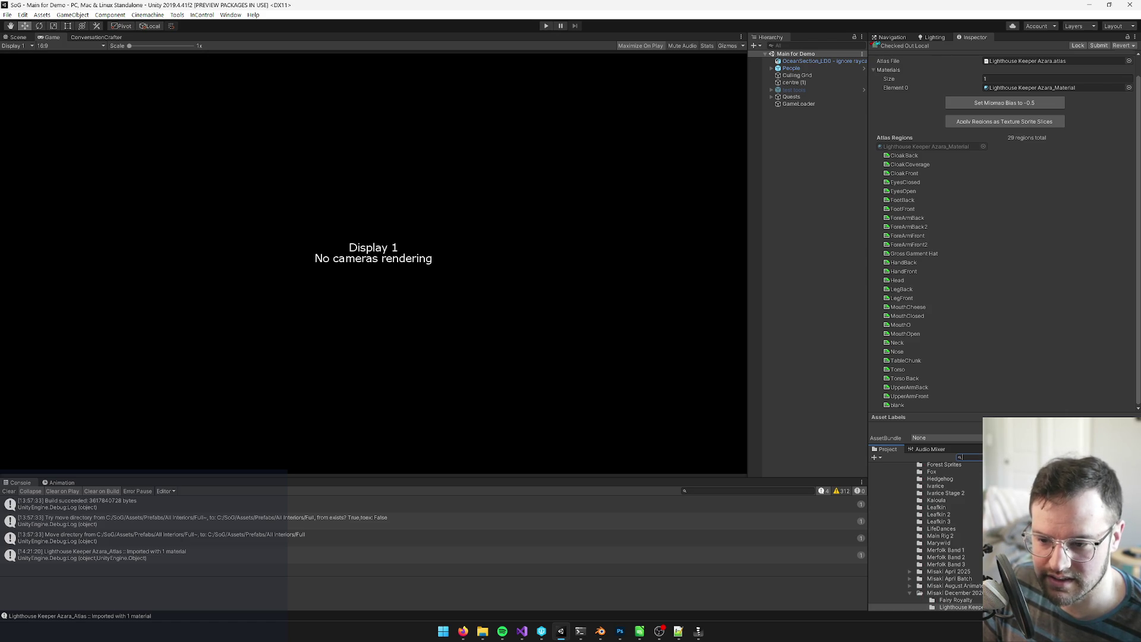
key("Down")
scroll(1012, 238, "down", 1)
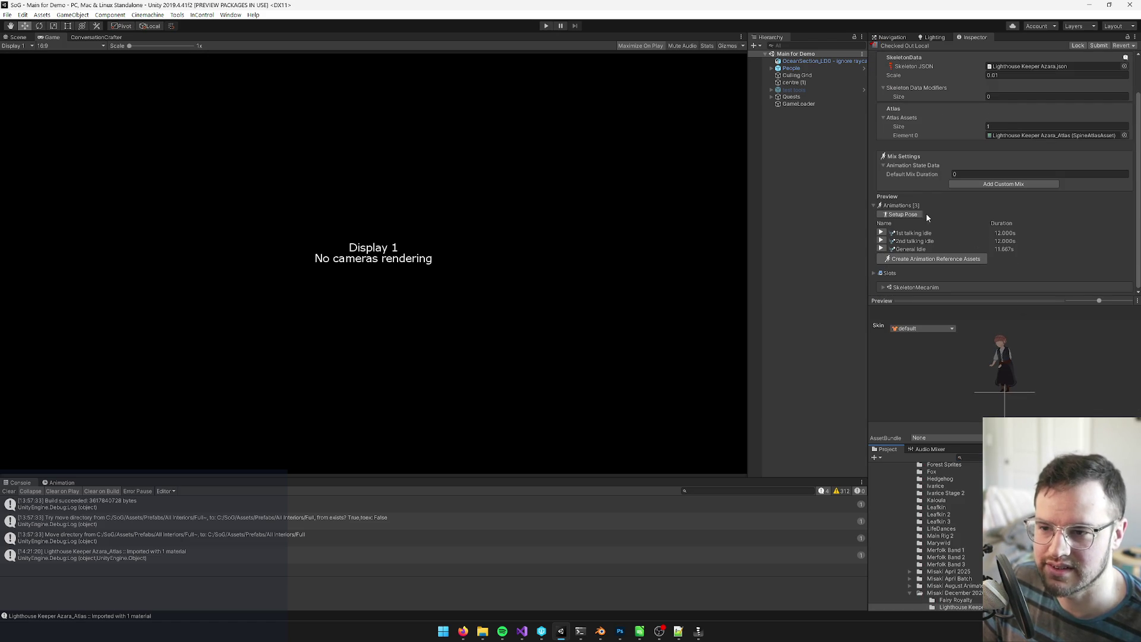
Set the skeleton preview skin to Hat, then switch to Perforce P4V
left_click(907, 332)
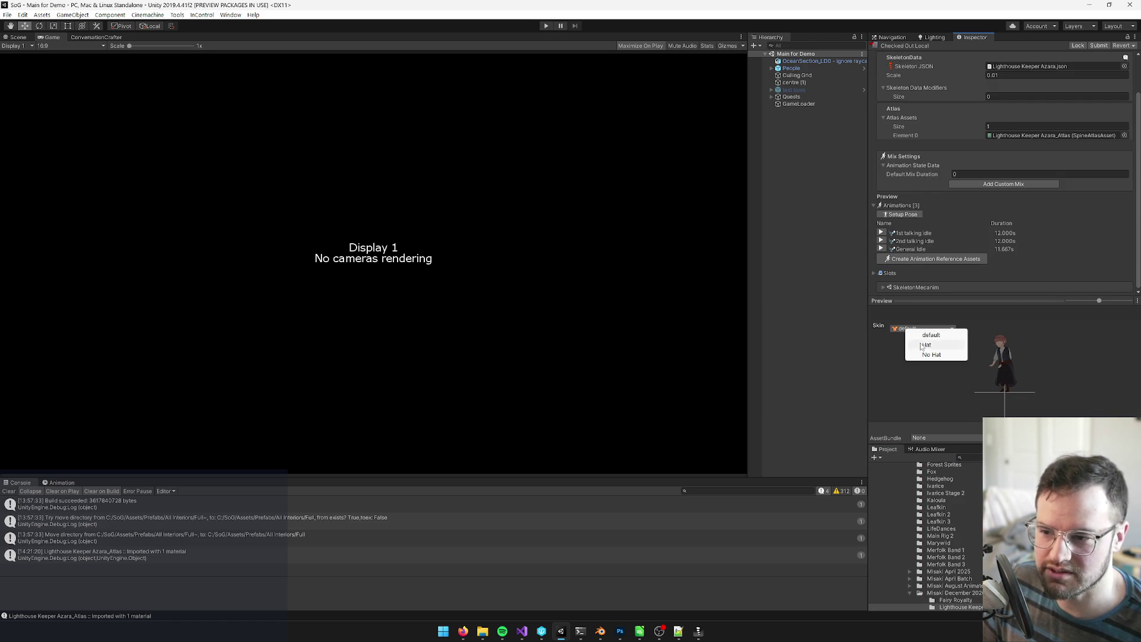
left_click(941, 330)
left_click(951, 342)
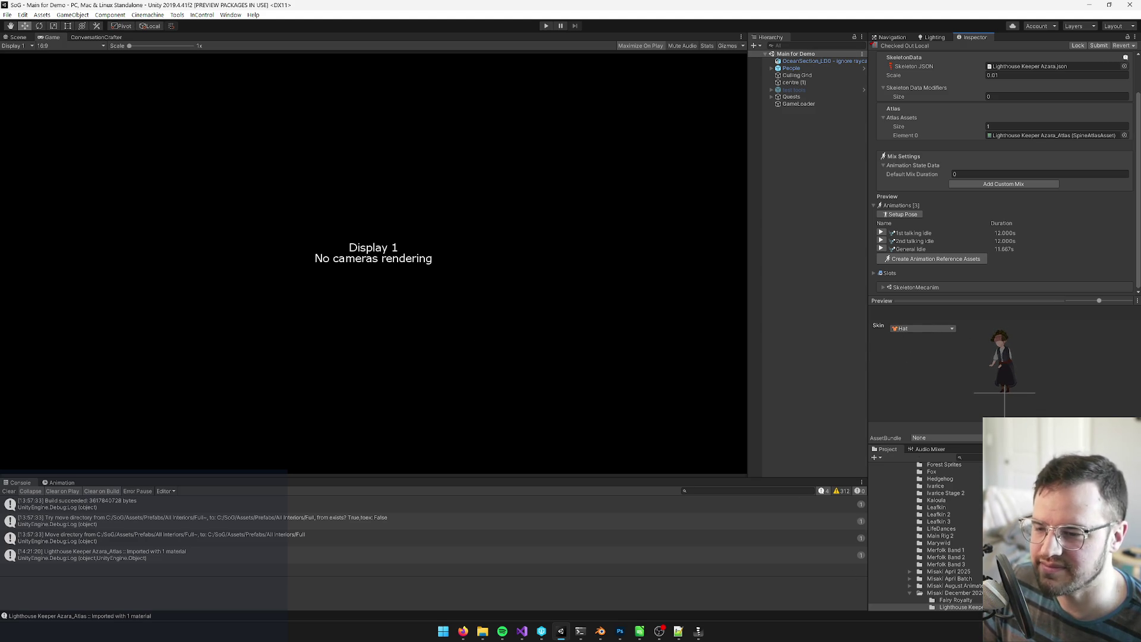
left_click(542, 633)
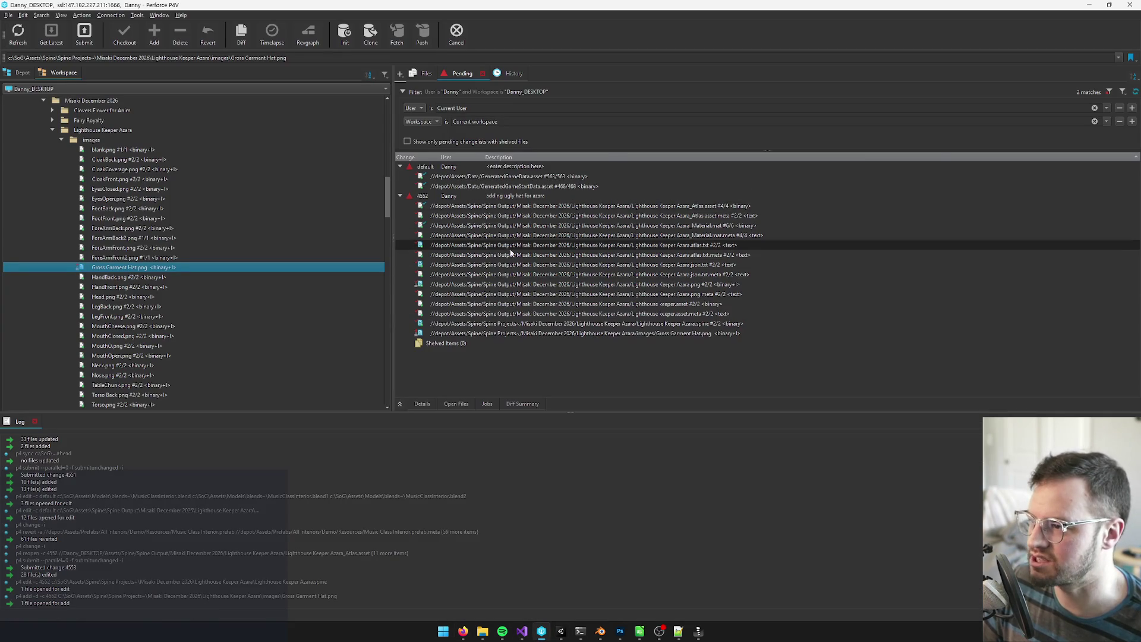
Save the Unity project, then return to the P4V client
left_click(452, 196)
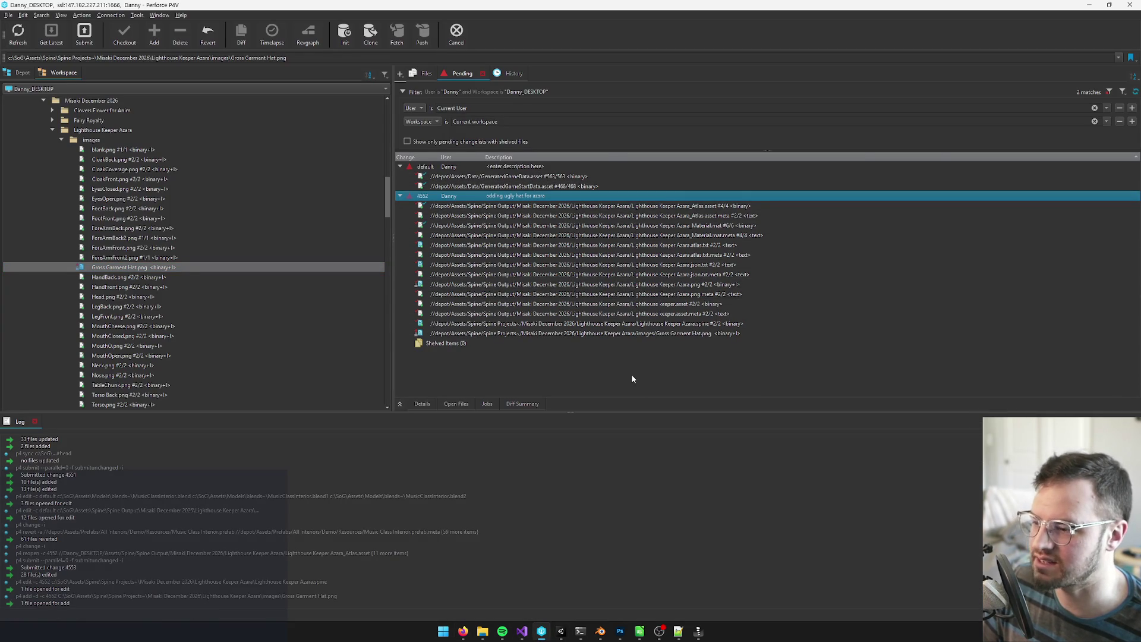
key("alt+Tab")
left_click(7, 15)
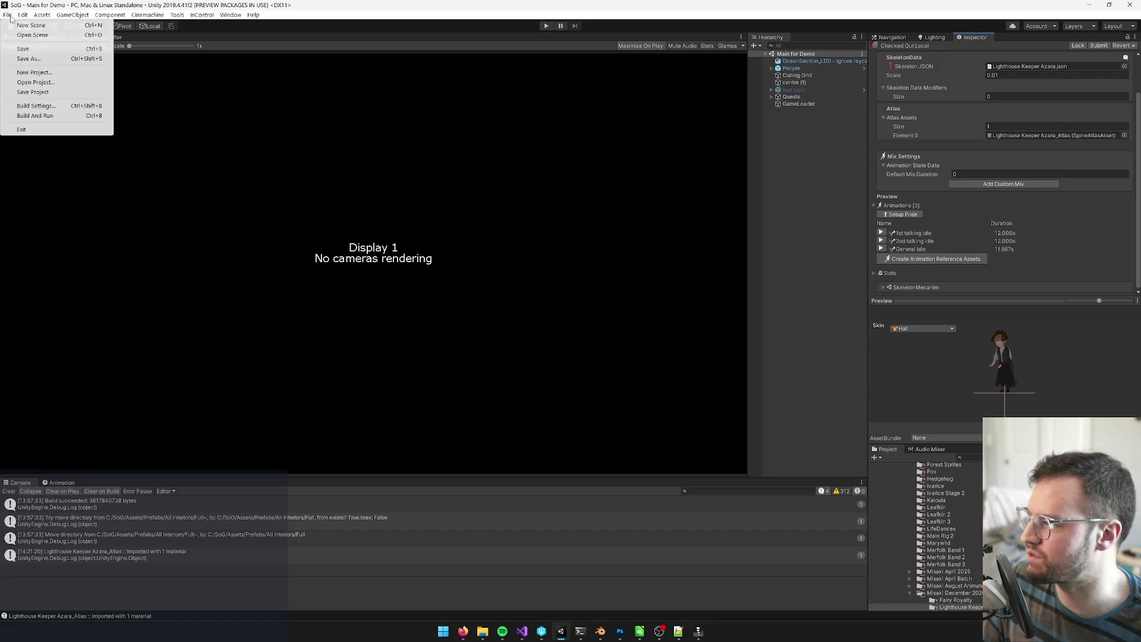
left_click(26, 92)
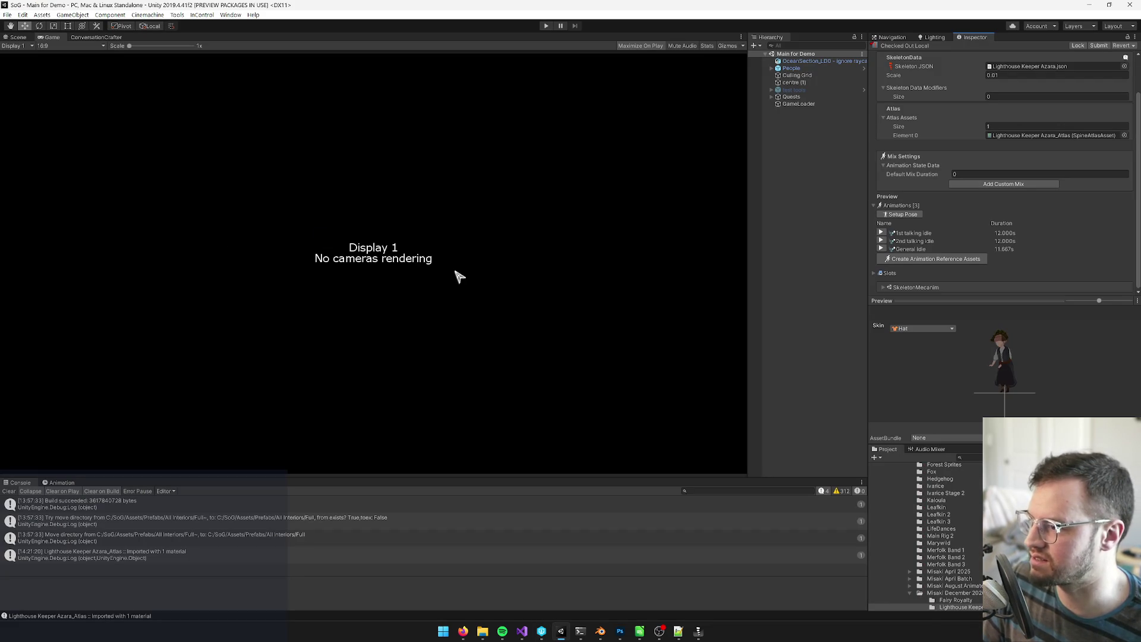
key("alt+Tab")
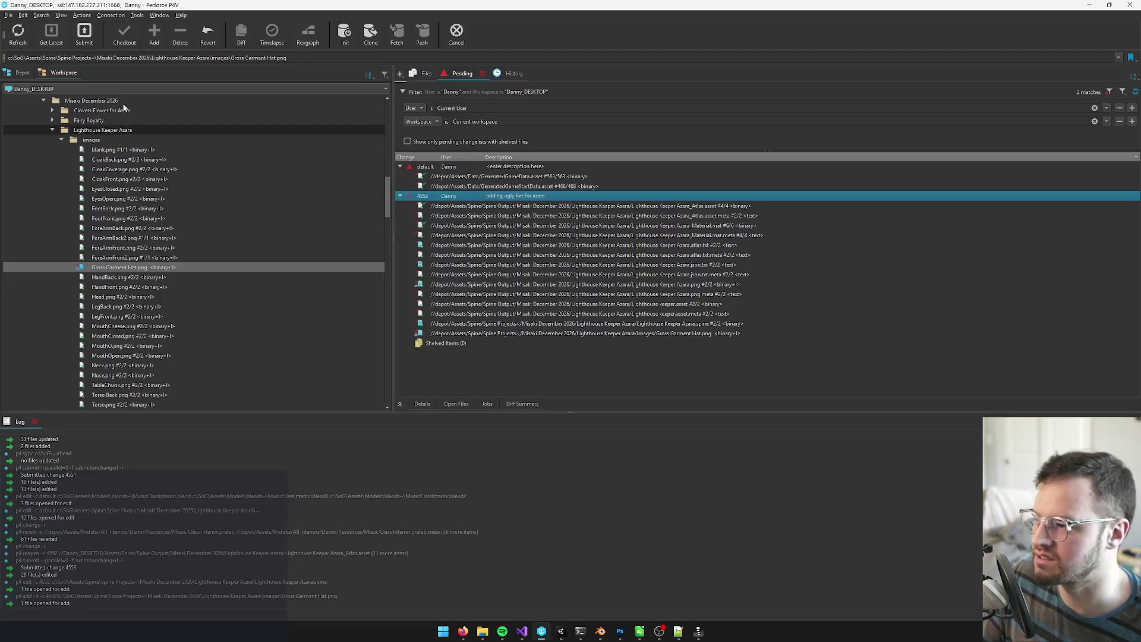
Move Caretaker_SkeletonData.asset into changelist 4552 and submit that changelist
left_click(534, 206)
left_click(540, 198)
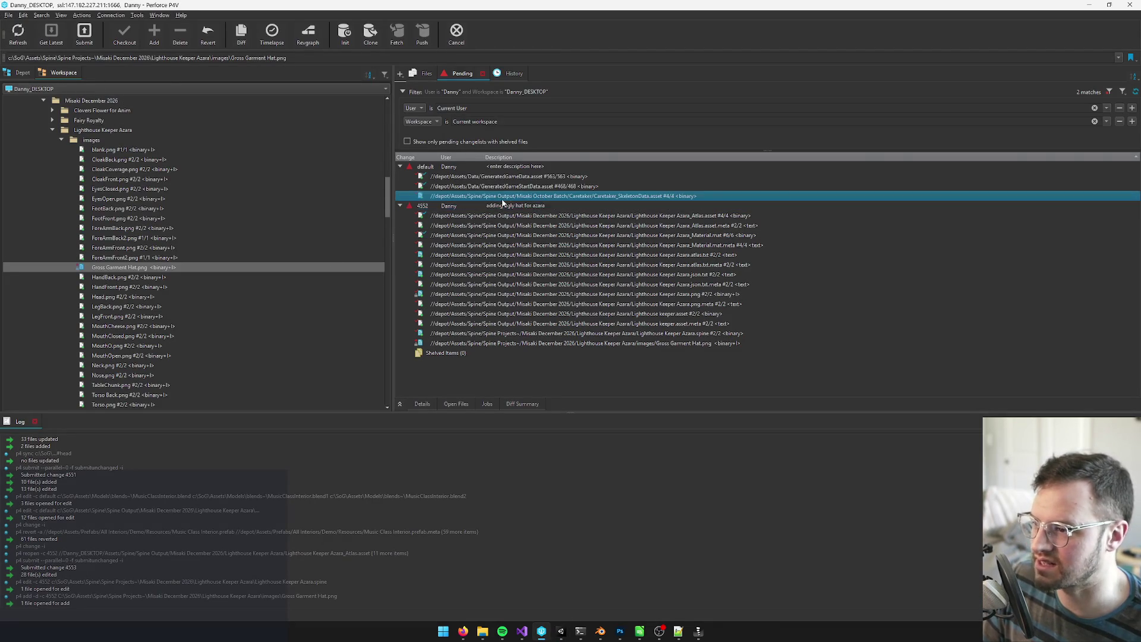
left_click_drag(515, 208, 514, 206)
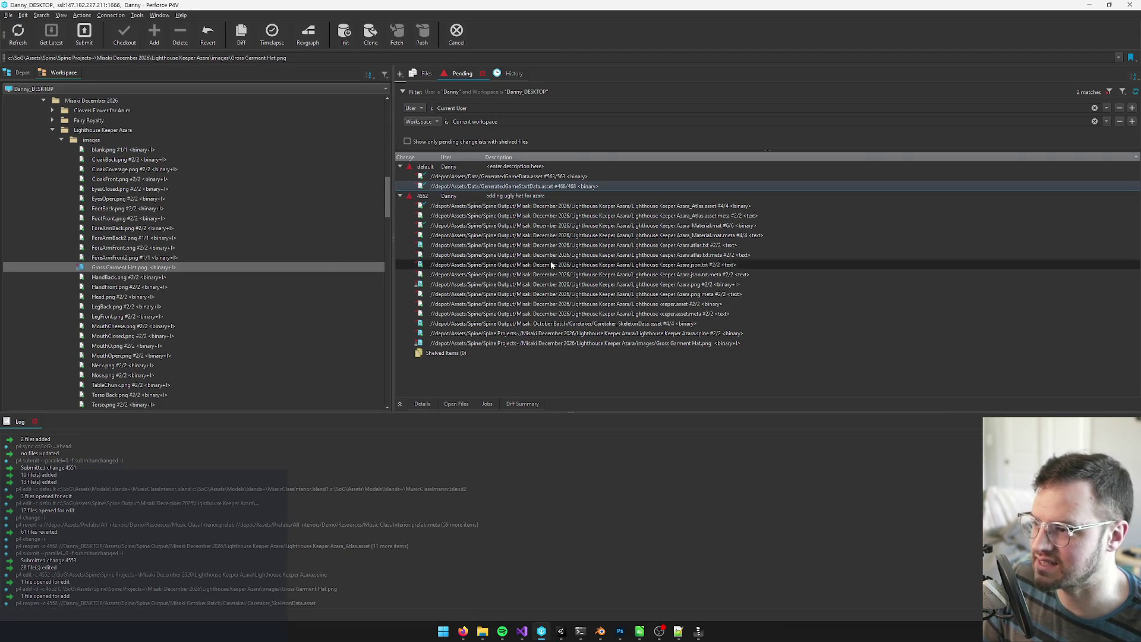
left_click(502, 197)
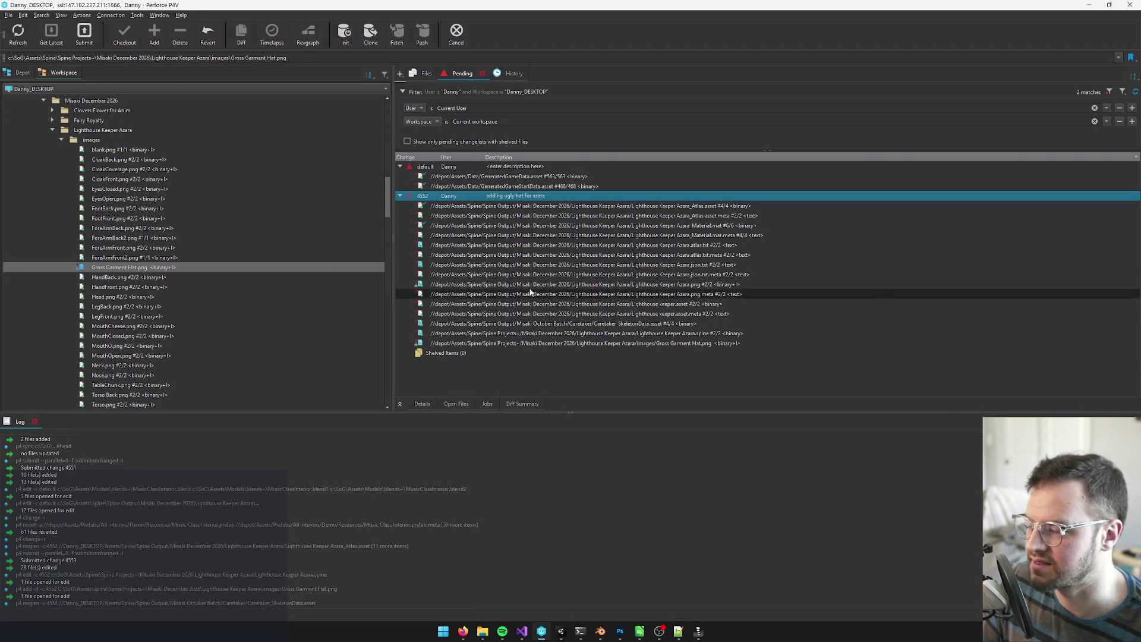
right_click(511, 201)
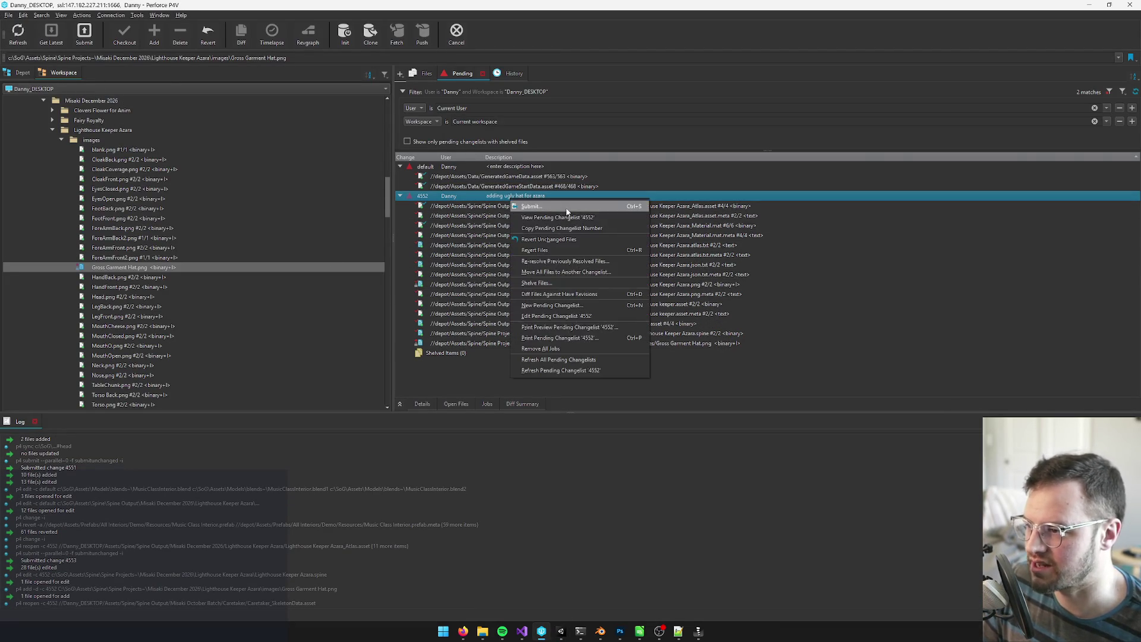
left_click(566, 212)
left_click(922, 412)
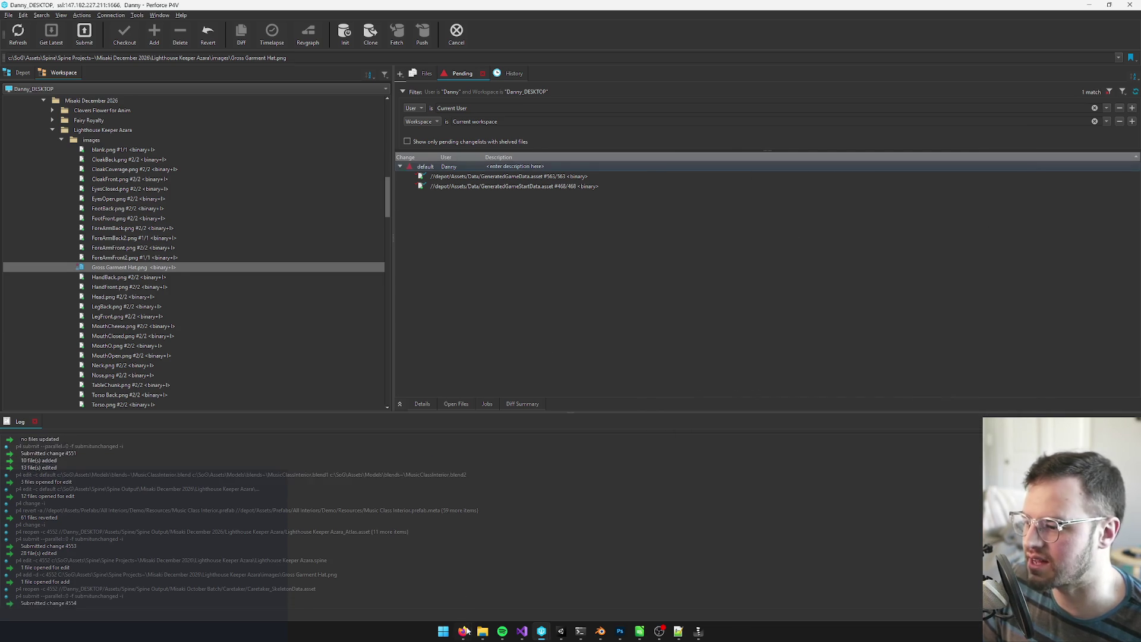
Restore Firefox on the Trello board tab, close the duplicate tab, and scroll the Done 4 list
mouse_move(463, 631)
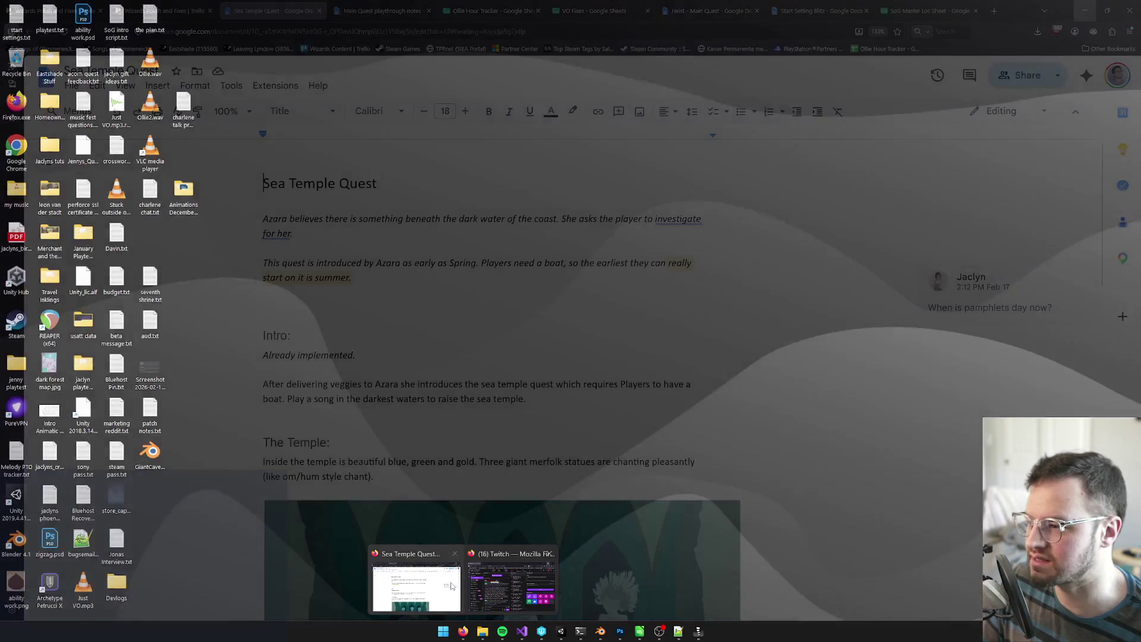
left_click(416, 585)
left_click(193, 8)
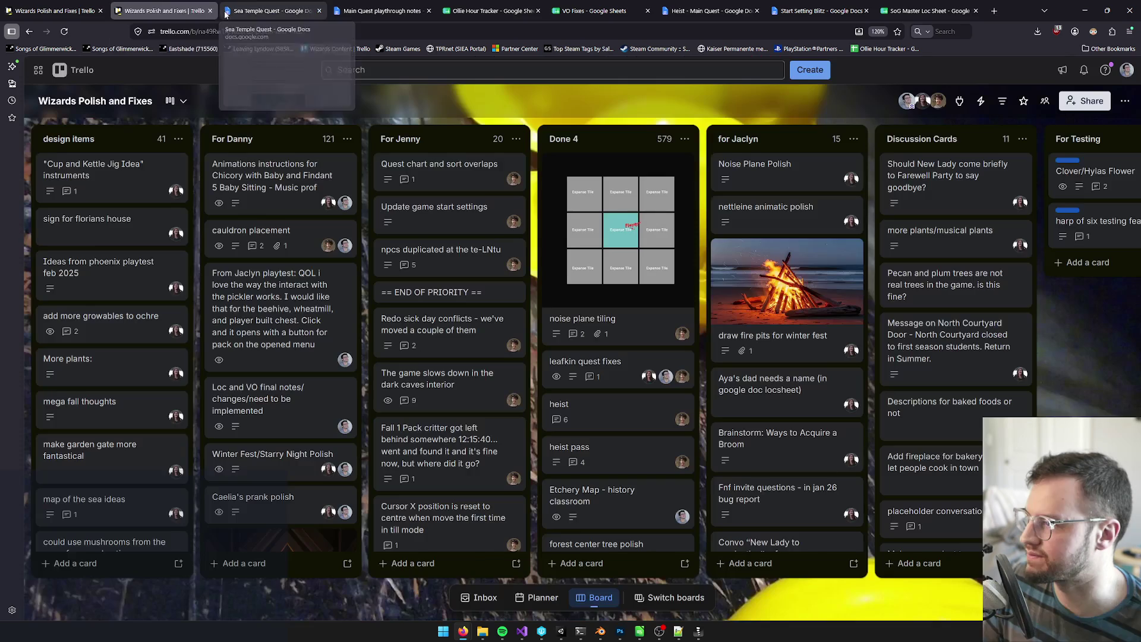
left_click(210, 10)
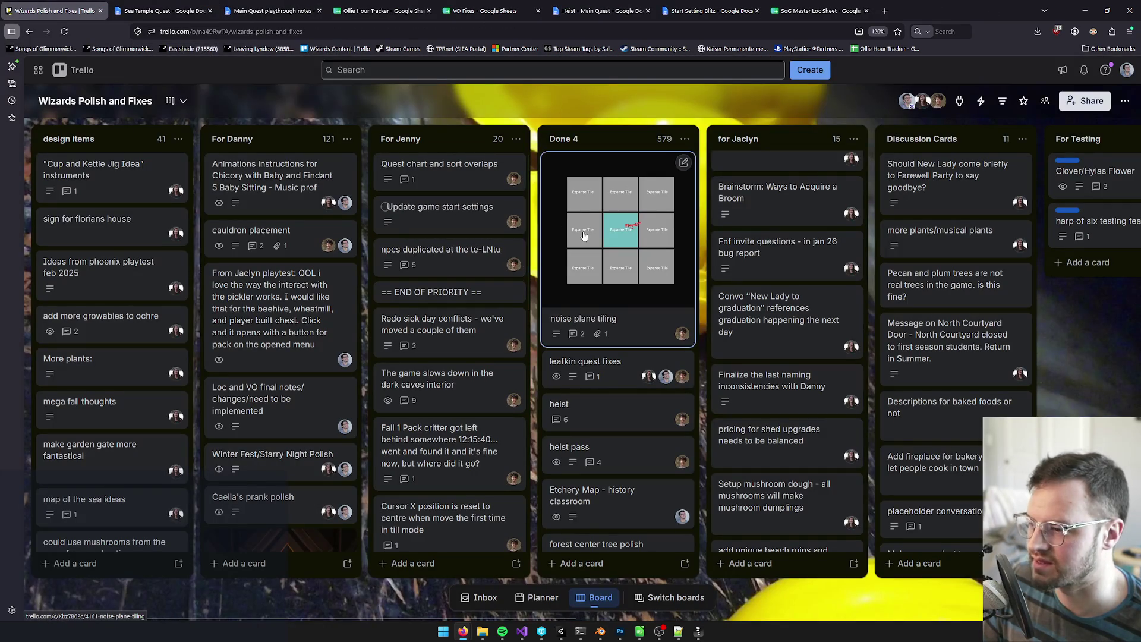
scroll(617, 323, "down", 3)
scroll(617, 323, "down", 4)
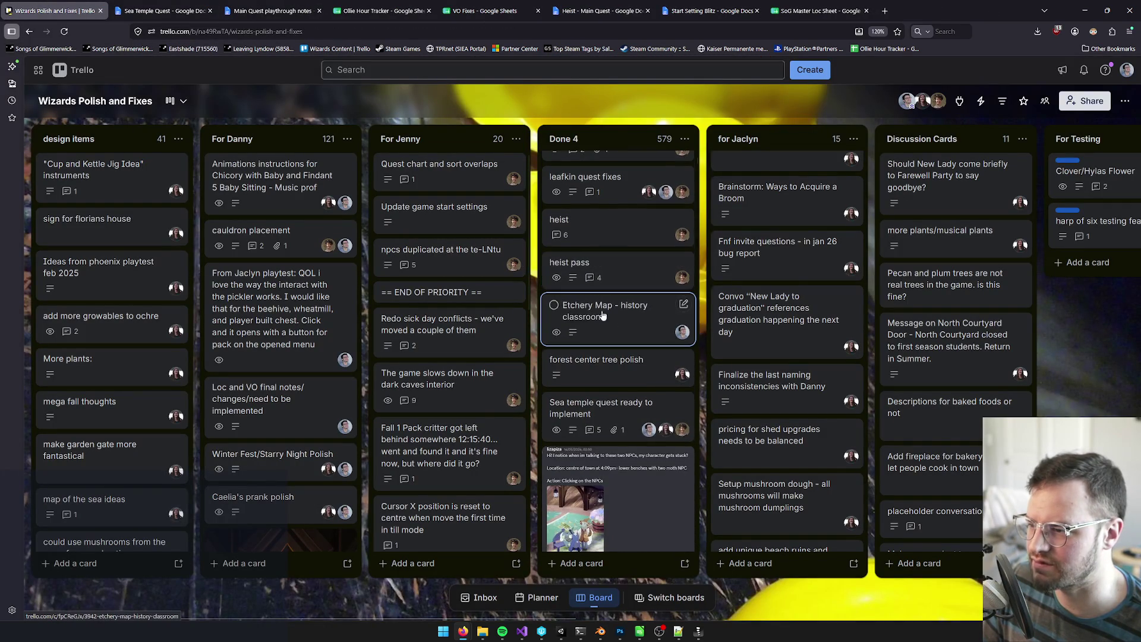
scroll(618, 265, "down", 5)
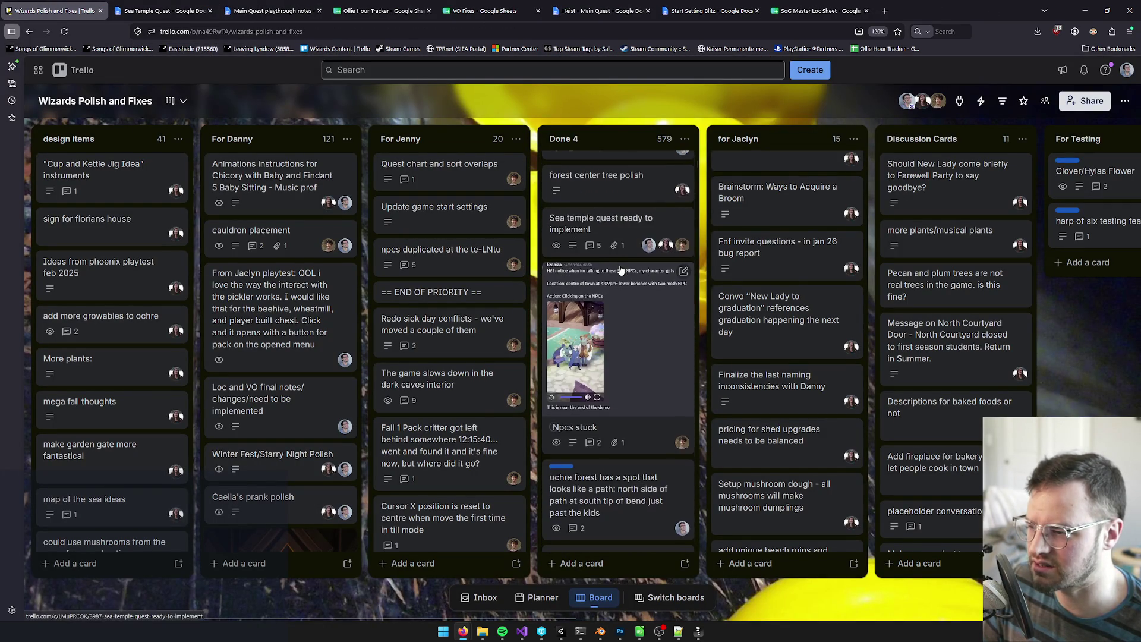
scroll(618, 327, "down", 10)
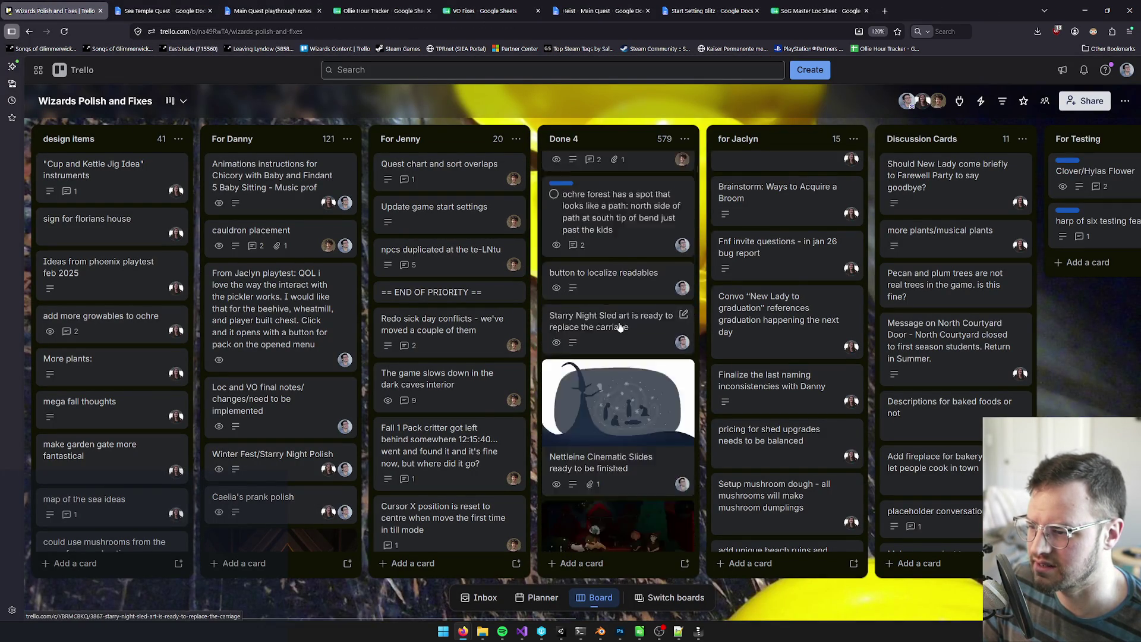
scroll(618, 326, "down", 1)
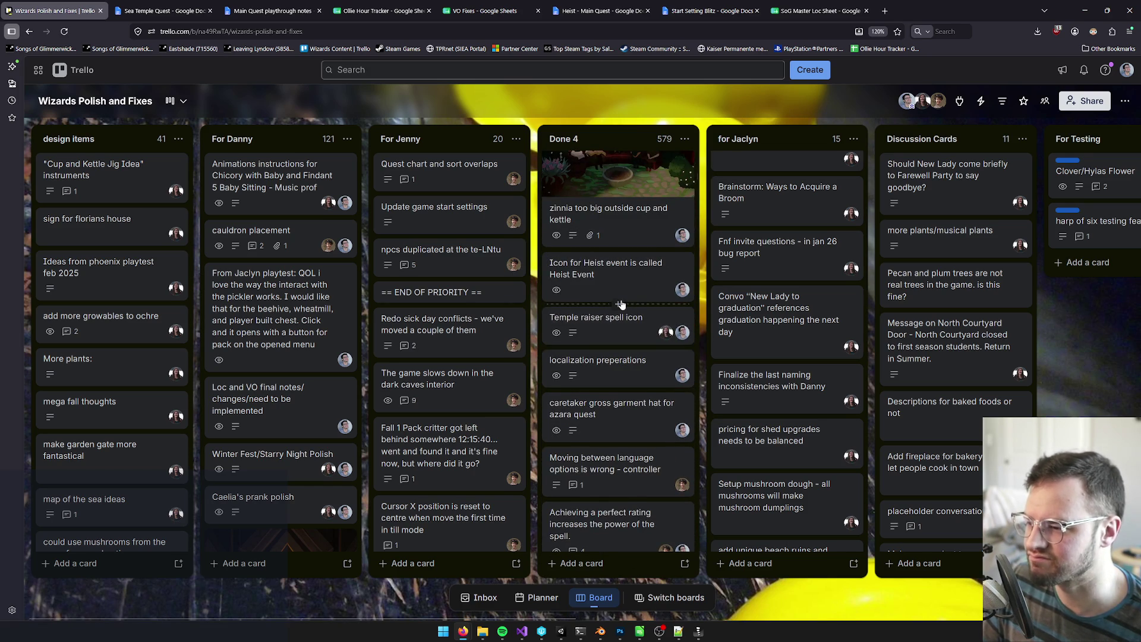
scroll(622, 314, "down", 1)
Search the page for 'temple' and step through matches to the Sea temple quest card
key("ctrl+f")
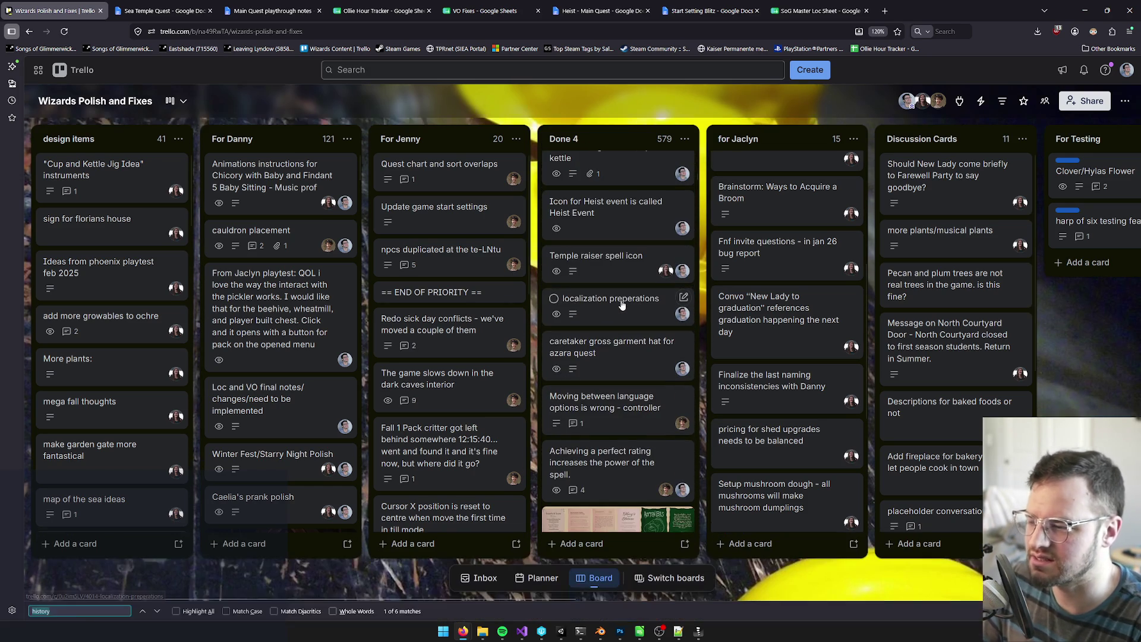
type("lighth")
key("BackSpace")
key("BackSpace")
key("BackSpace")
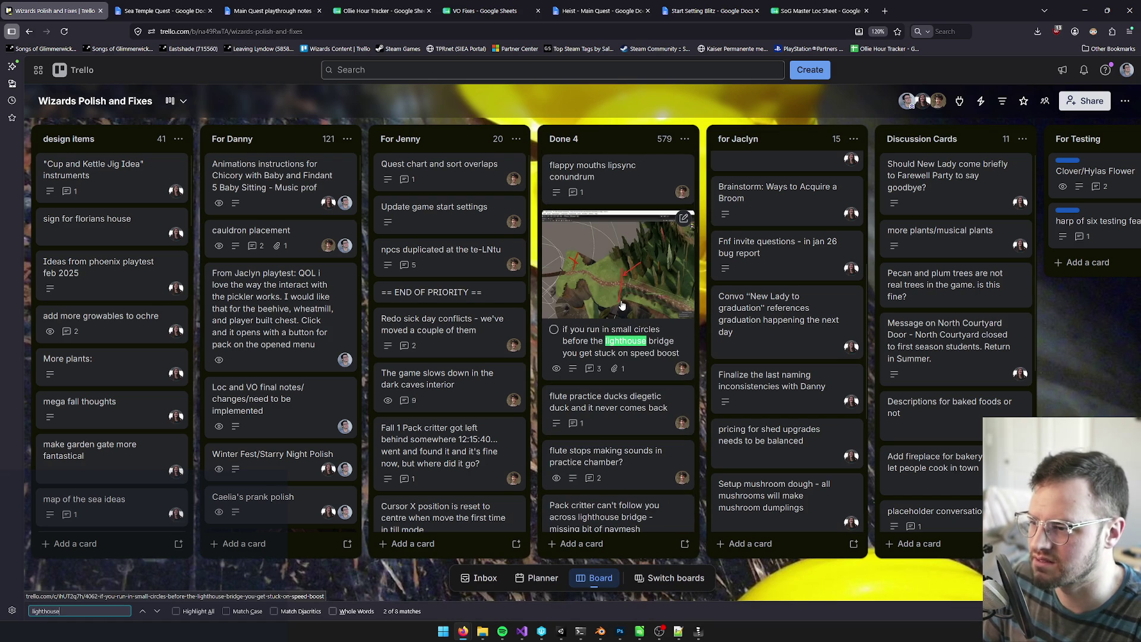
type("temple")
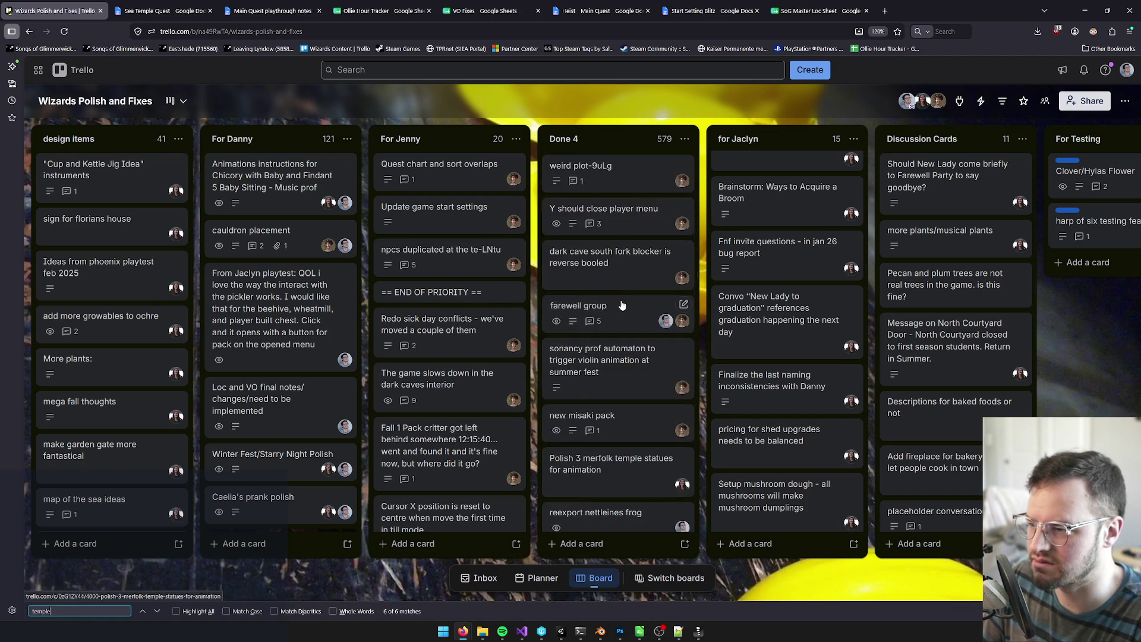
left_click(143, 612)
left_click(143, 612)
left_click(143, 611)
left_click(143, 611)
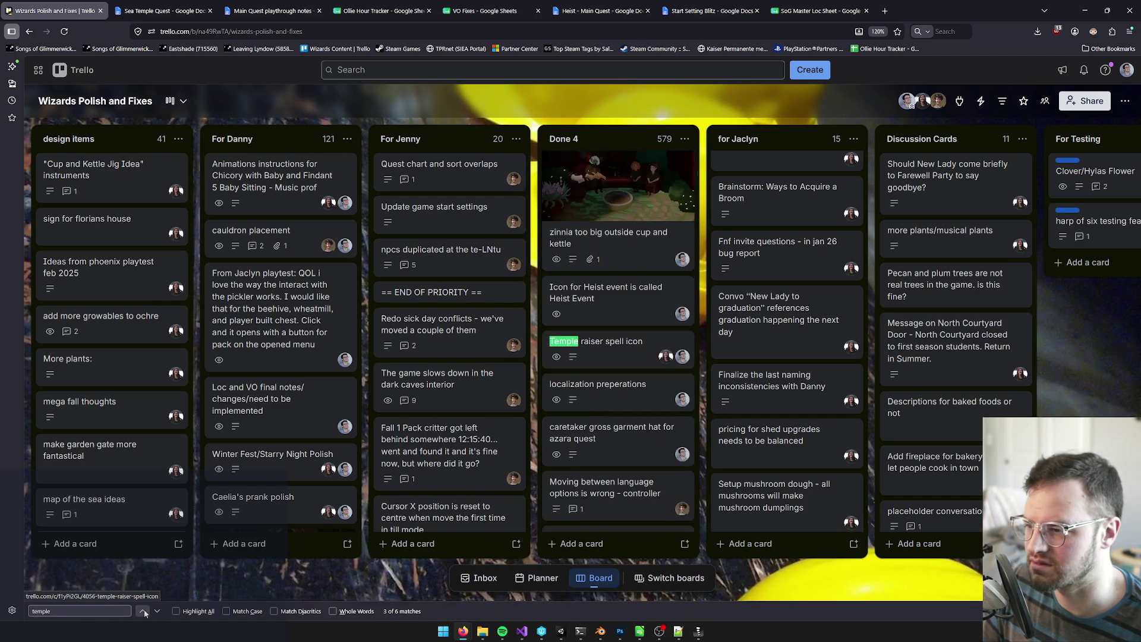
left_click(158, 611)
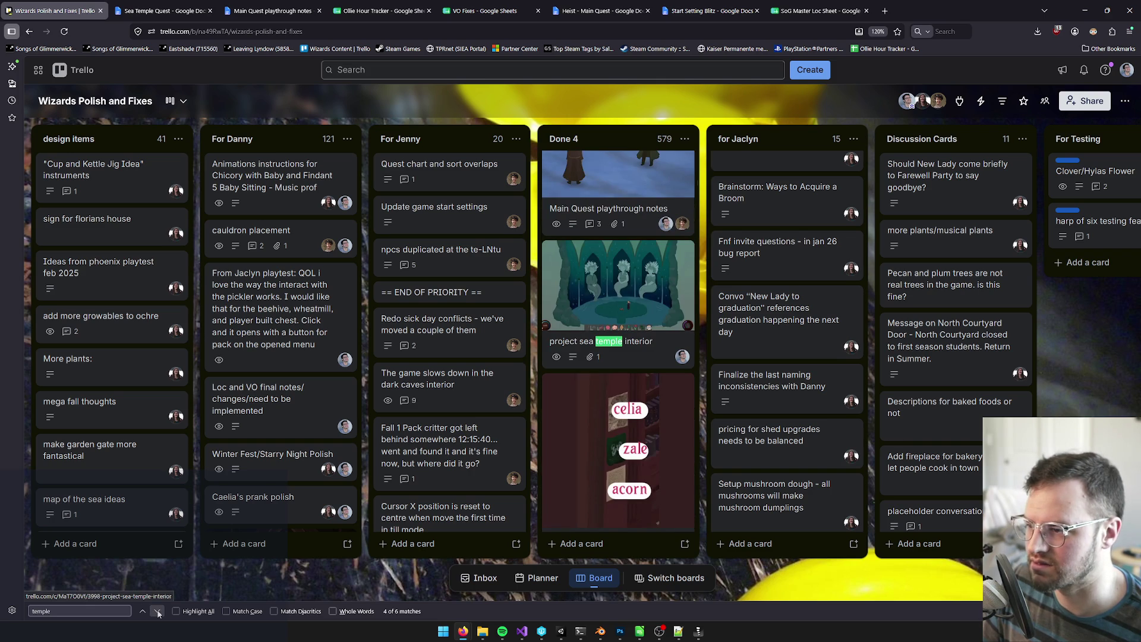
left_click(144, 612)
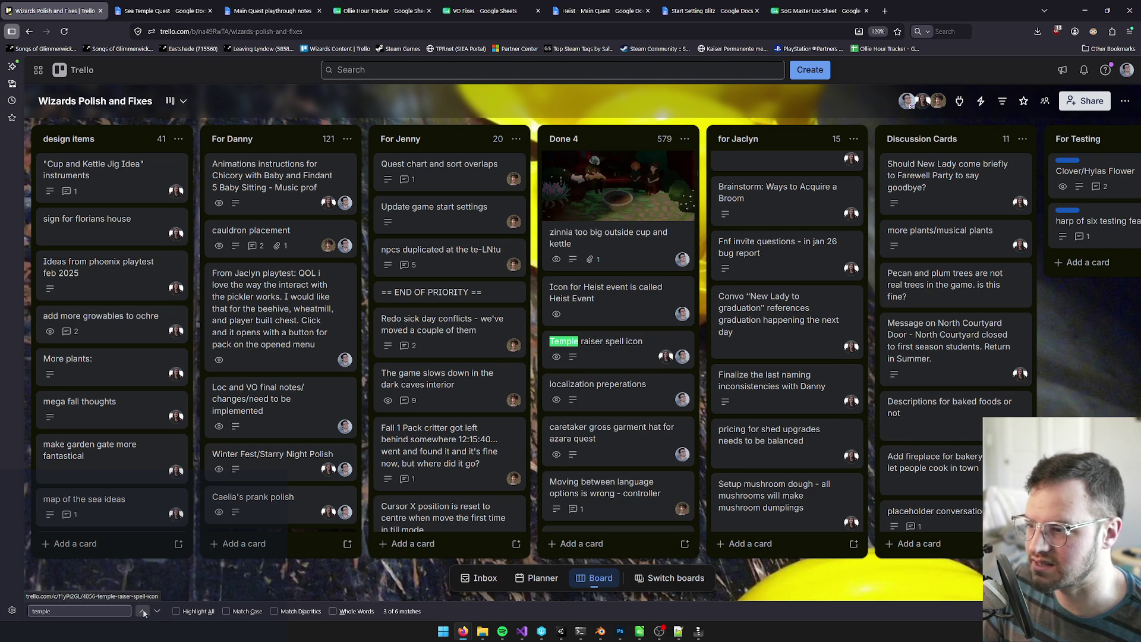
left_click(143, 611)
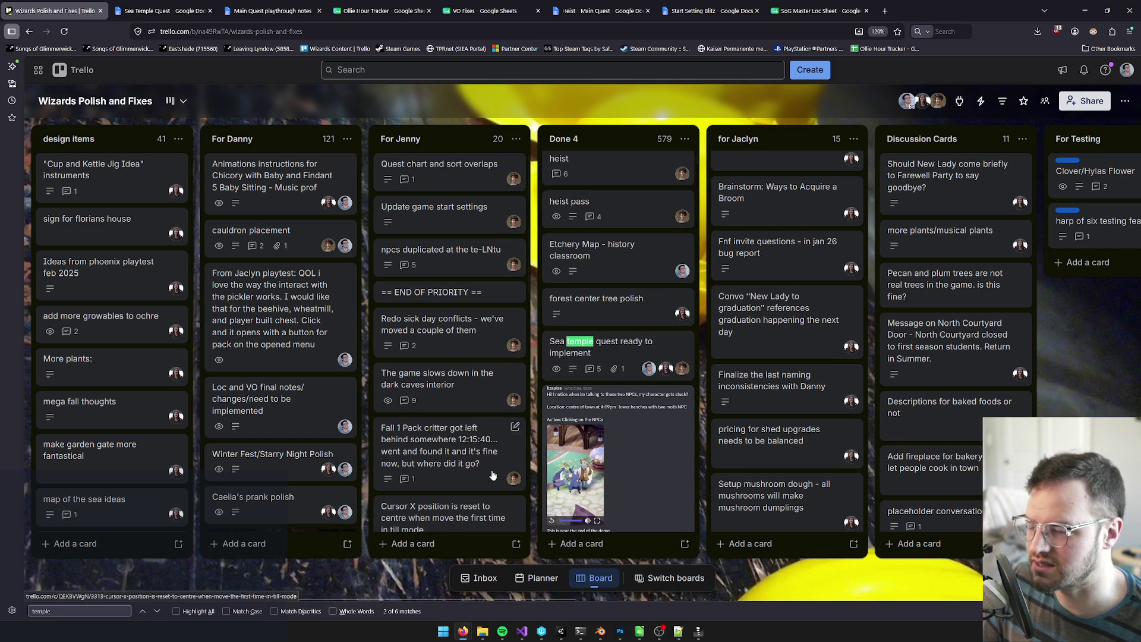
Open the card and write a comment mentioning a teammate that Azara now has Hat/No Hat skins
left_click(631, 356)
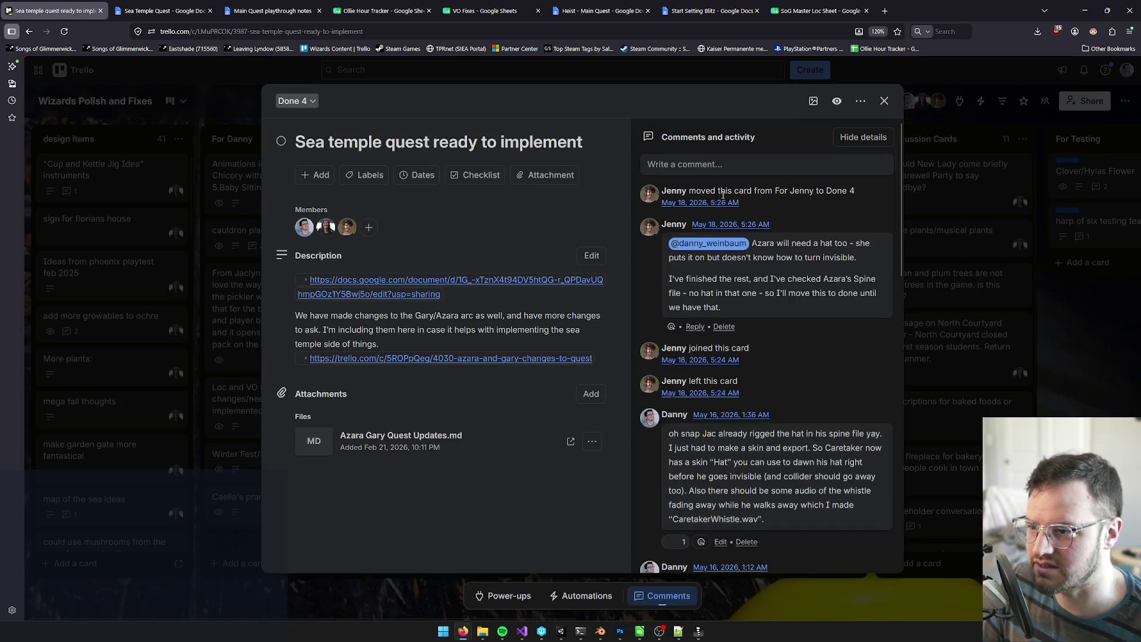
left_click(693, 161)
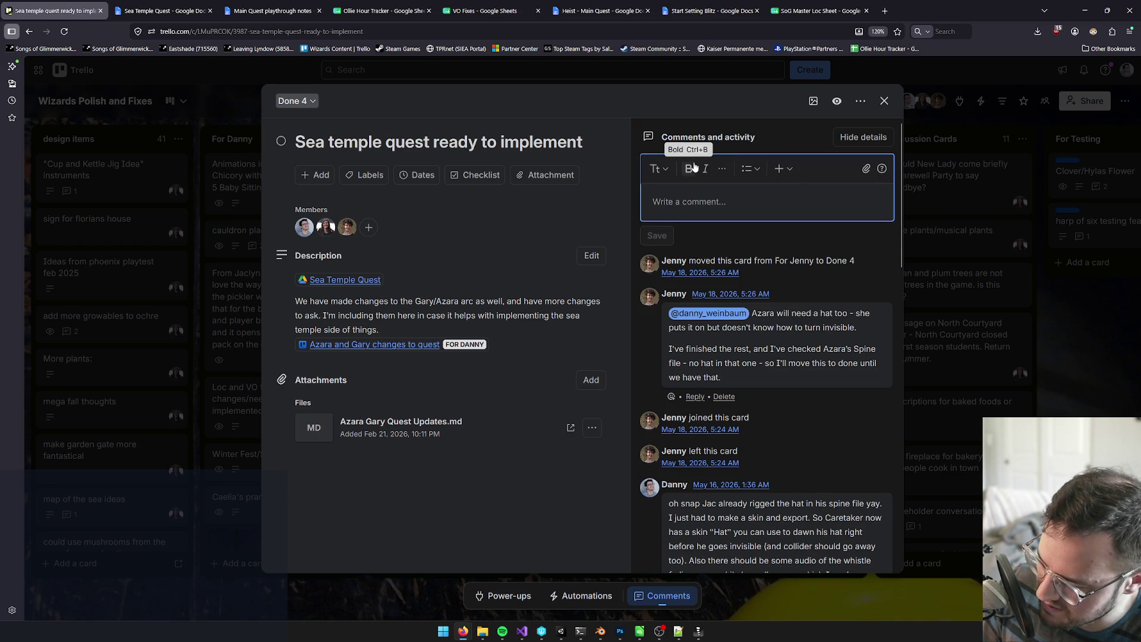
type("@jenn")
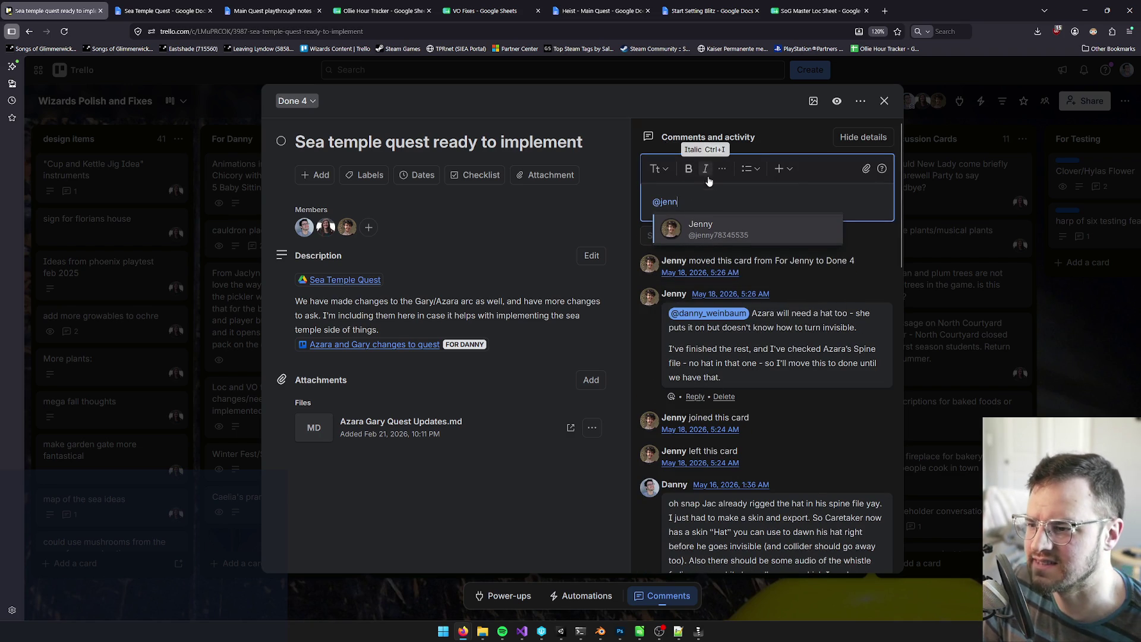
left_click(712, 236)
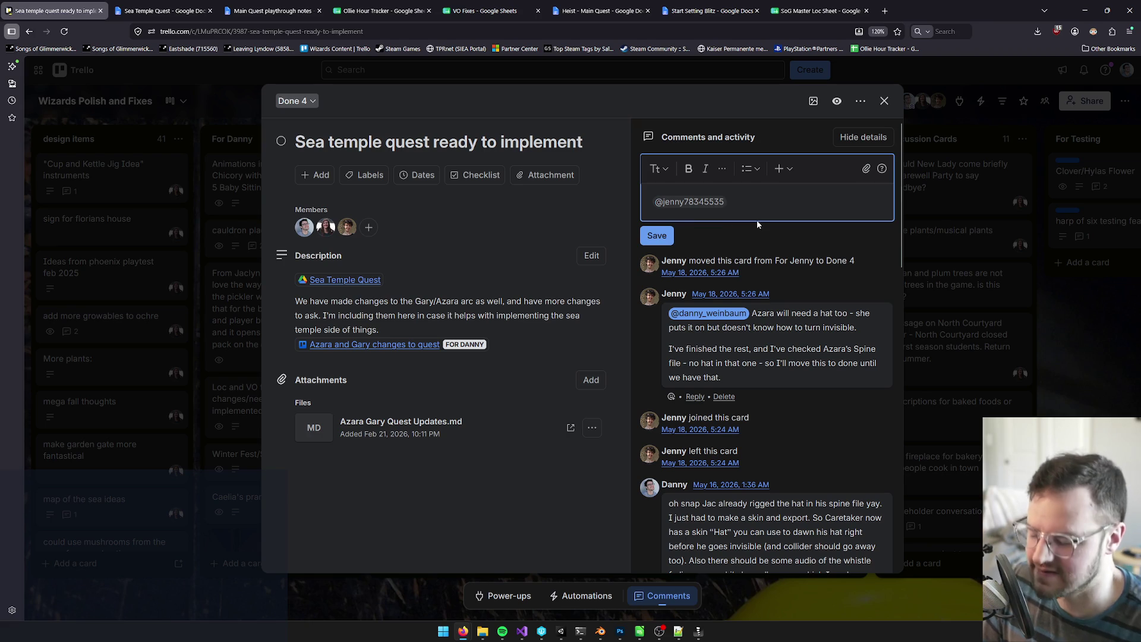
type("I've added a skin to Azara ")
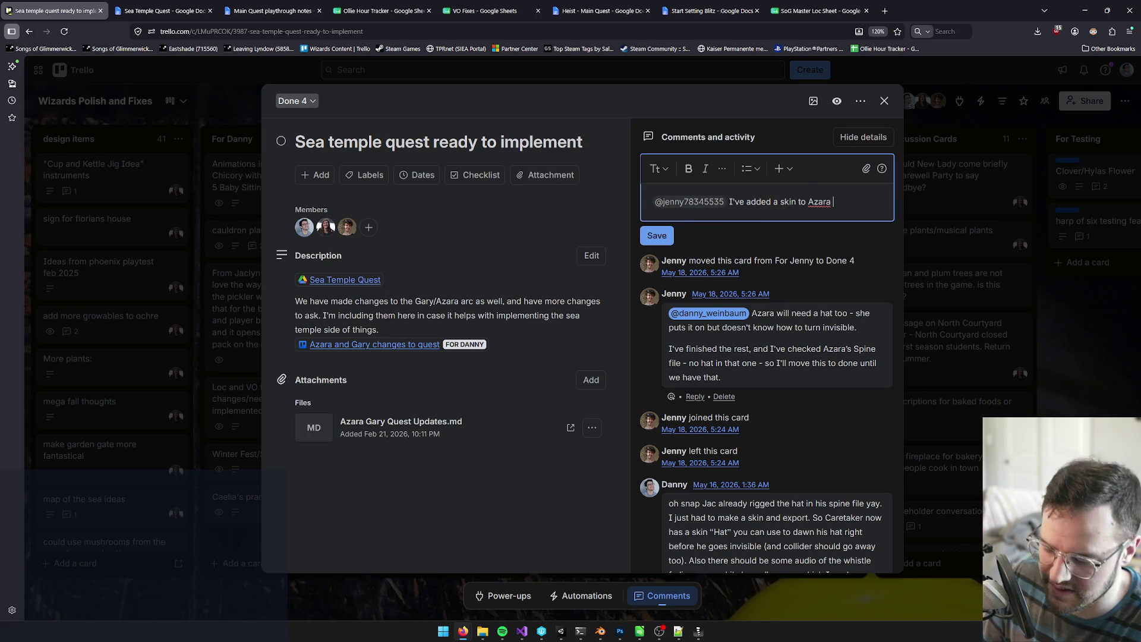
type("Hat”.")
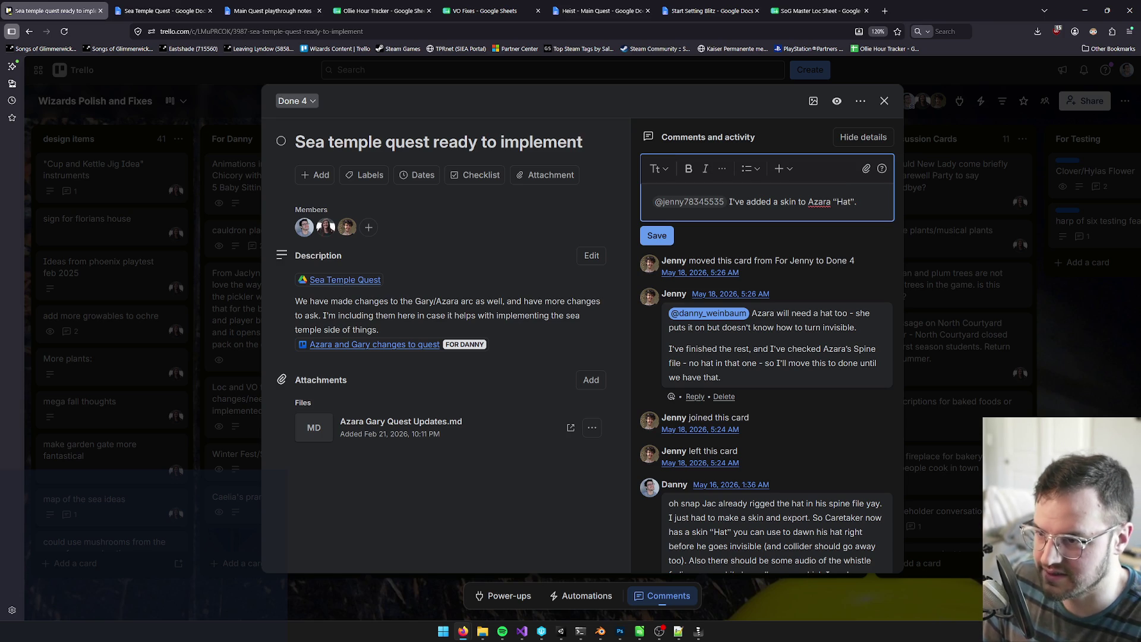
type(" (")
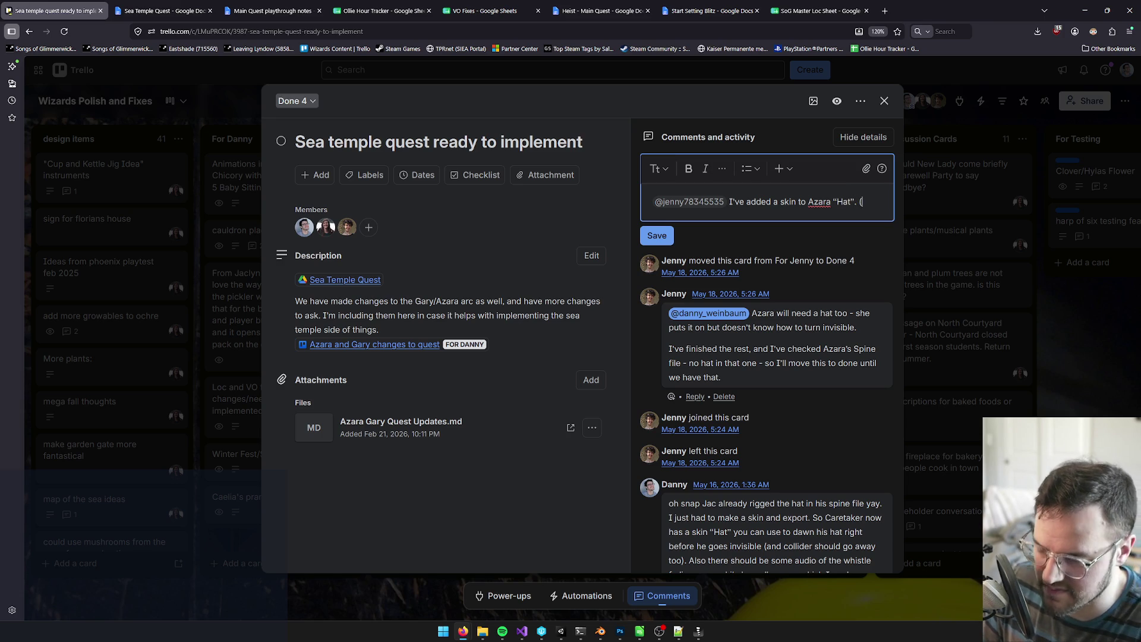
type("(also “No Hat”")
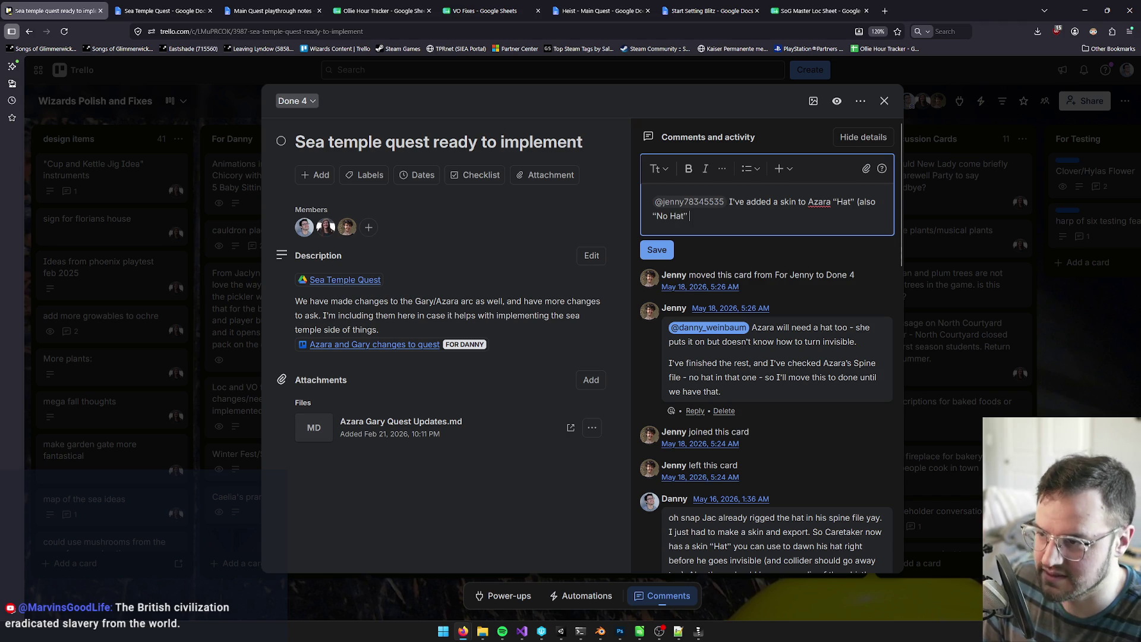
type("but I think ")
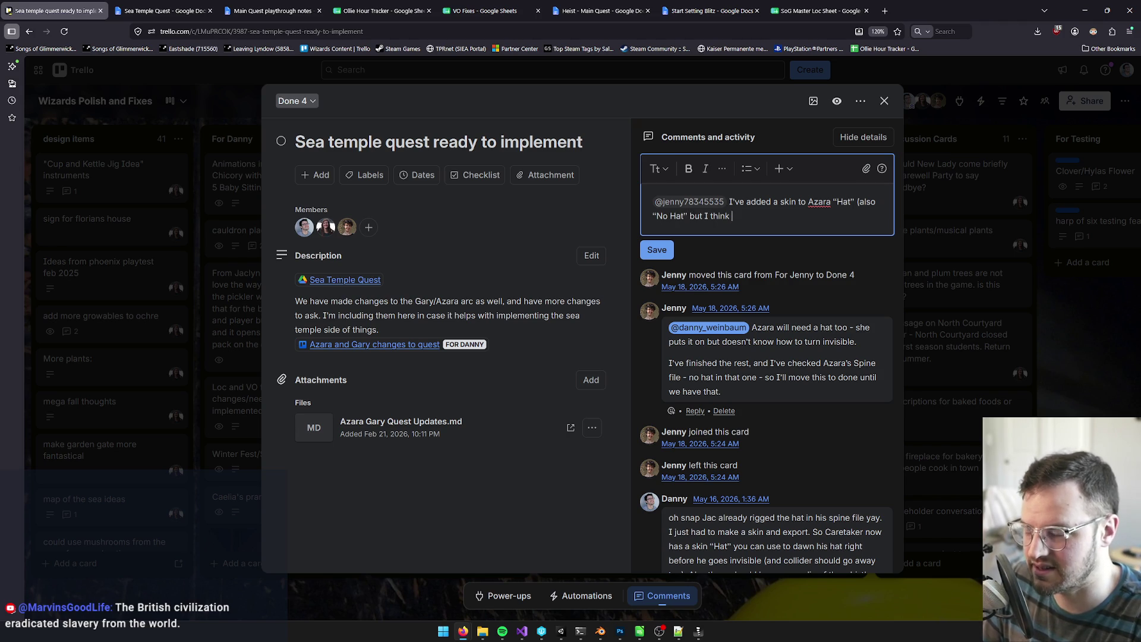
type("using default will work")
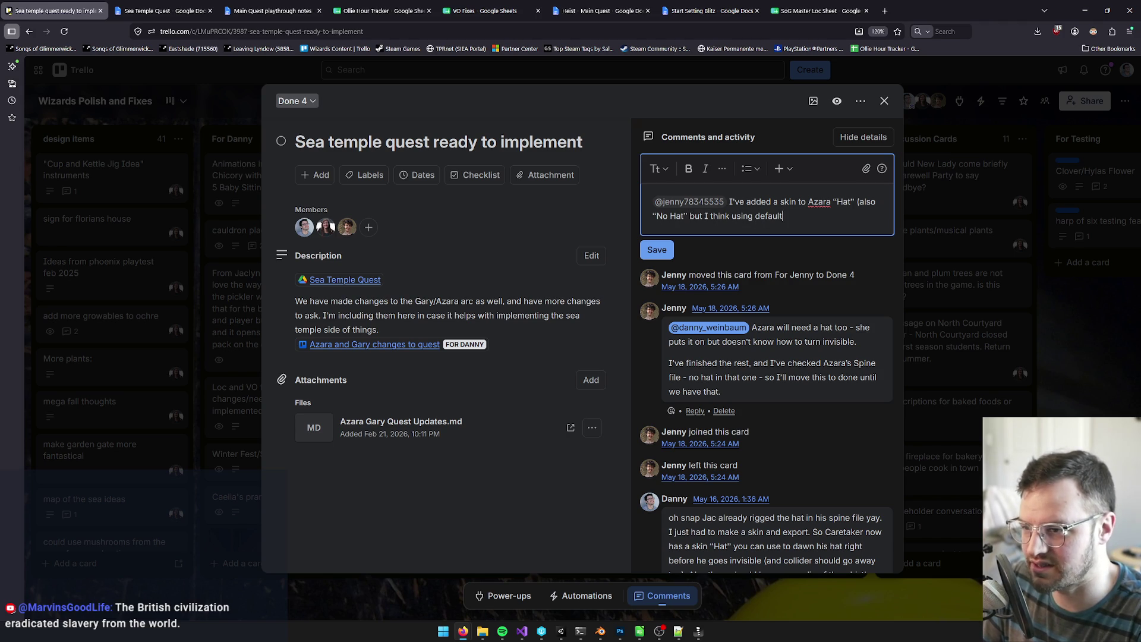
type(" fine too")
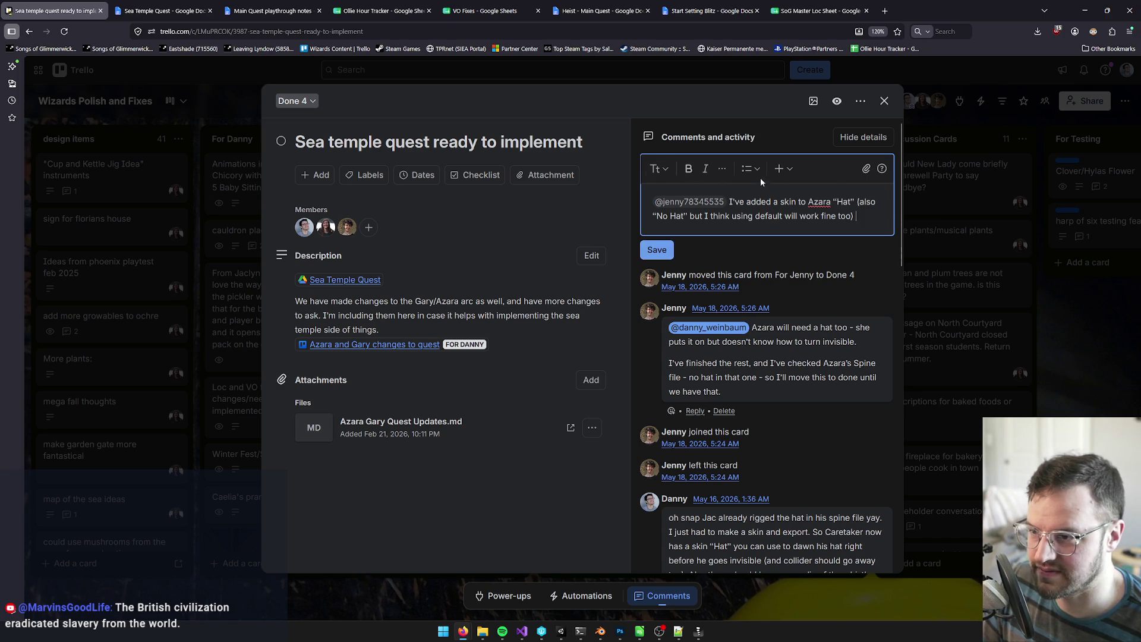
Add a smiley emoji, post the comment, close the card, and drag it to the top of For Jenny
left_click(785, 170)
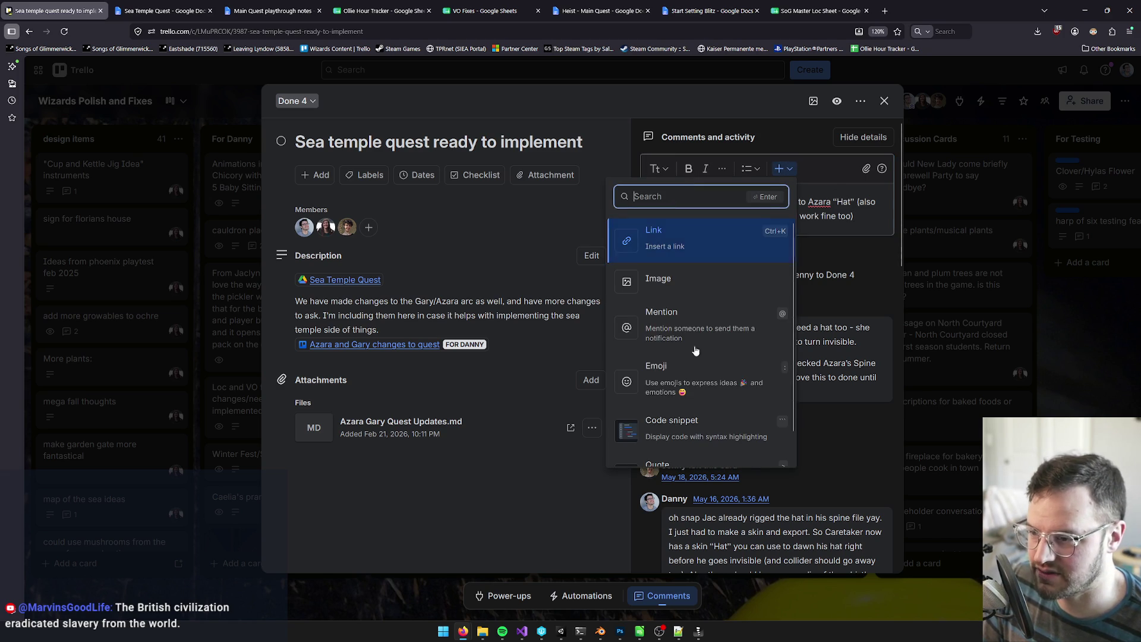
left_click(687, 384)
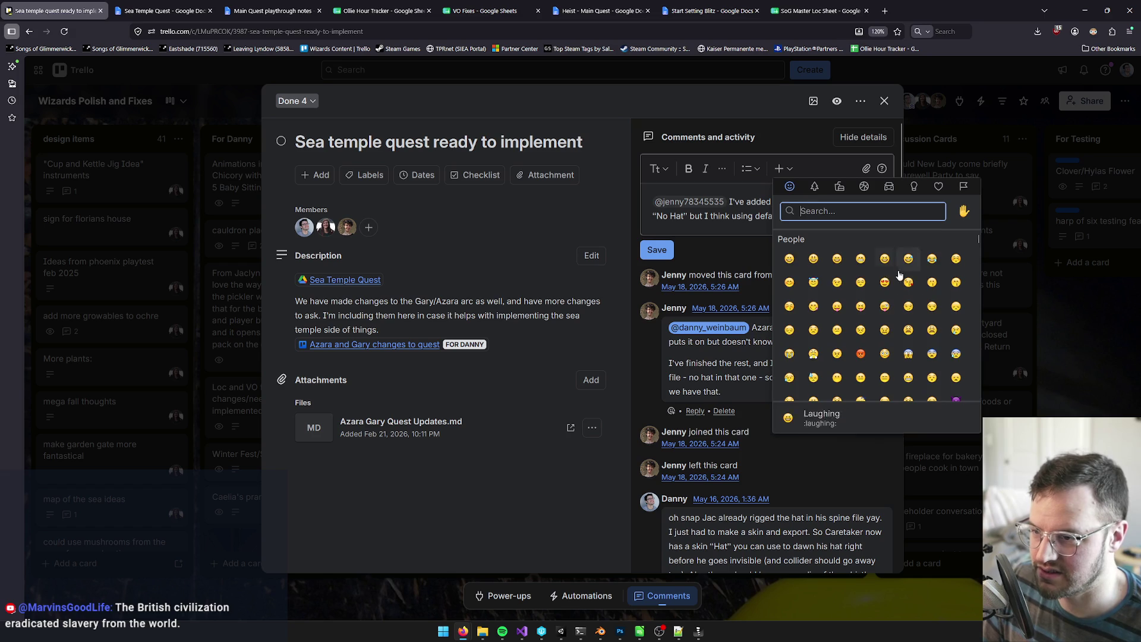
left_click(836, 259)
key("ctrl+Return")
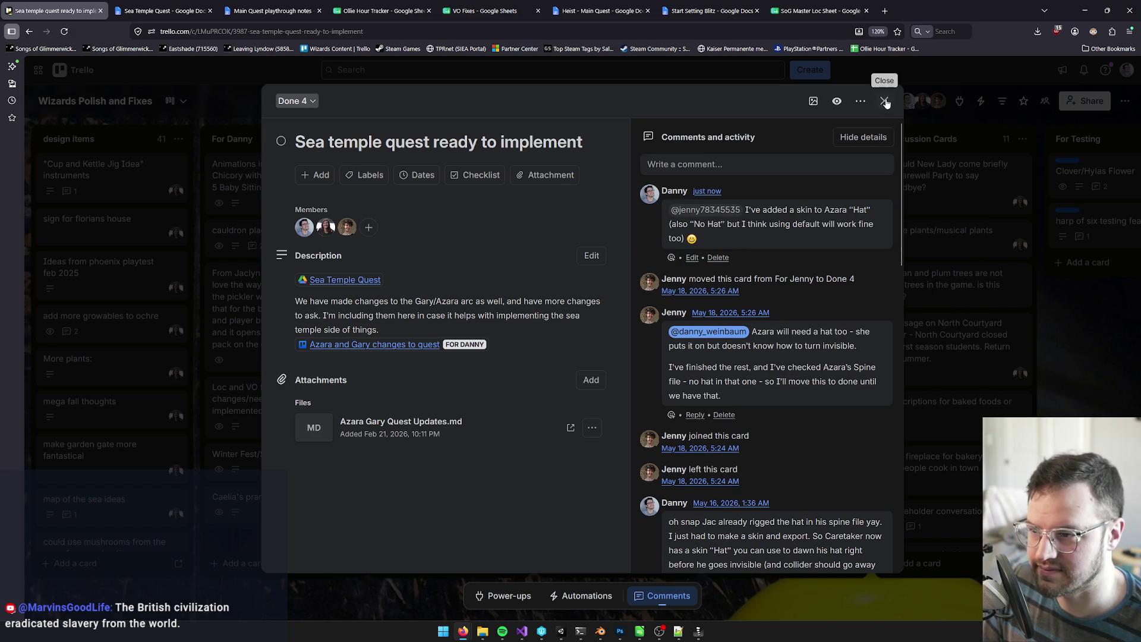
left_click(884, 101)
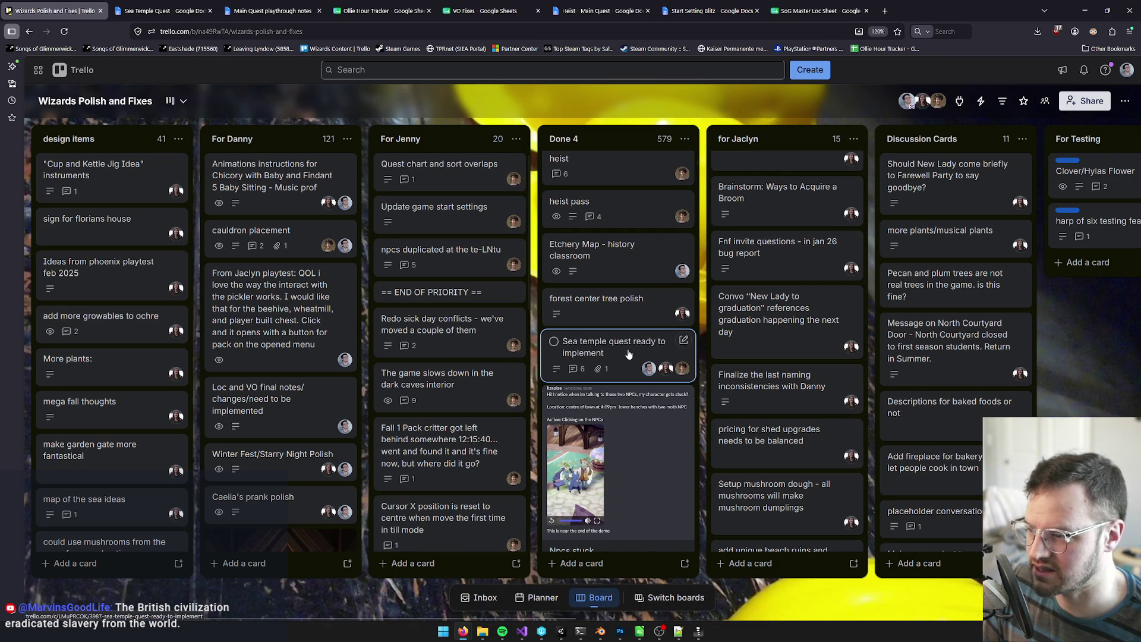
left_click_drag(628, 353, 452, 171)
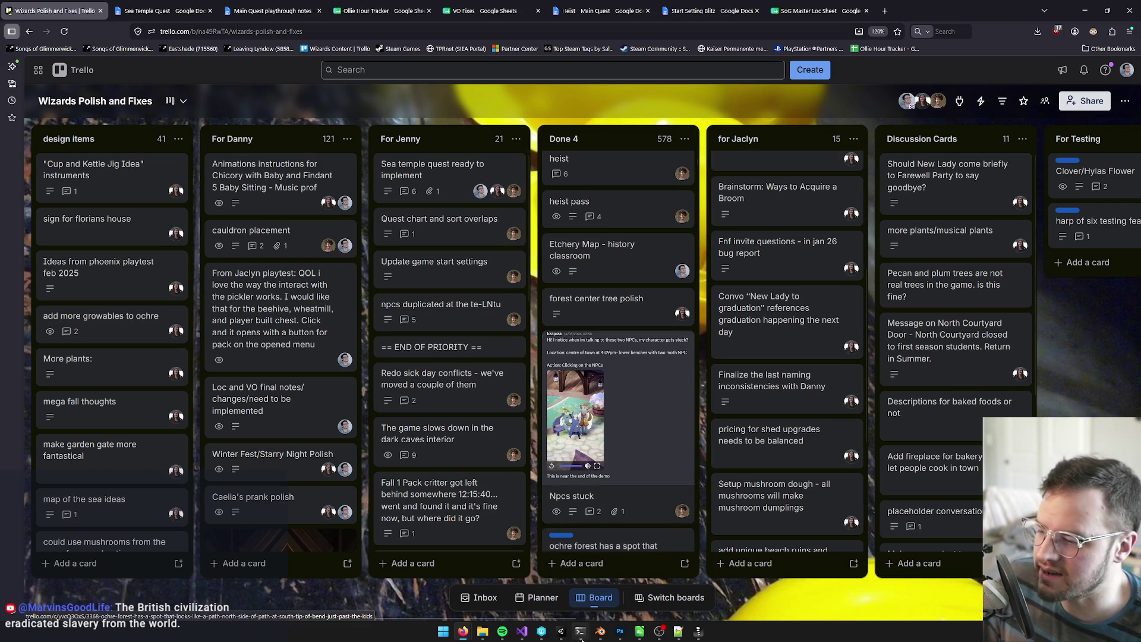
Bring the Perforce P4V window to the front
left_click(541, 631)
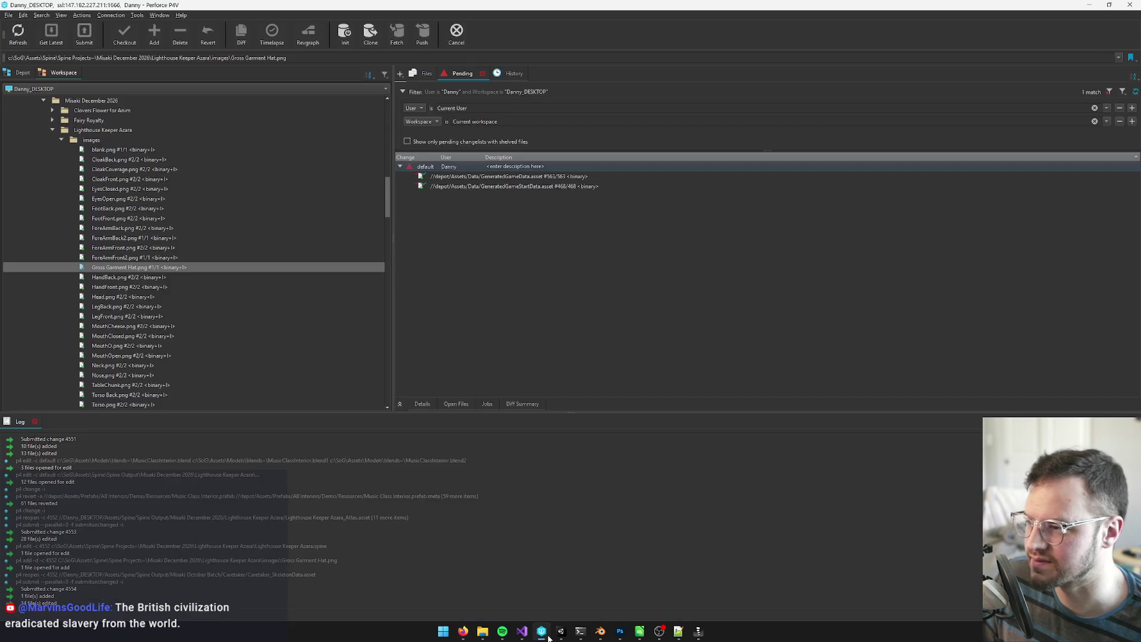
Pick the Trello browser window, minimize it, and switch to the Unity editor
key("super+Tab")
left_click(537, 372)
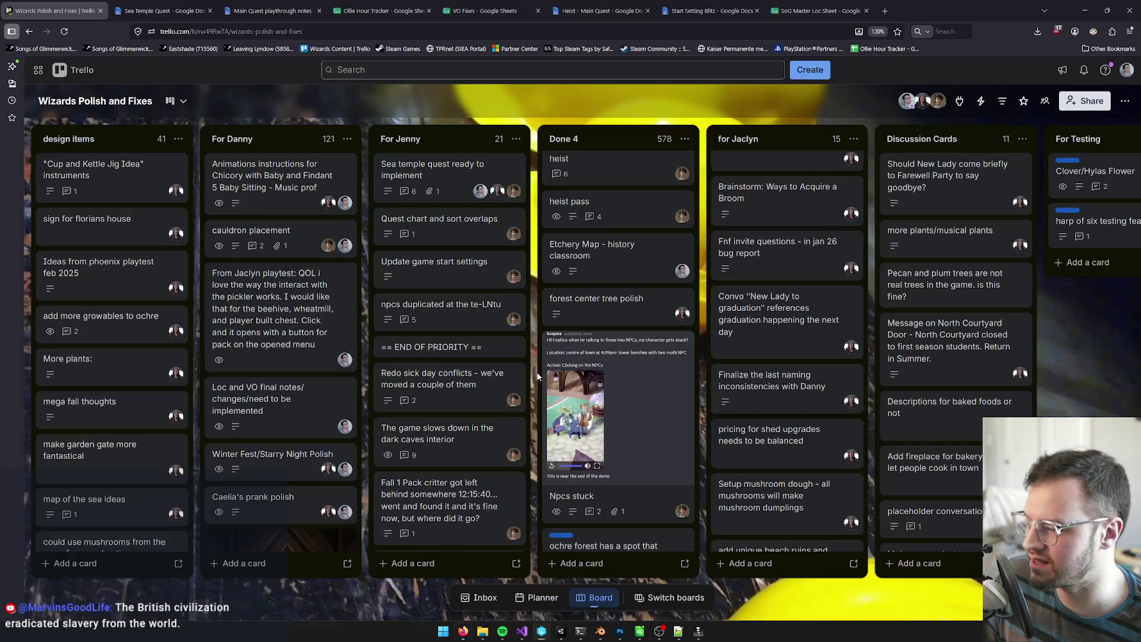
left_click(1084, 10)
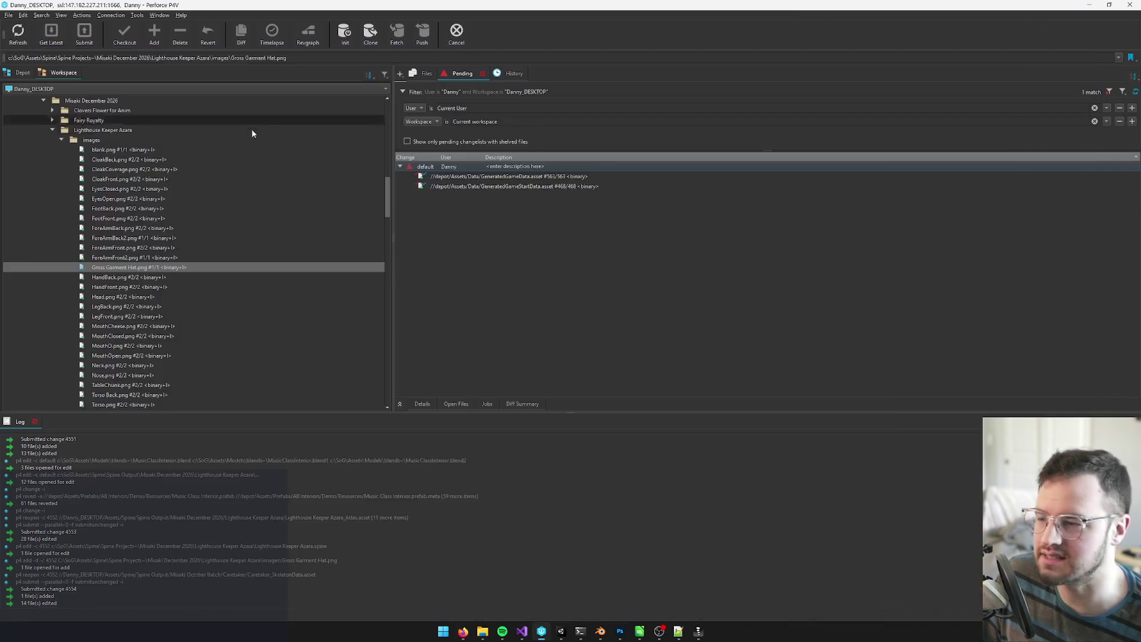
left_click(560, 631)
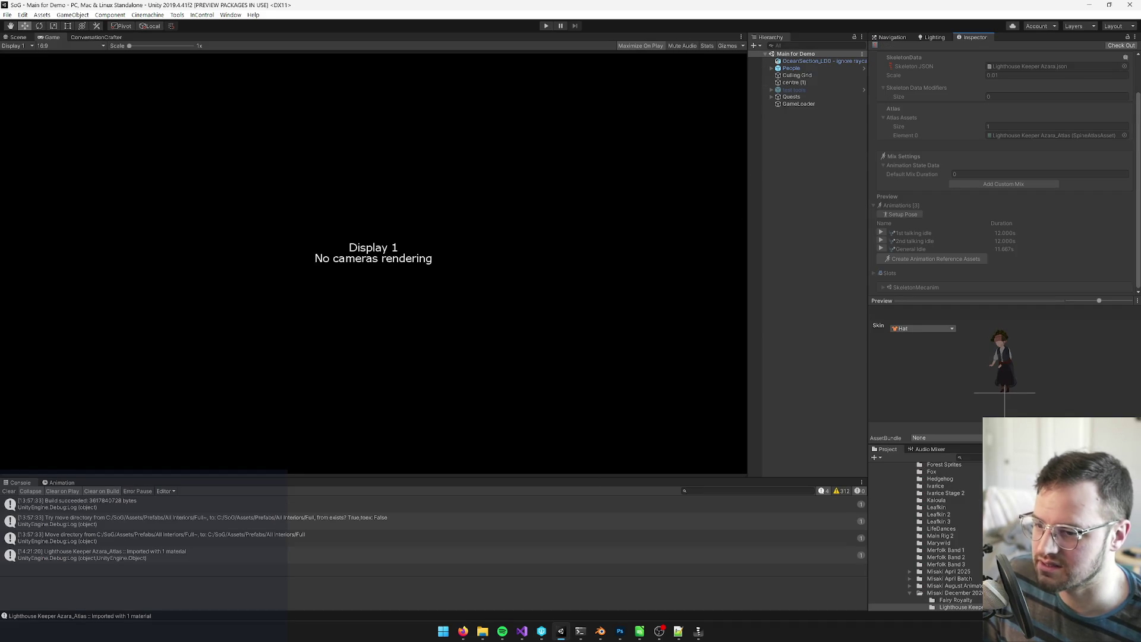
Search the project assets and open the Game Core scene
left_click(968, 456)
type("ame co")
key("Down")
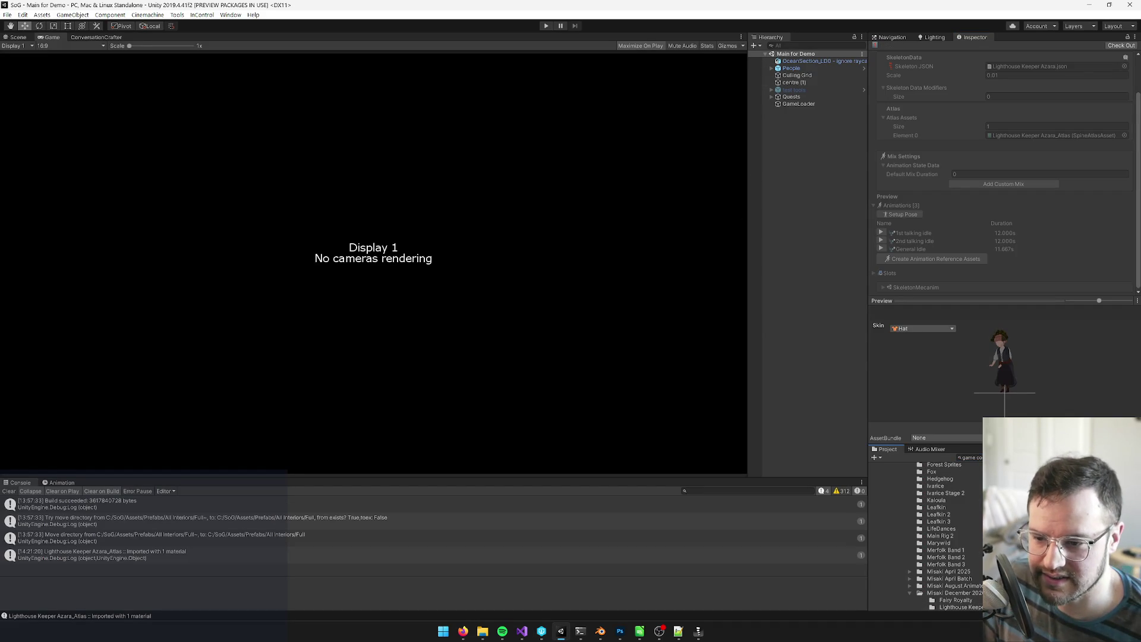
key("Return")
Search for and select the Main and Exterior World scenes, then return to the Trello board
key("ctrl+f")
type("main")
key("Down")
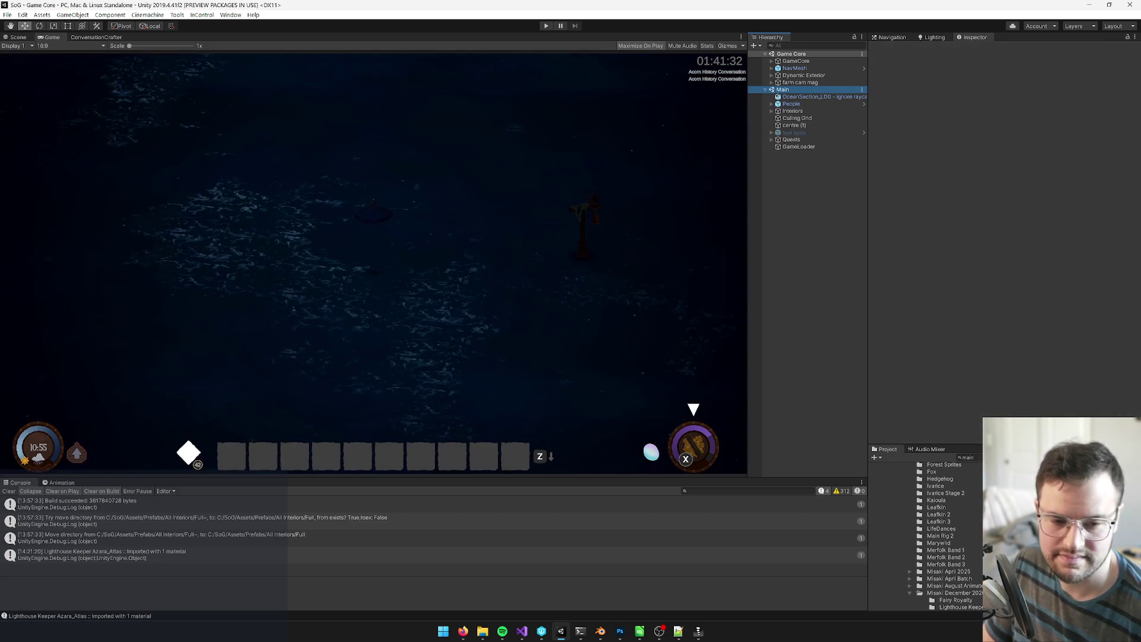
left_click(968, 457)
type("exterior")
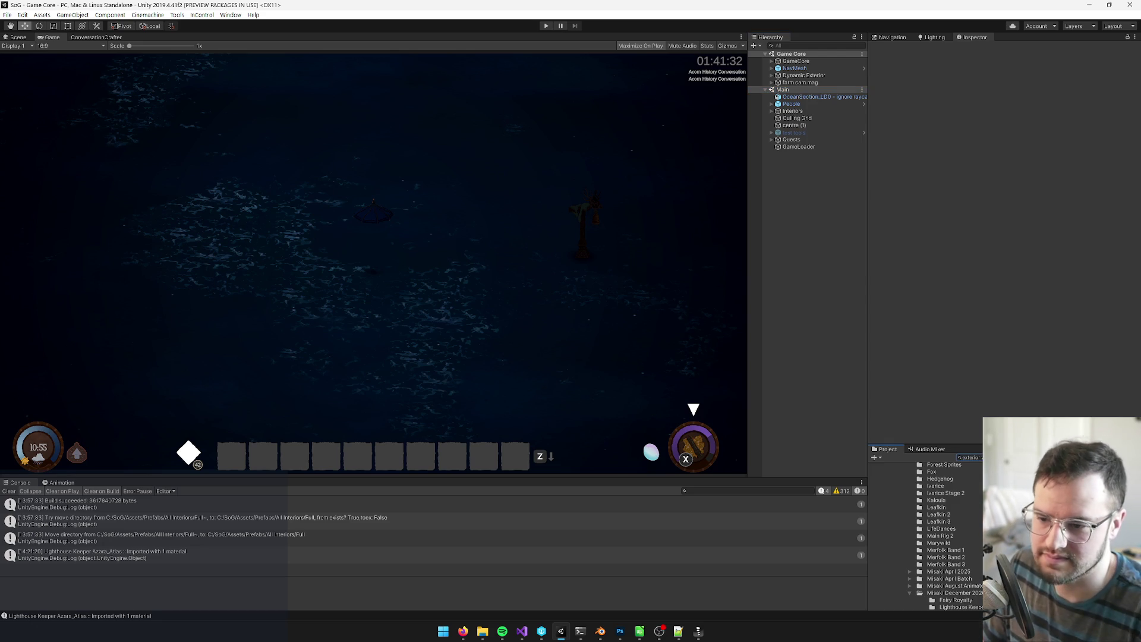
key("Down")
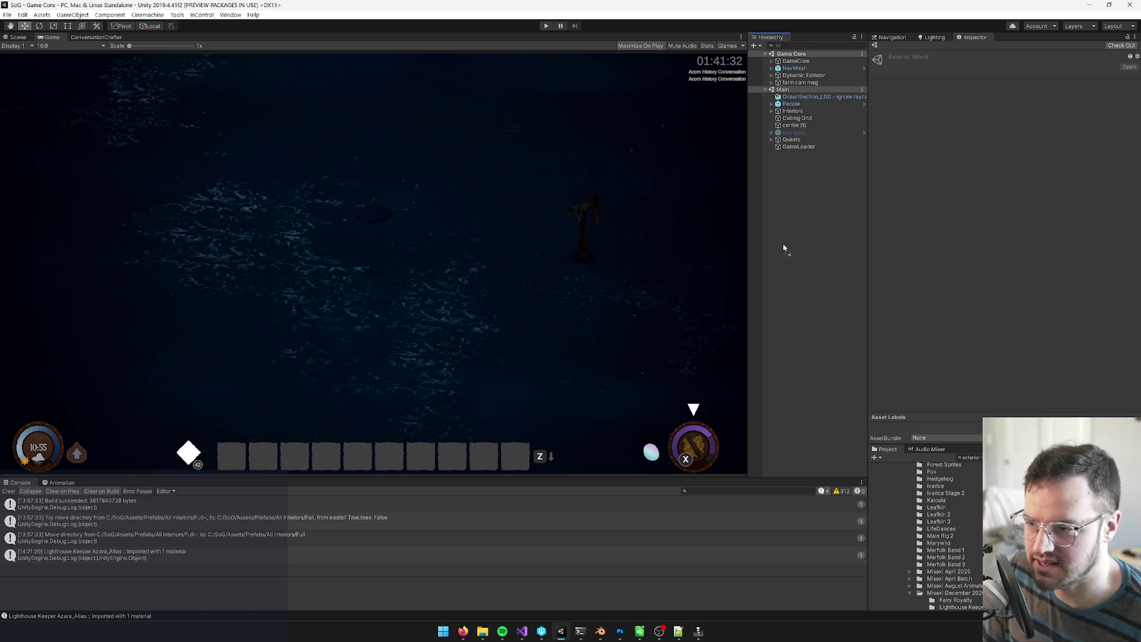
left_click(410, 588)
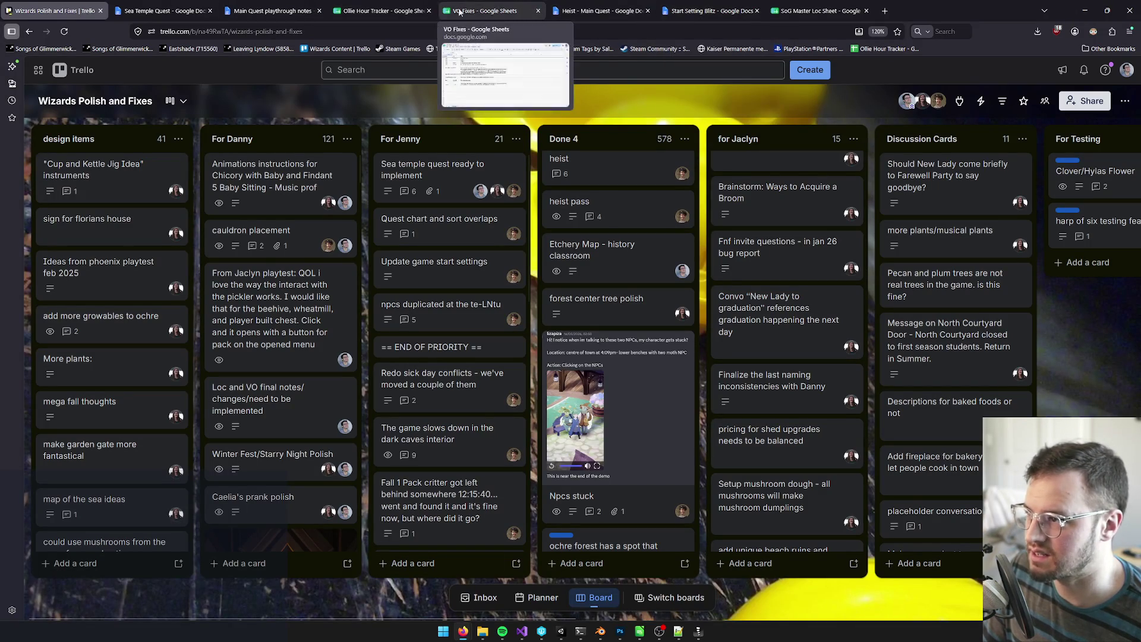
Close the Ollie Hour Tracker tab and bring up the Start Setting Blitz document
left_click(430, 11)
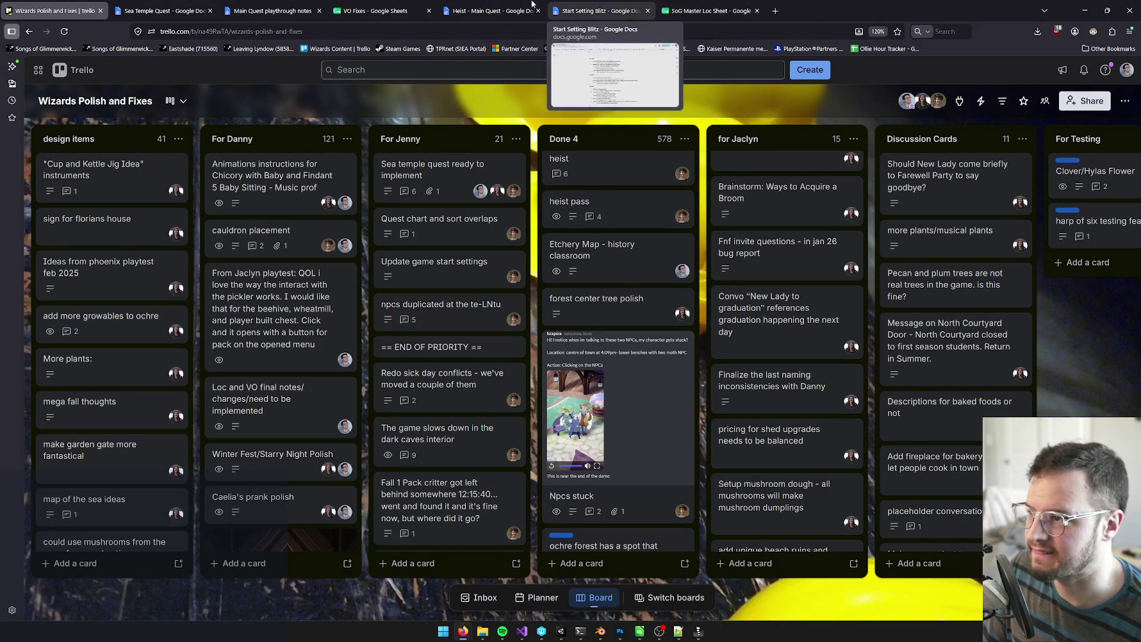
left_click(597, 11)
scroll(521, 300, "down", 4)
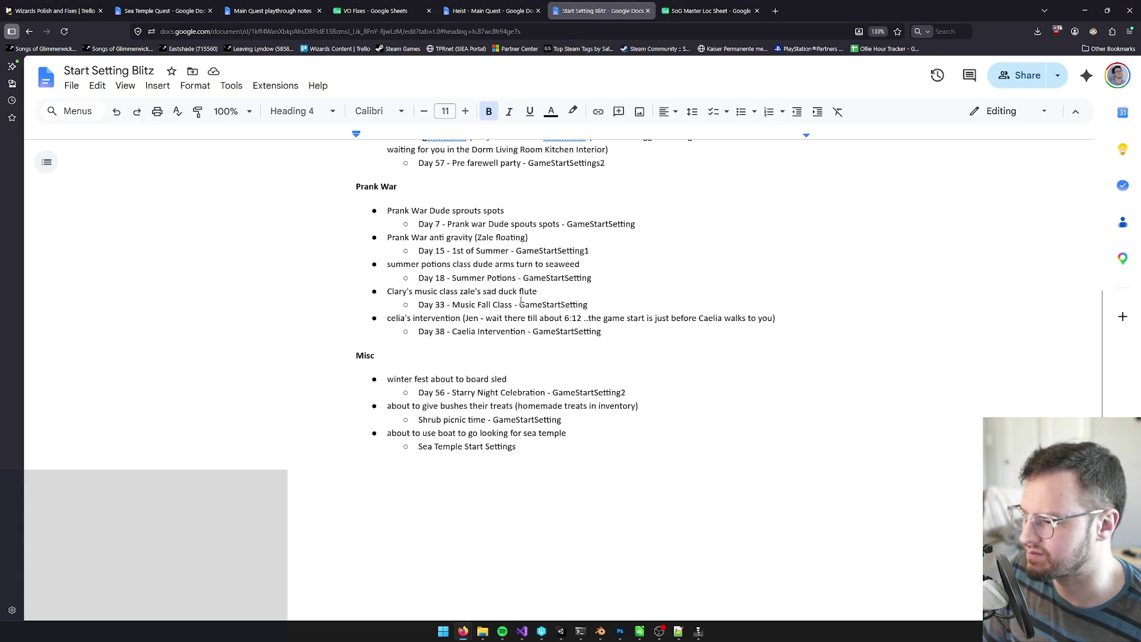
scroll(458, 229, "up", 2)
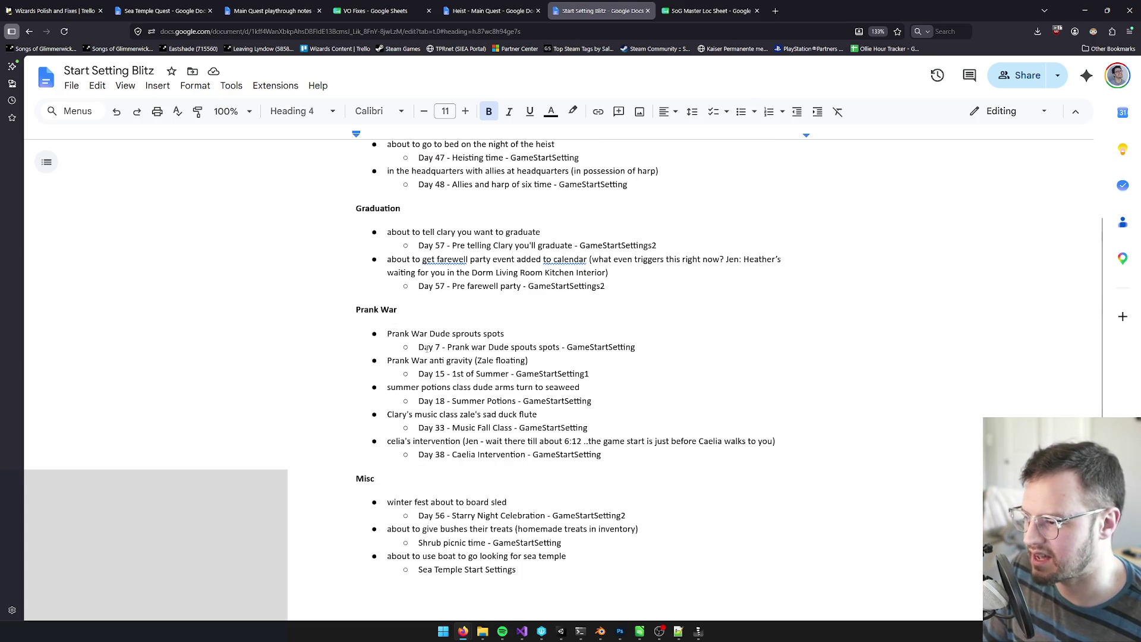
Look over the Prank War Dude entry in the notes, then return to Unity
left_click(437, 348)
left_click_drag(405, 333, 451, 333)
left_click(484, 333)
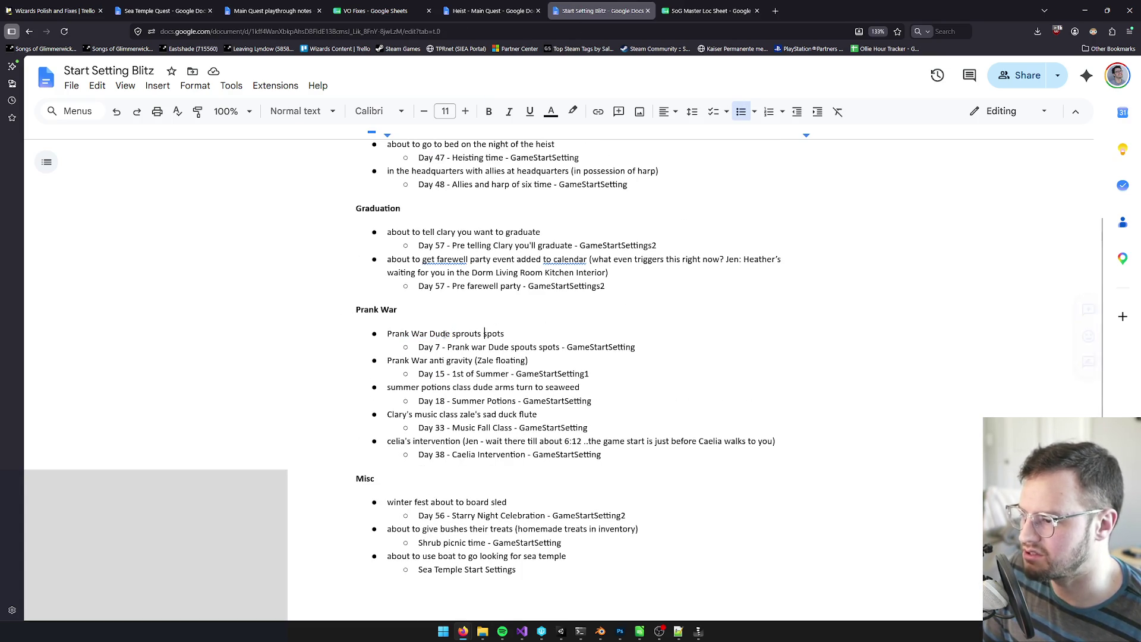
key("Left")
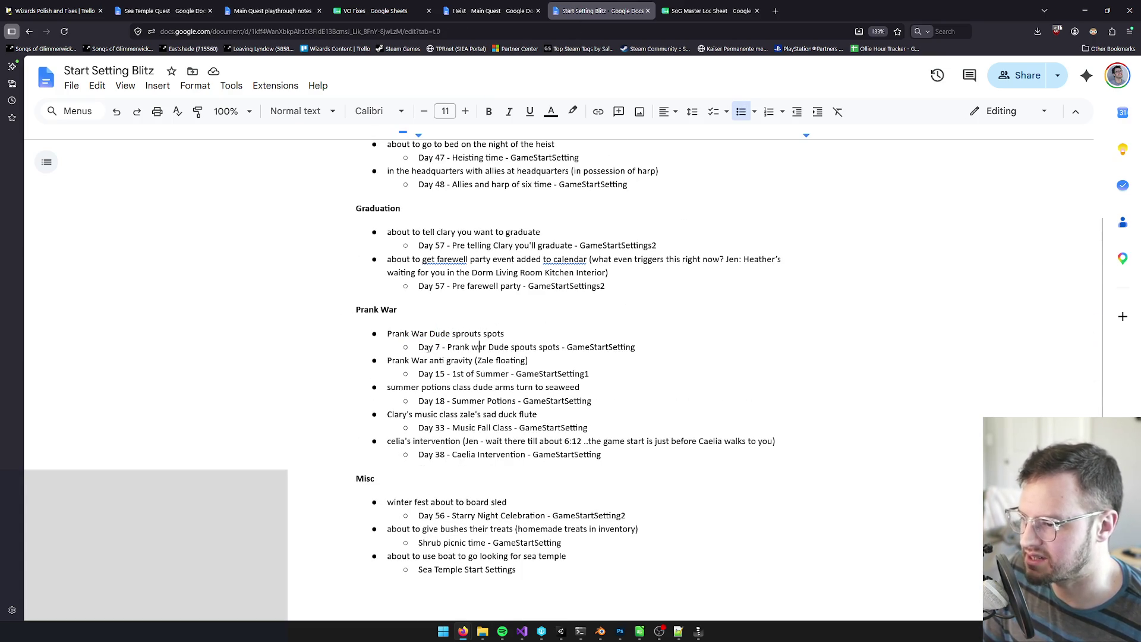
left_click(1084, 10)
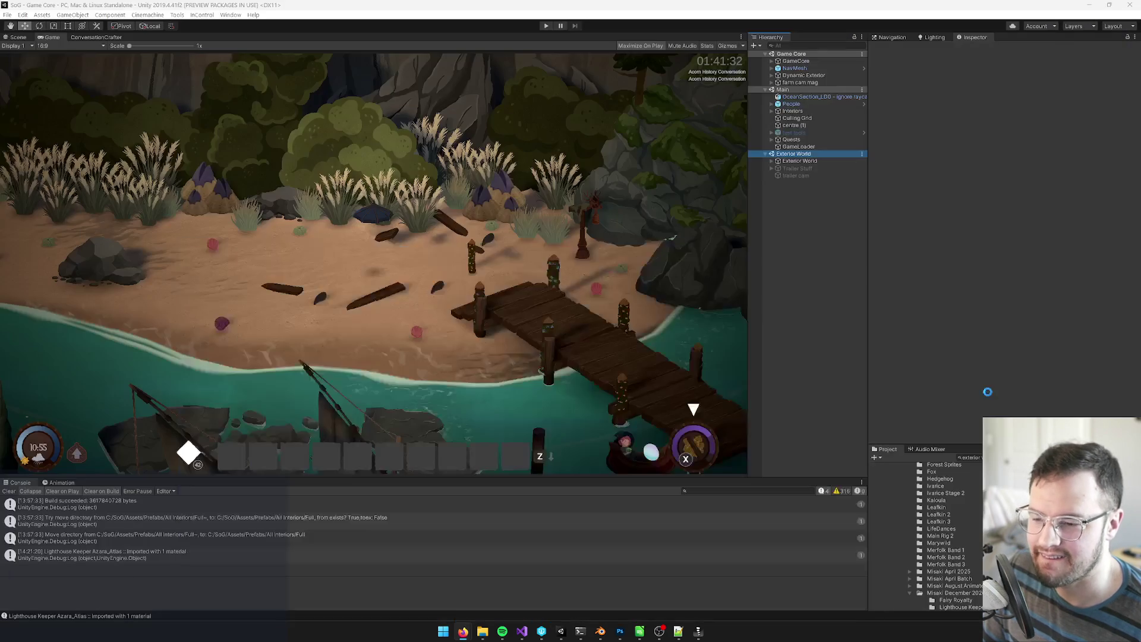
Set GameCore's Game Start Settings to 'Day 7 - Prank war Dude sprouts spots'
left_click(796, 61)
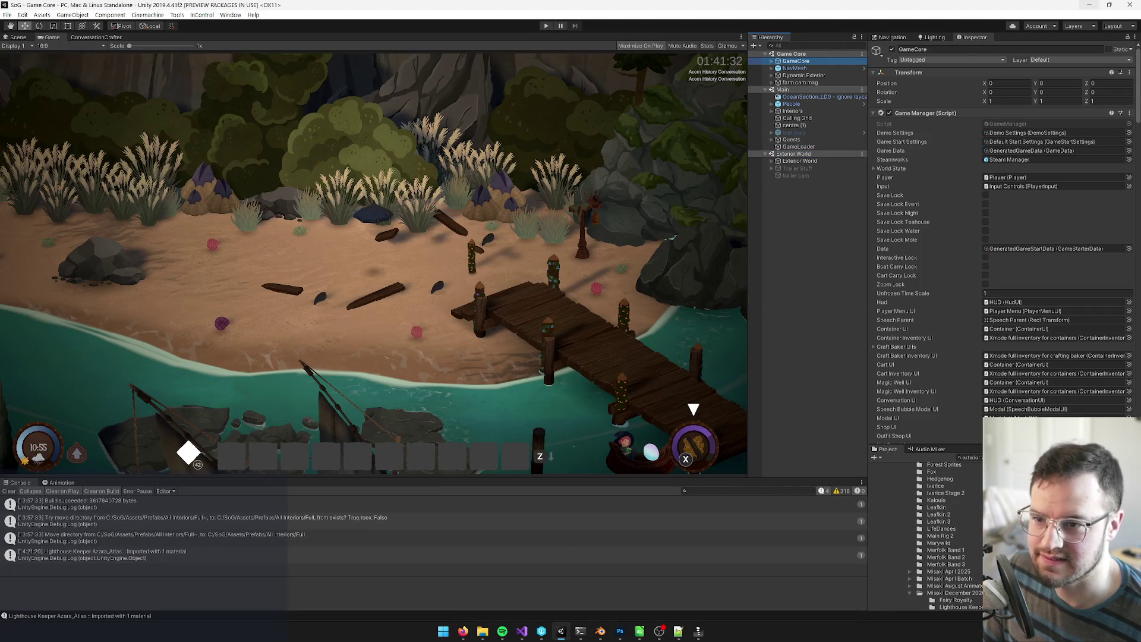
left_click(1128, 143)
type("day")
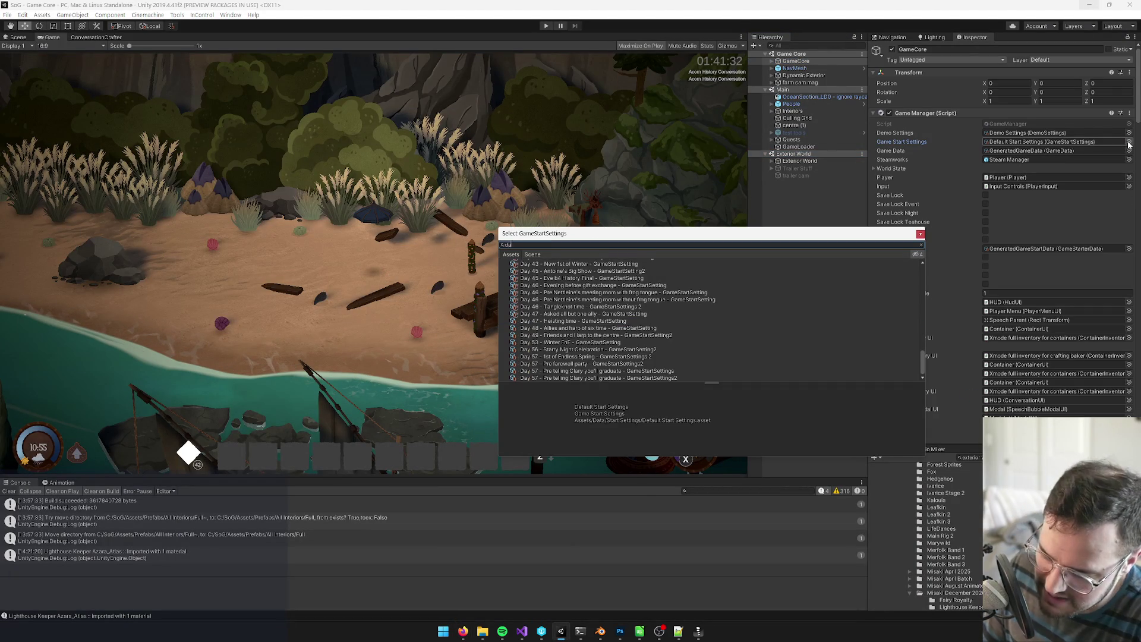
type(" 7")
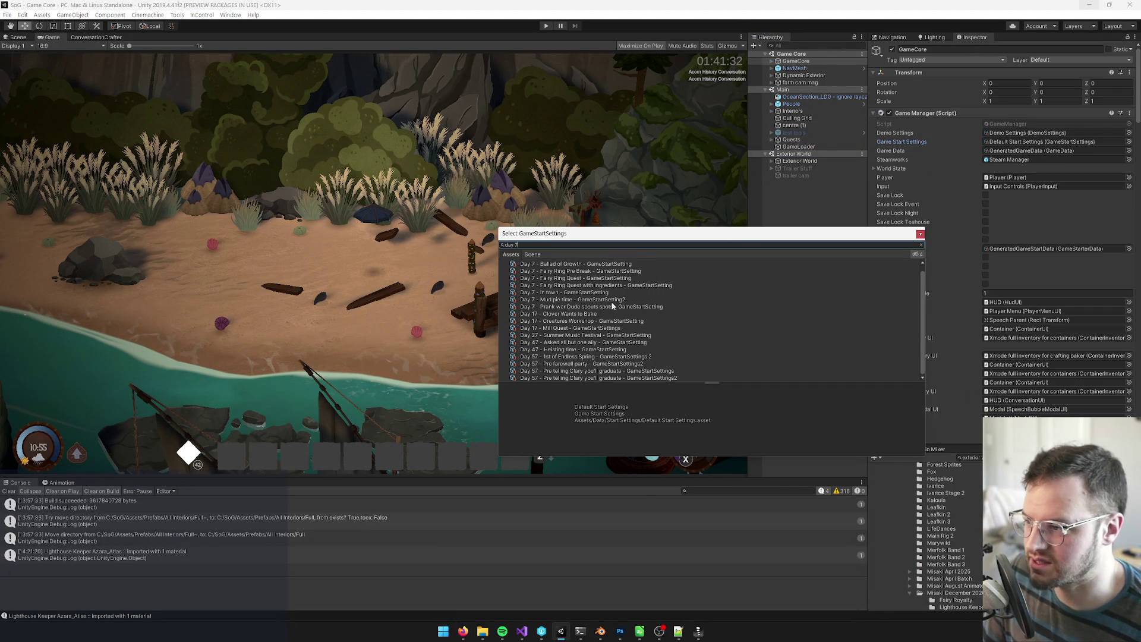
key("alt+Tab")
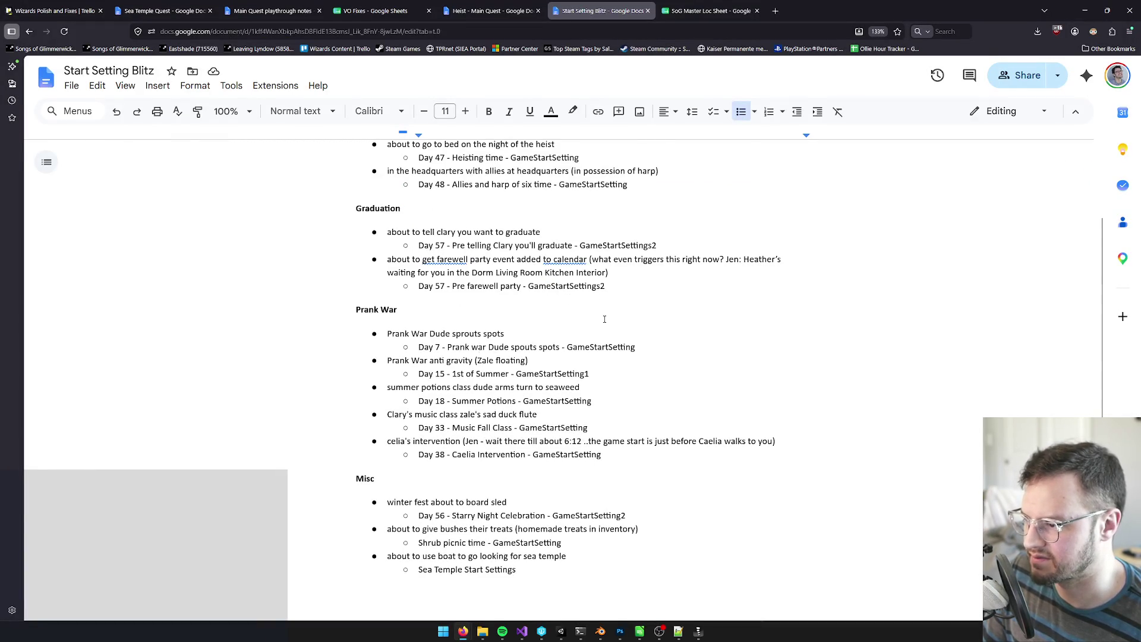
key("alt+Tab")
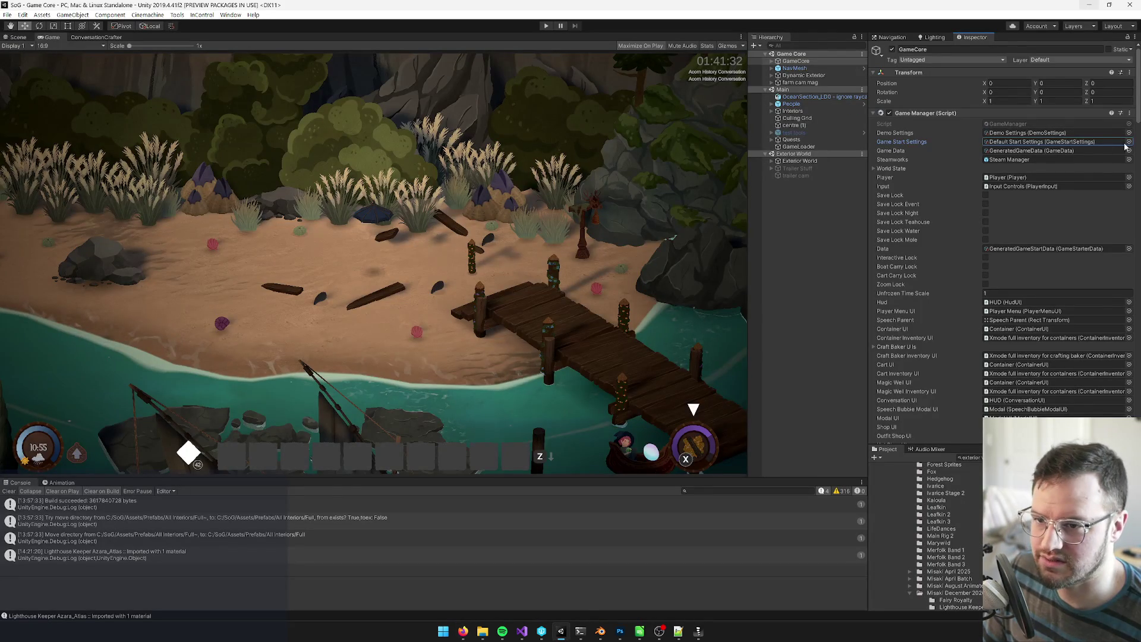
left_click(1128, 142)
type("day 7 - ")
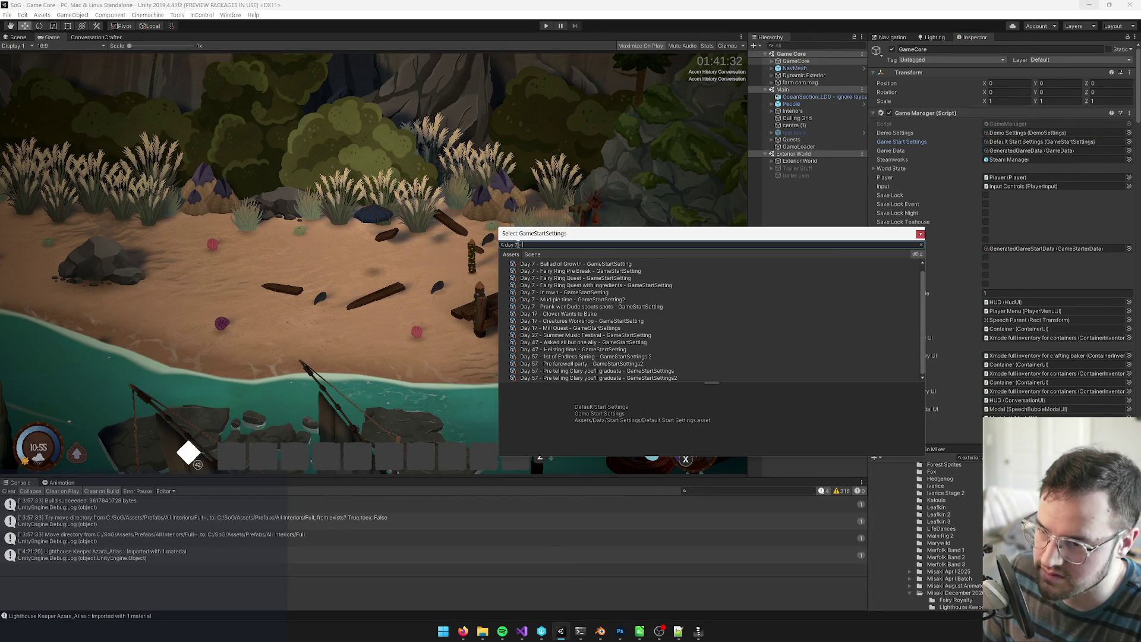
type("pran")
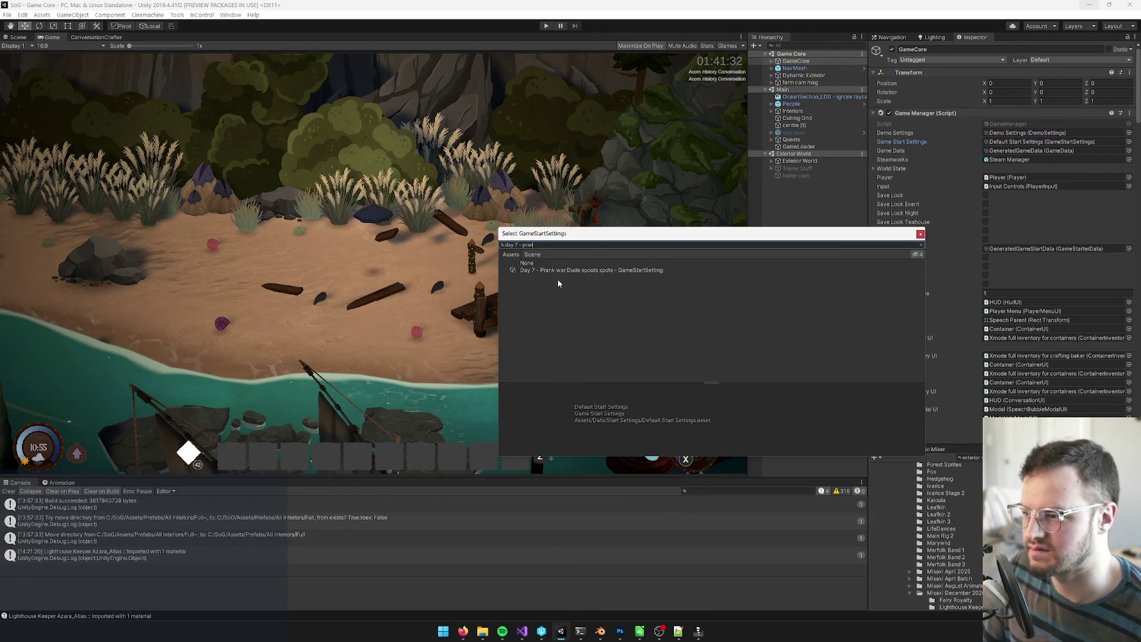
double_click(579, 270)
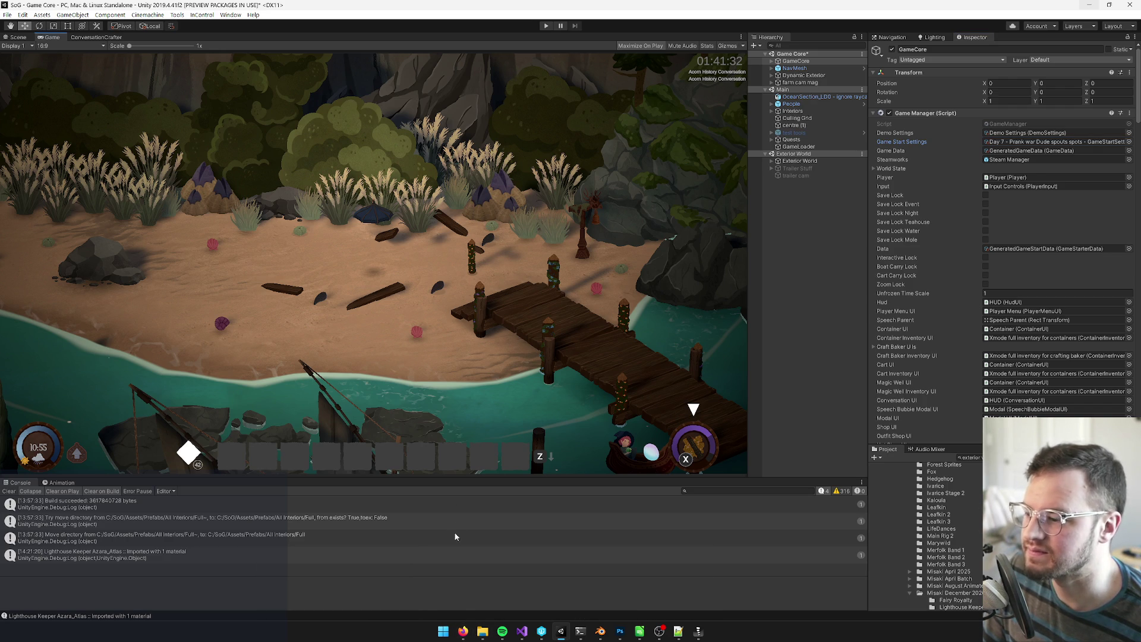
Enter play mode to test the Day 7 start
key("super+d")
key("super+d")
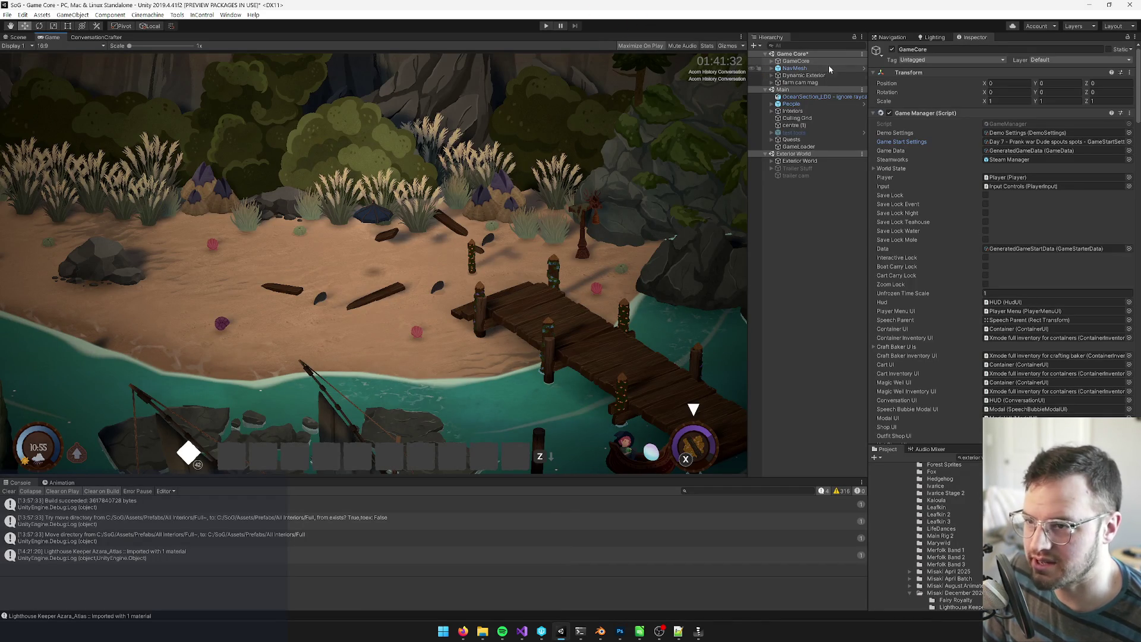
left_click(545, 25)
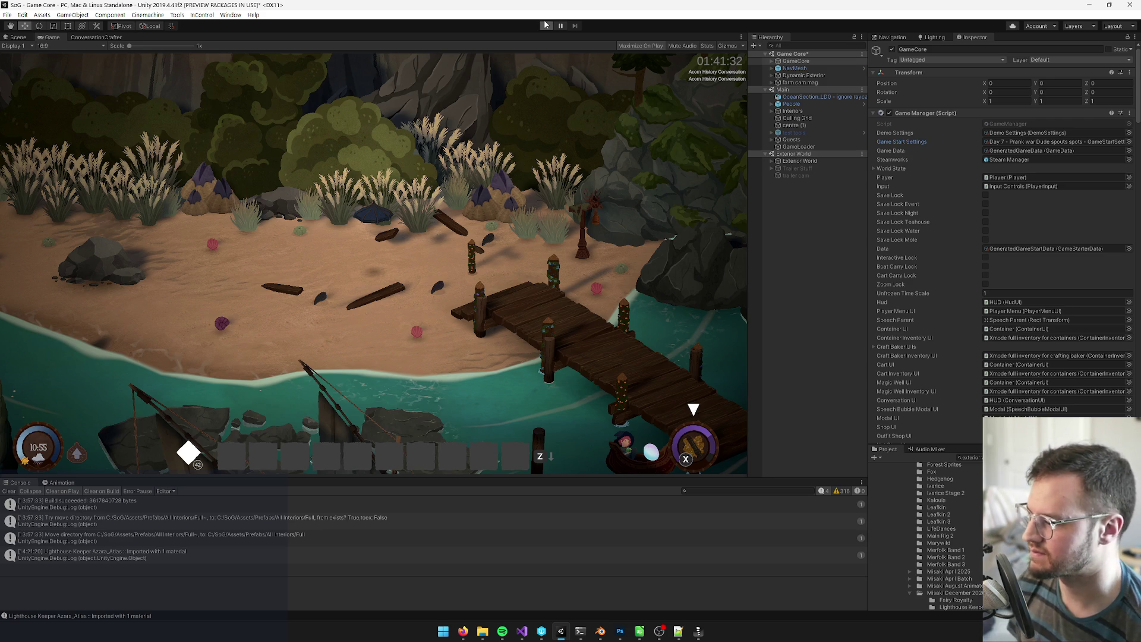
left_click(545, 24)
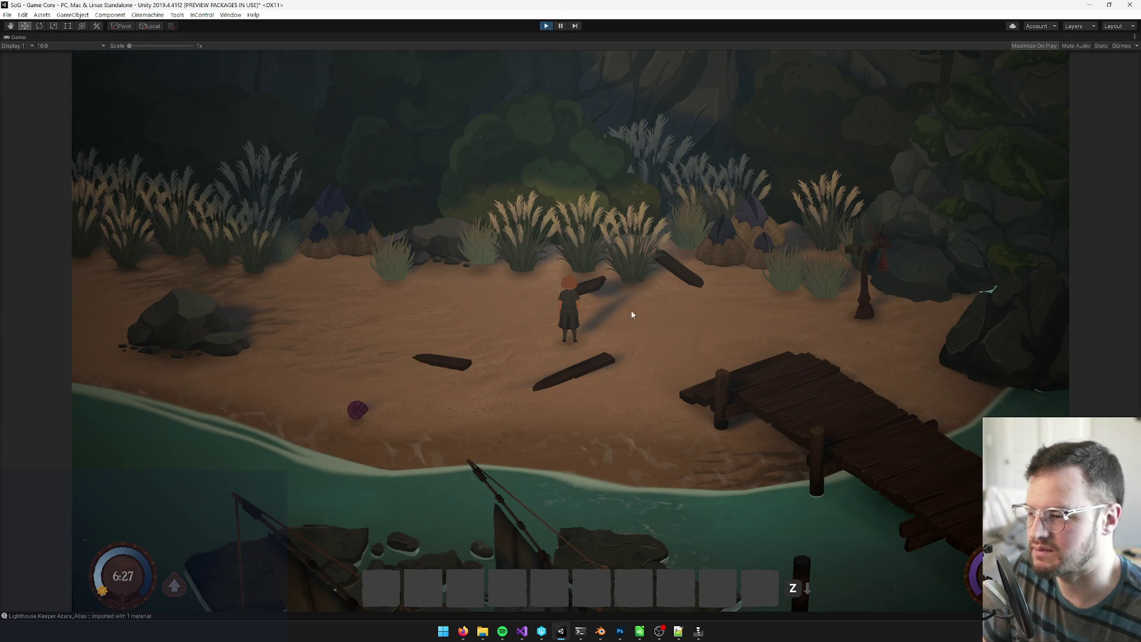
Turn up the volume, walk the player toward the tables, then bring back the Start Setting Blitz doc
key("XF86AudioLowerVolume")
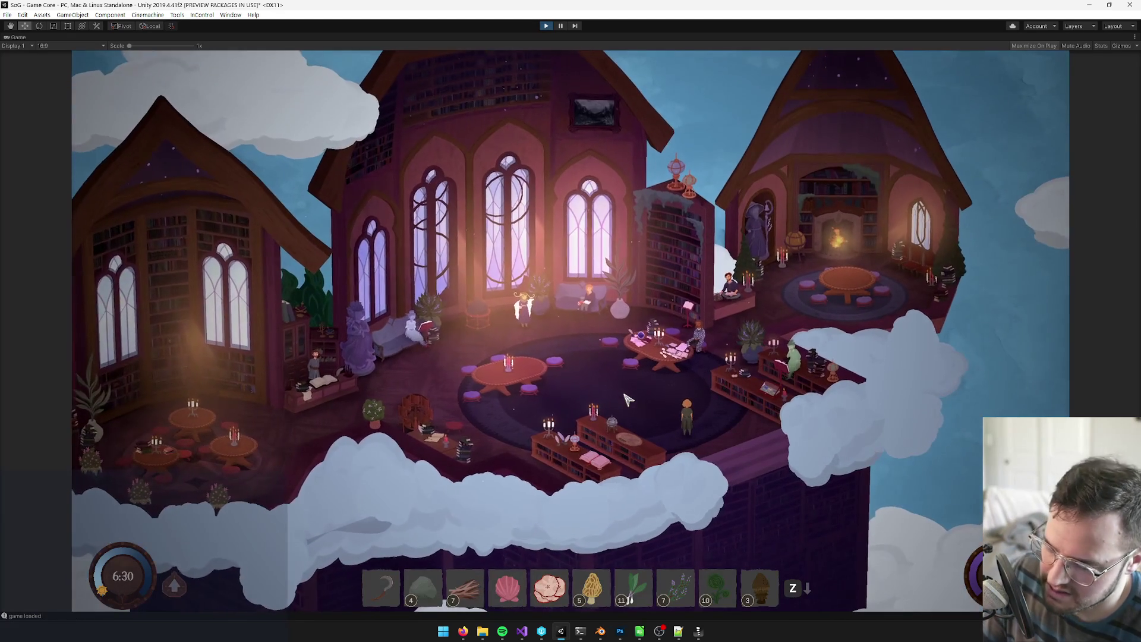
key("XF86AudioRaiseVolume")
key("XF86AudioRaiseVolume")
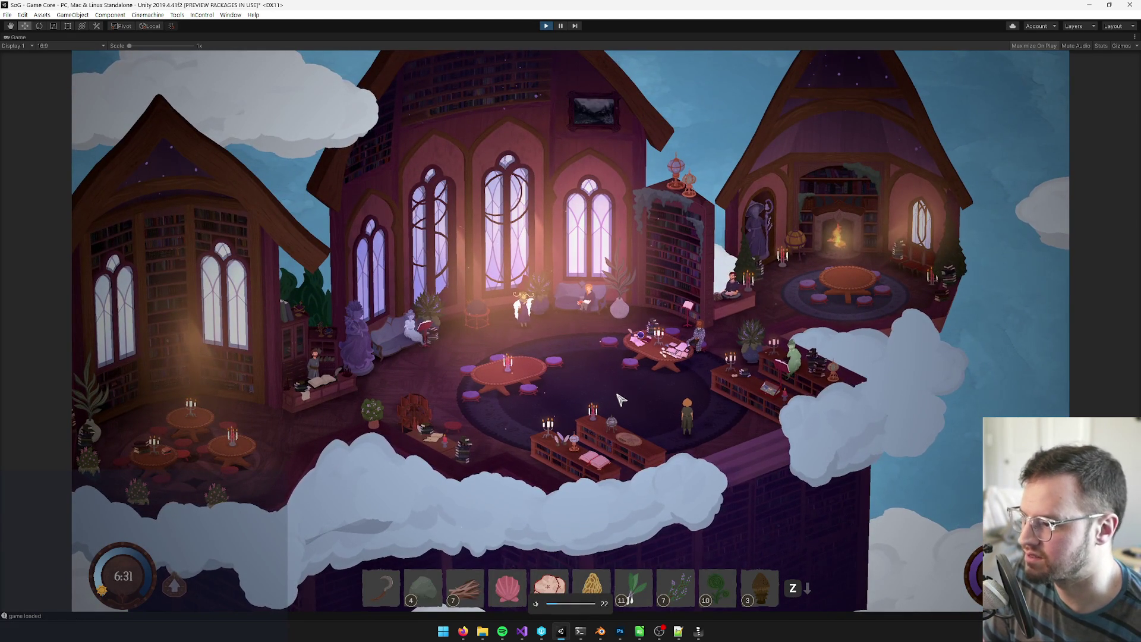
left_click(621, 399)
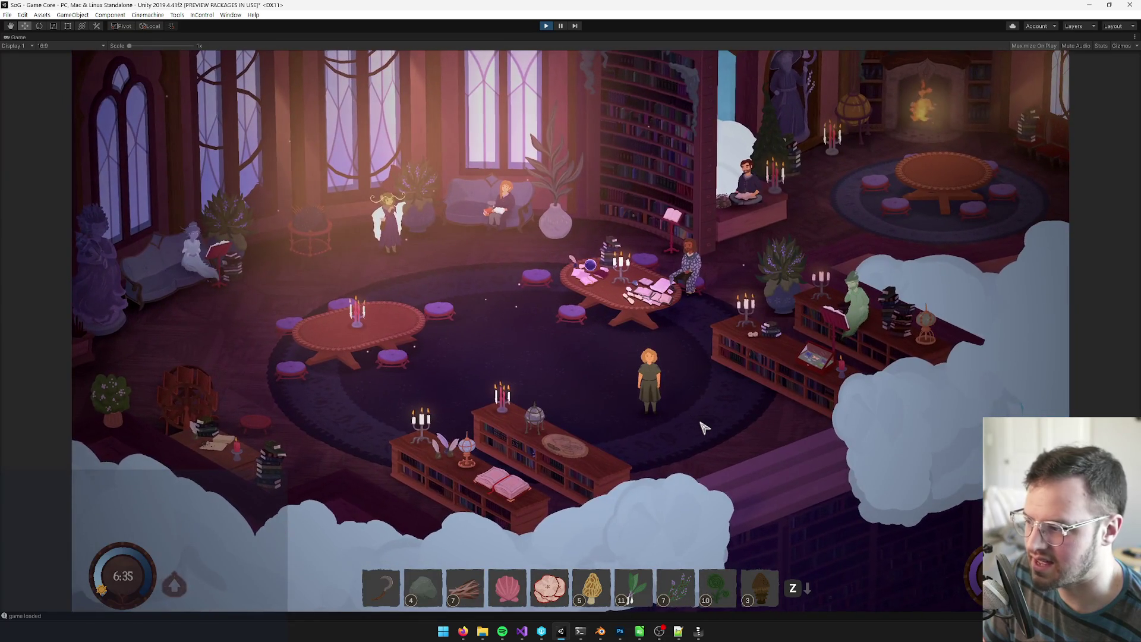
left_click(704, 427)
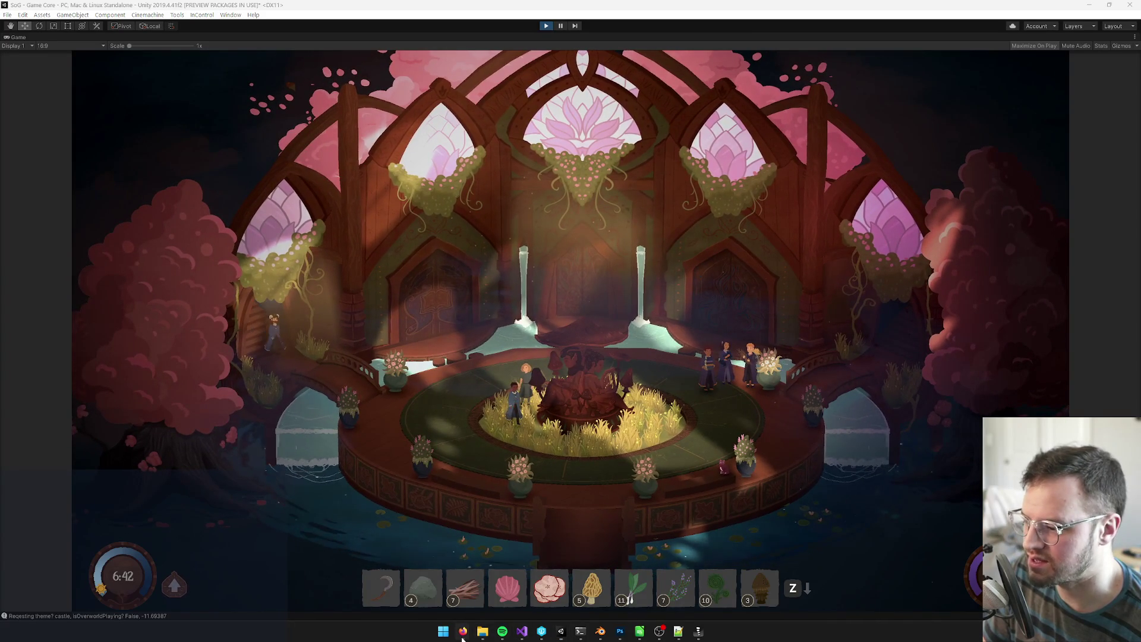
mouse_move(463, 637)
left_click(416, 586)
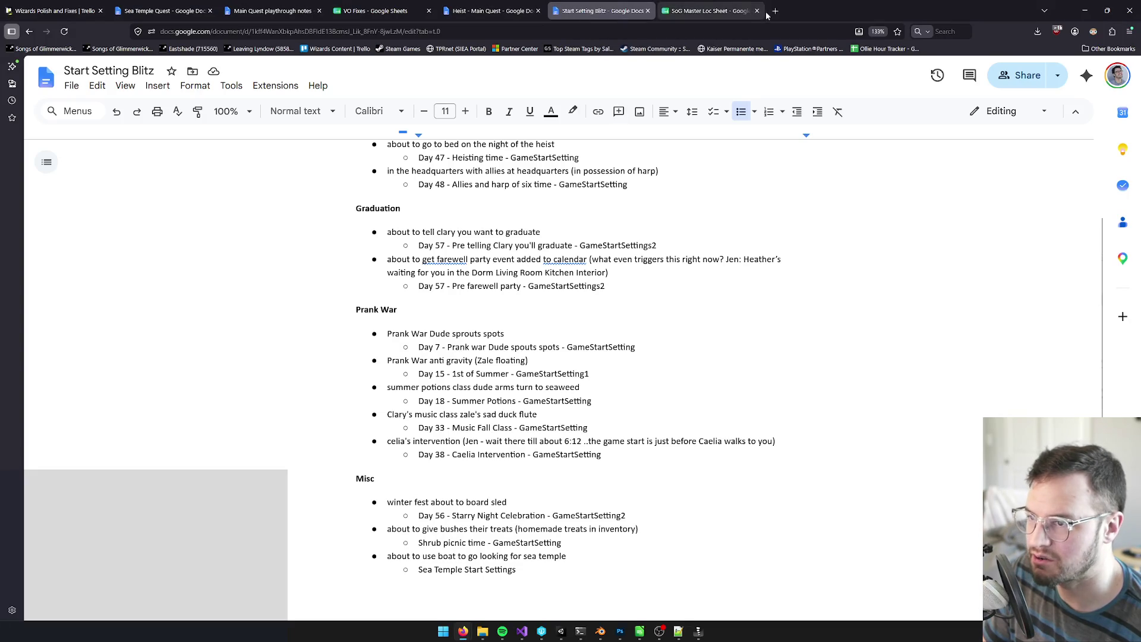
Find and open the 'Dude and Zale in a prank war' doc by searching 'prank war'
left_click(775, 11)
type("prank war")
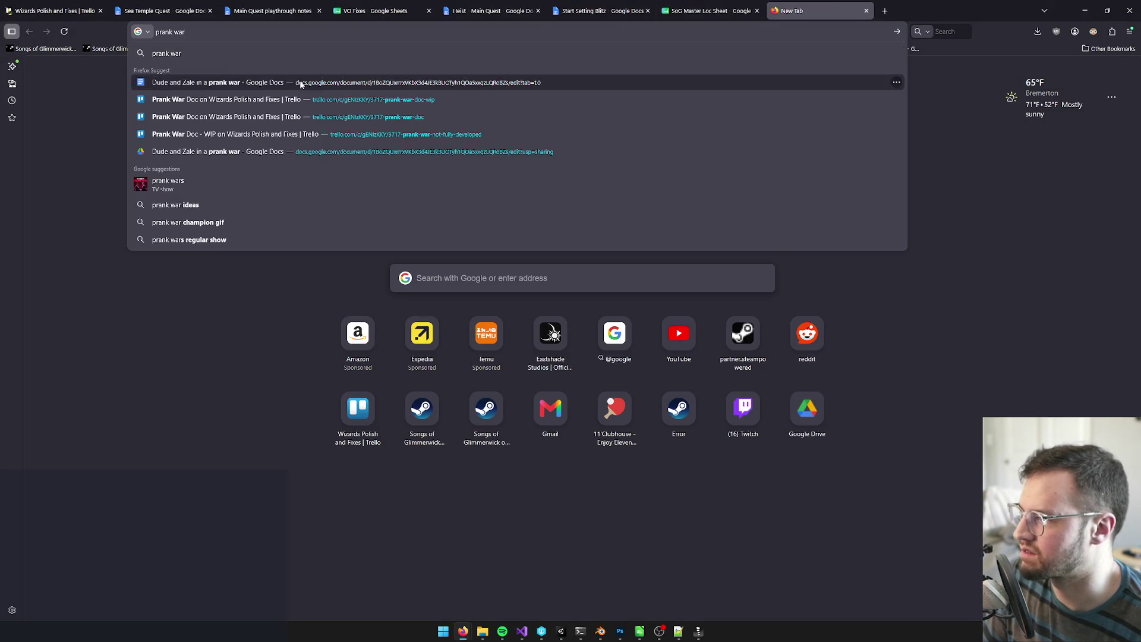
left_click(301, 84)
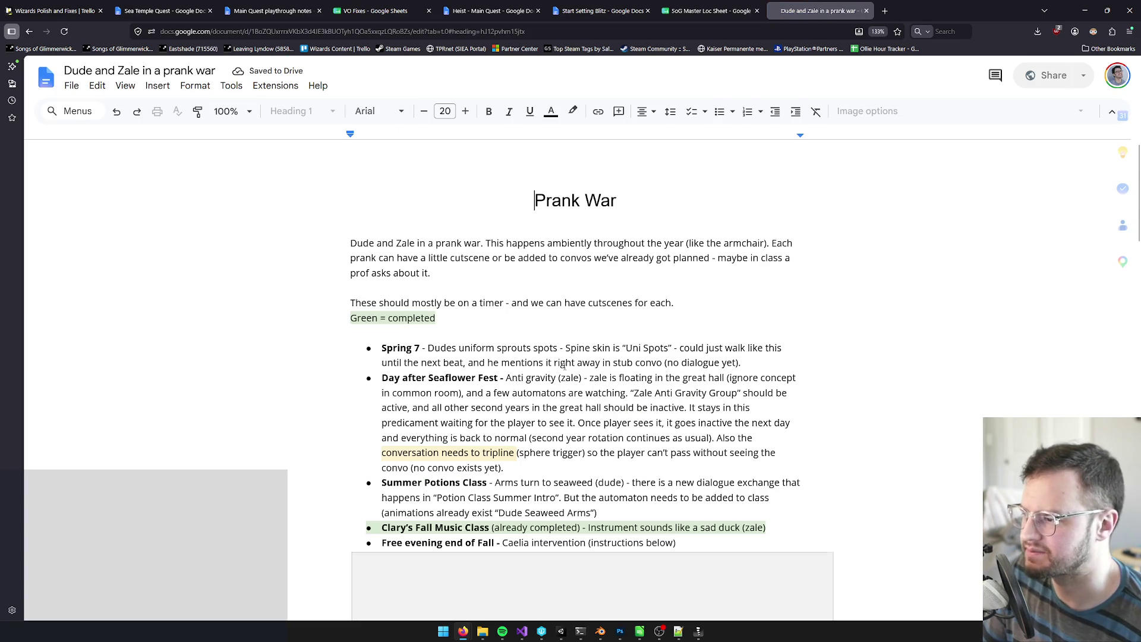
Highlight the Spring 7 note's walking and stub-convo parts, then return to the game
double_click(461, 349)
left_click(506, 349)
mouse_move(597, 348)
left_mouse_down()
mouse_move(654, 349)
mouse_move(591, 363)
mouse_move(392, 364)
mouse_move(586, 363)
left_mouse_up()
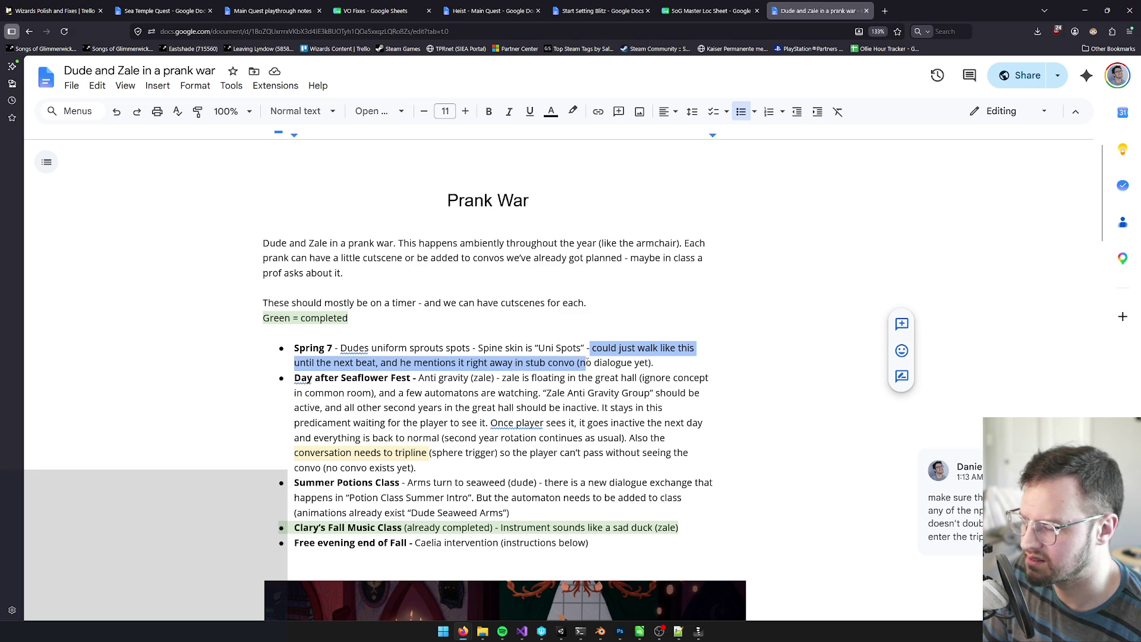
left_click(380, 363)
mouse_move(380, 363)
left_mouse_down()
mouse_move(549, 361)
mouse_move(538, 361)
left_mouse_up()
left_click(459, 363)
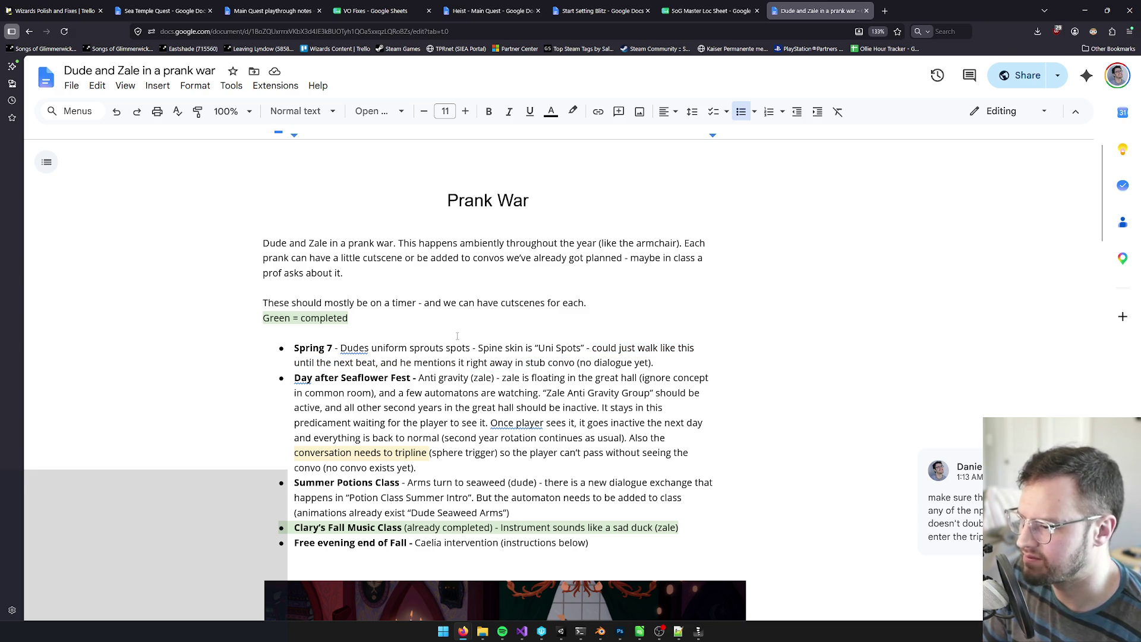
left_click(1084, 11)
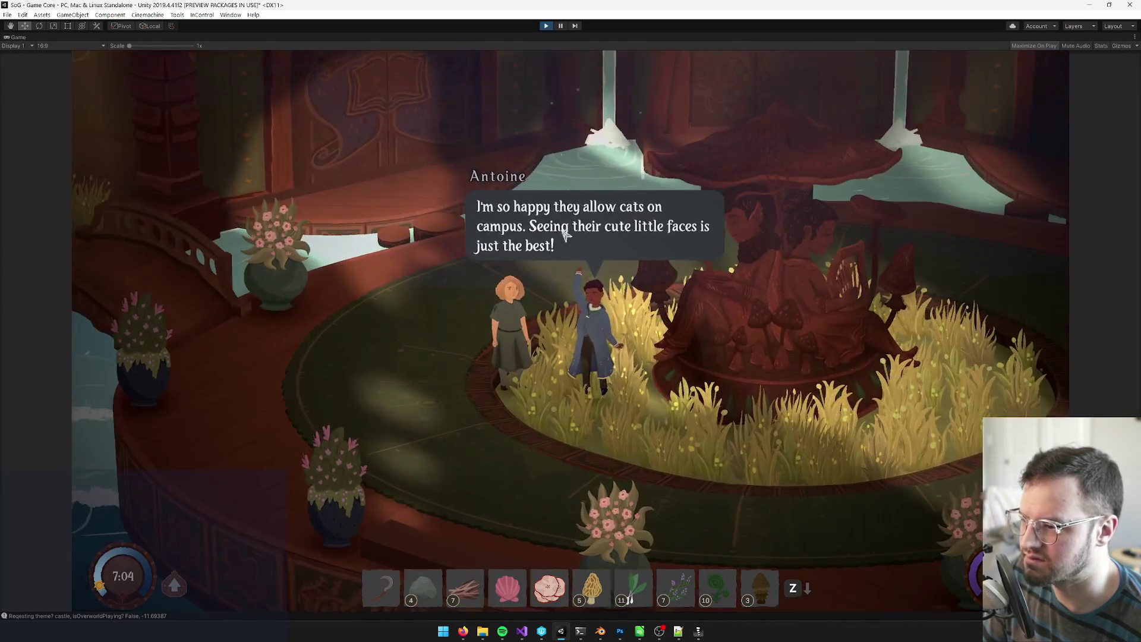
Advance past Antoine's line and say Bye to end the conversation
left_click(522, 253)
left_click(487, 255)
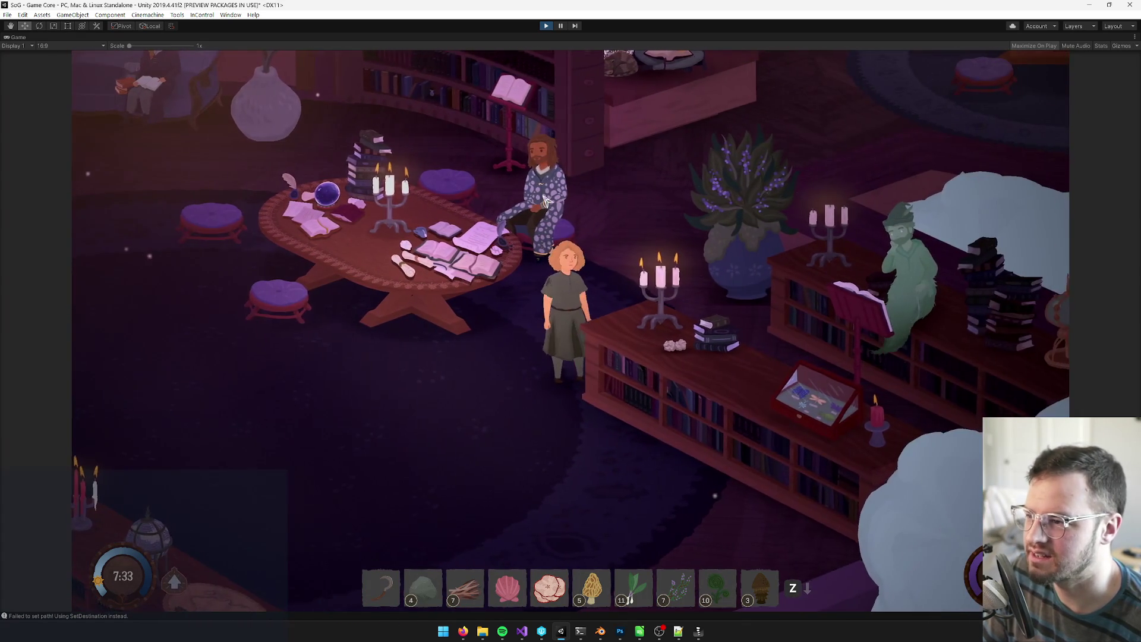
Talk with Davin, reply, and continue past his spotty uniform line before saying goodbye
left_click(546, 201)
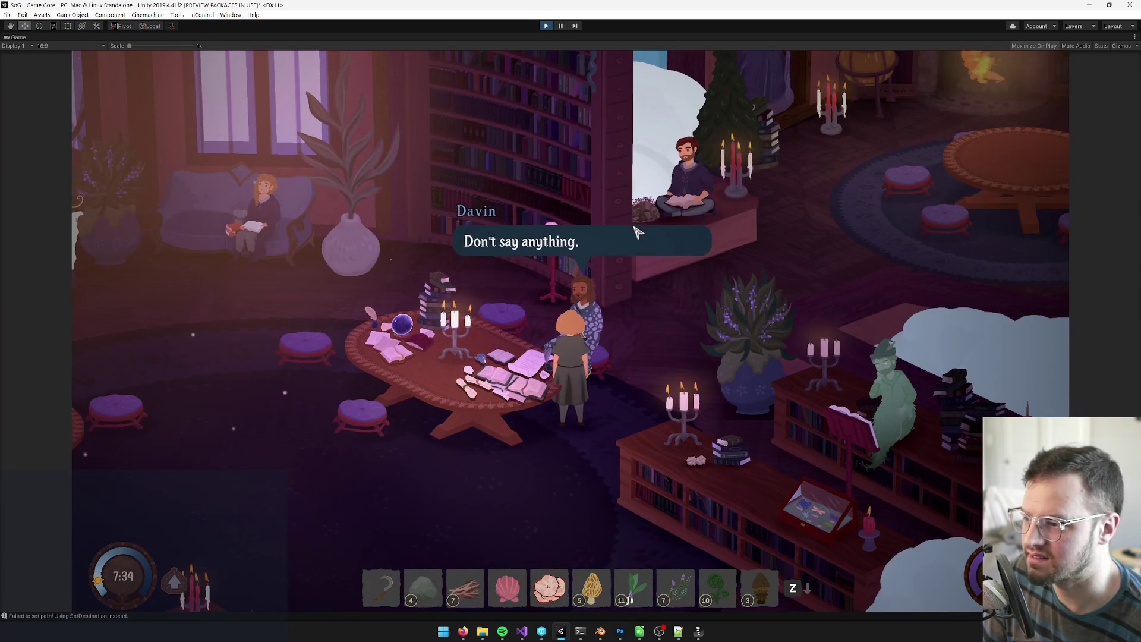
left_click(581, 260)
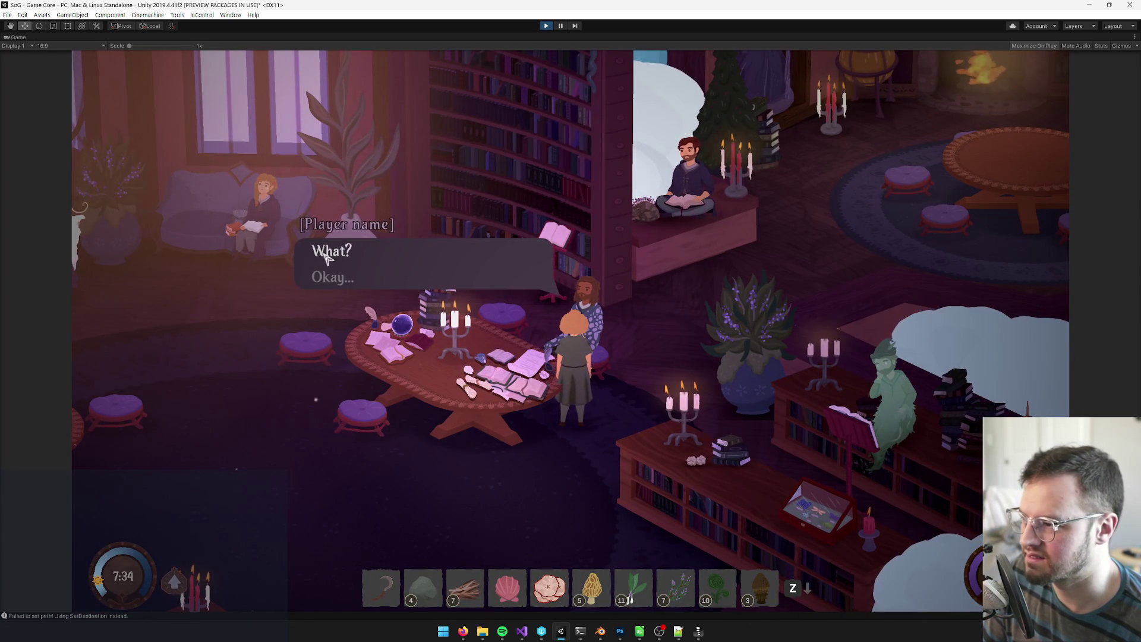
left_click(859, 320)
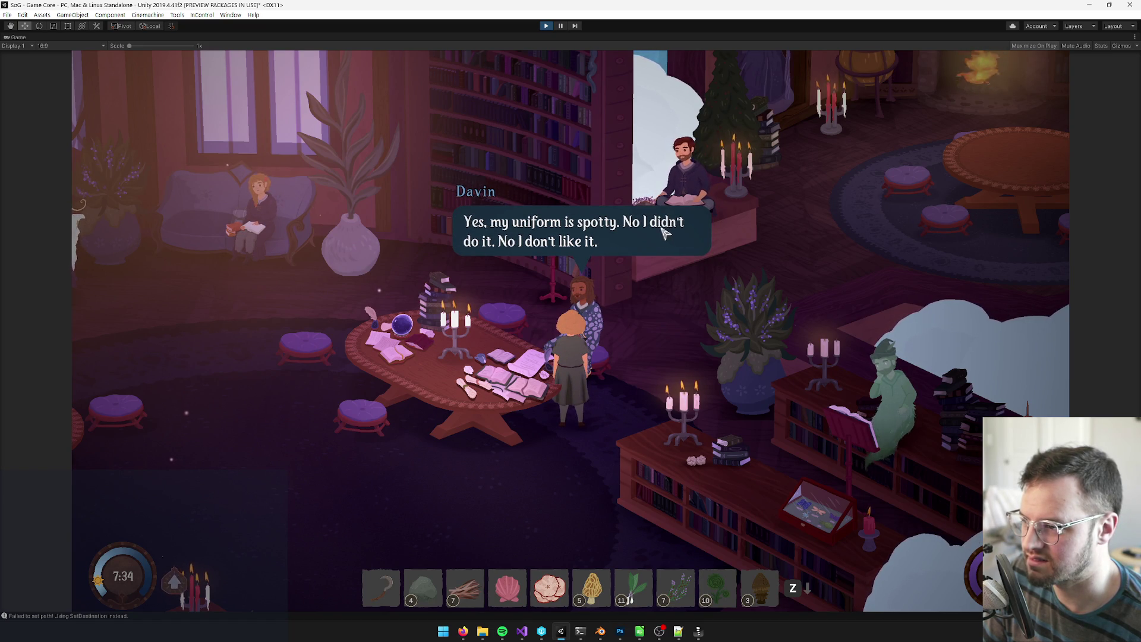
left_click(559, 227)
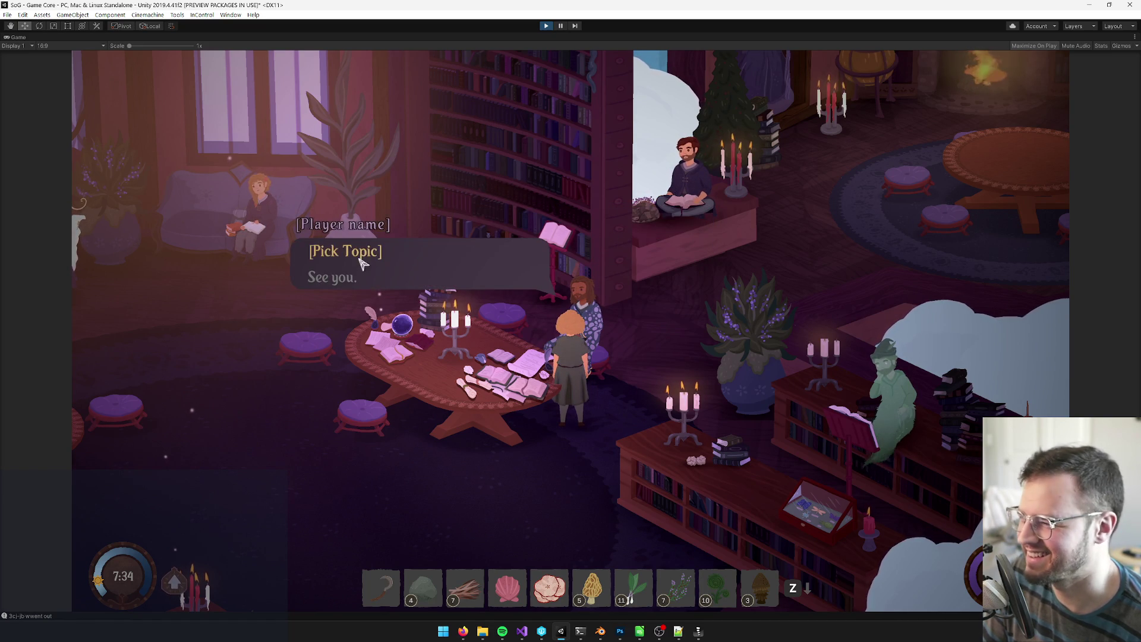
left_click(345, 287)
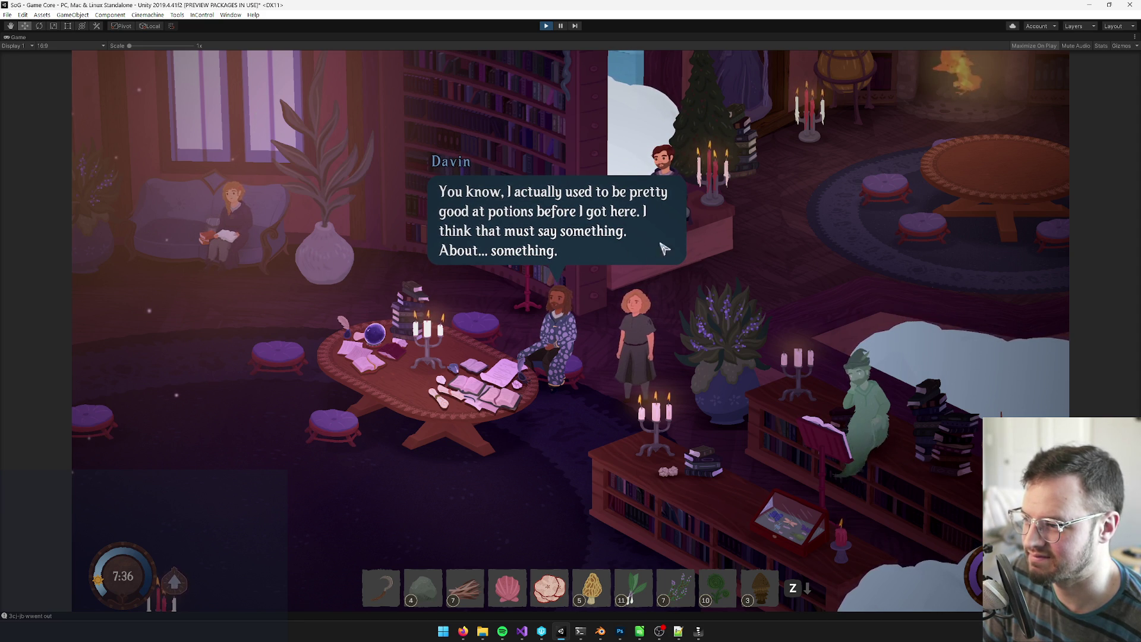
Get past Davin's potions line, say goodbye, and walk the player away and back
left_click(706, 257)
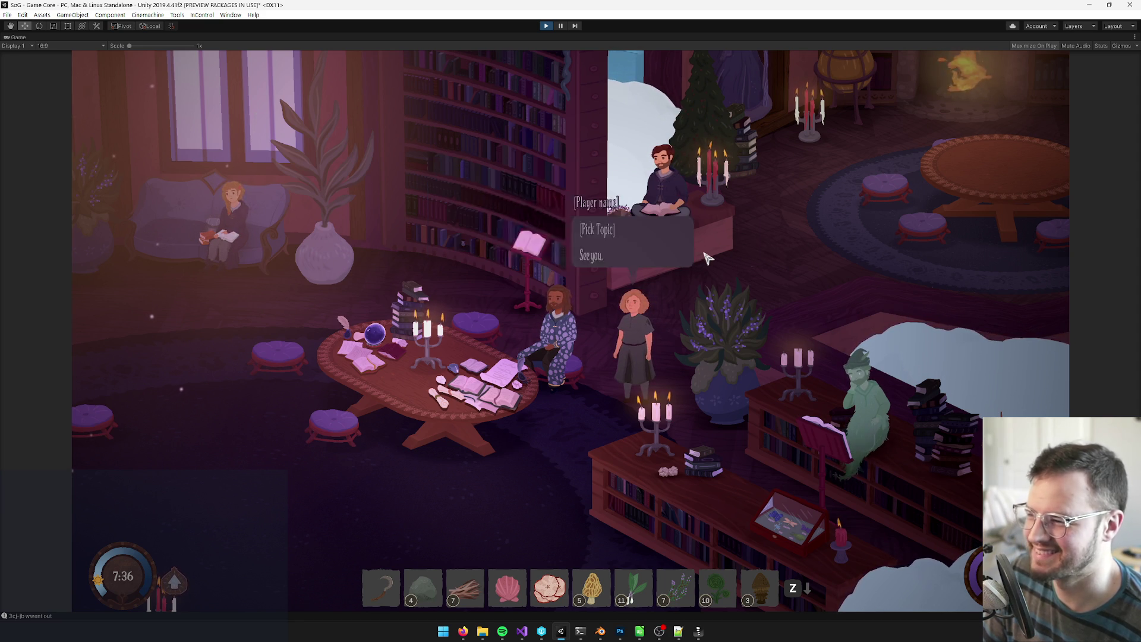
left_click(587, 256)
key("s")
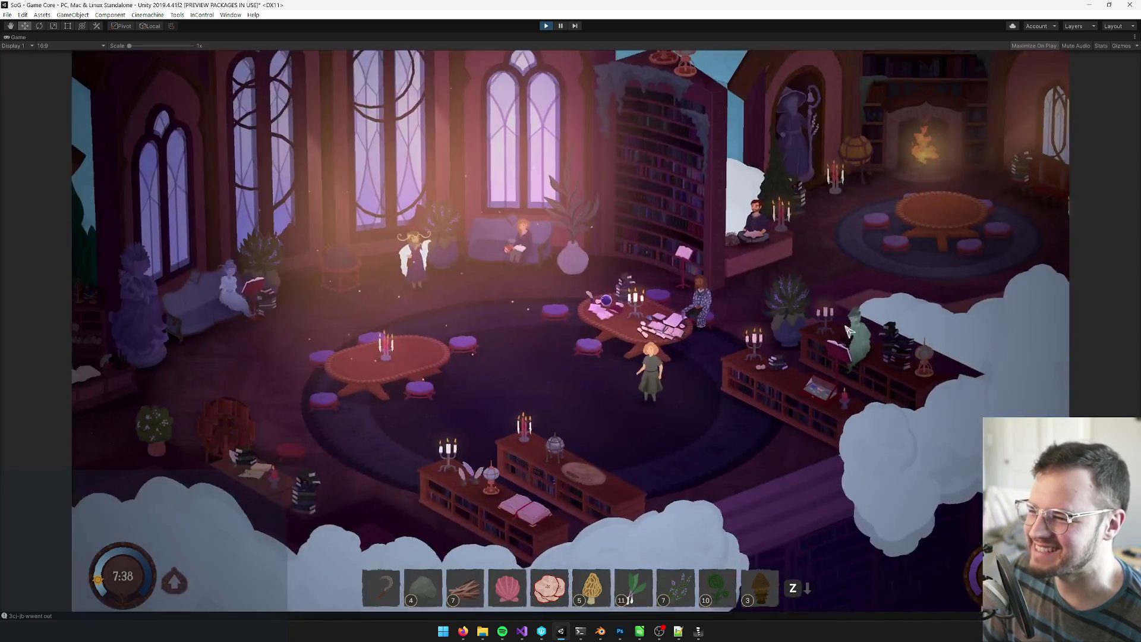
key("w")
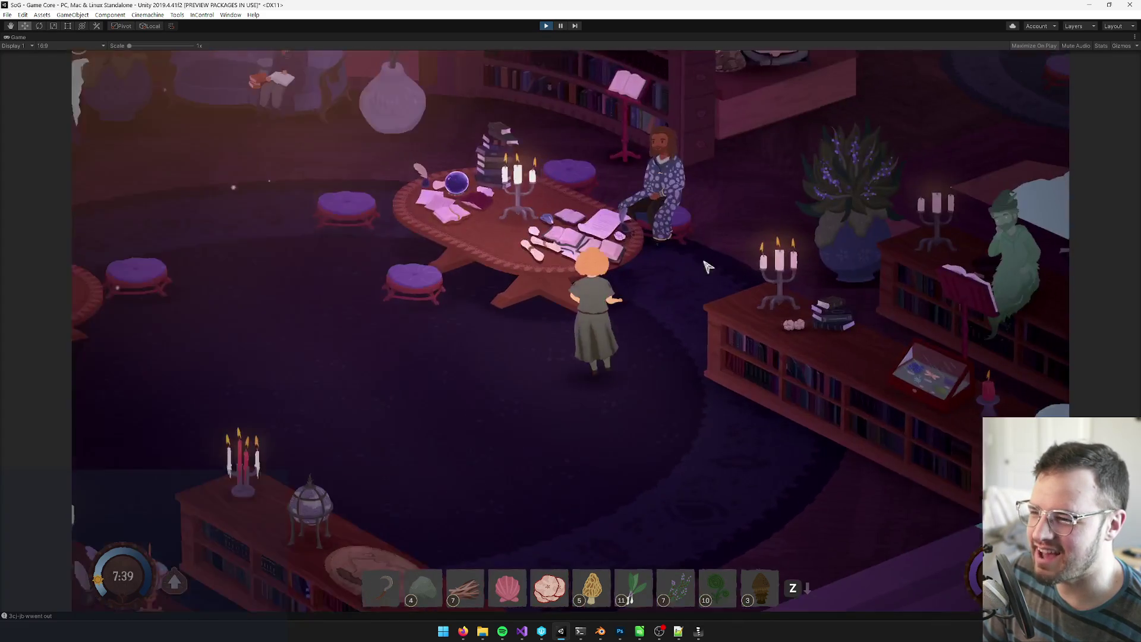
key("s")
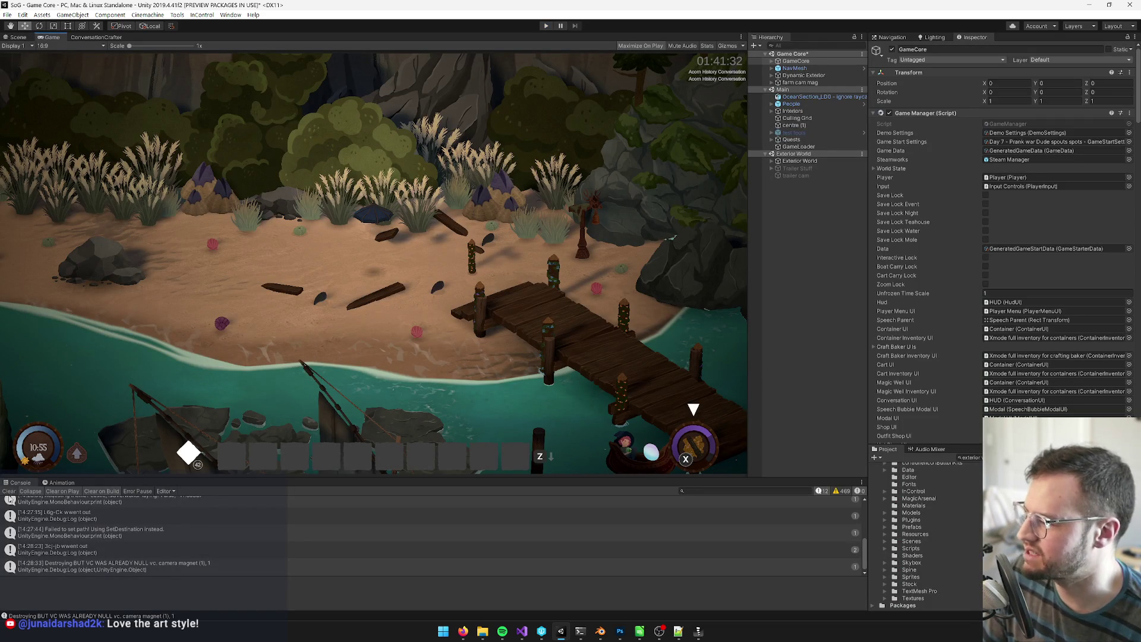
Clear the console, check the Start Setting Blitz prank war entries, then return to Unity
left_click(9, 492)
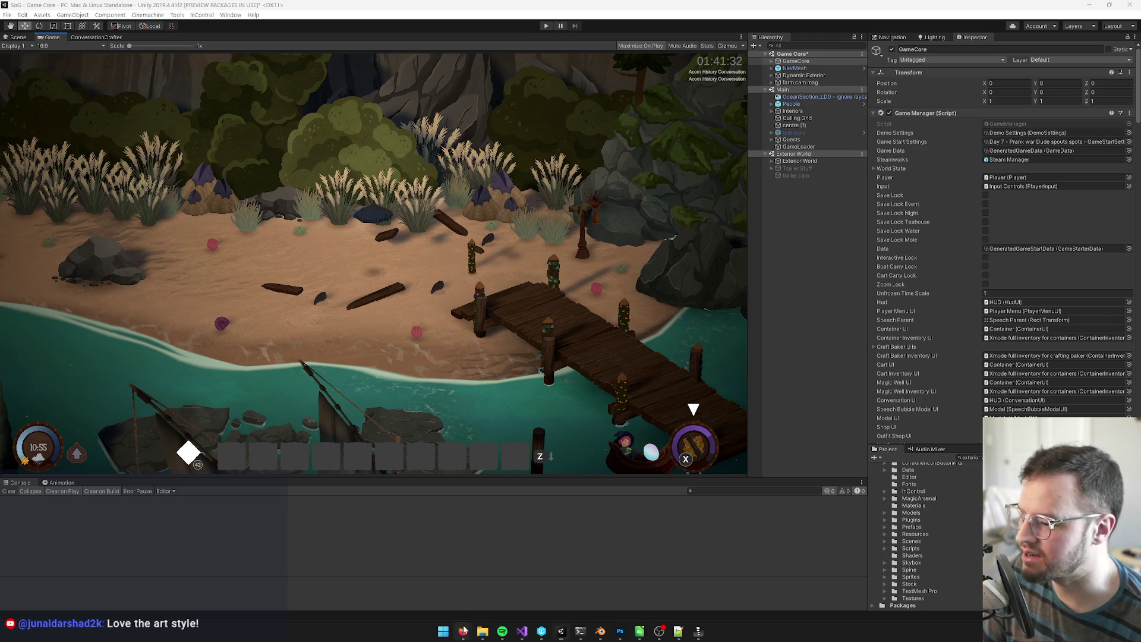
mouse_move(463, 631)
mouse_move(427, 592)
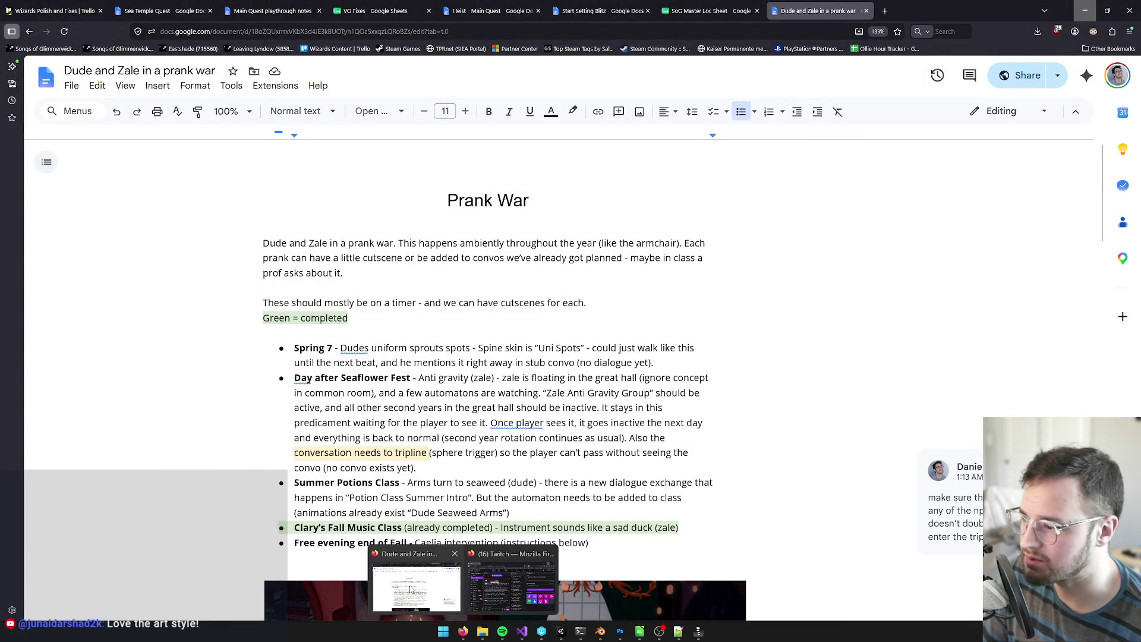
left_click(410, 588)
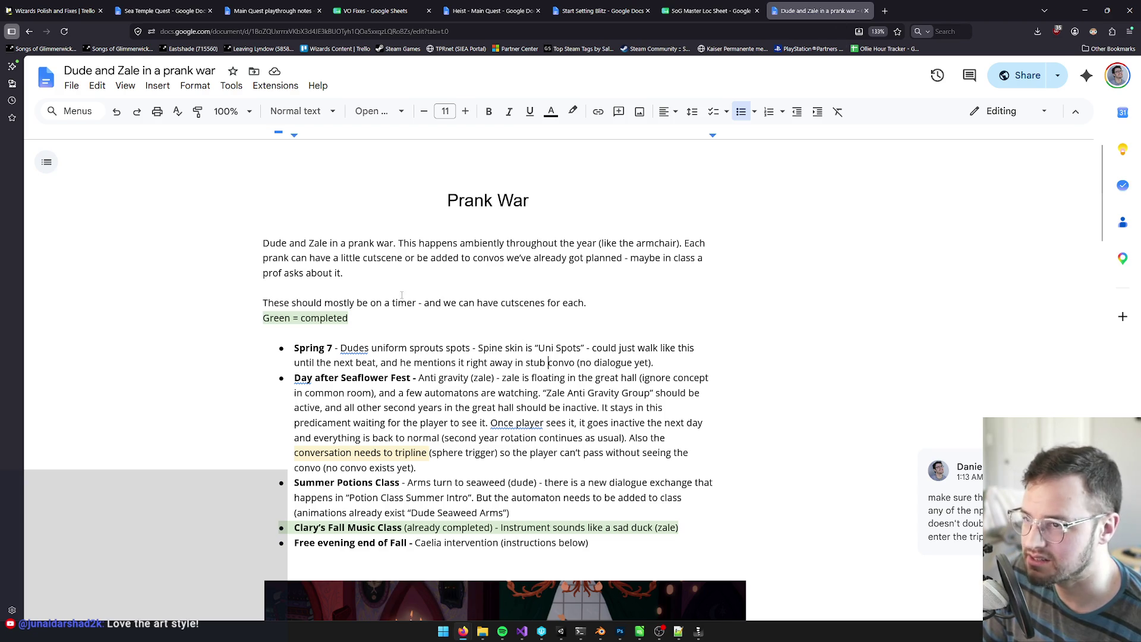
left_click(600, 11)
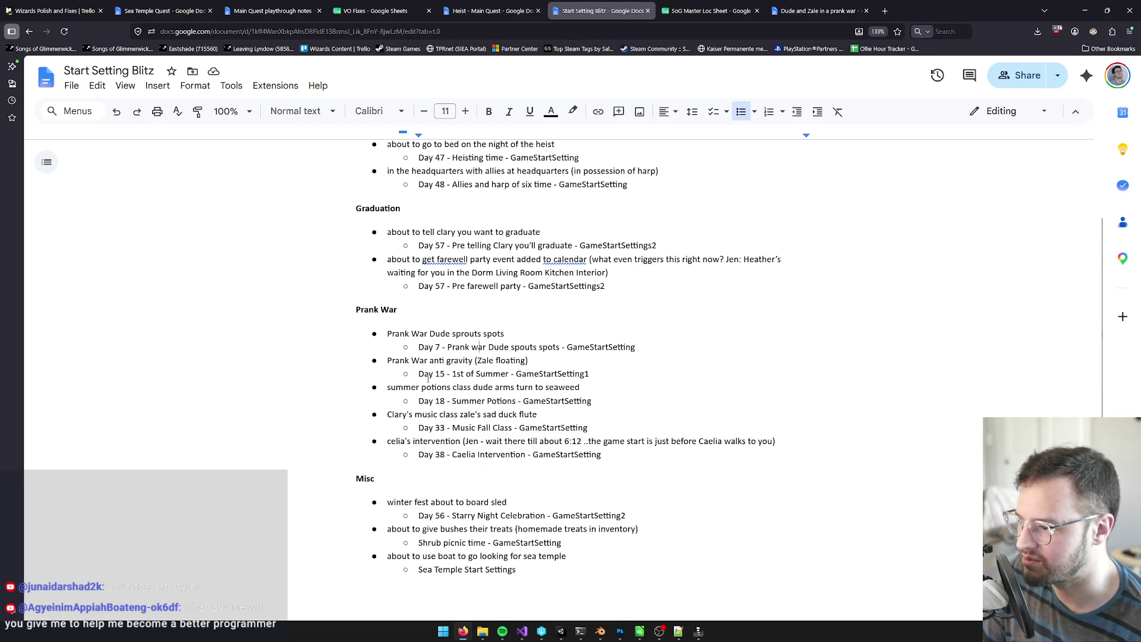
left_click(1084, 10)
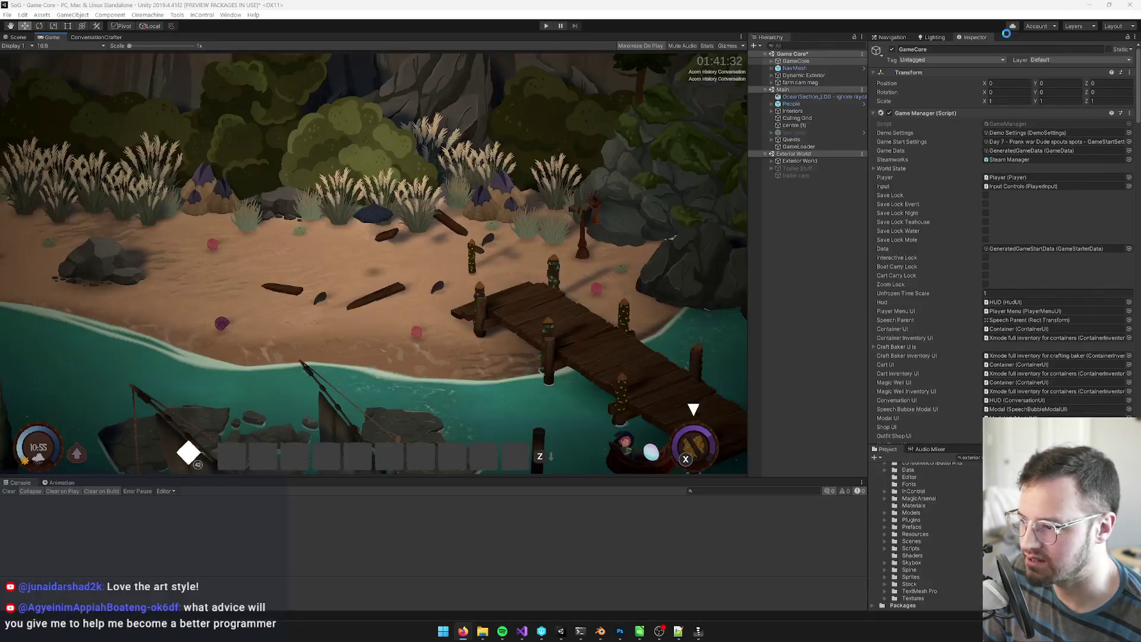
Switch the start setting to 'Day 15 - 1st of Summer' and start play mode
left_click(1129, 141)
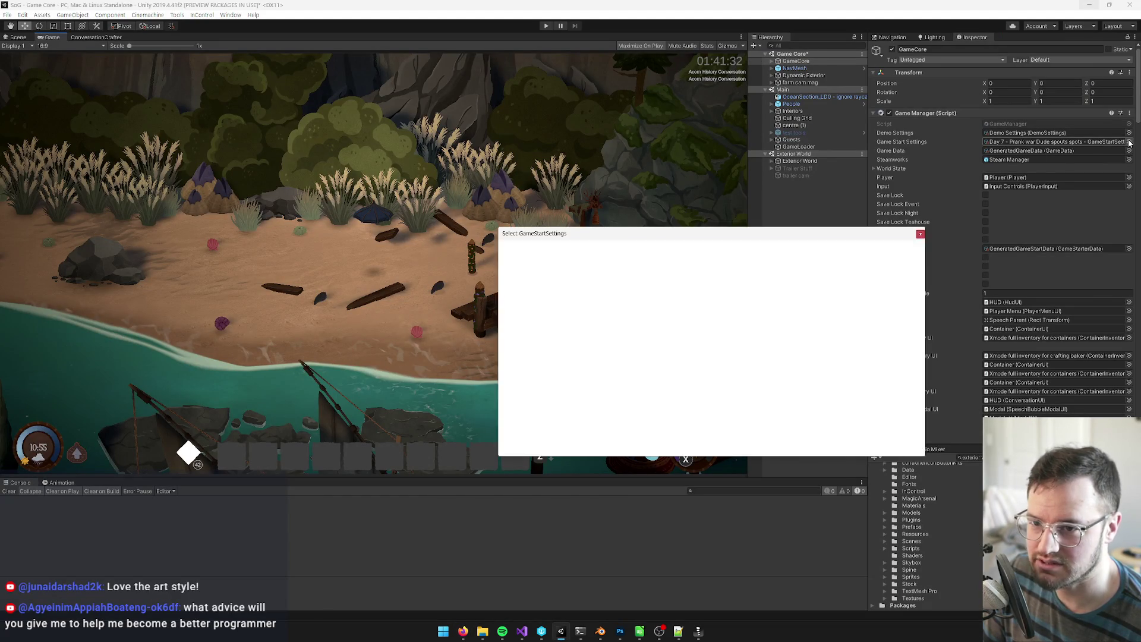
type("day 15 - ")
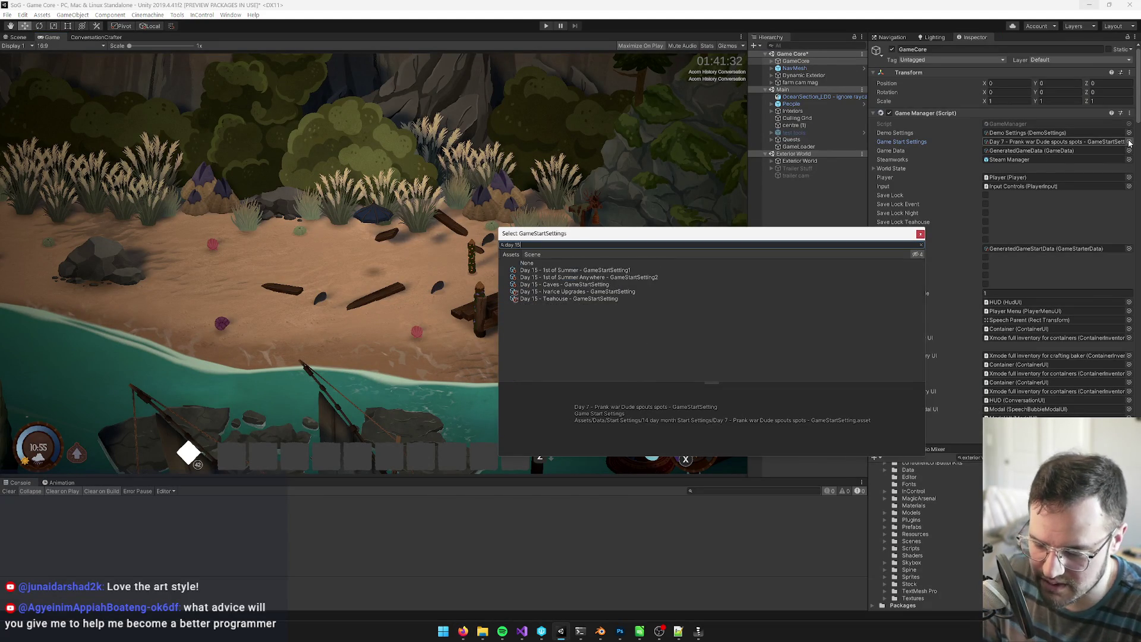
type("1")
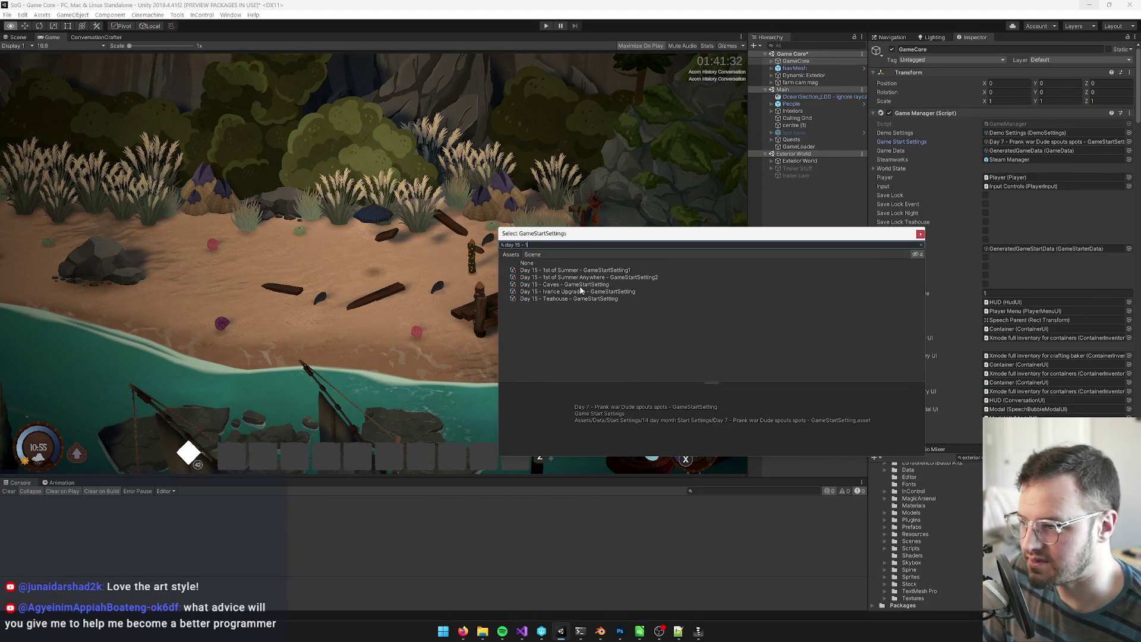
key("alt+Tab")
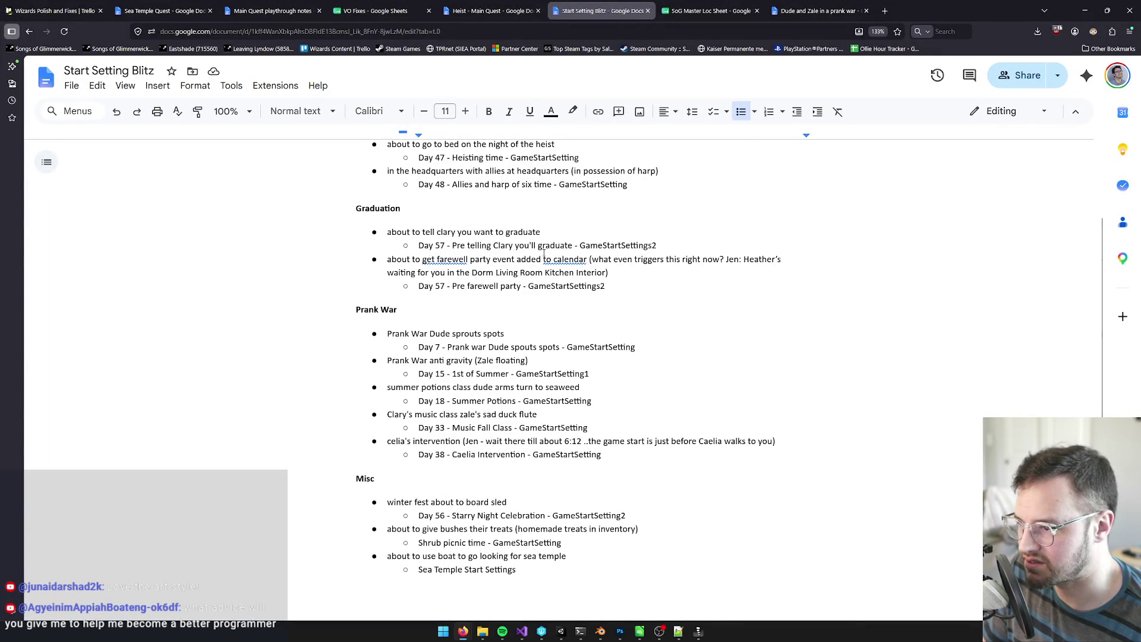
key("alt+Tab")
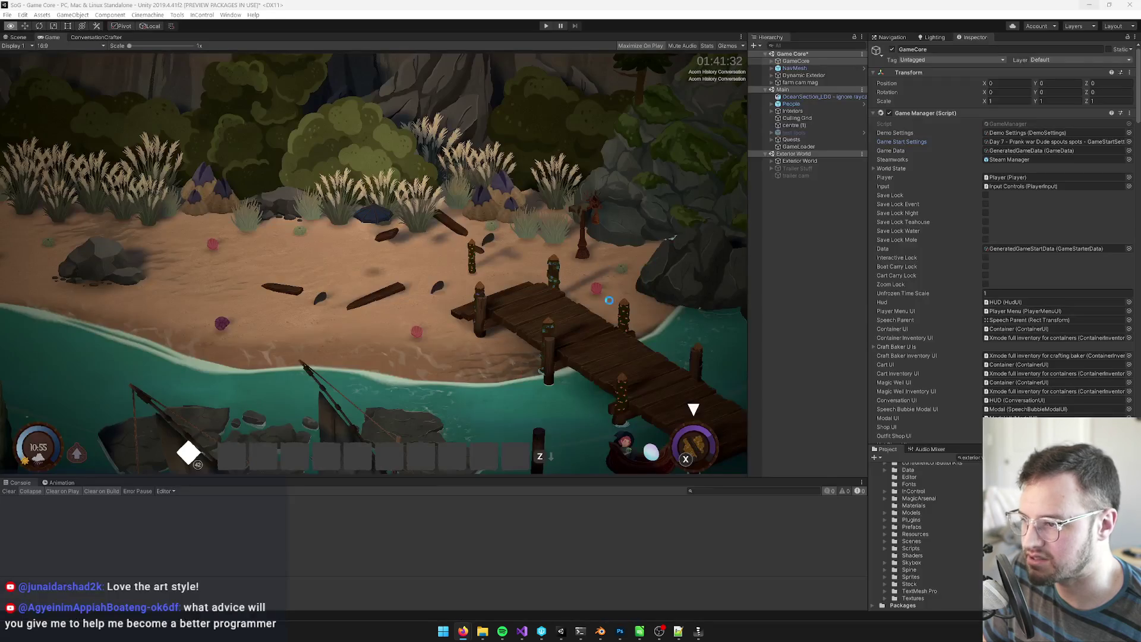
left_click(1129, 142)
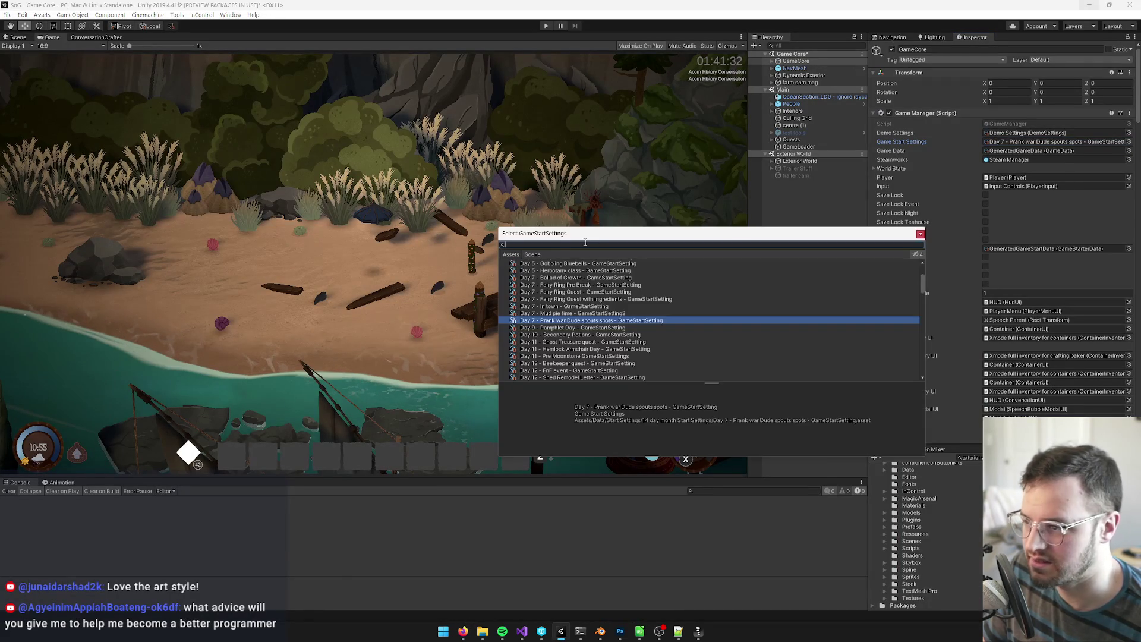
type("ay 15 - 1")
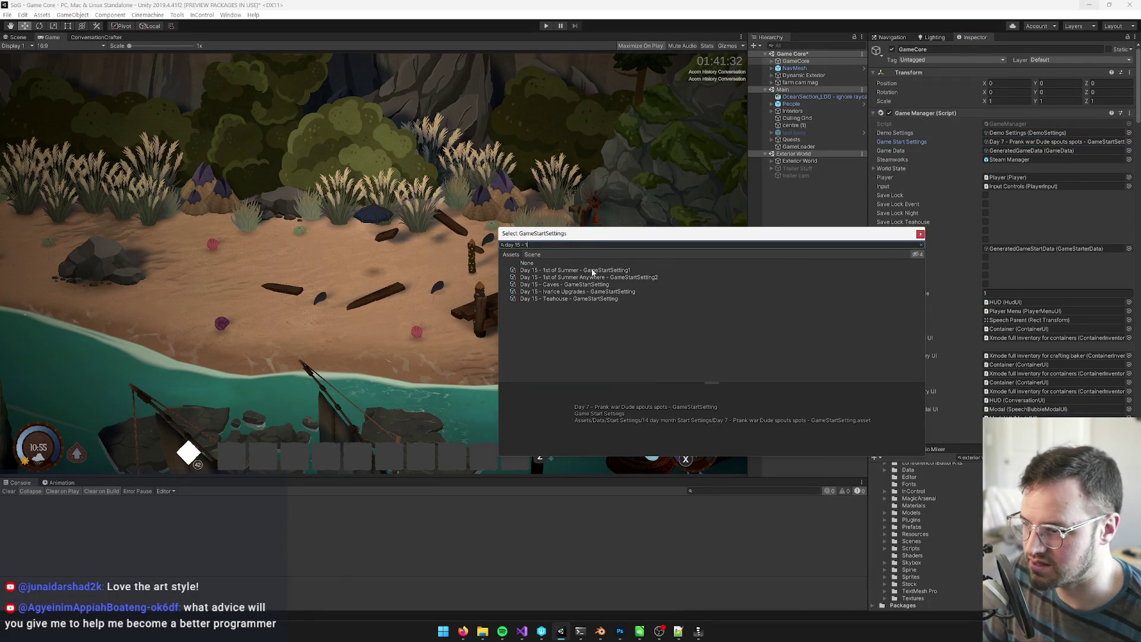
double_click(592, 272)
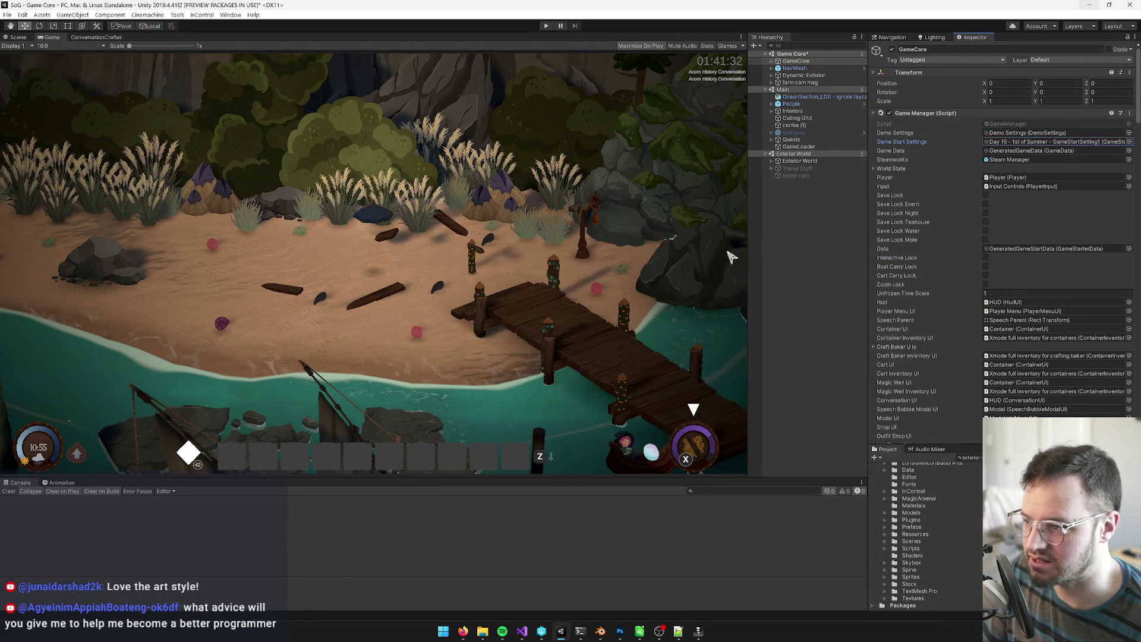
left_click(547, 26)
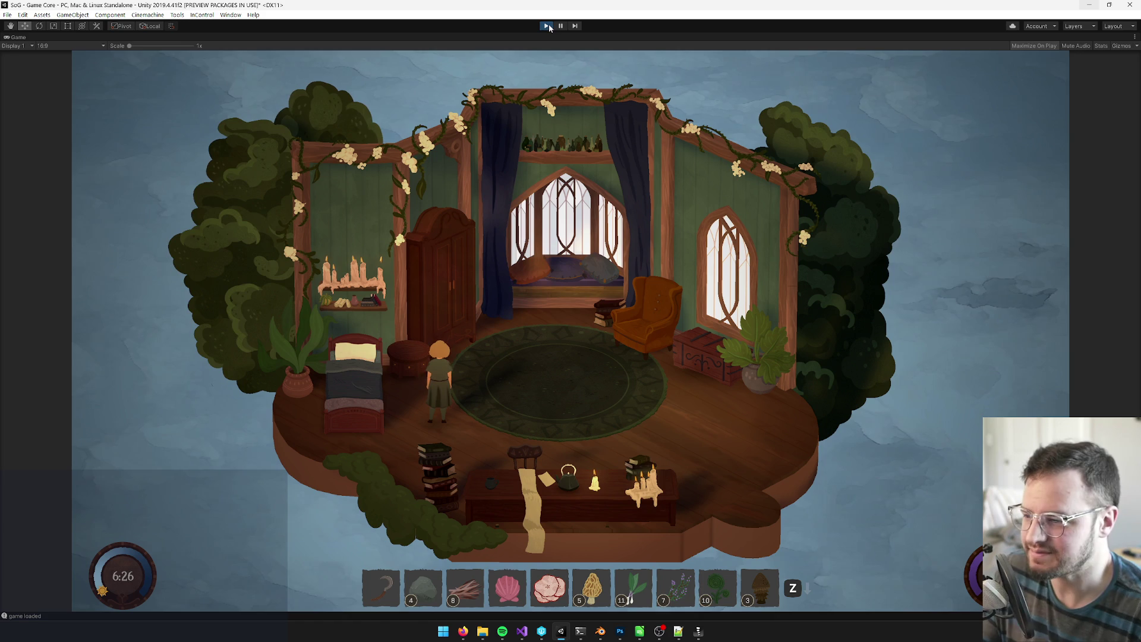
Walk onto the rug, open and close the inventory, then dismiss Zale's prank dialogue
key("d")
key("i")
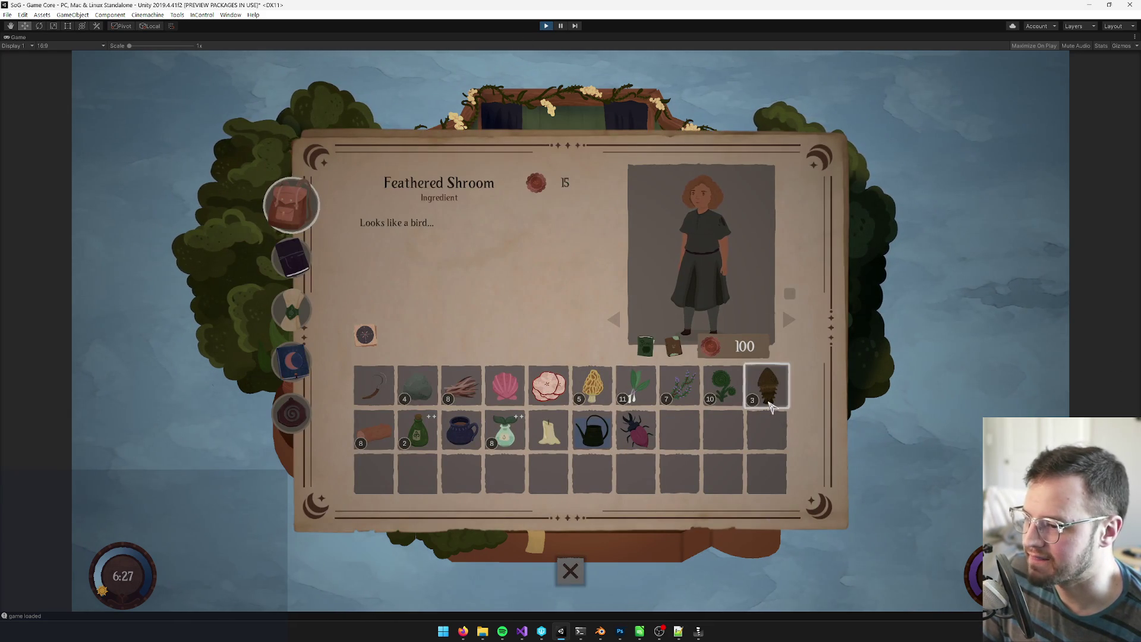
key("i")
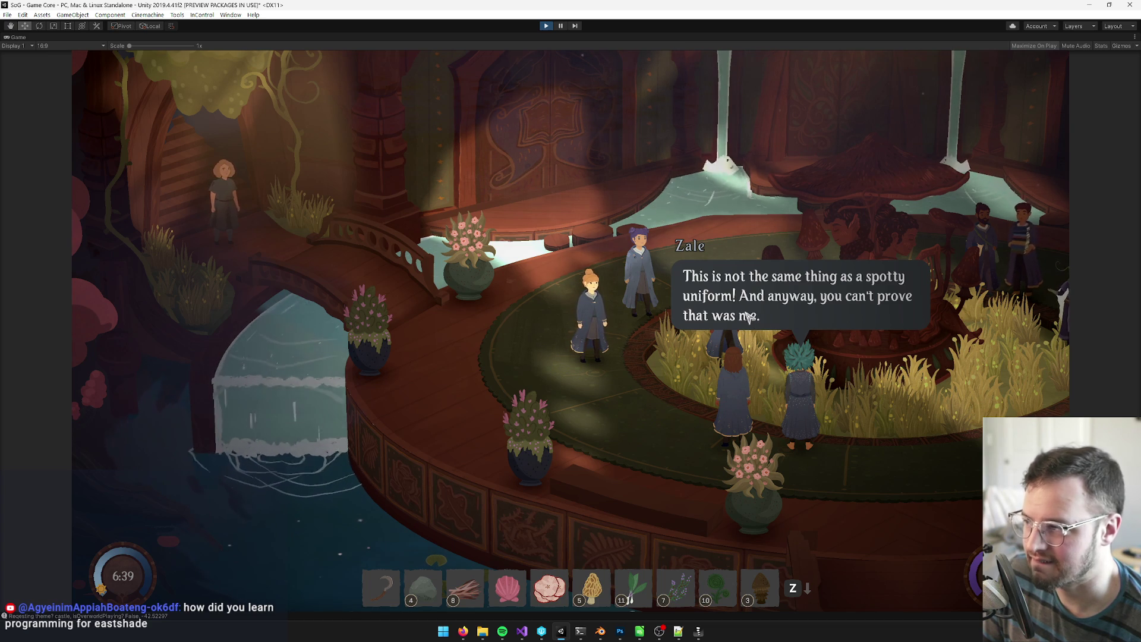
left_click(816, 329)
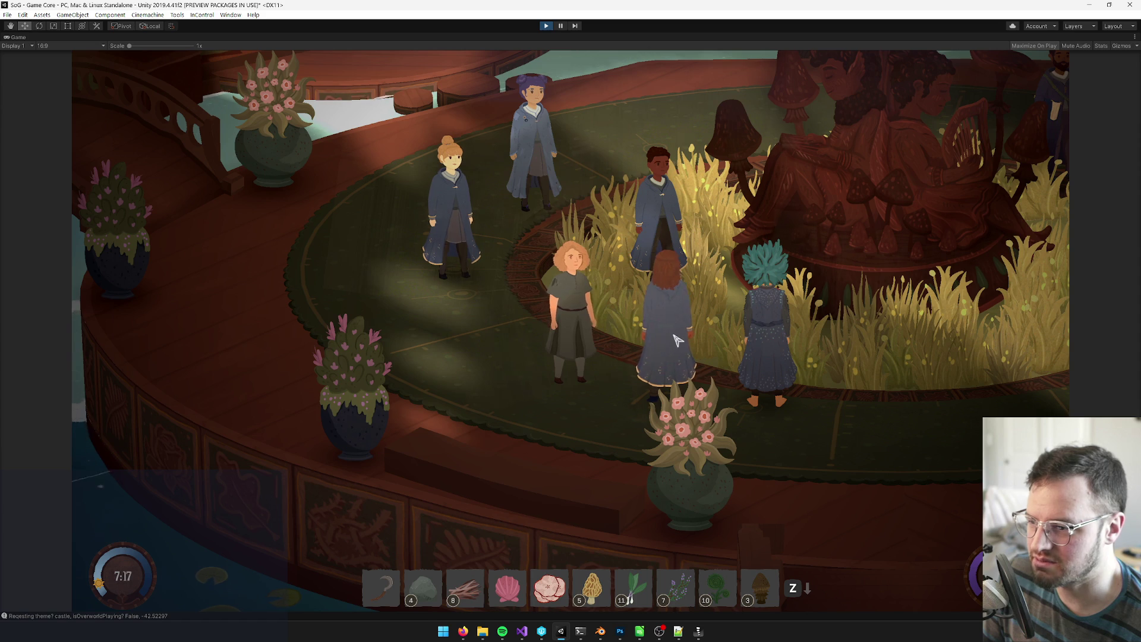
Walk to Davin, talk through his line and end it, then stop the playtest
key("d")
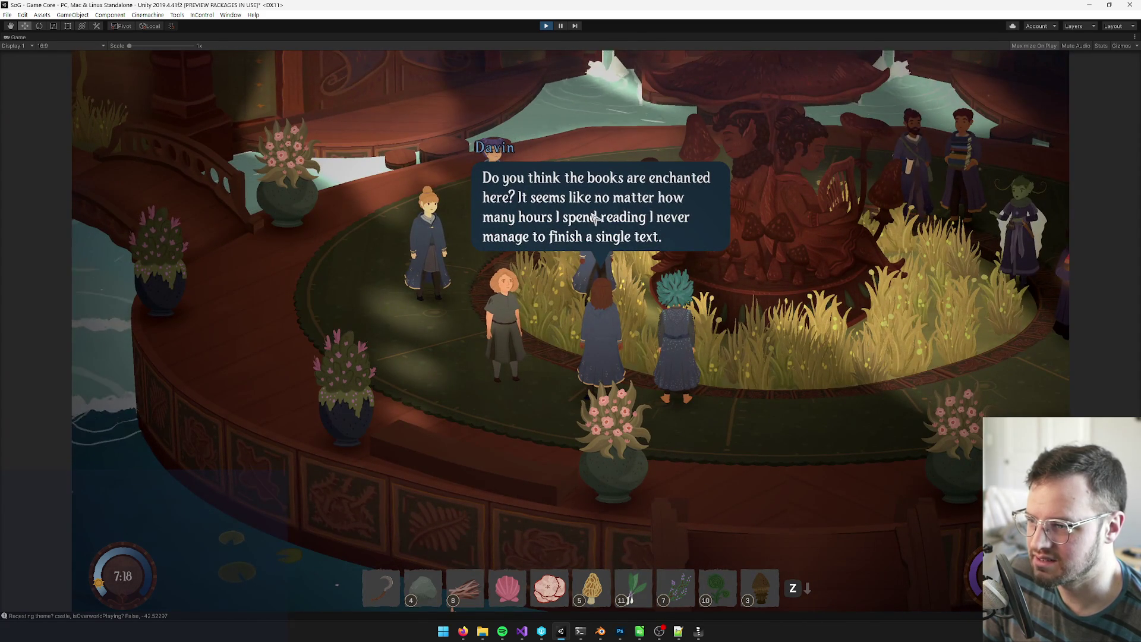
key("e")
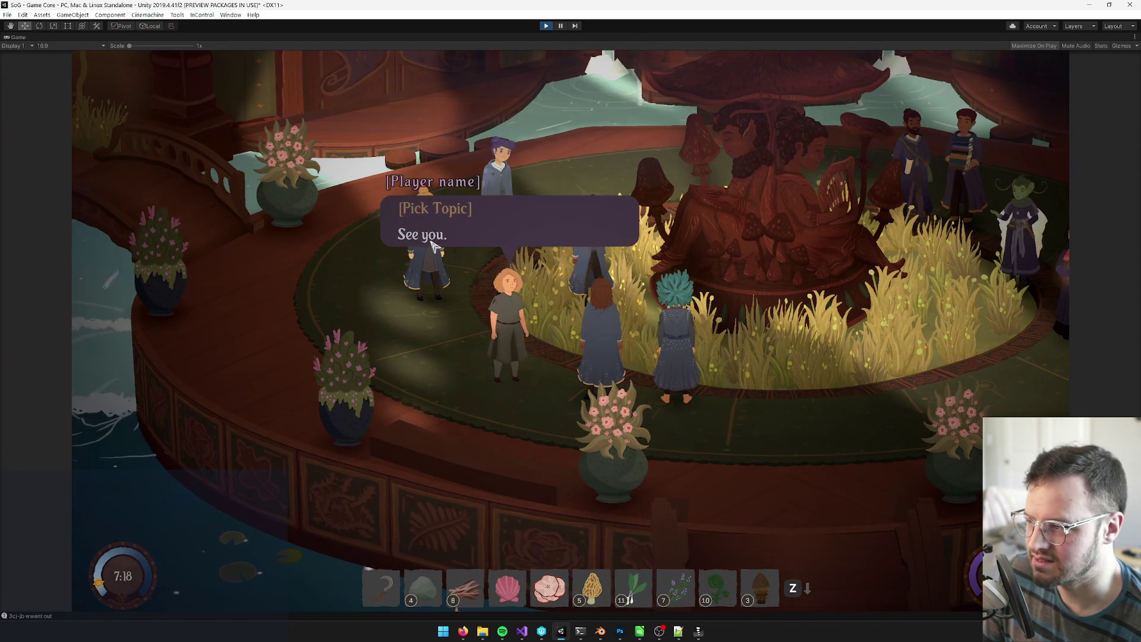
key("e")
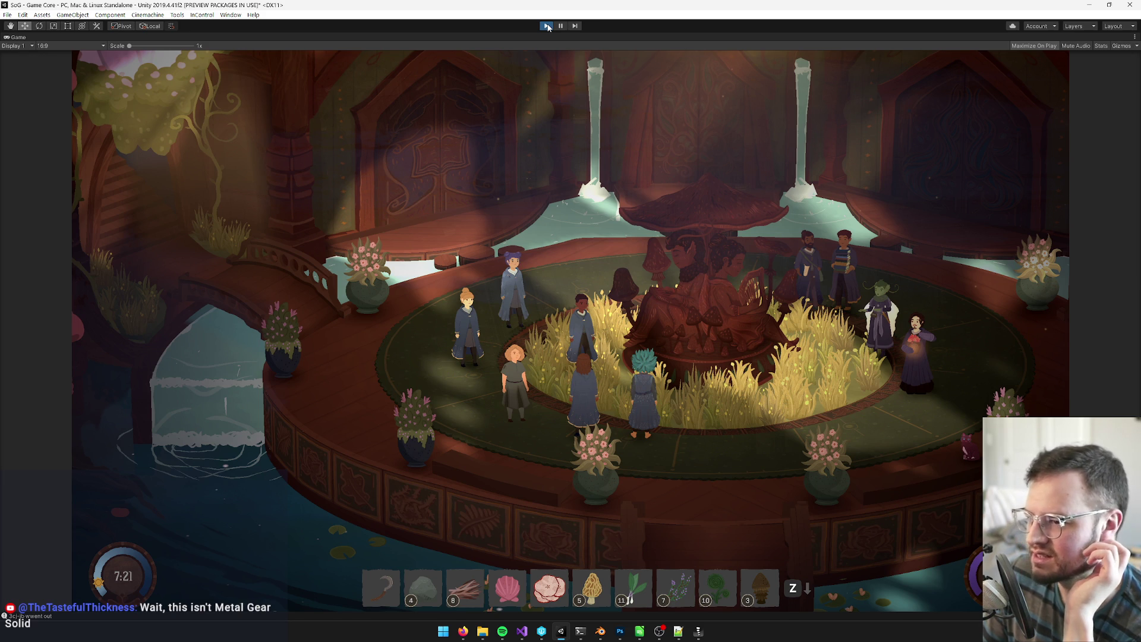
left_click(546, 26)
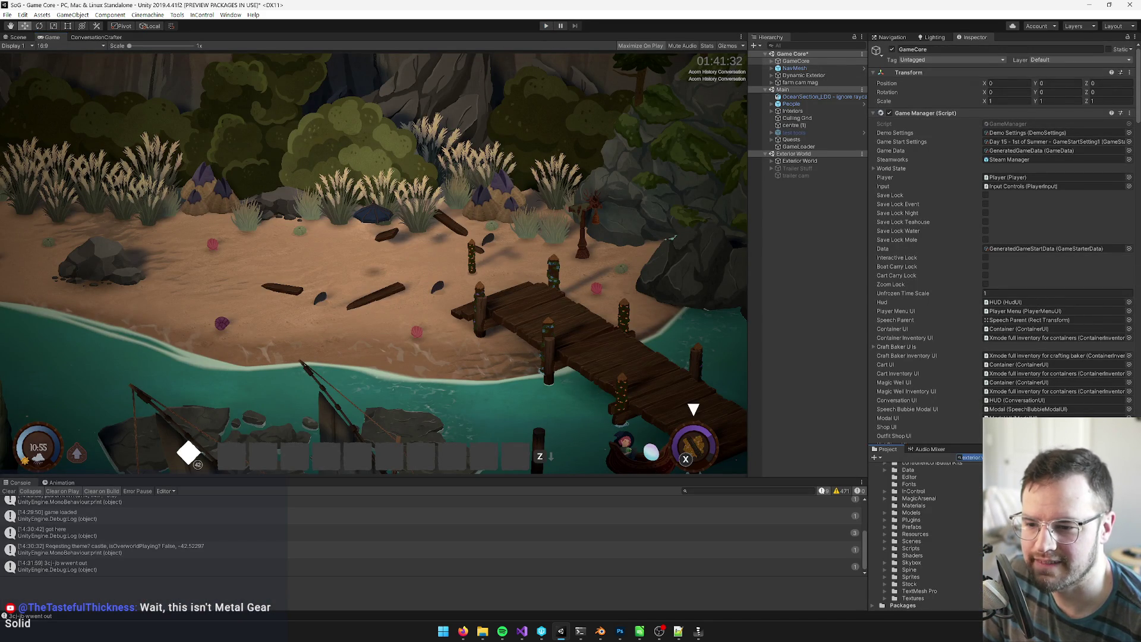
Find 'great ha' in the Project window and open the Great Hall Interior prefab for editing
type("great hal")
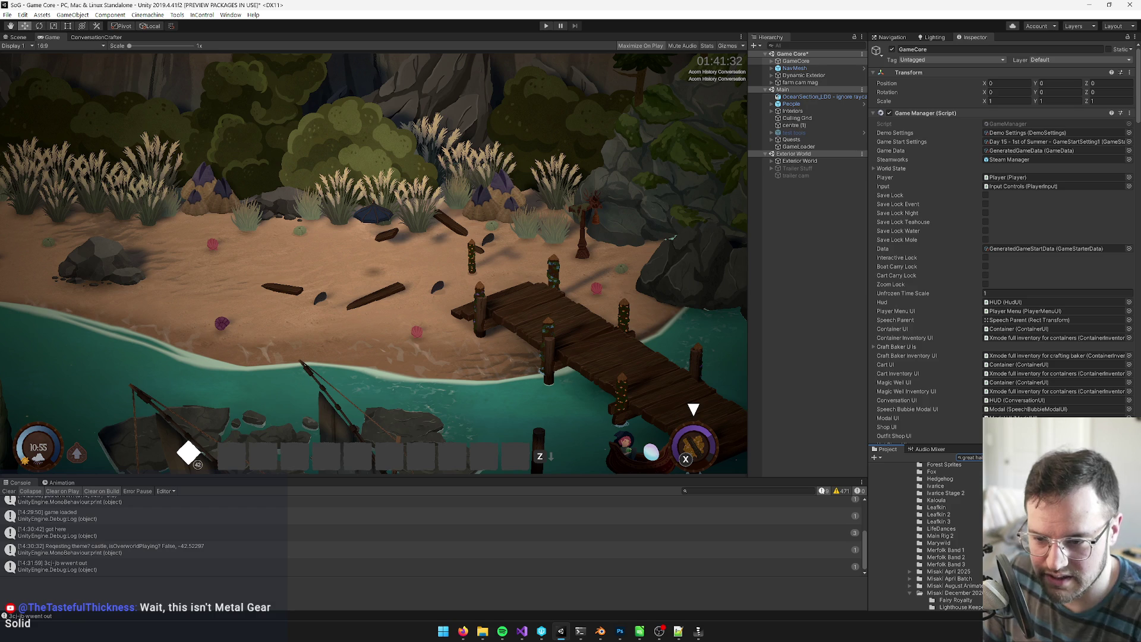
left_click(1057, 475)
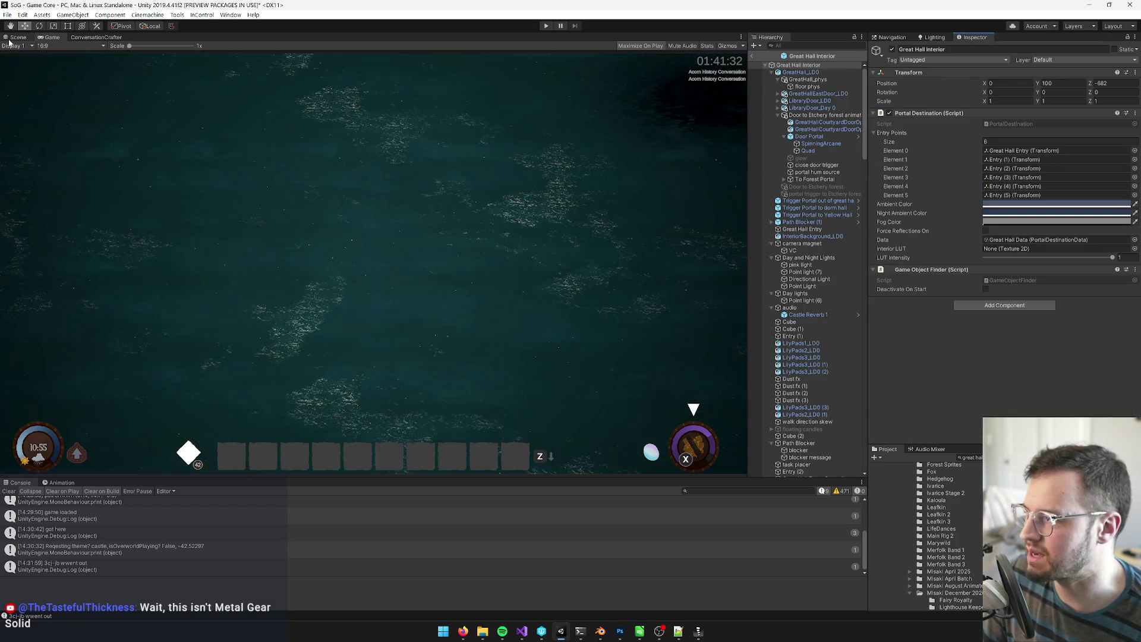
left_click(12, 38)
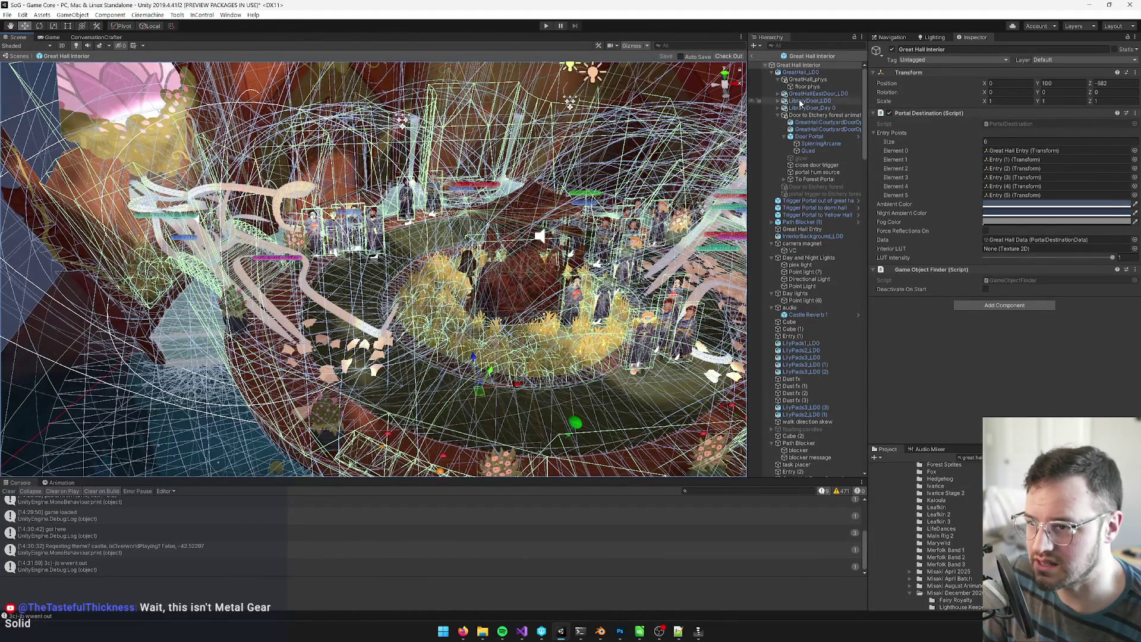
Move into the hall and select the Second Year 8 C - prank student
left_click(810, 100)
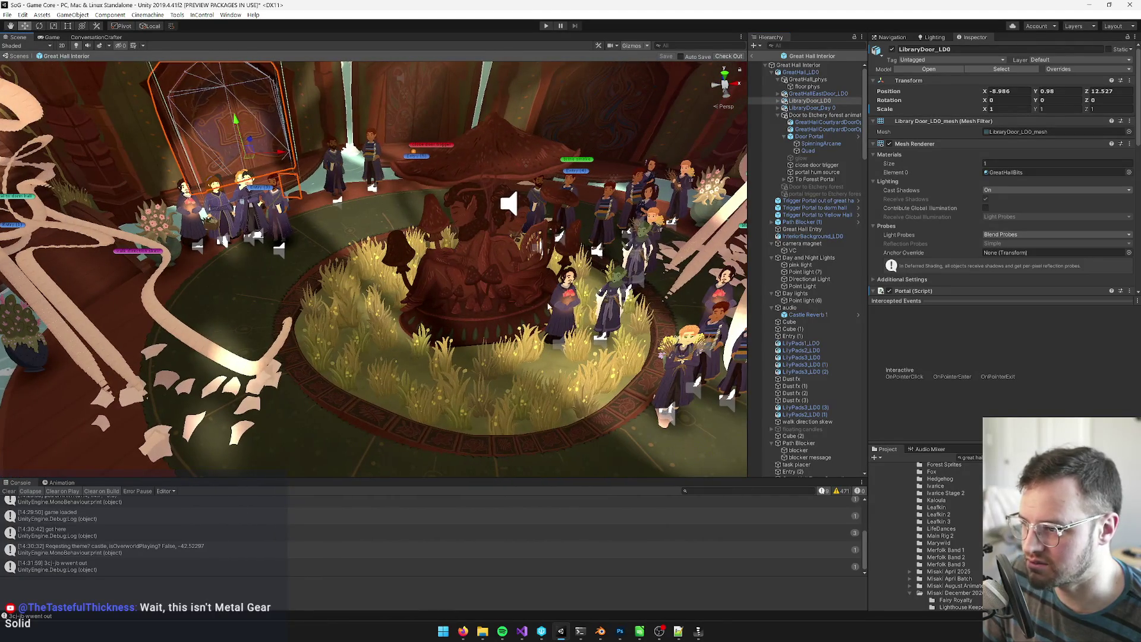
left_click(548, 308)
left_click_drag(573, 309, 493, 300)
mouse_move(301, 223)
left_mouse_down()
mouse_move(325, 268)
mouse_move(303, 252)
left_mouse_up()
left_click(323, 262)
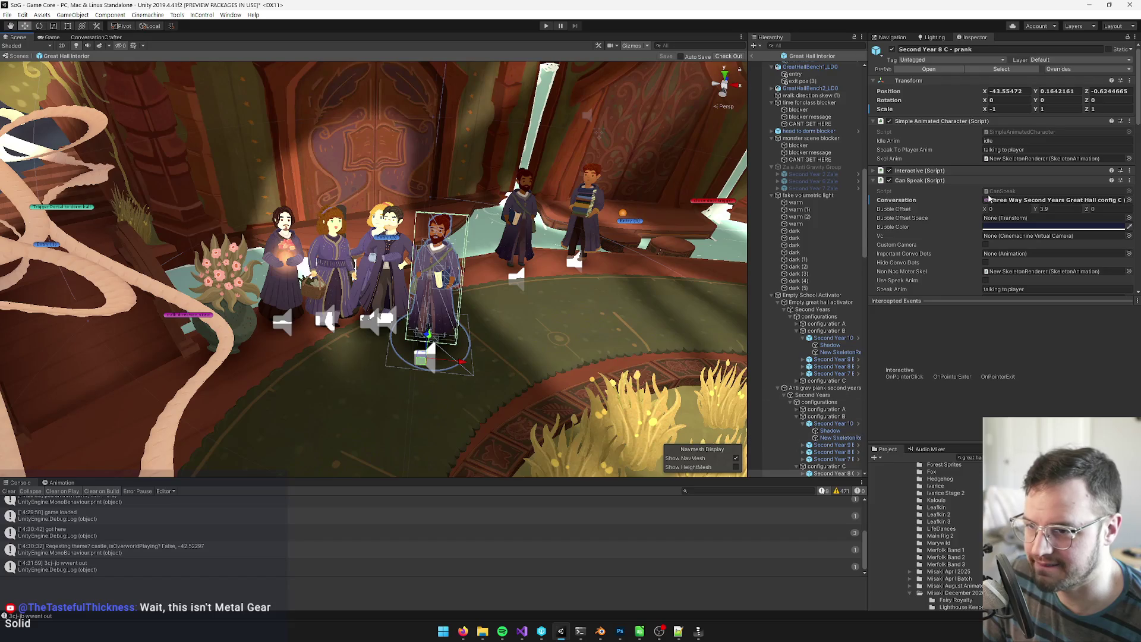
Keep its 3D sound range at Min Distance 9 and Max Distance 23, then search assets for 'npc'
scroll(492, 255, "down", 10)
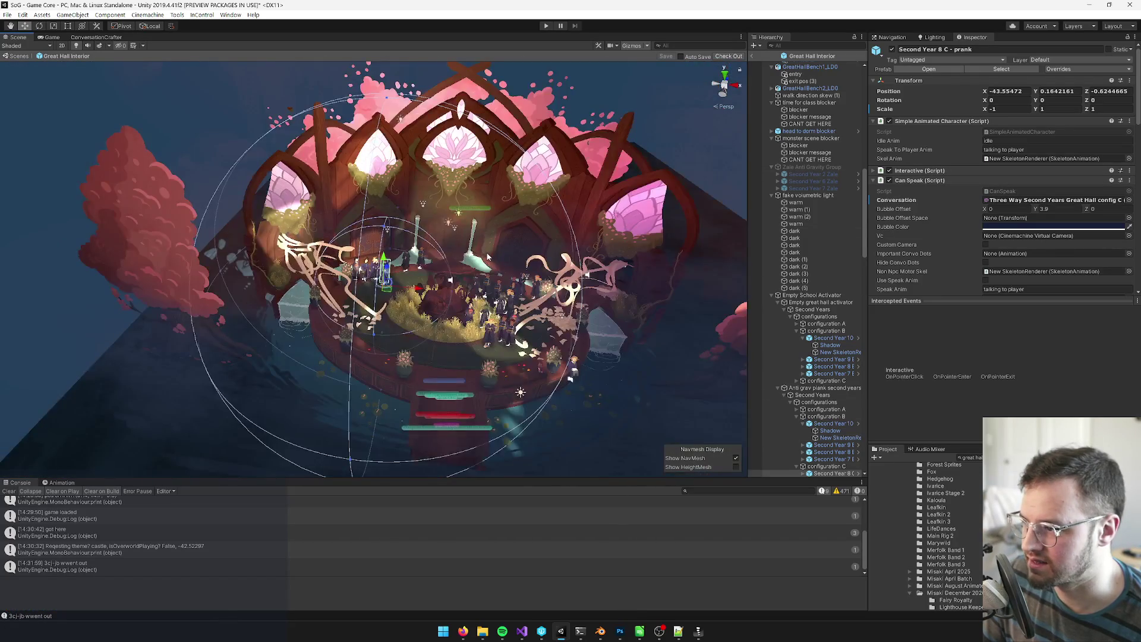
mouse_move(492, 256)
left_mouse_down()
mouse_move(440, 211)
mouse_move(605, 259)
left_mouse_up()
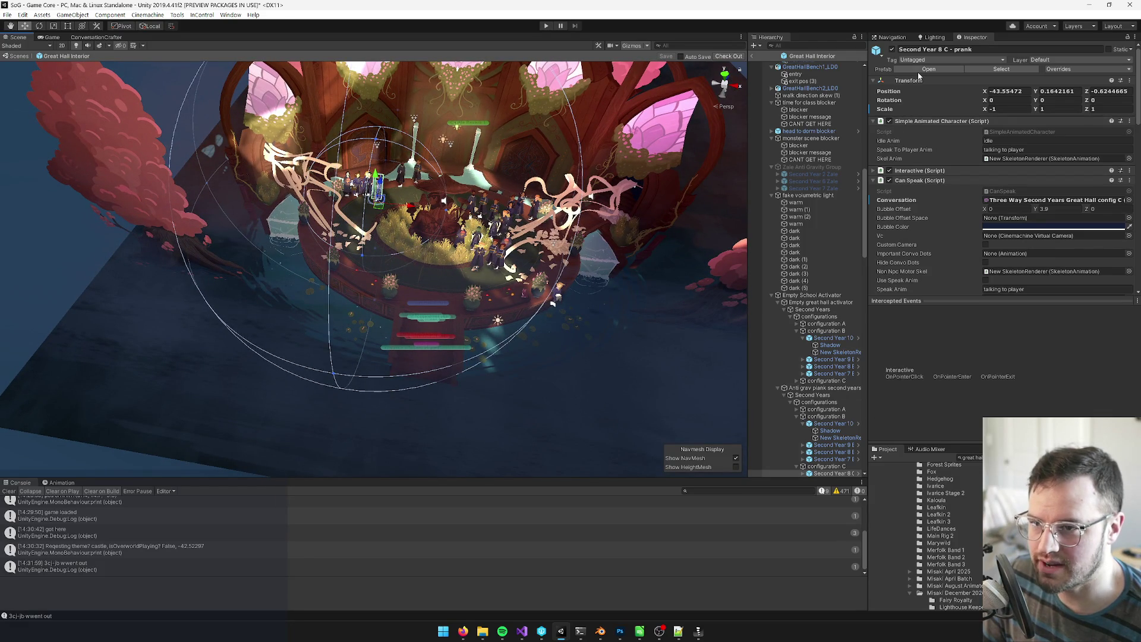
mouse_move(510, 321)
left_mouse_down()
mouse_move(464, 212)
mouse_move(382, 241)
mouse_move(351, 221)
left_mouse_up()
scroll(1047, 155, "down", 5)
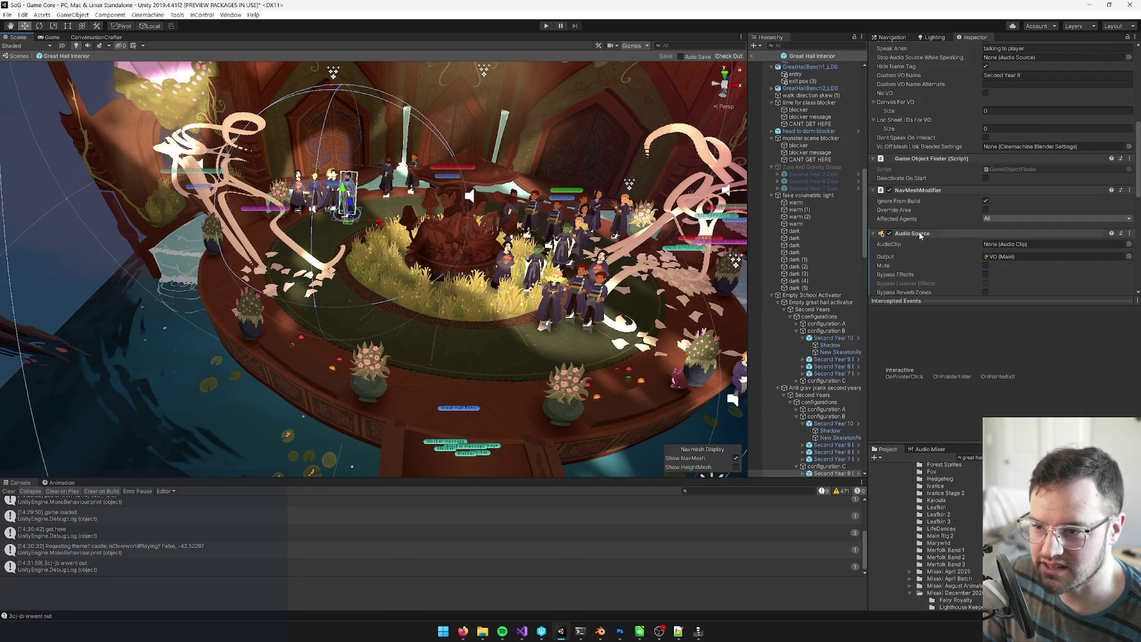
scroll(980, 190, "down", 5)
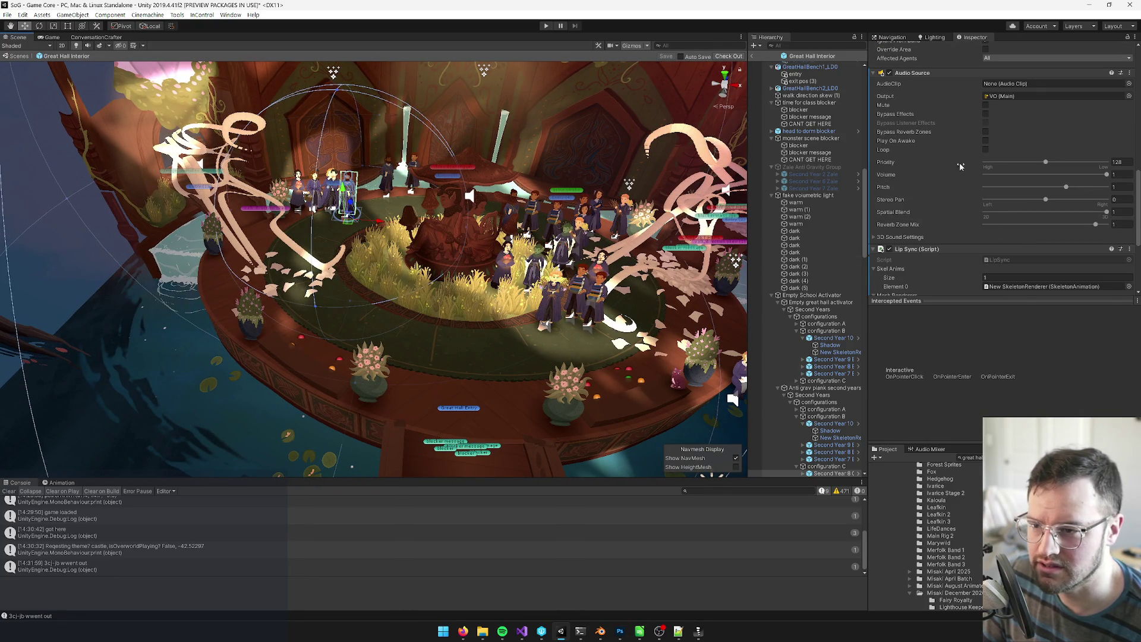
left_click(881, 237)
scroll(998, 220, "down", 3)
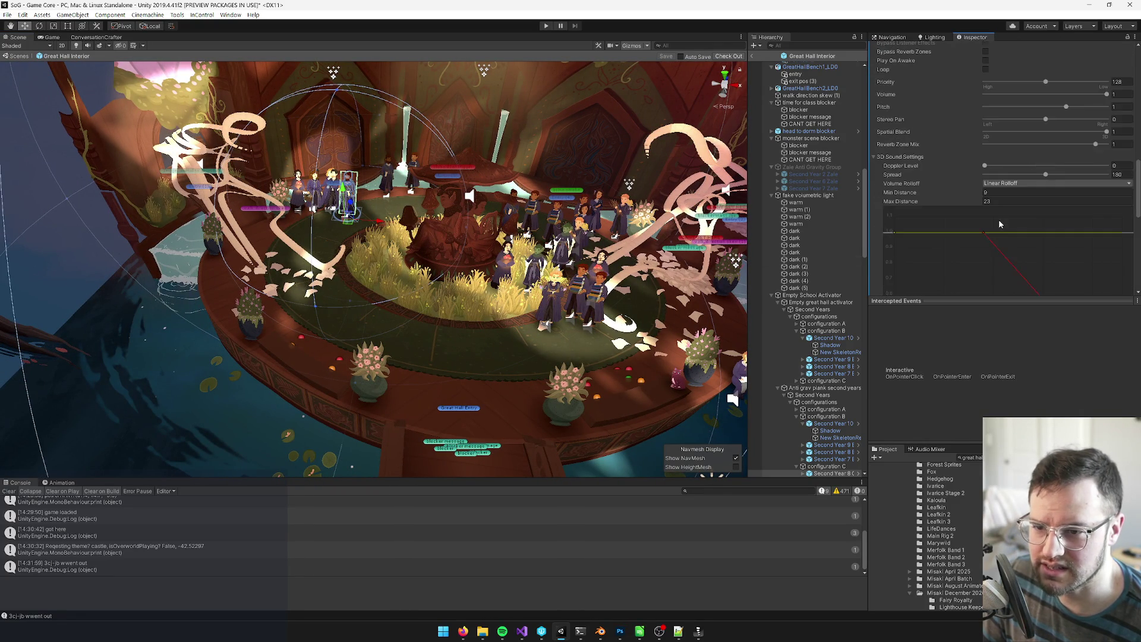
left_click(1000, 192)
left_click(968, 457)
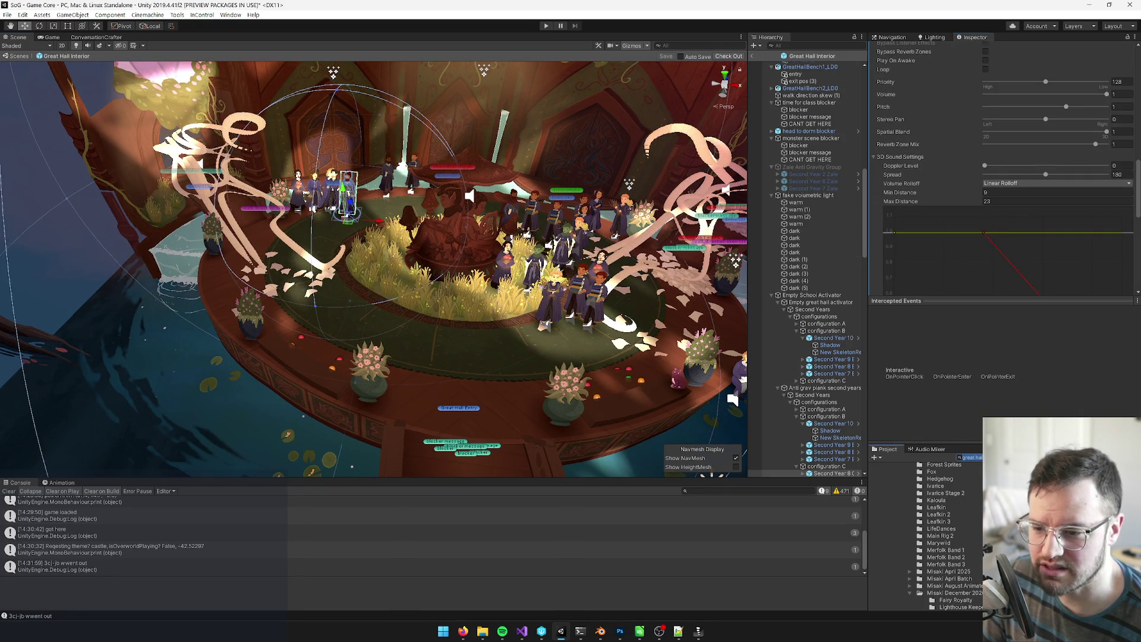
type("npc")
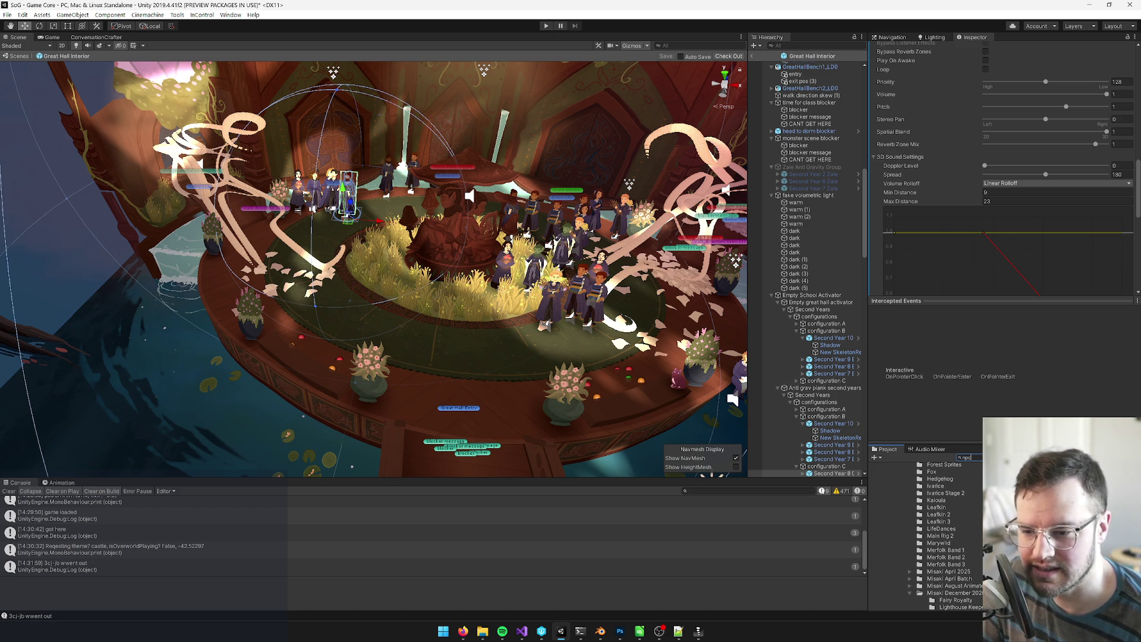
Open the Npc prefab, check its audio range (Min 13, Max 25), then return to the scene
double_click(1010, 470)
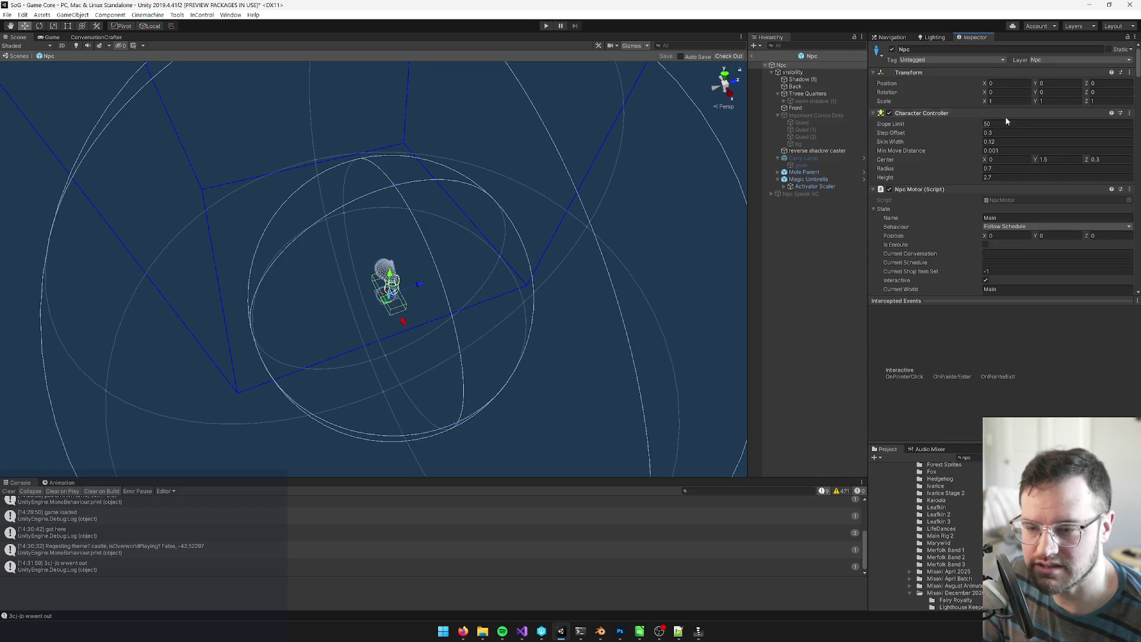
scroll(1010, 166, "down", 3)
left_click_drag(519, 208, 502, 202)
scroll(1020, 129, "down", 10)
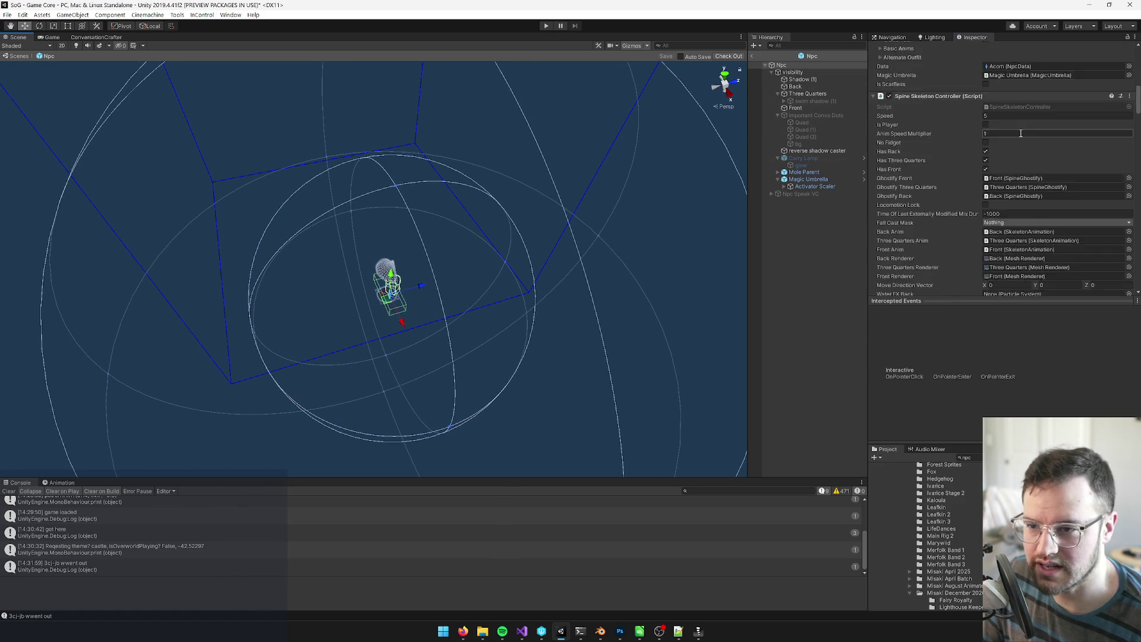
scroll(1016, 139, "down", 10)
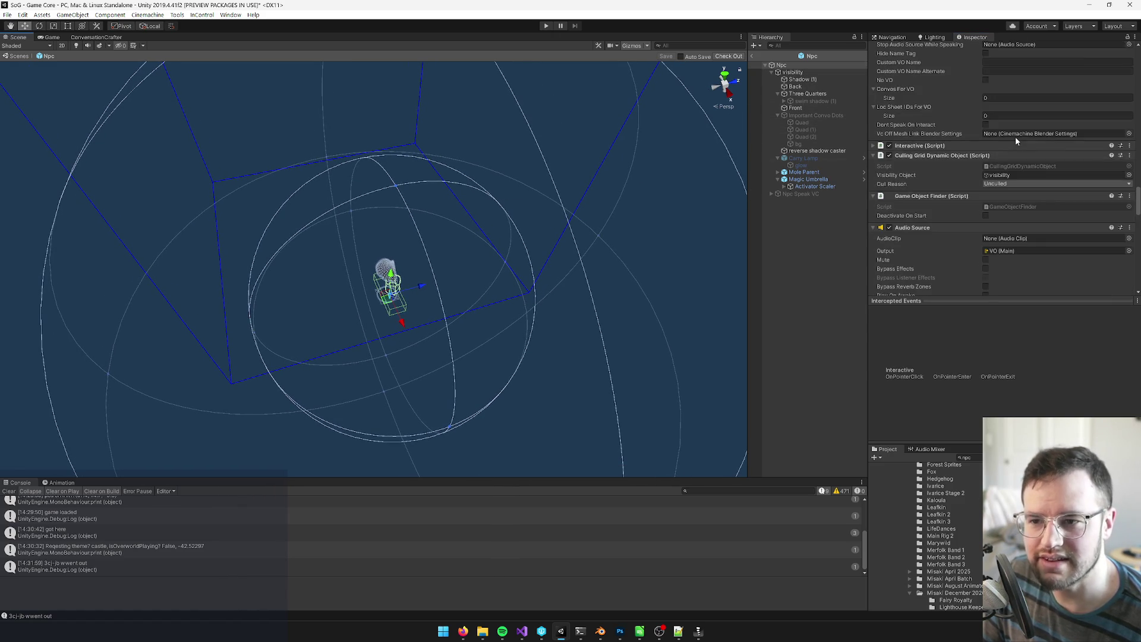
scroll(993, 131, "down", 6)
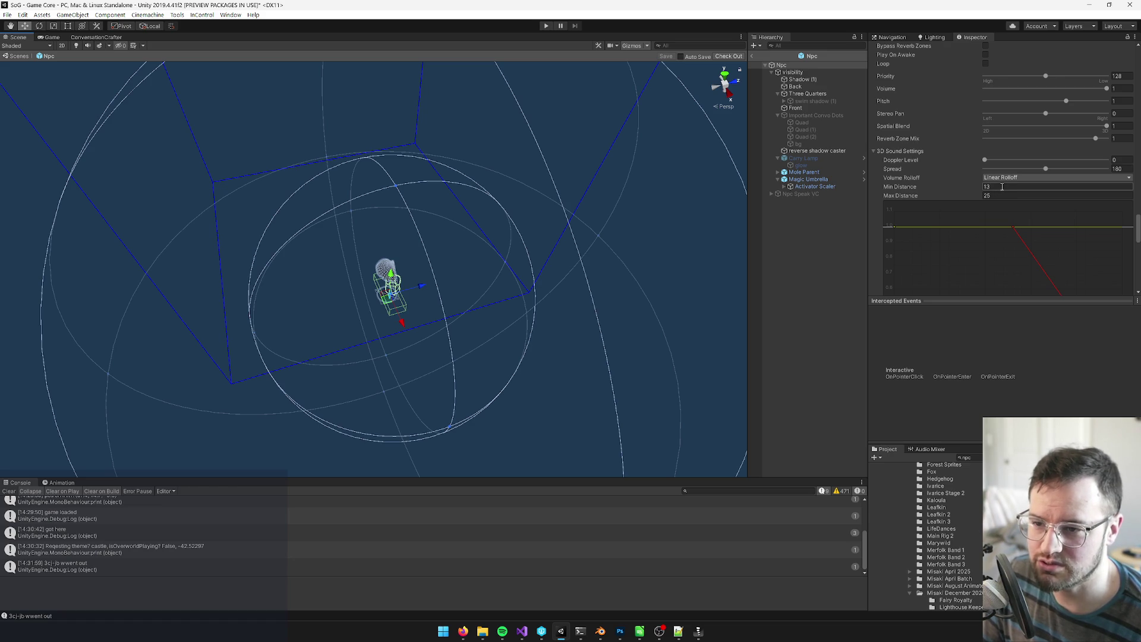
left_click(1018, 185)
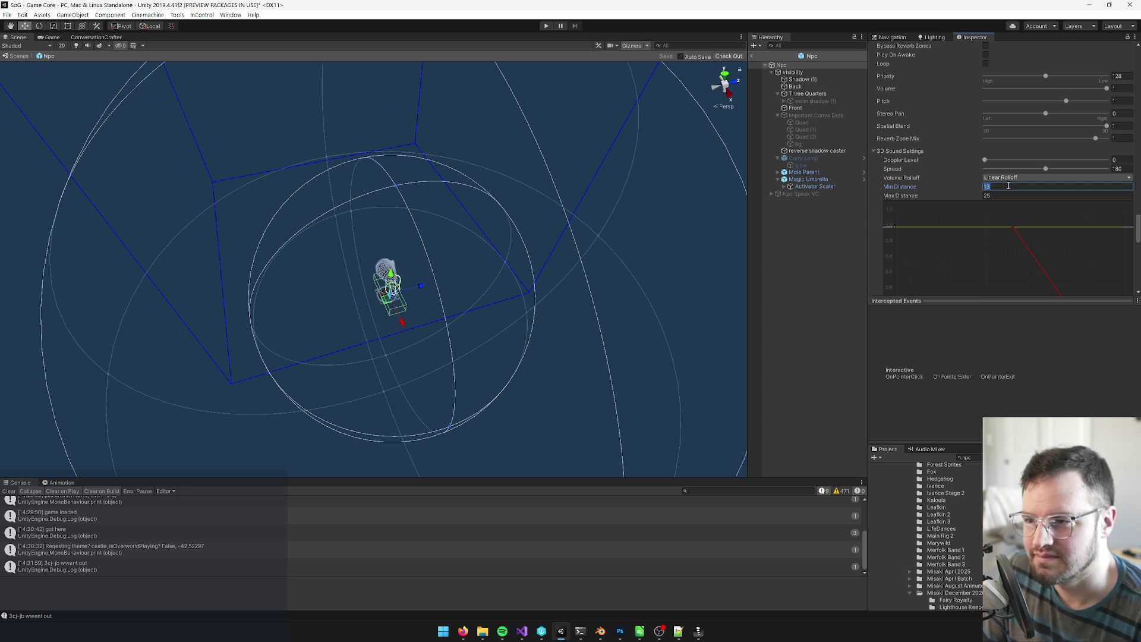
left_click(752, 57)
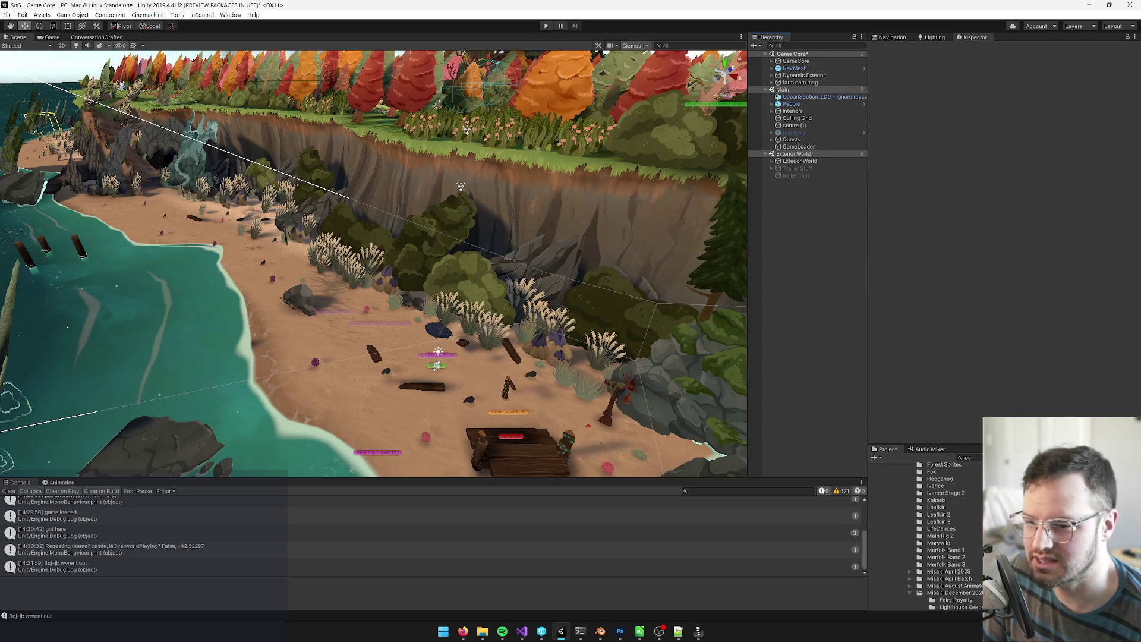
Search 'great hal', open the Great Hall Interior prefab and select its root object
key("ctrl+f")
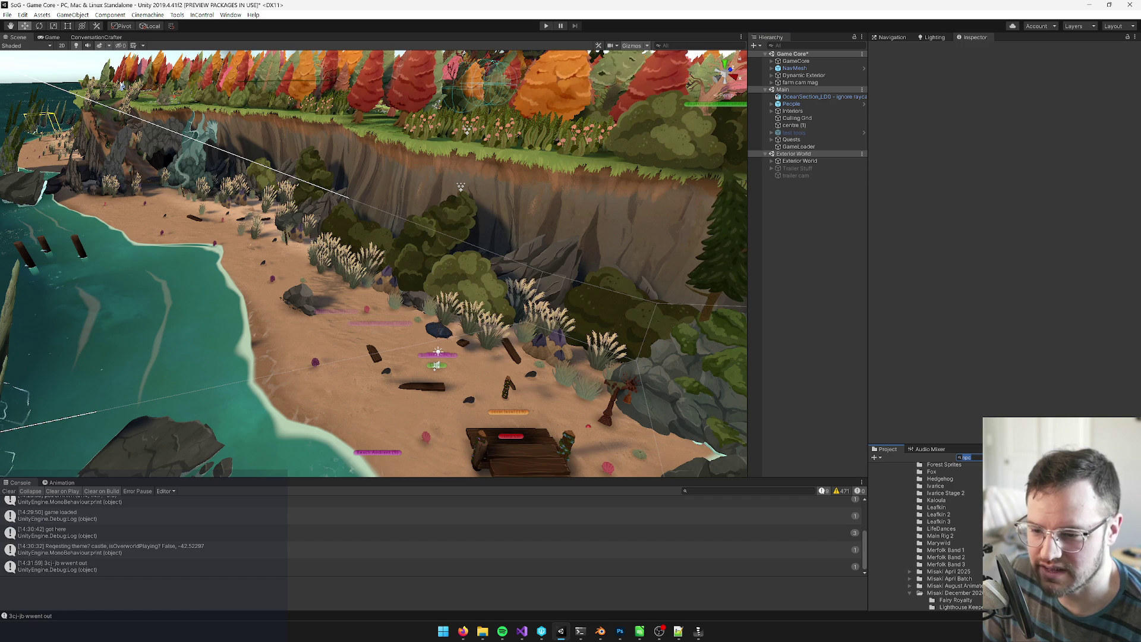
type("great hal")
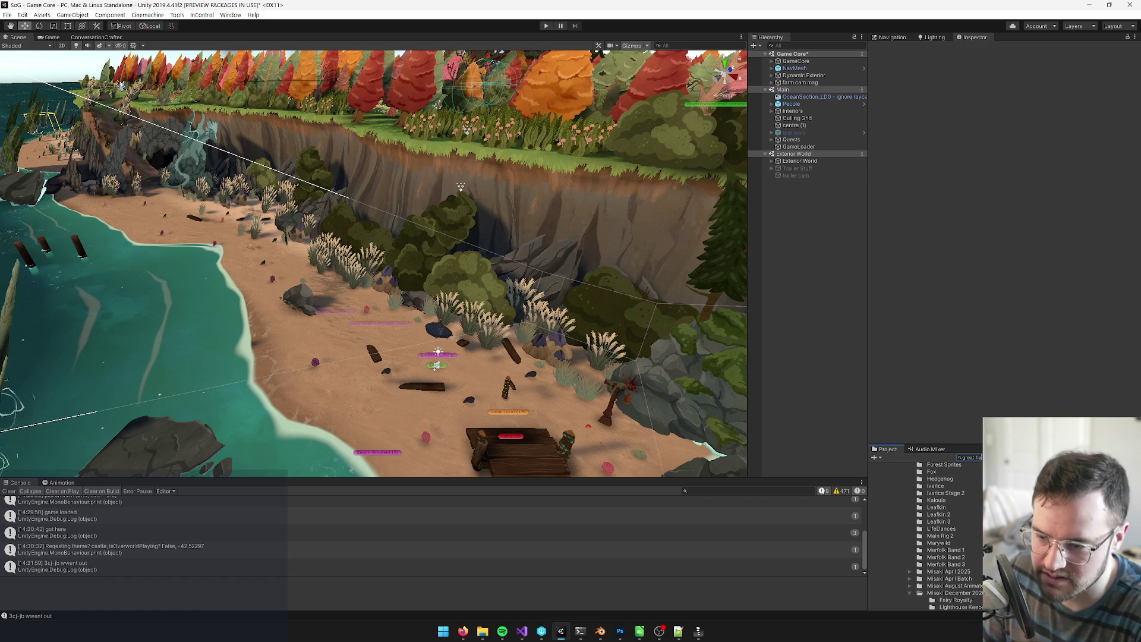
key("Down")
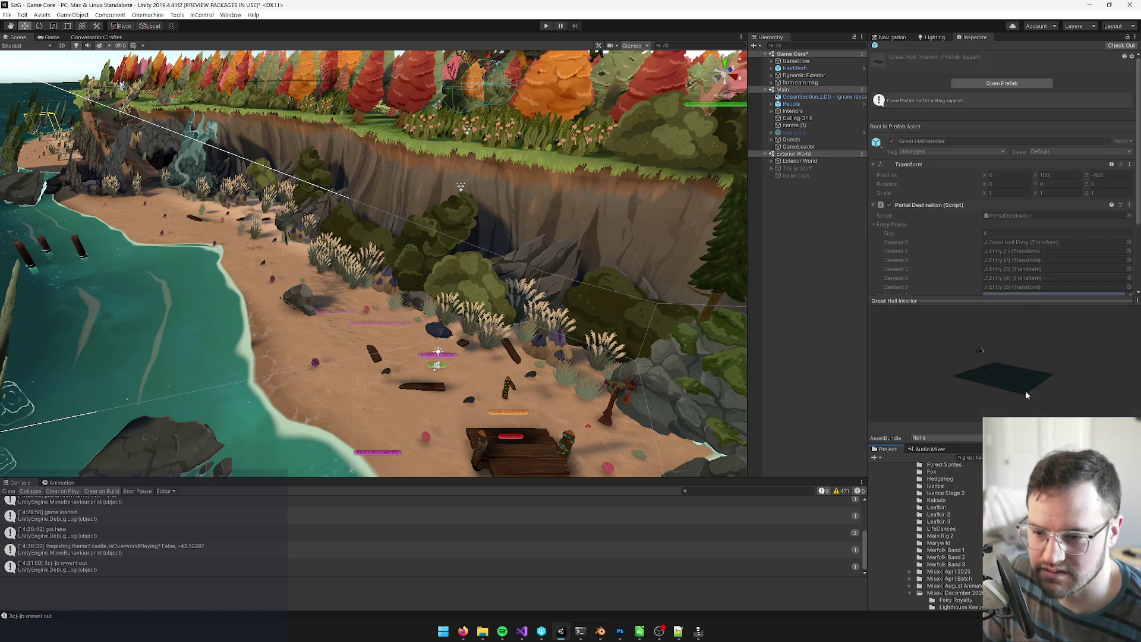
left_click(1018, 84)
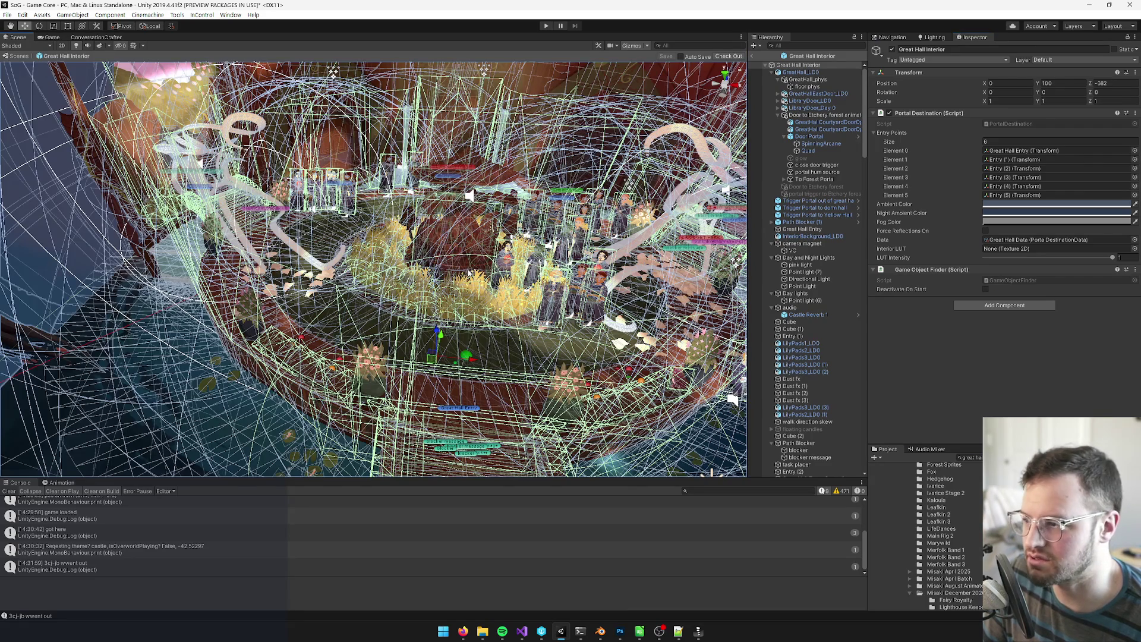
scroll(806, 89, "up", 3)
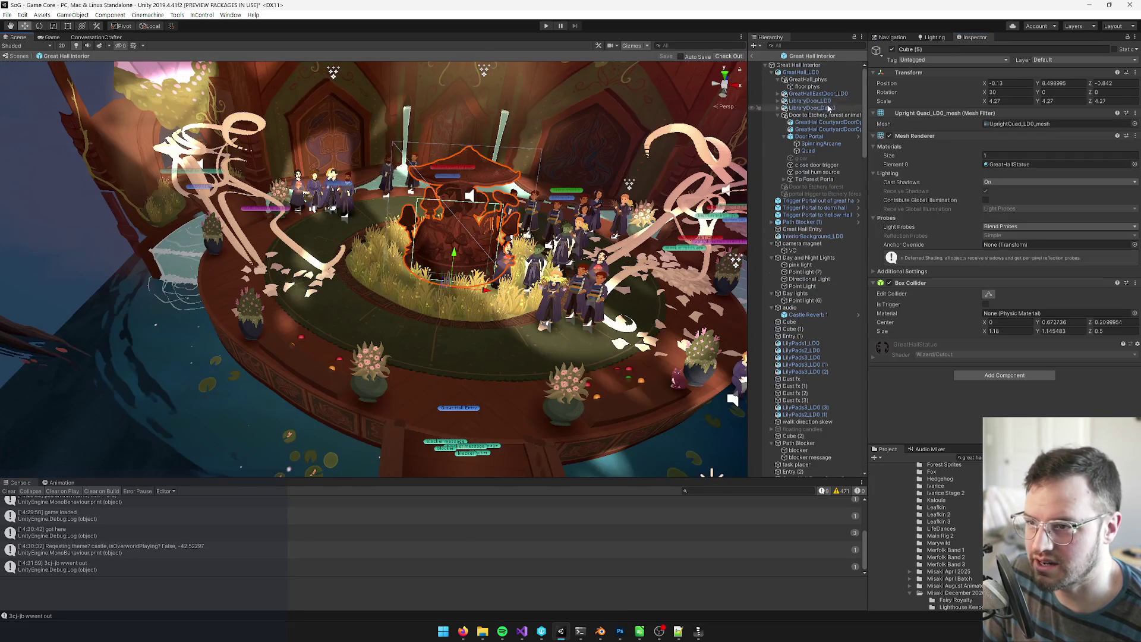
left_click(772, 71)
Add a new Audio Source under Great Hall Interior and frame it in the view
right_click(793, 65)
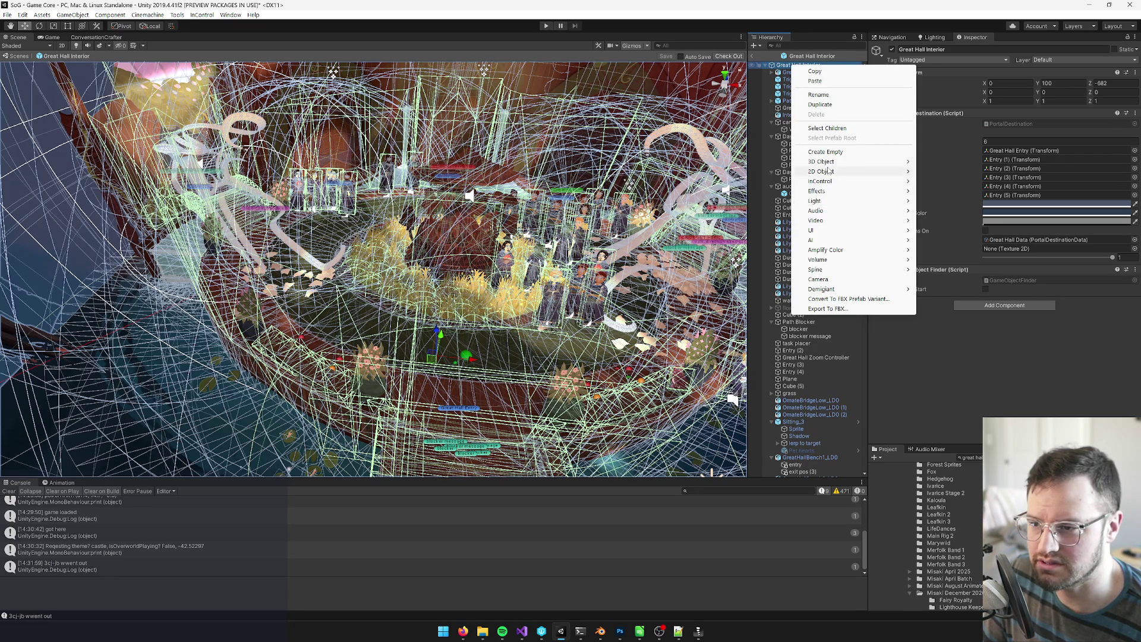
mouse_move(820, 211)
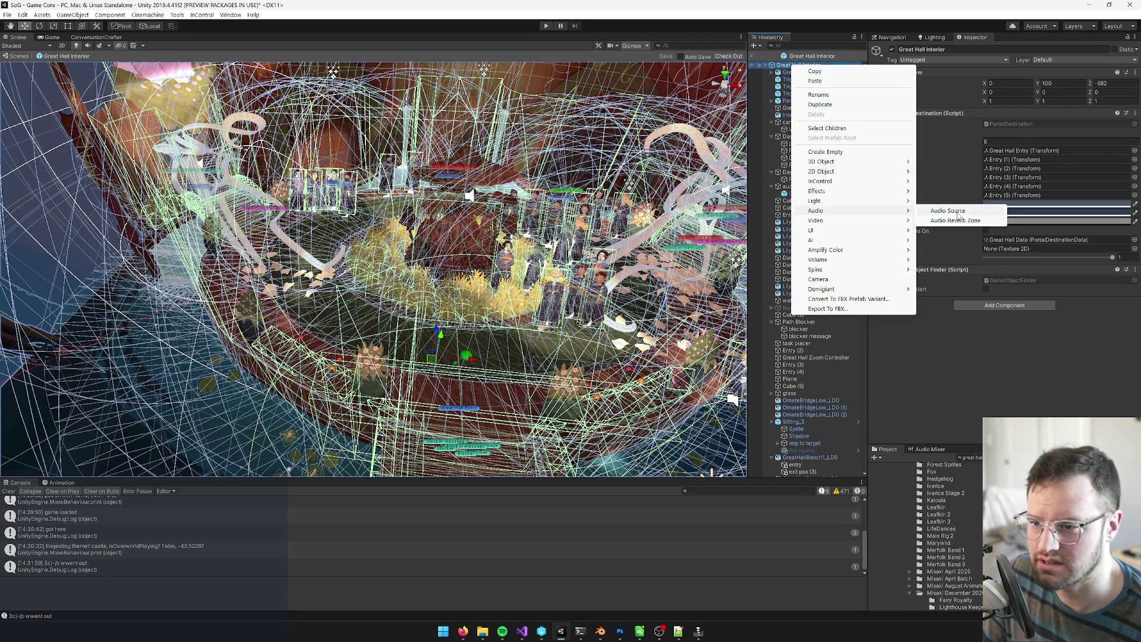
left_click(942, 213)
key("ctrl+alt+f")
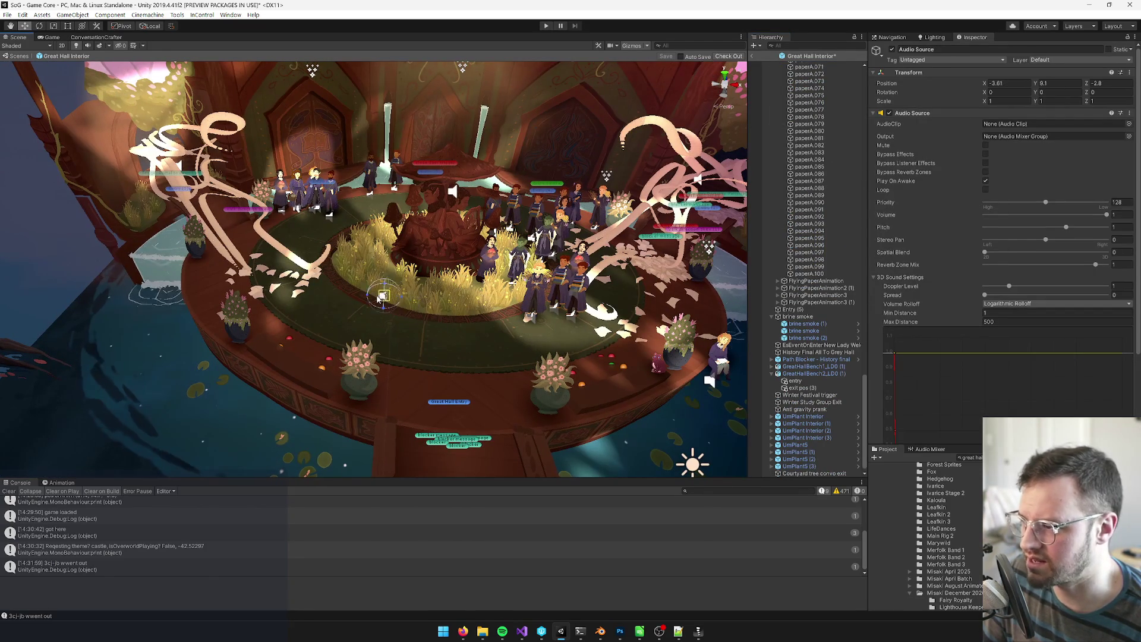
scroll(931, 271, "down", 3)
Give the new audio source Min Distance 13 and Max Distance 25
left_click(953, 206)
type("13")
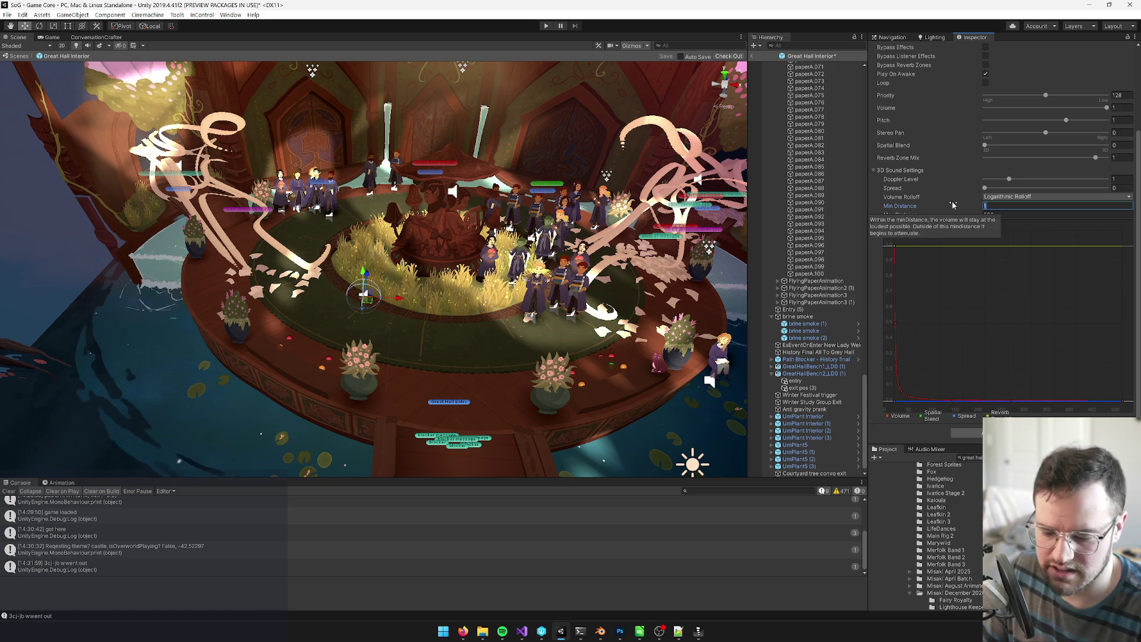
key("Tab")
type("25")
mouse_move(381, 267)
left_mouse_down("alt")
mouse_move(305, 416)
mouse_move(380, 254)
mouse_move(428, 256)
left_mouse_up("alt")
Revise the sound's range to Min Distance 20 and Max Distance 29
scroll(370, 253, "up", 5)
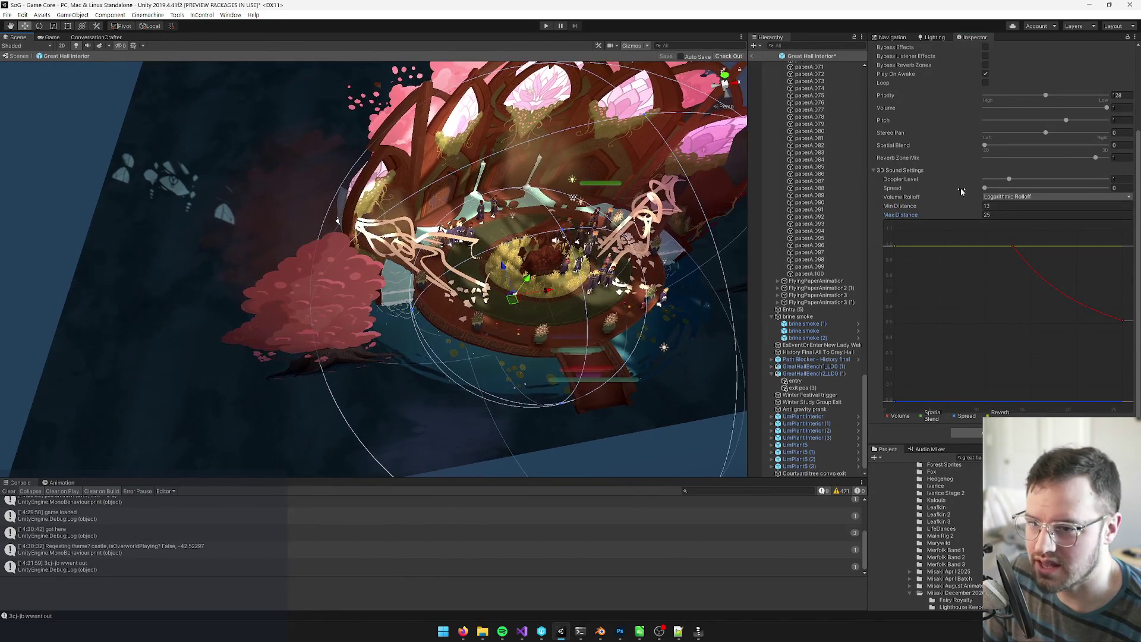
left_click(995, 203)
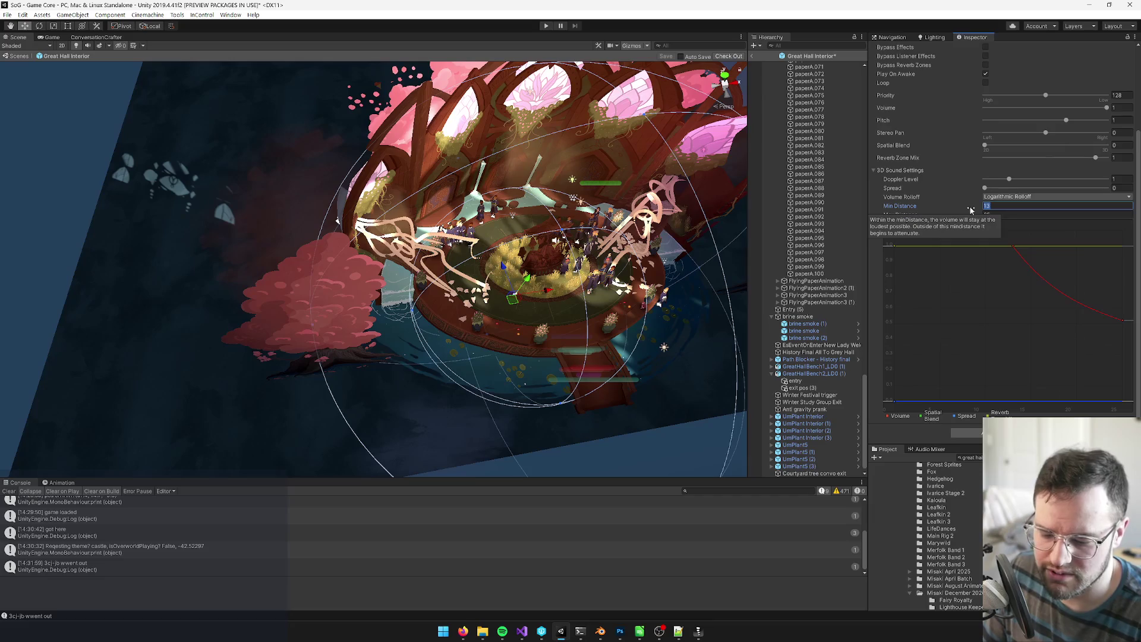
type("18")
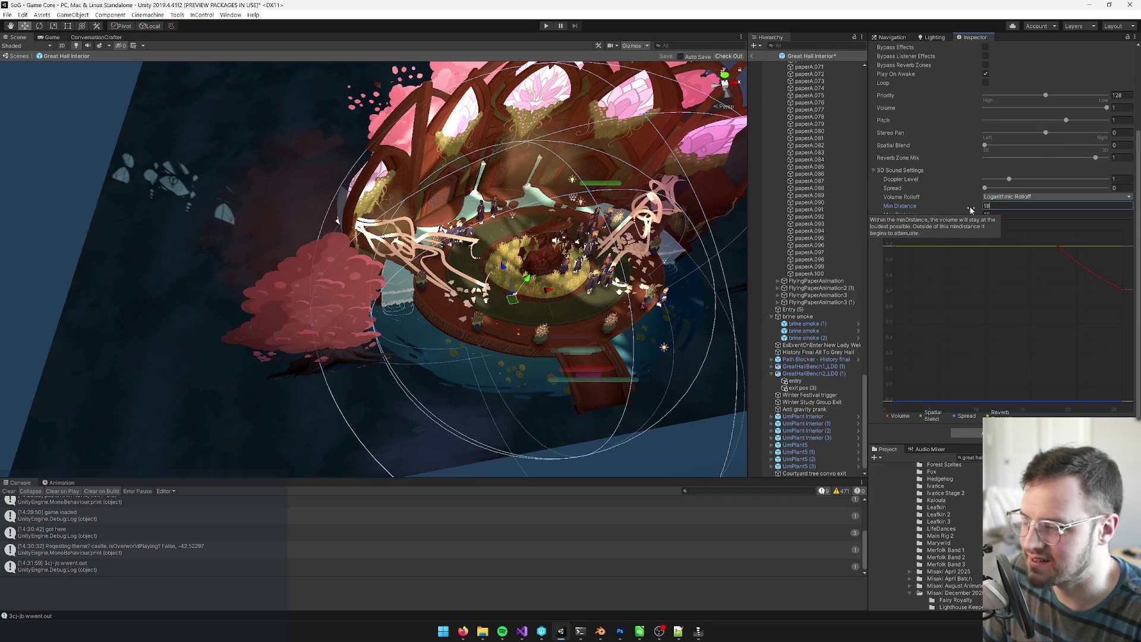
key("BackSpace")
type("9")
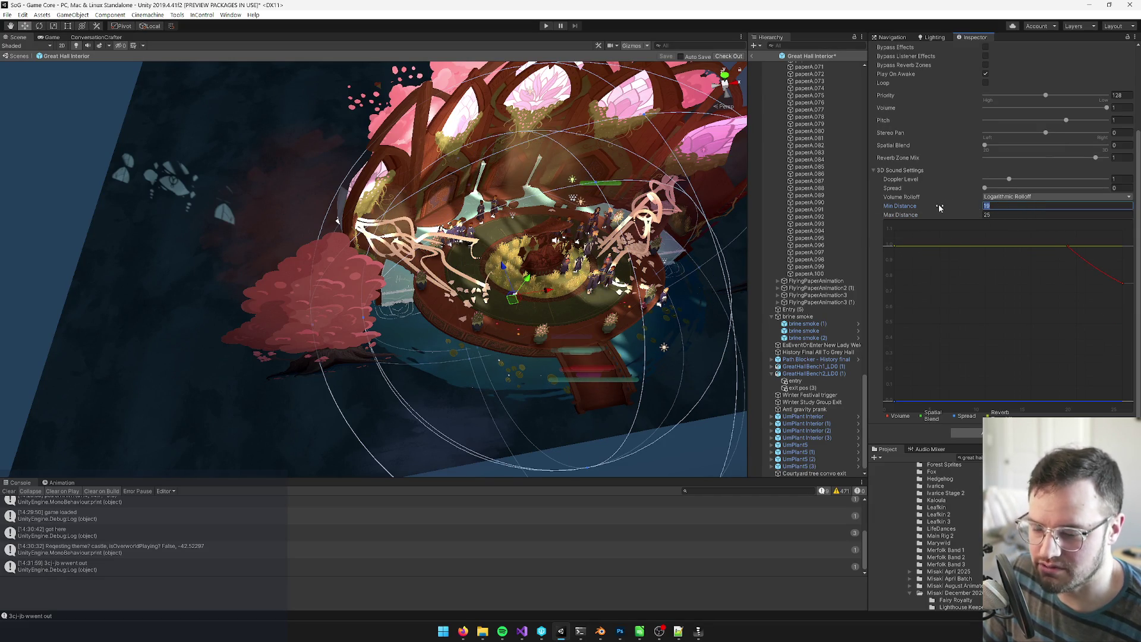
type("20")
left_click(923, 216)
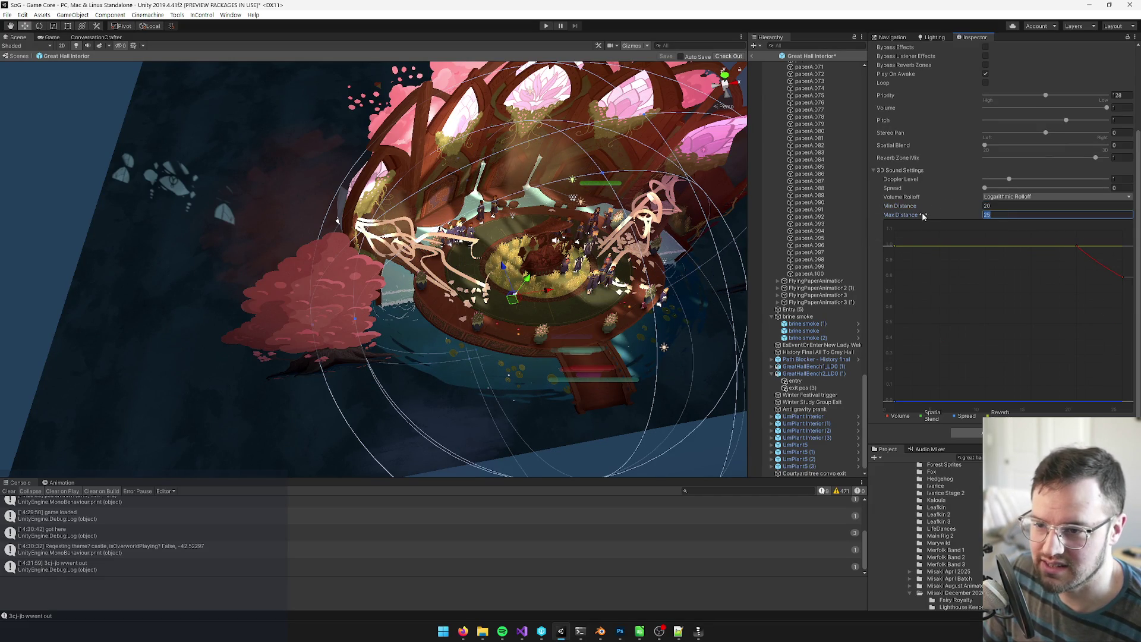
type("29")
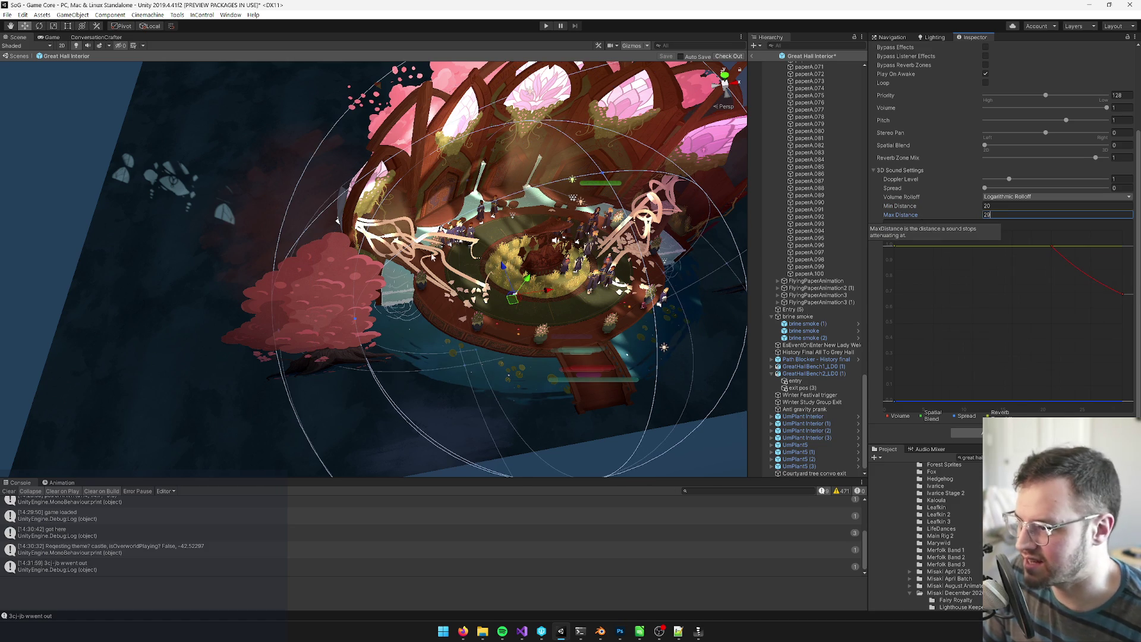
type("30")
Check the Great Hall sound's enlarged range with Max Distance 30
mouse_move(333, 226)
left_mouse_down()
mouse_move(377, 224)
mouse_move(384, 248)
mouse_move(355, 276)
mouse_move(373, 290)
mouse_move(337, 286)
left_mouse_up()
scroll(357, 267, "down", 10)
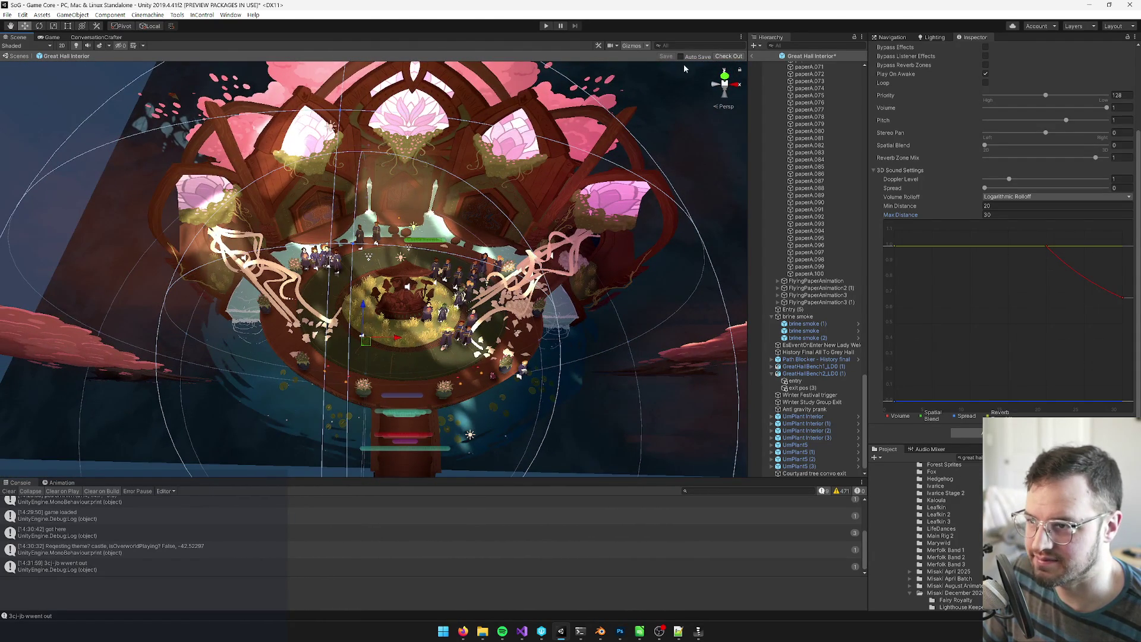
scroll(482, 238, "down", 2)
Search 'npc', open the Npc prefab, and answer the unsaved Great Hall prefab prompt
left_click(968, 457)
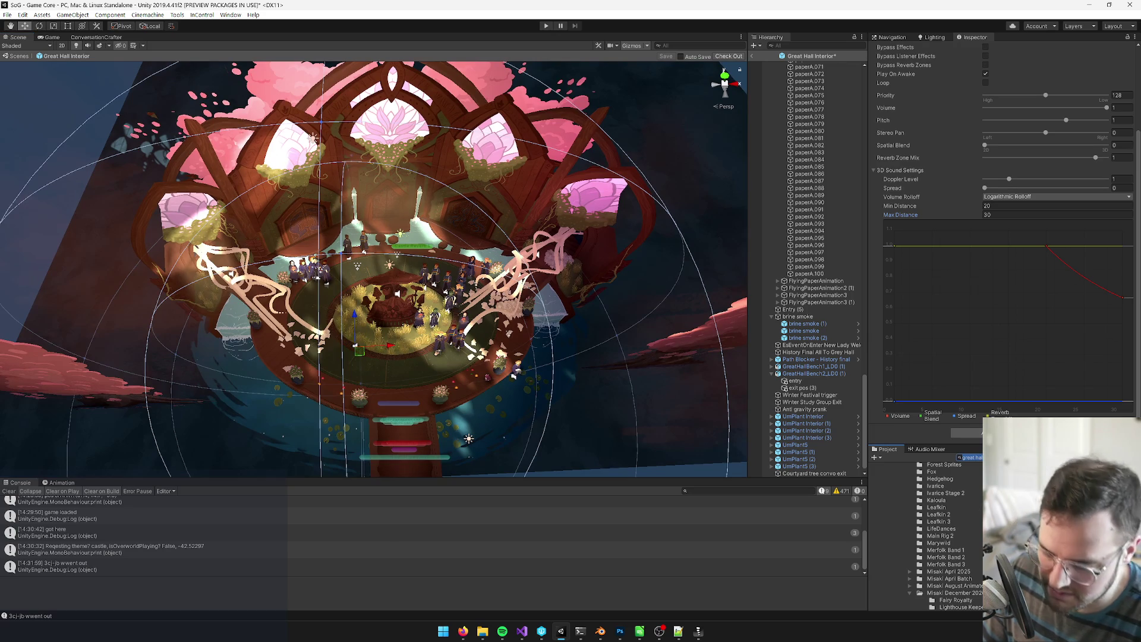
type("npc")
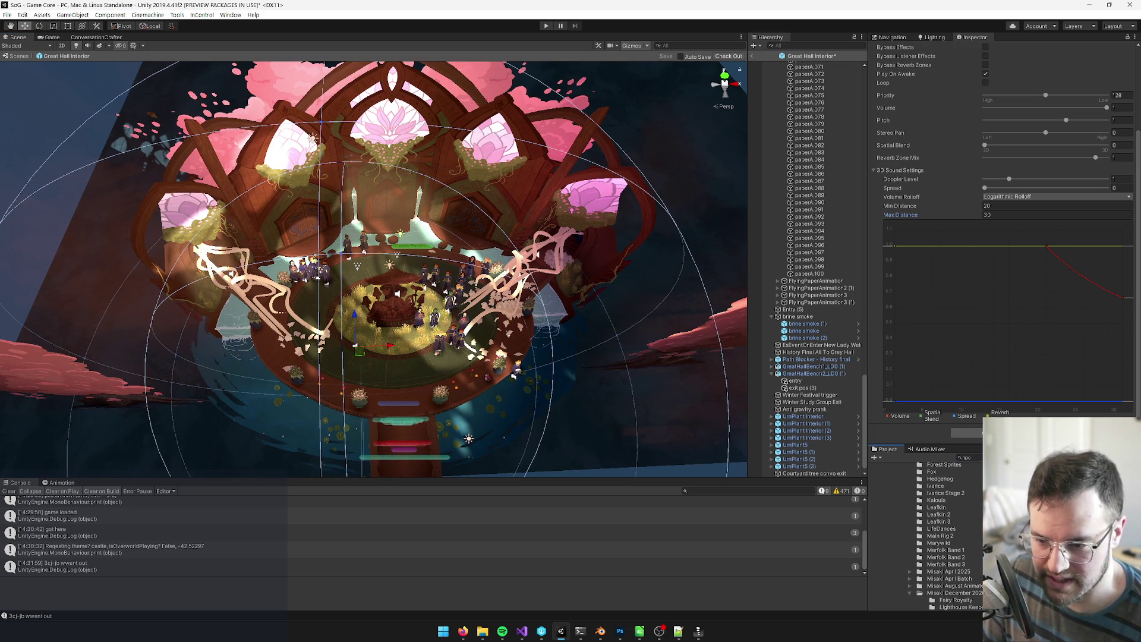
key("Down")
left_click(1002, 83)
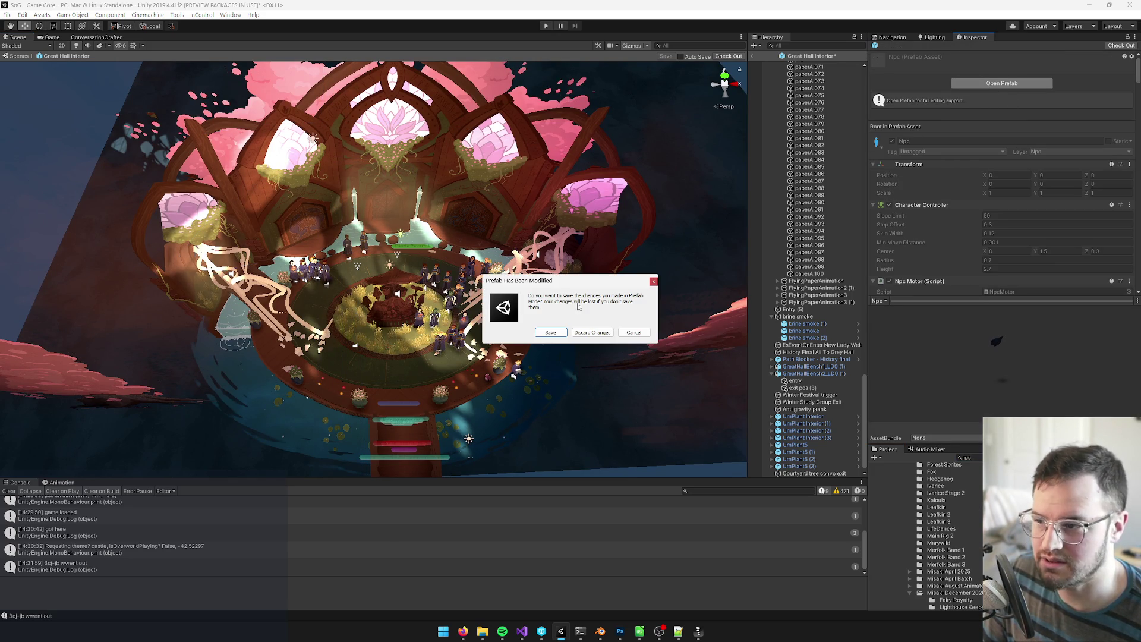
left_click(594, 335)
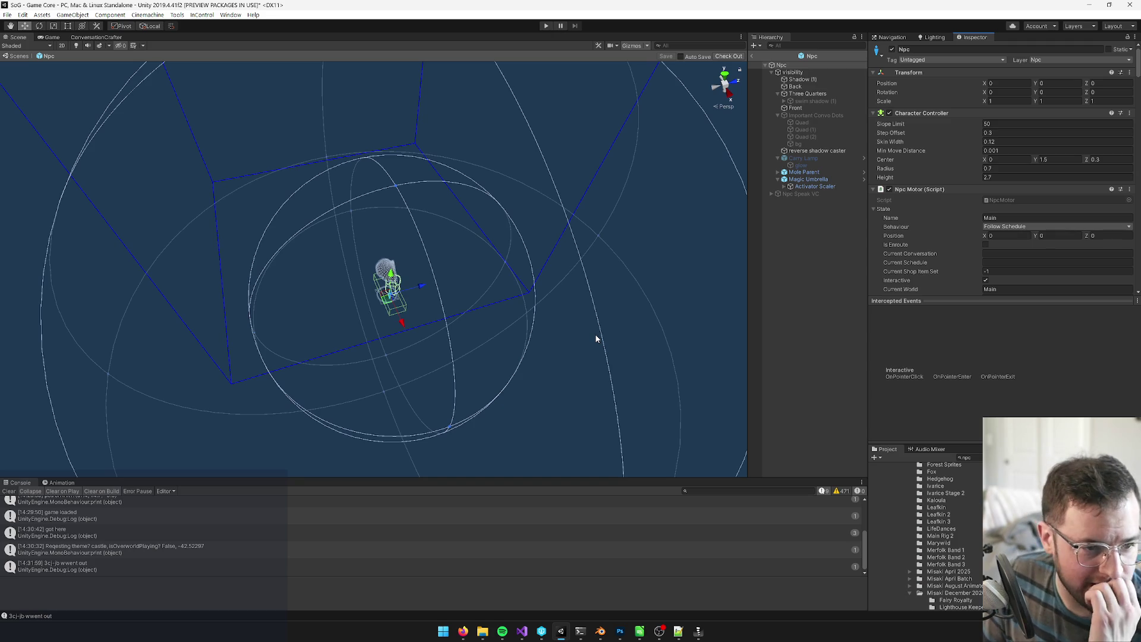
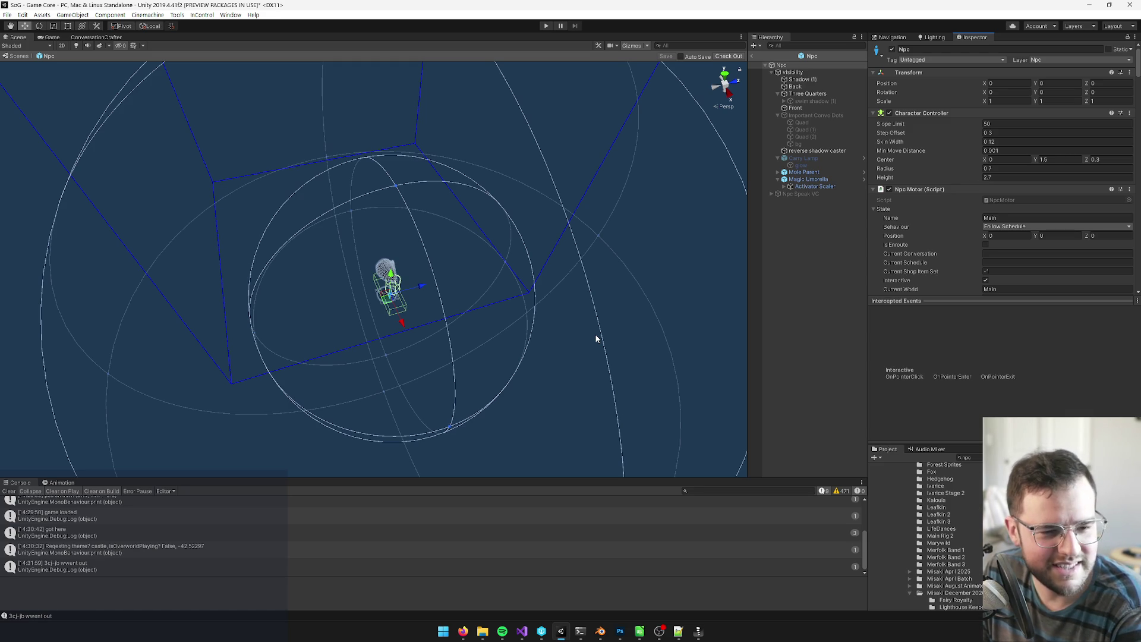
Set the Npc Audio Source's Min Distance to 20 and Max Distance to 30
left_click_drag(244, 140, 315, 165)
scroll(934, 175, "down", 10)
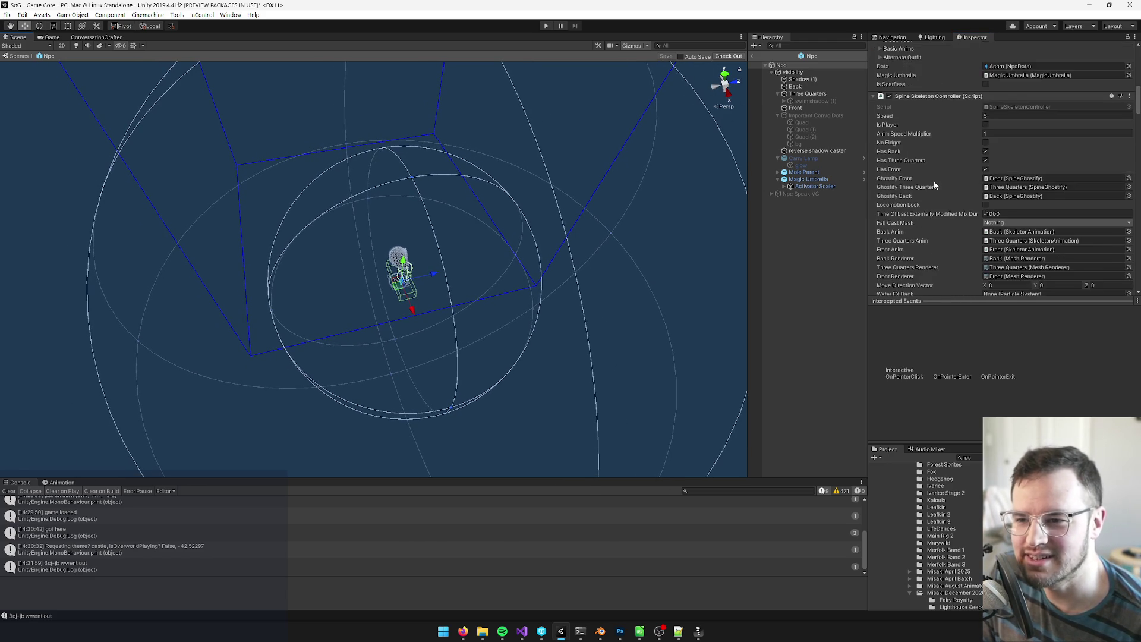
scroll(998, 181, "up", 5)
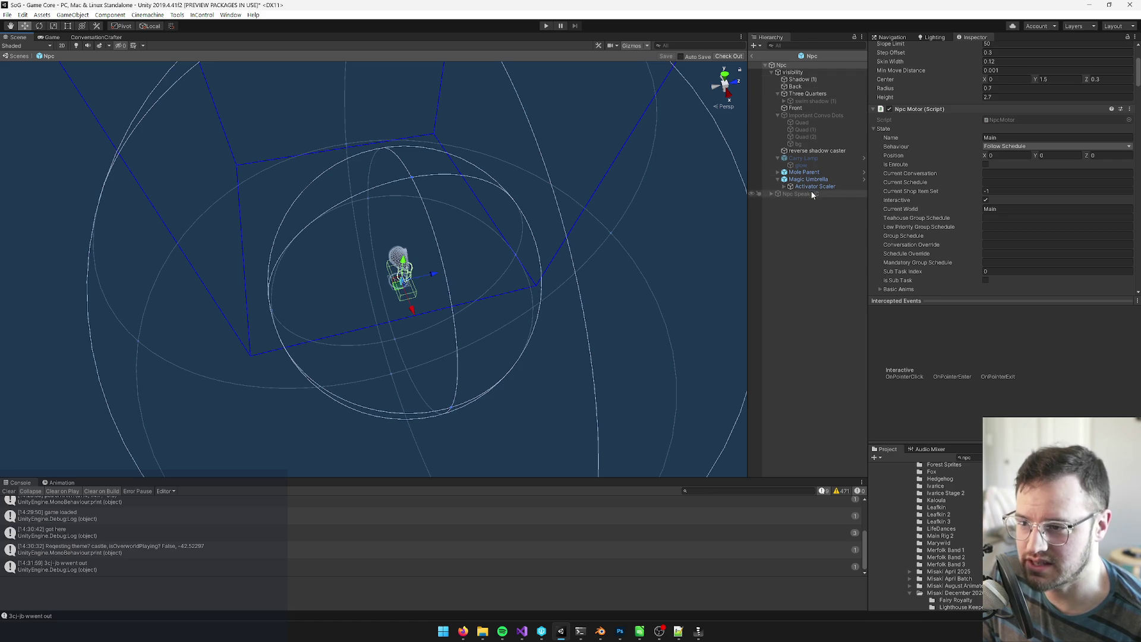
scroll(1010, 150, "down", 6)
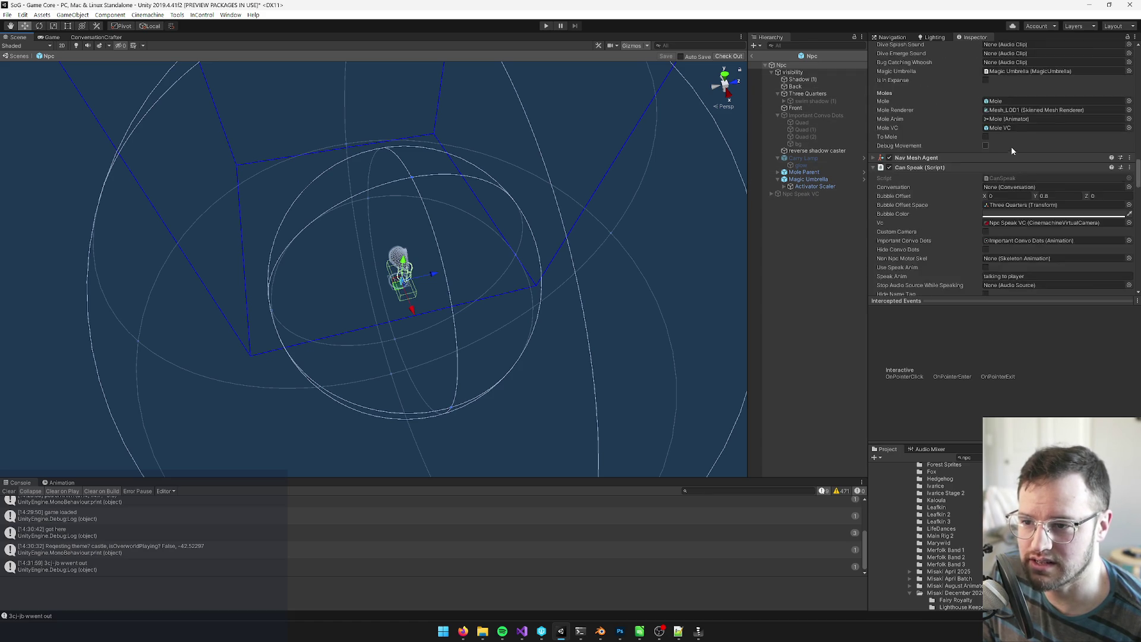
scroll(1029, 167, "down", 5)
scroll(1029, 166, "down", 3)
left_click(997, 107)
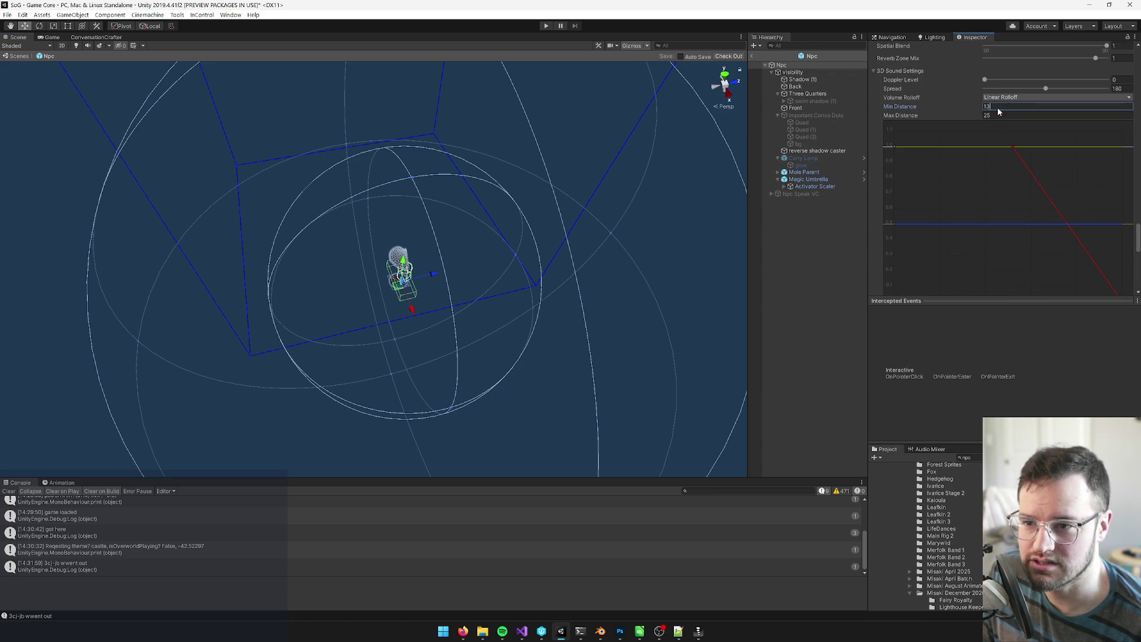
key("BackSpace")
key("BackSpace")
type("20")
key("Tab")
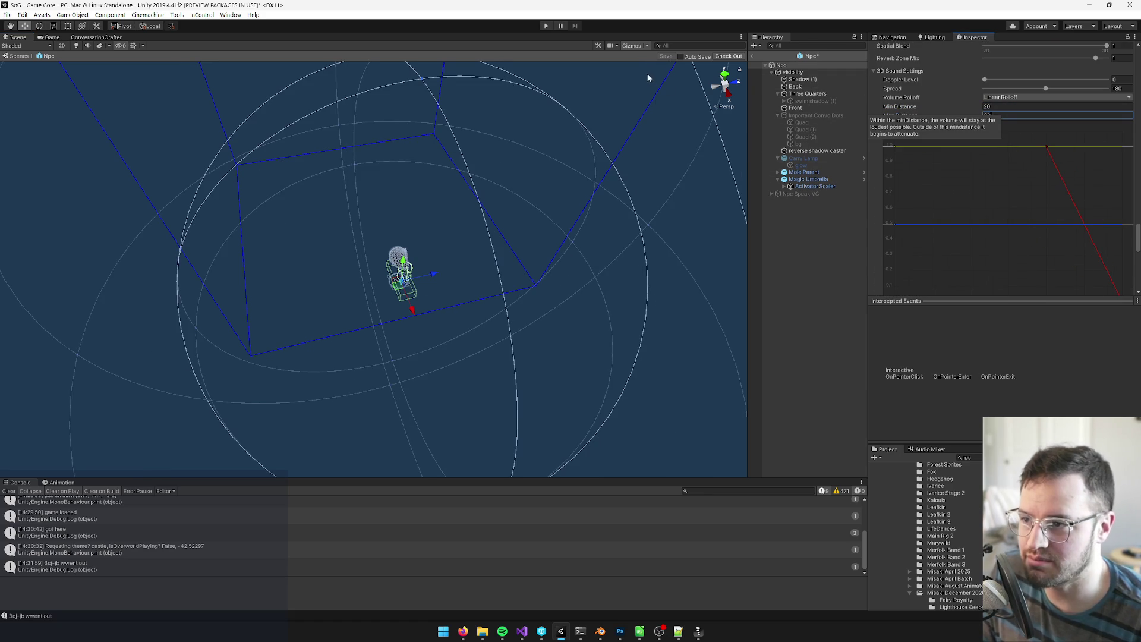
key("Return")
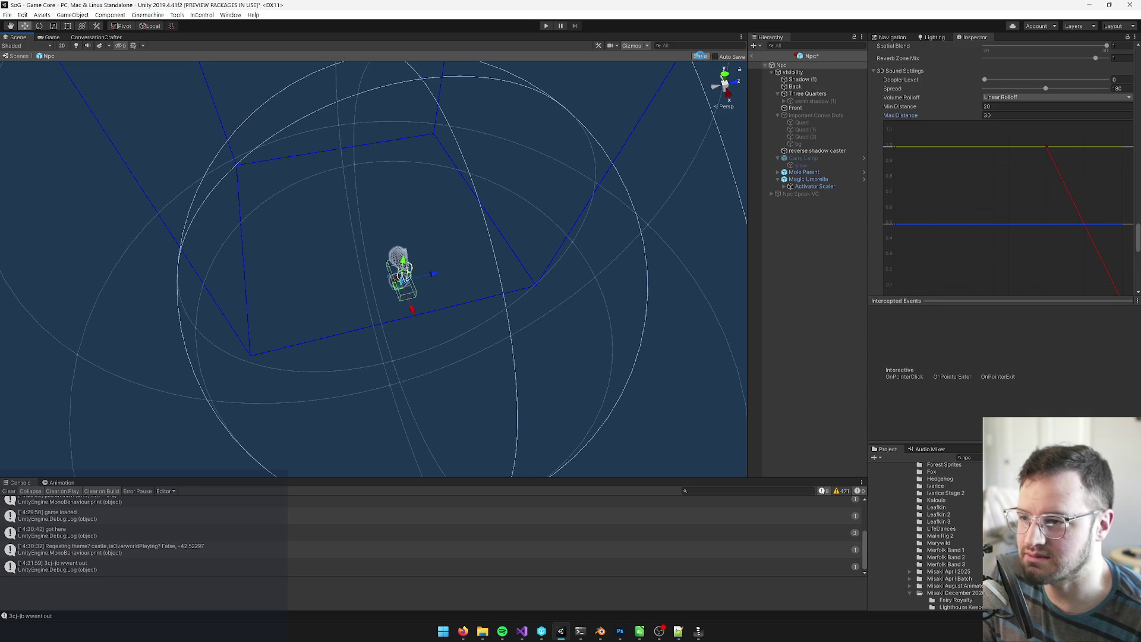
Save the Npc prefab and return to the main scene
left_click(700, 56)
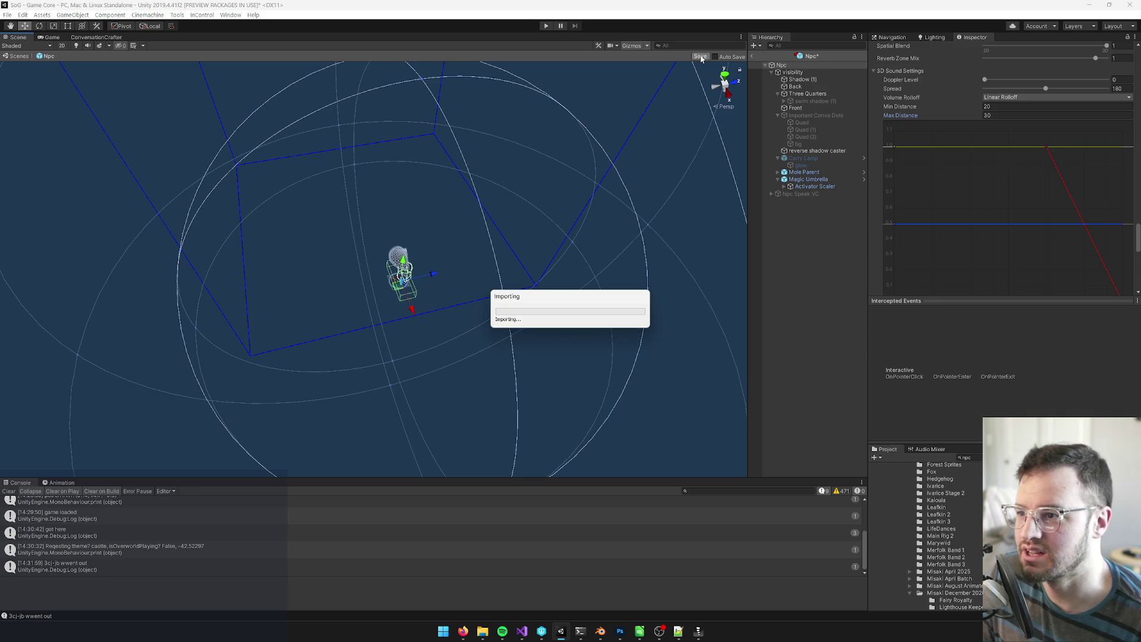
left_click(758, 65)
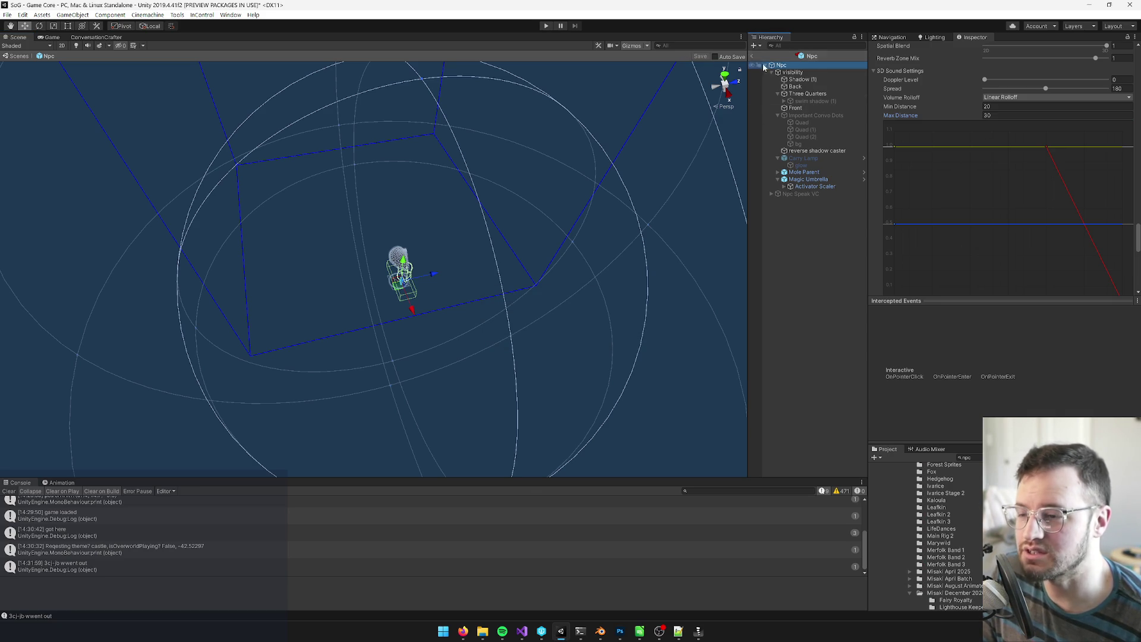
left_click(752, 56)
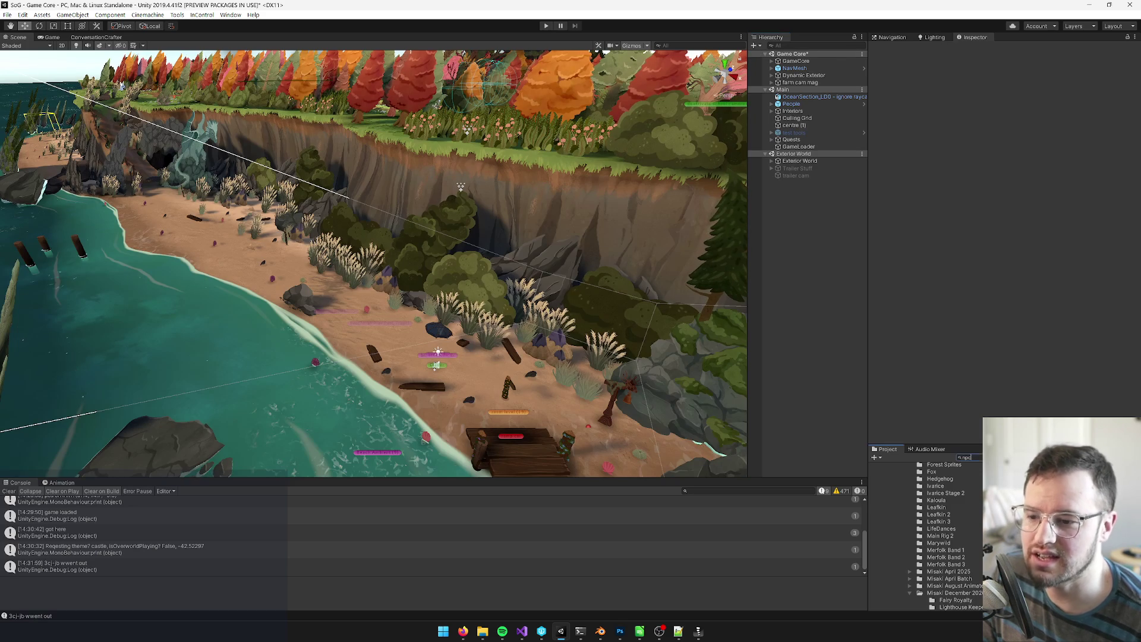
Open the Great Hall Interior prefab asset from a 'great hal' search, then back out to the scene
type("great hal")
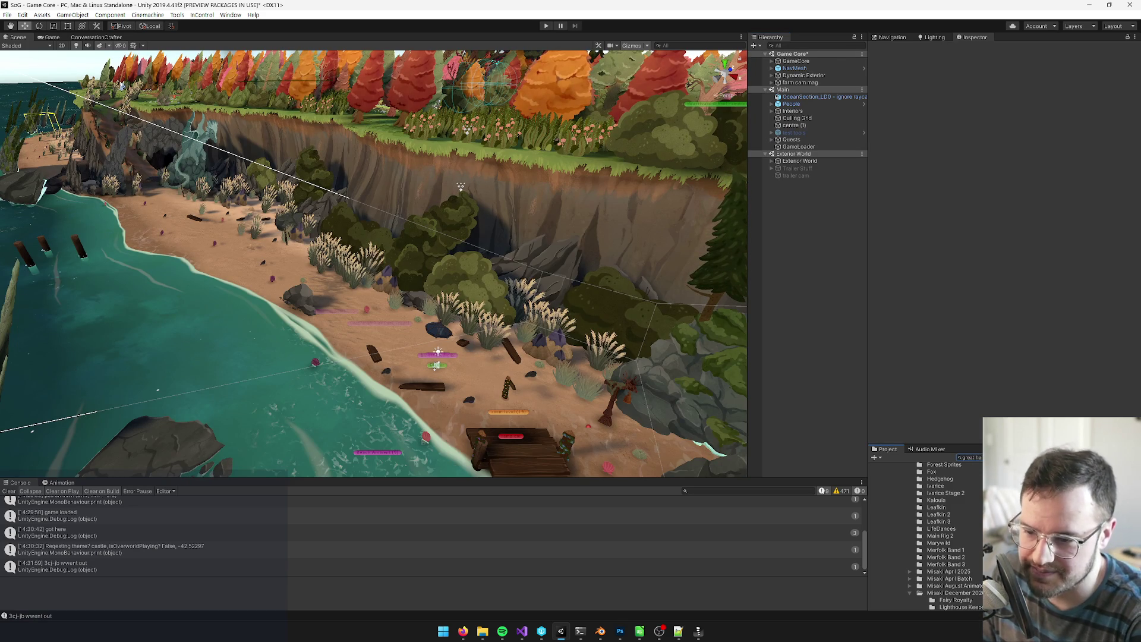
left_click(1010, 469)
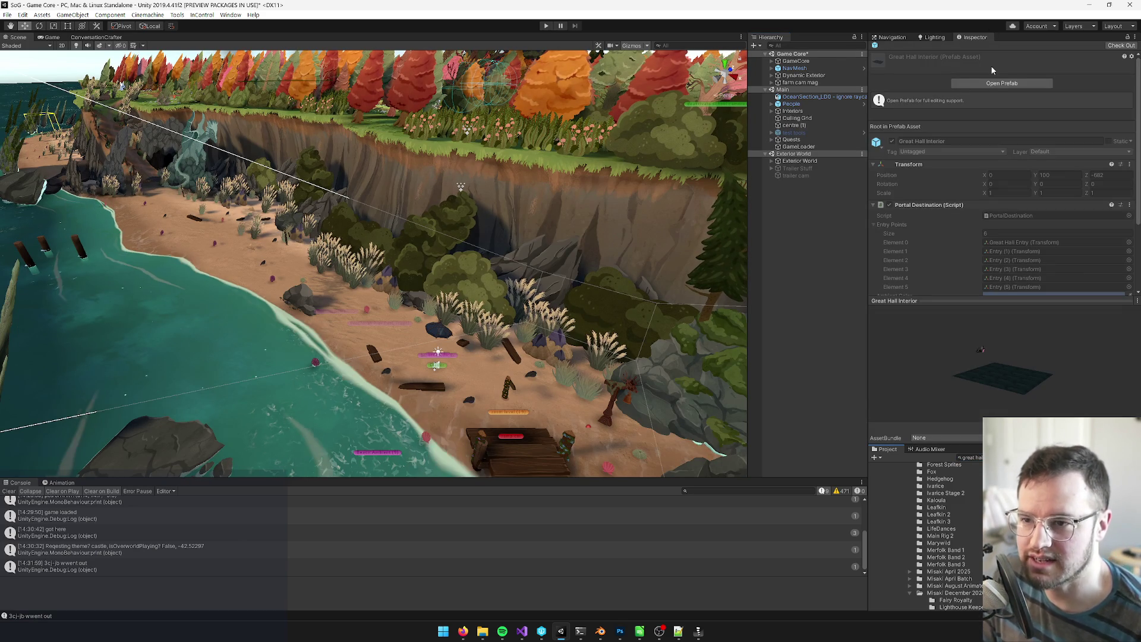
left_click(986, 84)
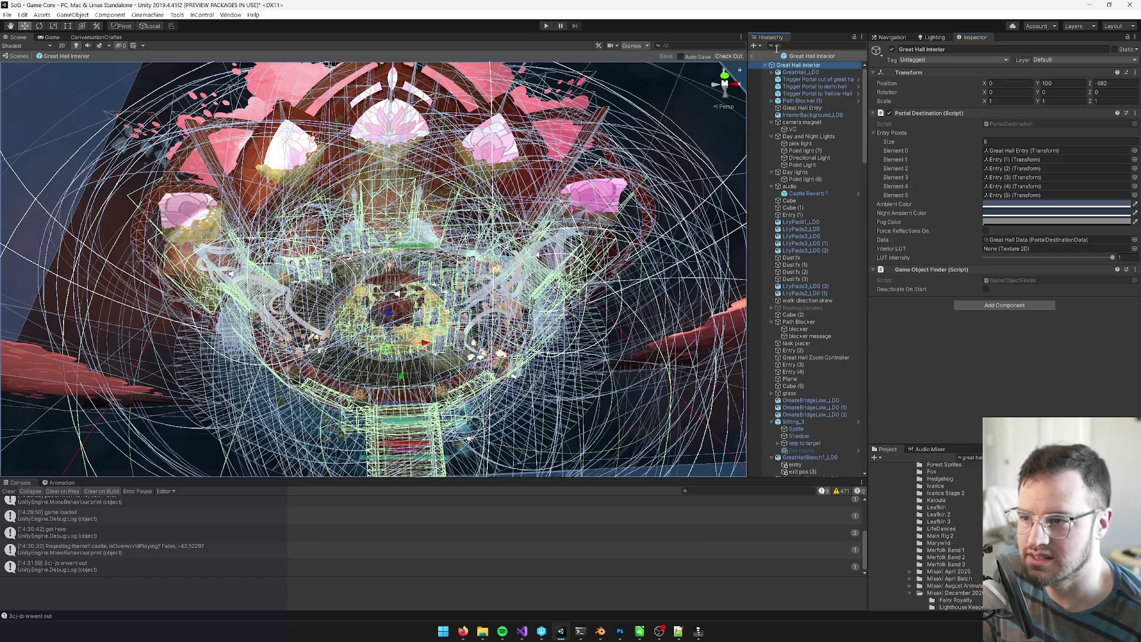
left_click(752, 56)
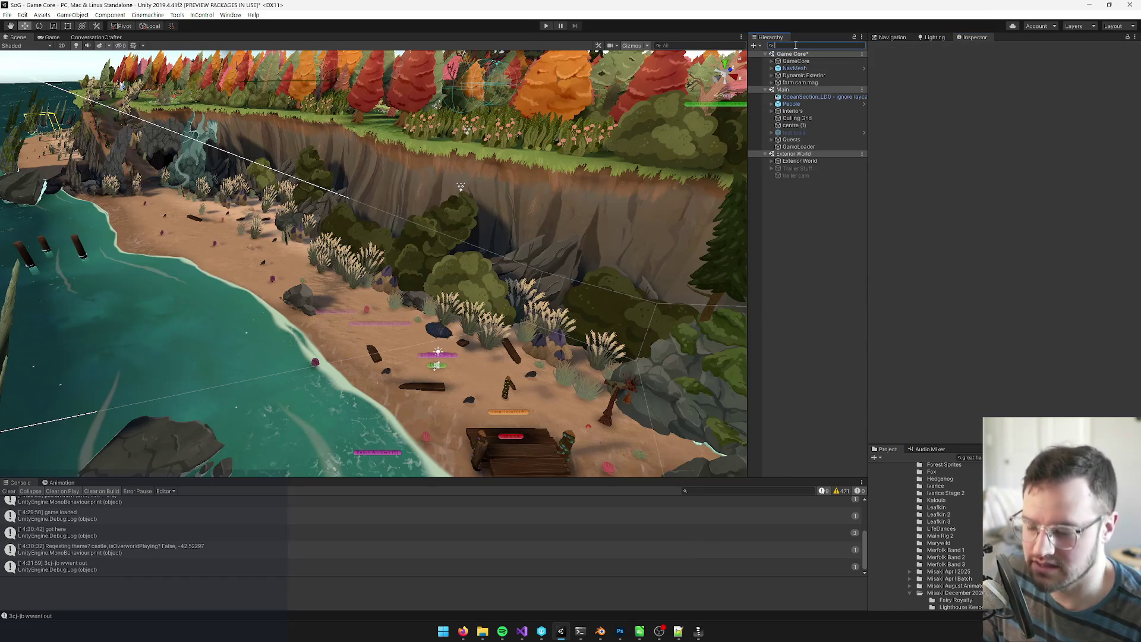
Search 'great hall inter', select the Great Hall Interior instance and open its prefab
type("great hga")
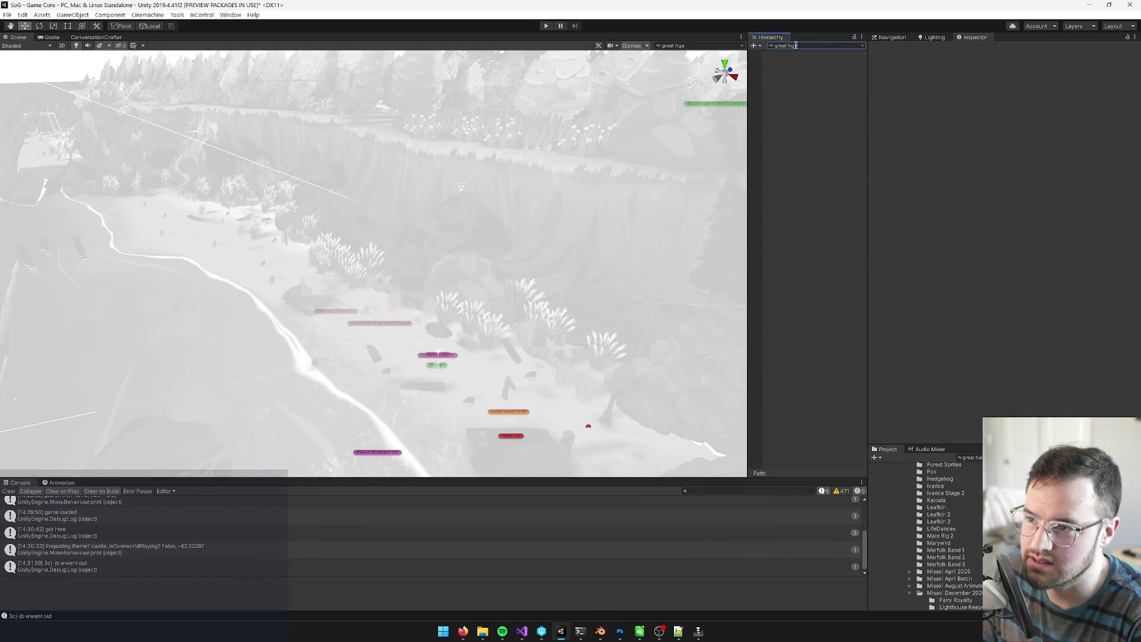
key("BackSpace")
type("l inter")
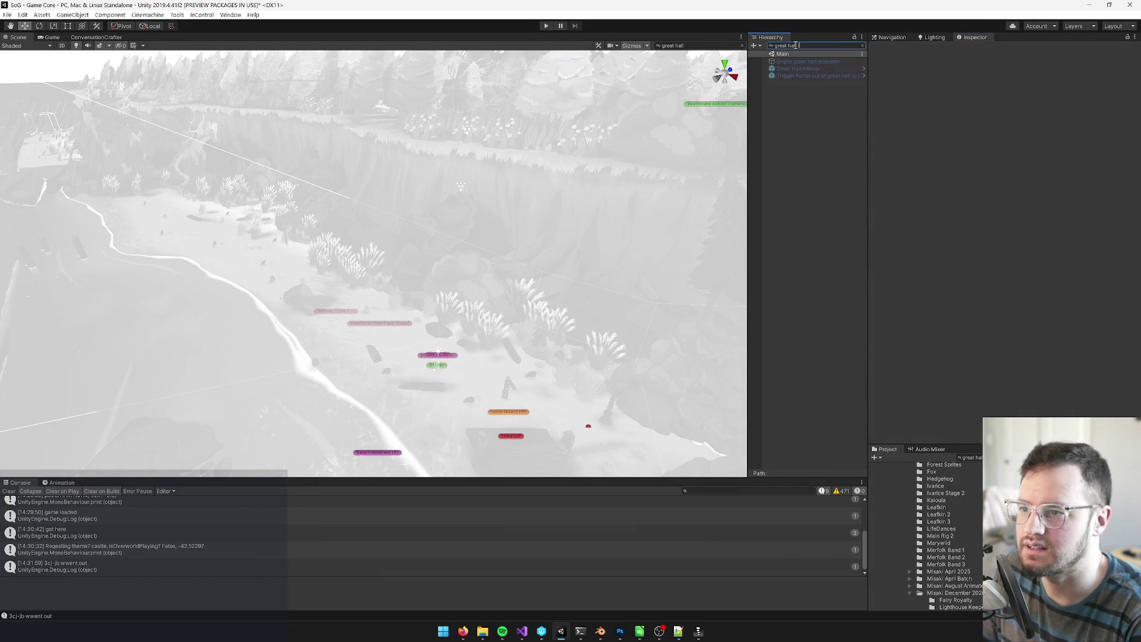
left_click(862, 62)
left_click(900, 50)
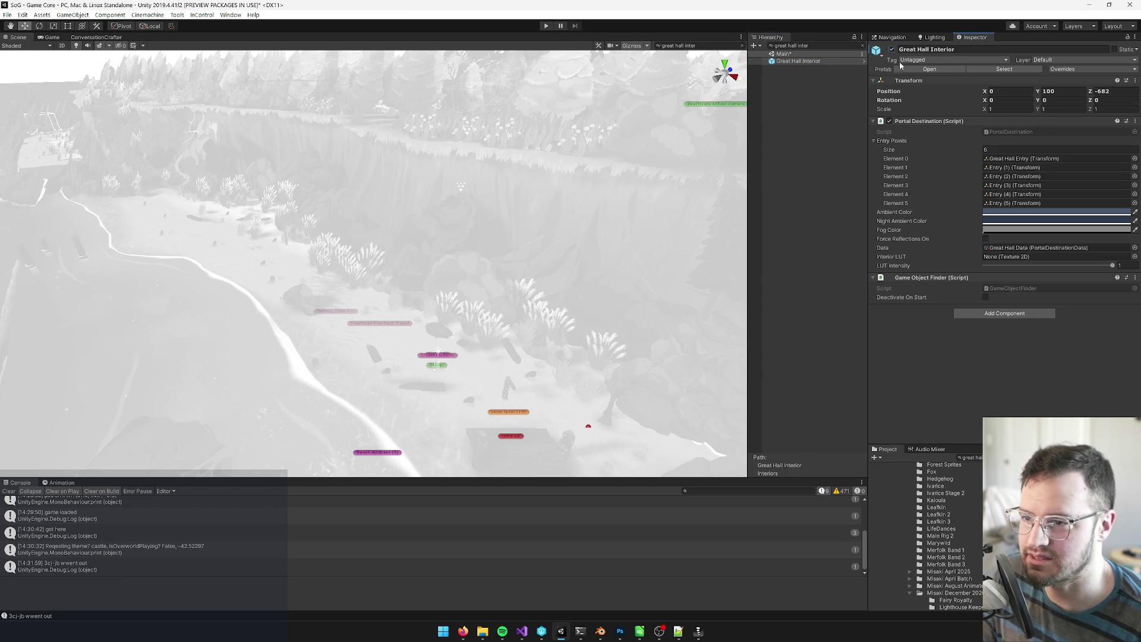
left_click(927, 68)
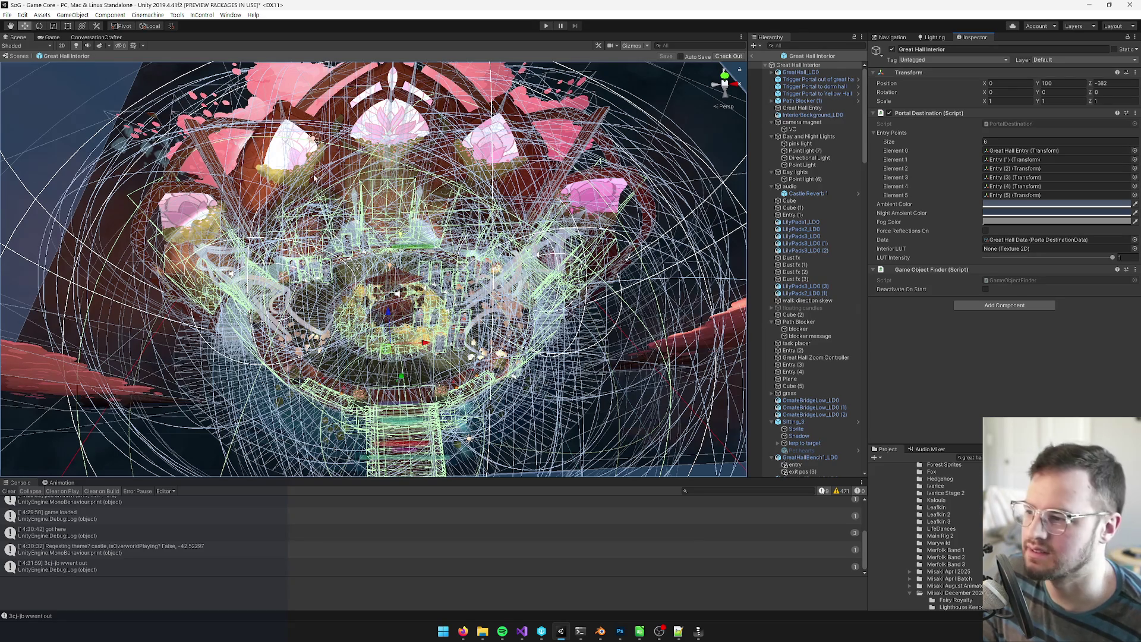
Select the hall's camera magnet object, collapsing the Day and Night Lights group
left_click(52, 38)
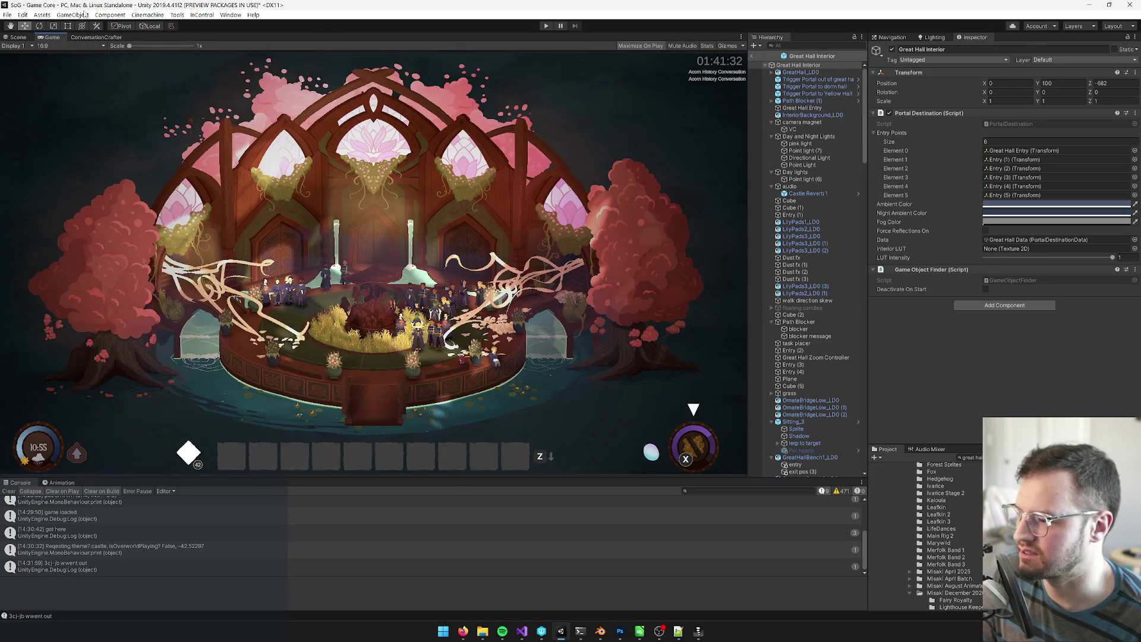
left_click(18, 37)
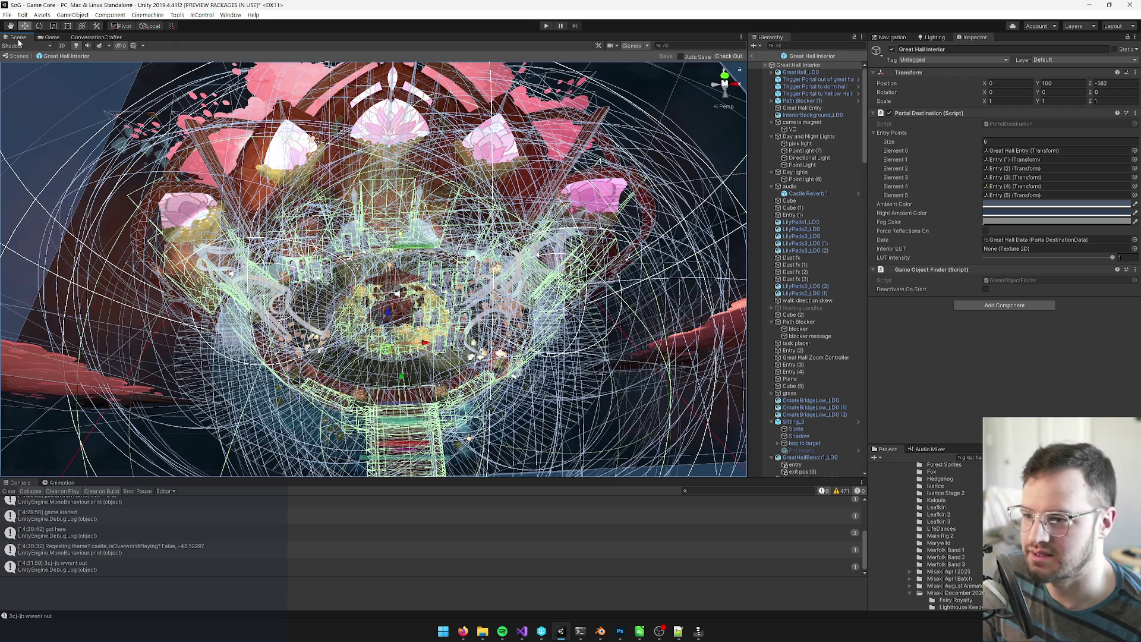
left_click(771, 123)
left_click(784, 122)
left_click(771, 129)
left_click_drag(416, 196, 406, 186)
scroll(407, 185, "down", 5)
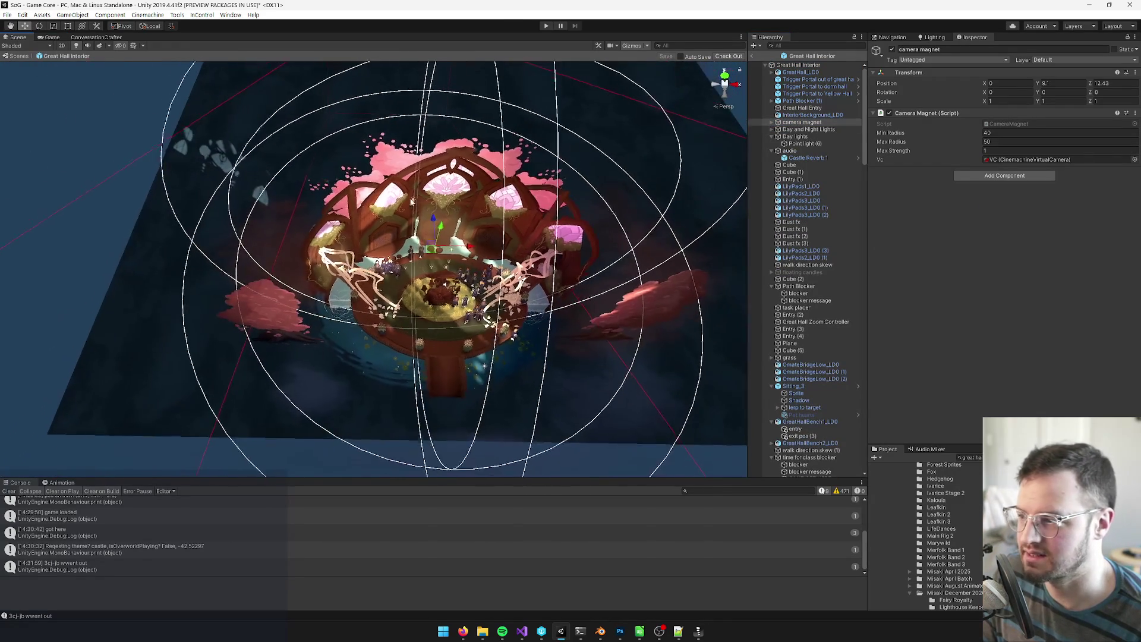
Duplicate the camera magnet, move the copy, and rename it 'prank war cam mag'
key("ctrl+d")
left_click_drag(431, 257, 415, 305)
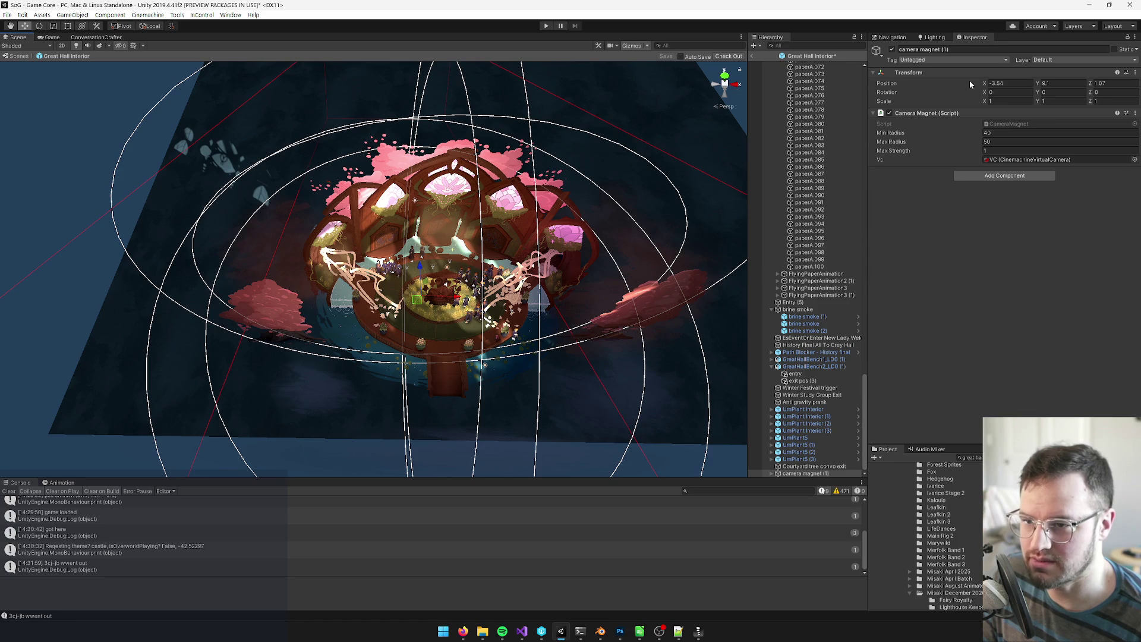
left_click(957, 50)
type("prank war cam mag")
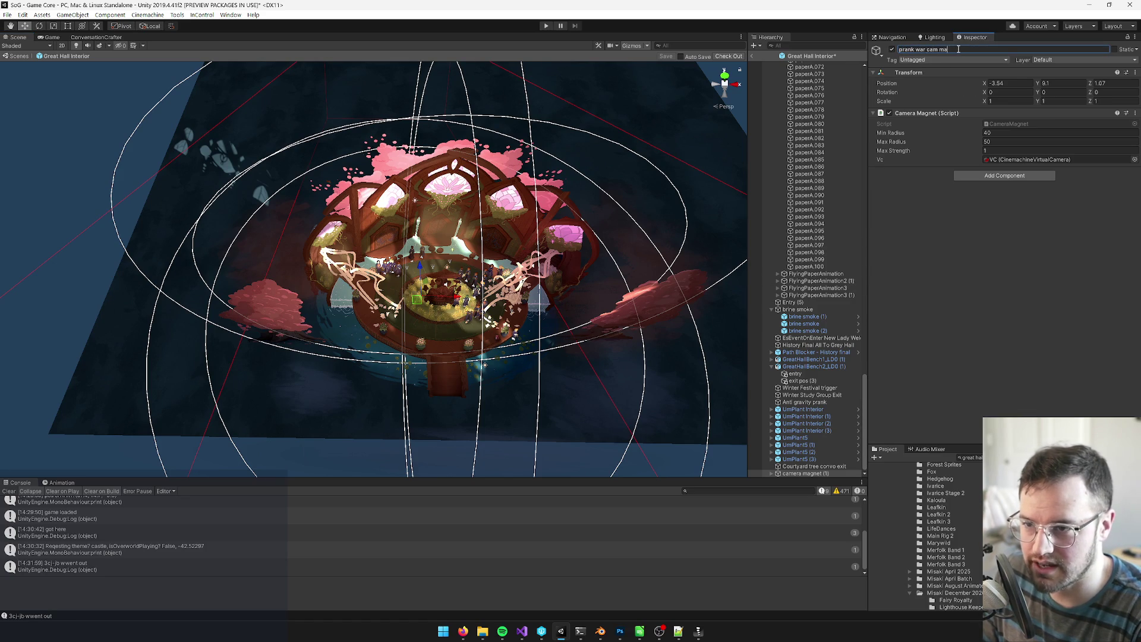
Remove the copy's Camera Magnet (Script) component and expand its children
right_click(926, 113)
left_click(957, 152)
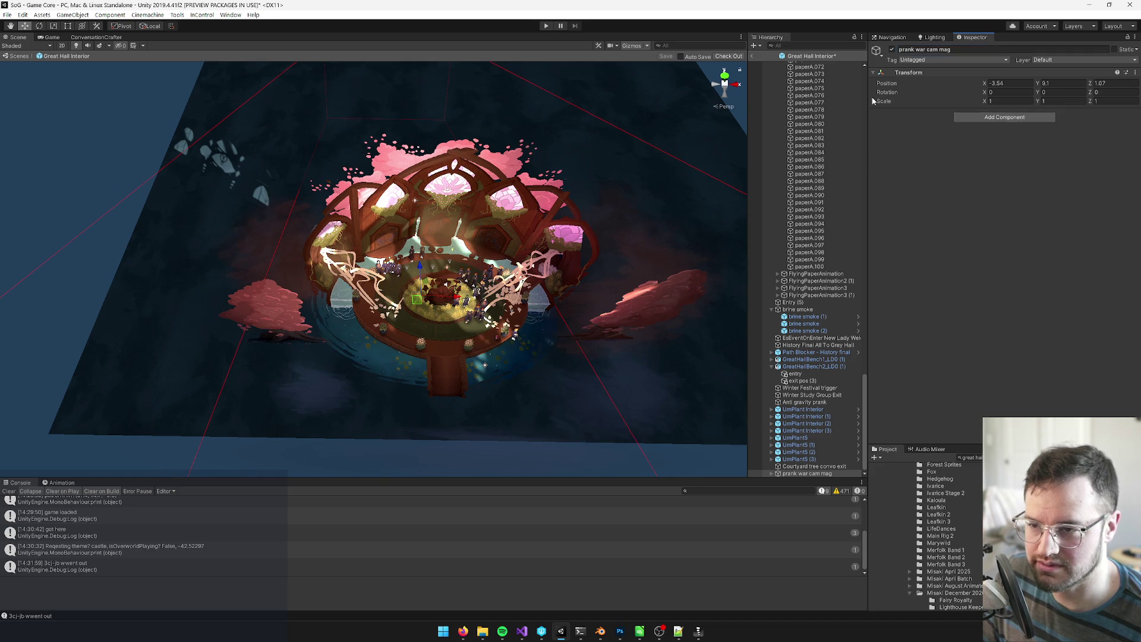
left_click(771, 473)
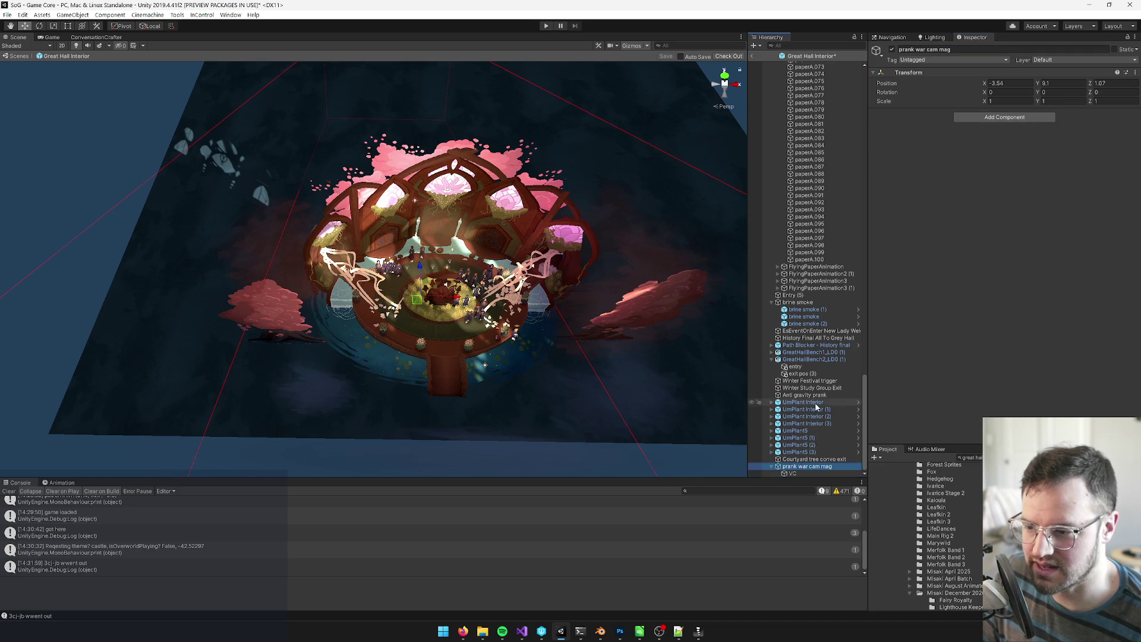
Select the VC child and set its Field Of View to 4 and Priority to 100
left_click(792, 473)
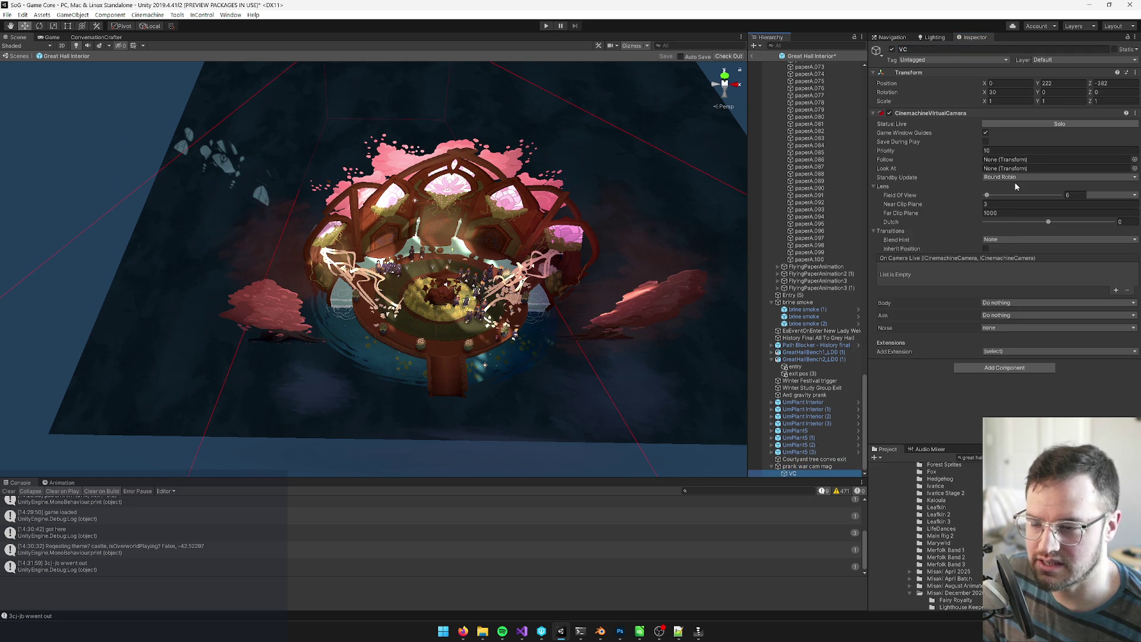
mouse_move(425, 243)
left_mouse_down()
mouse_move(380, 250)
mouse_move(350, 270)
mouse_move(358, 235)
mouse_move(315, 250)
left_mouse_up()
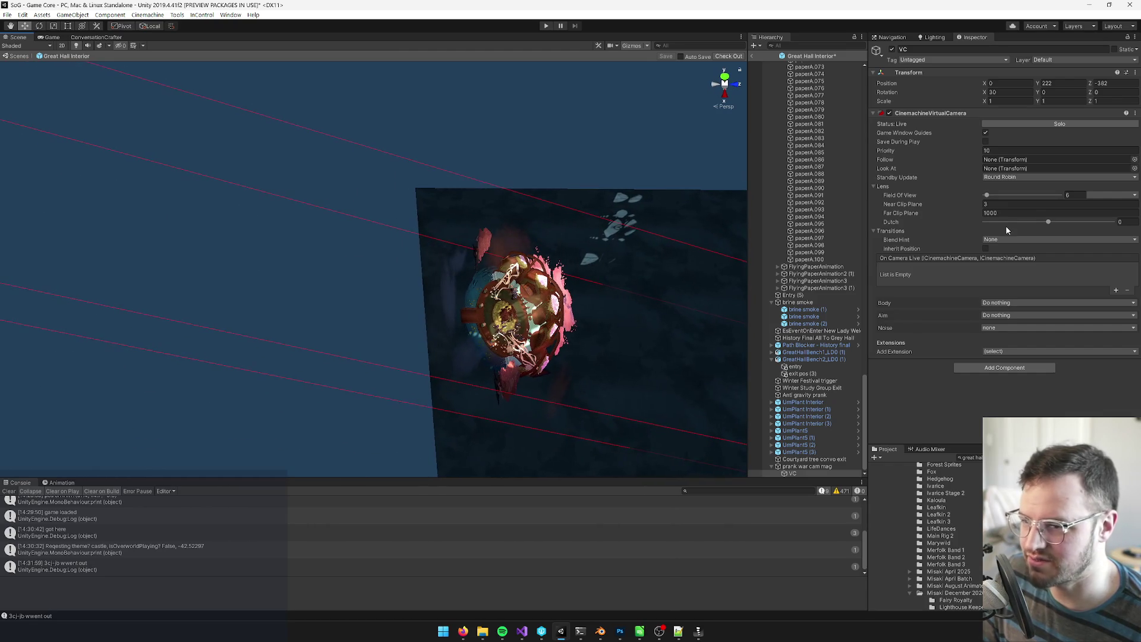
left_click(1075, 195)
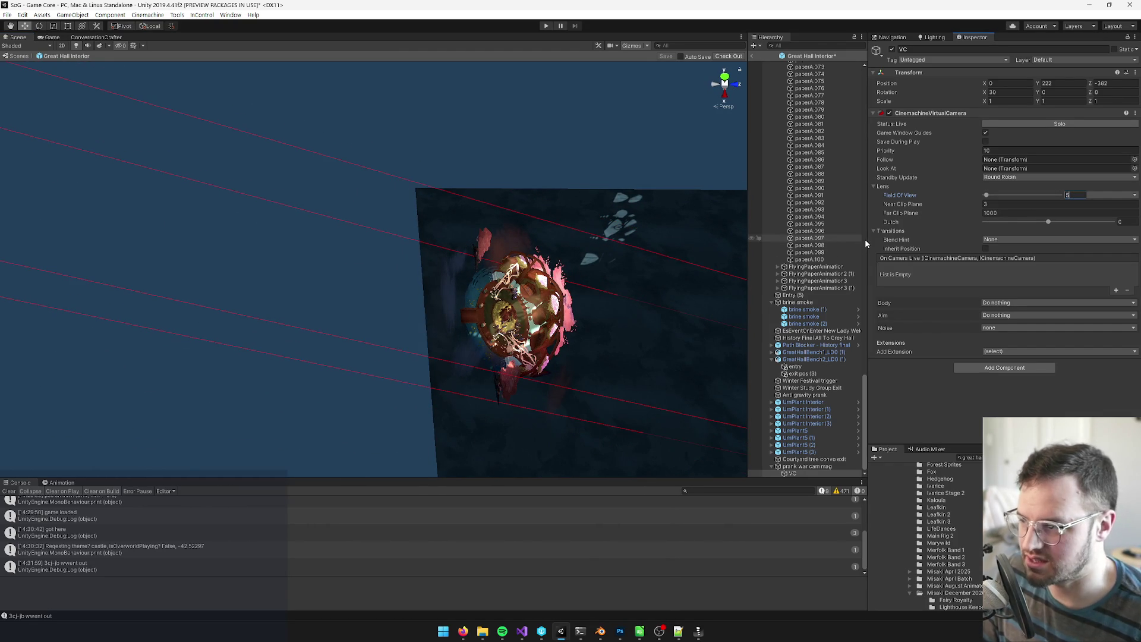
type("5")
type("4")
mouse_move(325, 311)
left_mouse_down()
mouse_move(425, 302)
mouse_move(382, 280)
mouse_move(420, 273)
mouse_move(373, 205)
left_mouse_up()
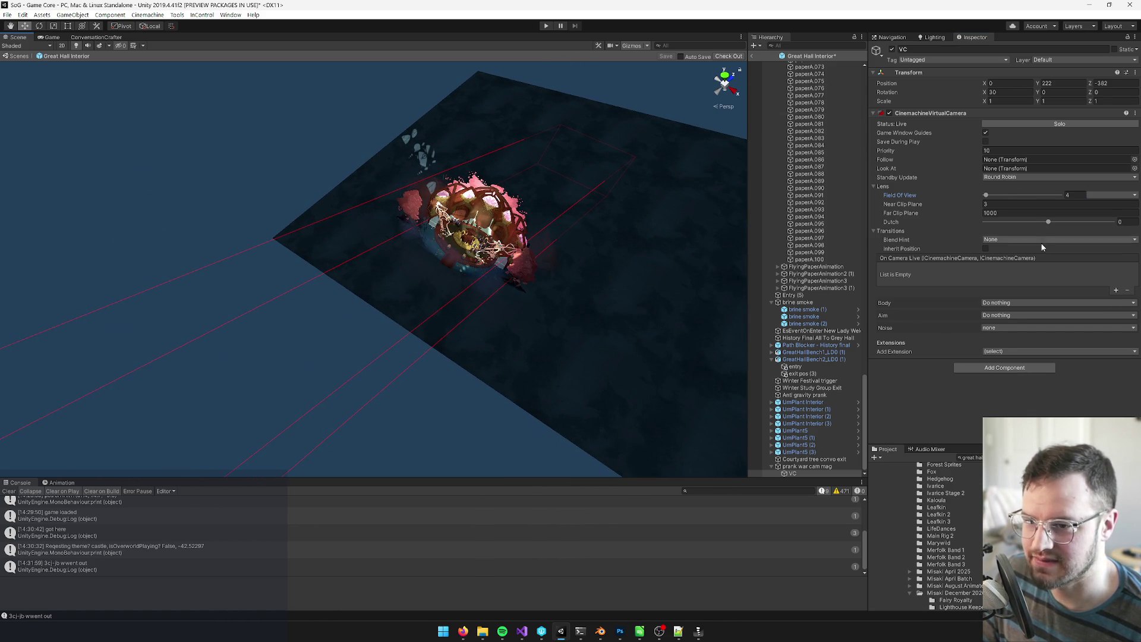
left_click(1005, 150)
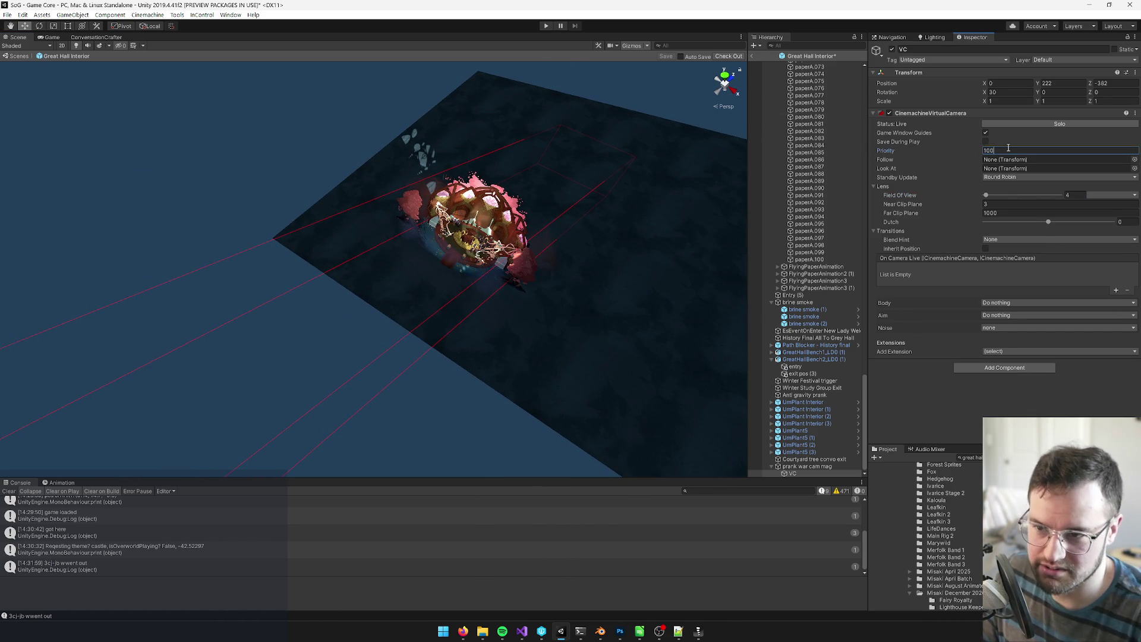
key("Return")
left_click_drag(865, 432, 858, 76)
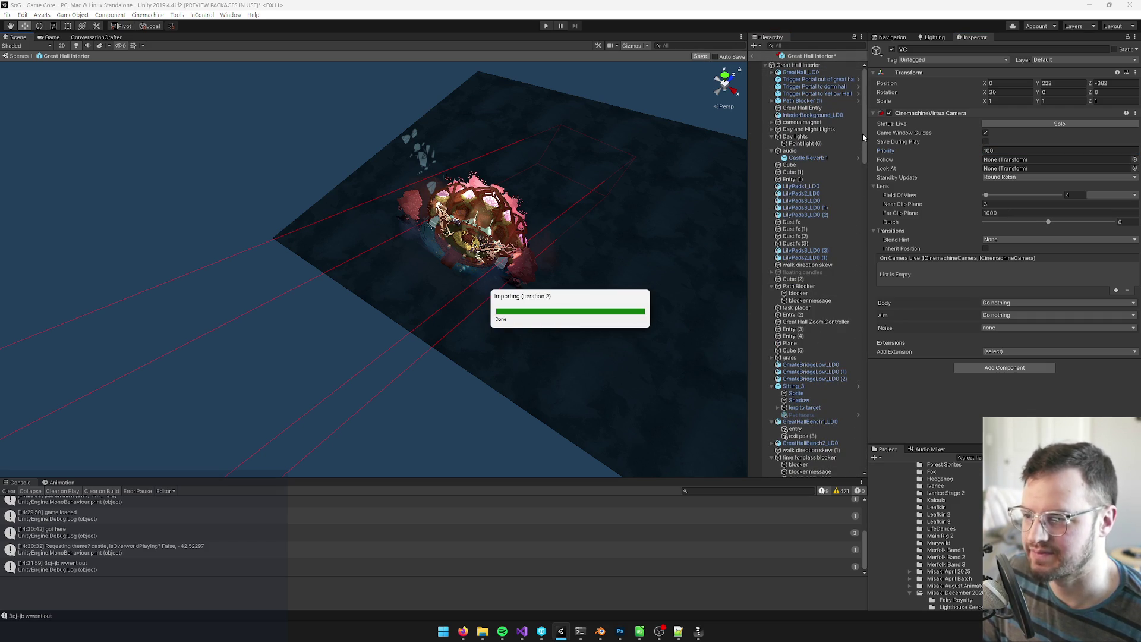
mouse_move(863, 134)
left_mouse_down()
mouse_move(849, 440)
mouse_move(797, 471)
left_mouse_up()
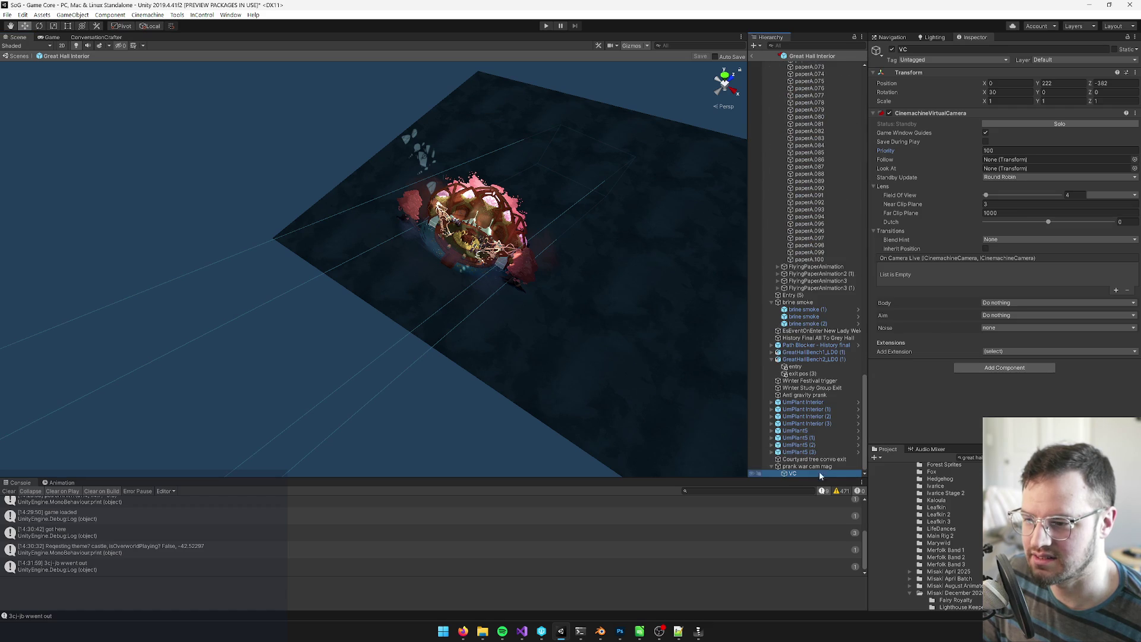
Rename the VC to 'prank war cam mag great hall VC'
left_click(799, 467)
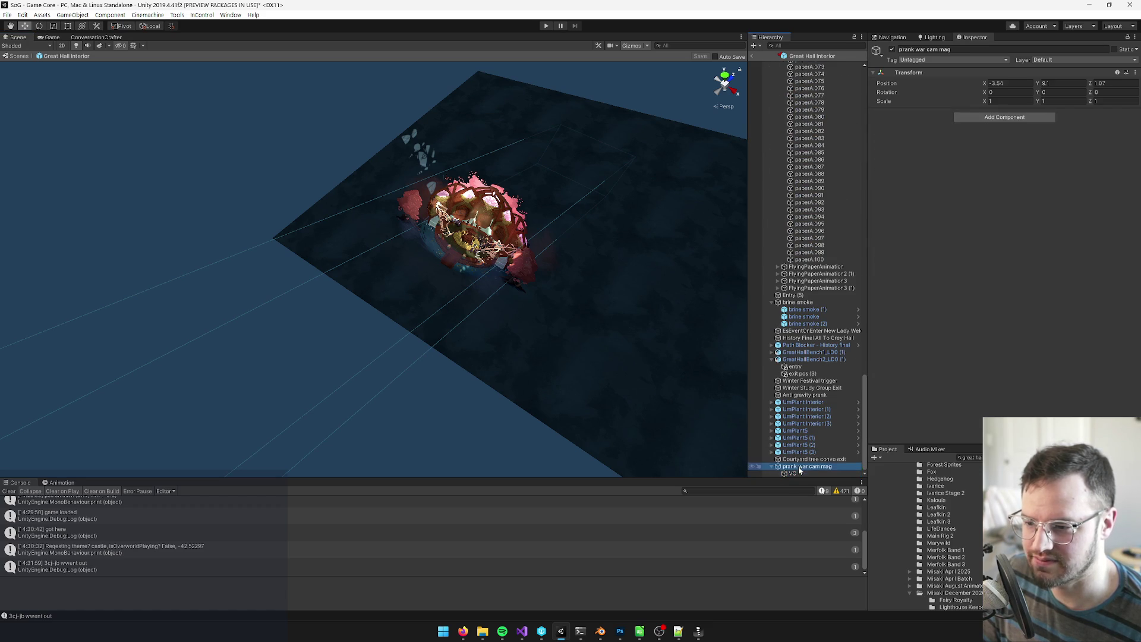
left_click(790, 473)
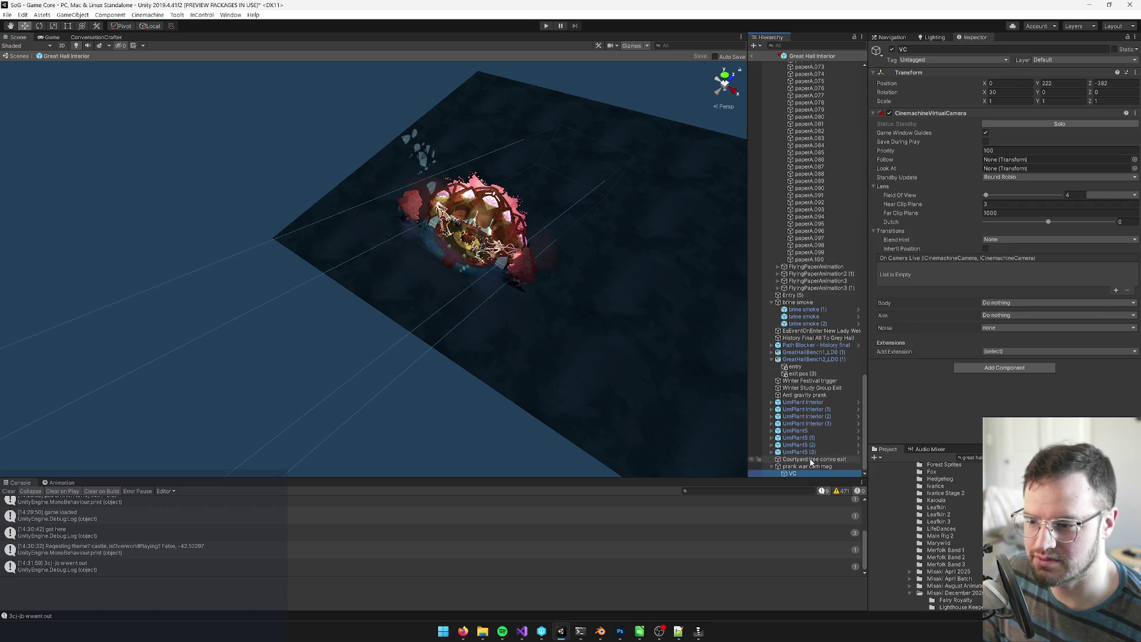
left_click(808, 467)
left_click(958, 50)
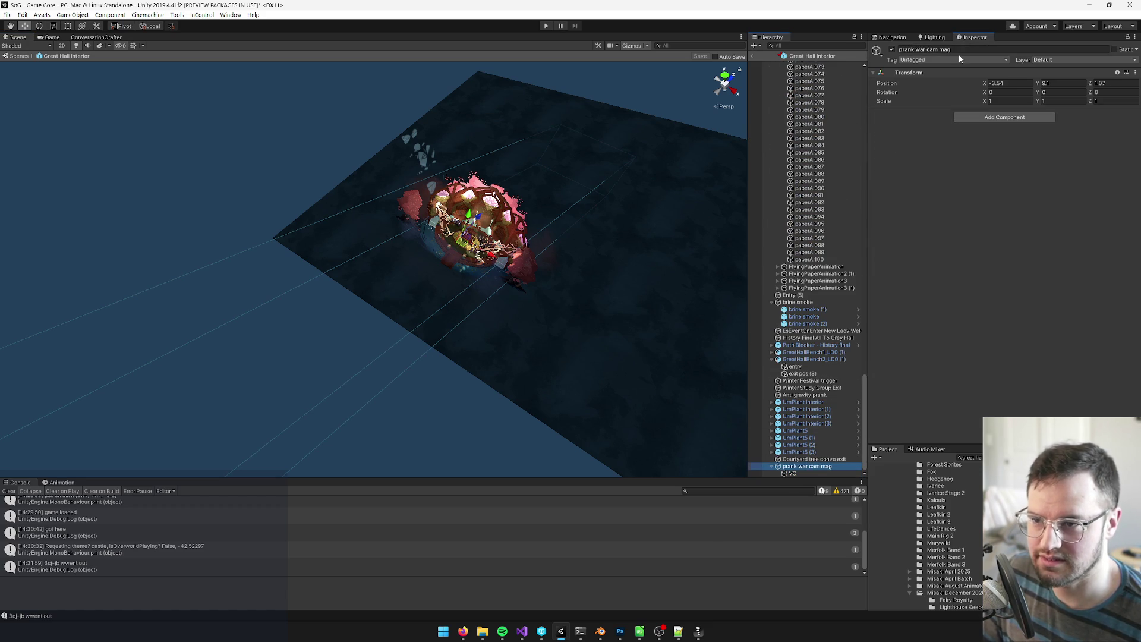
left_click(792, 473)
left_click(907, 50)
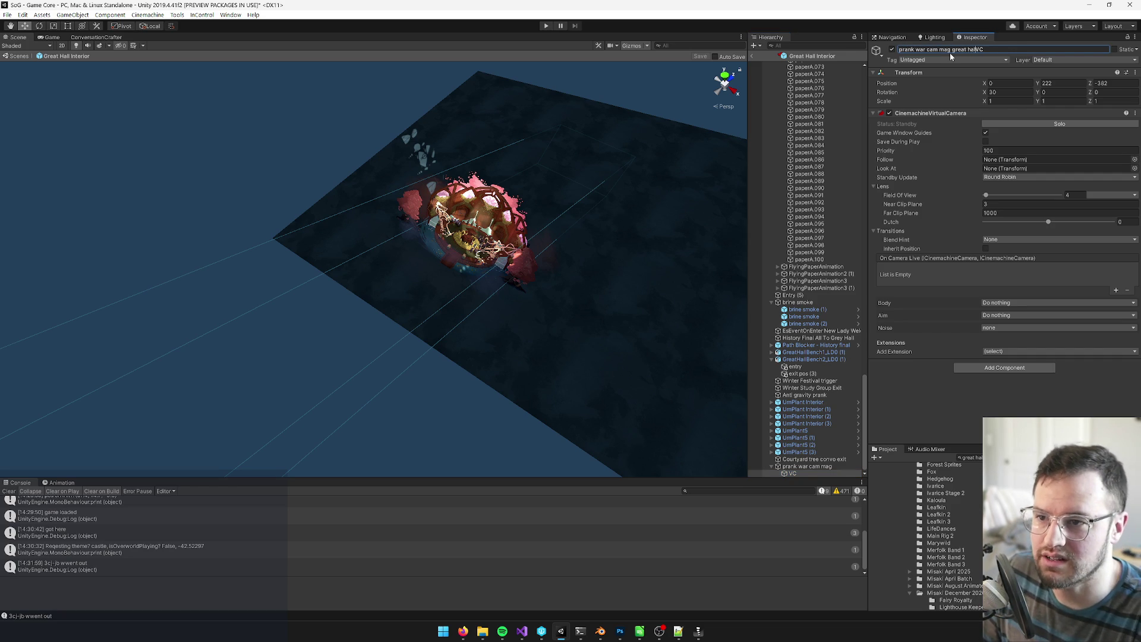
type("great hall")
key("Return")
Add a Game Object Finder component with Deactivate On Start ticked
left_click(999, 368)
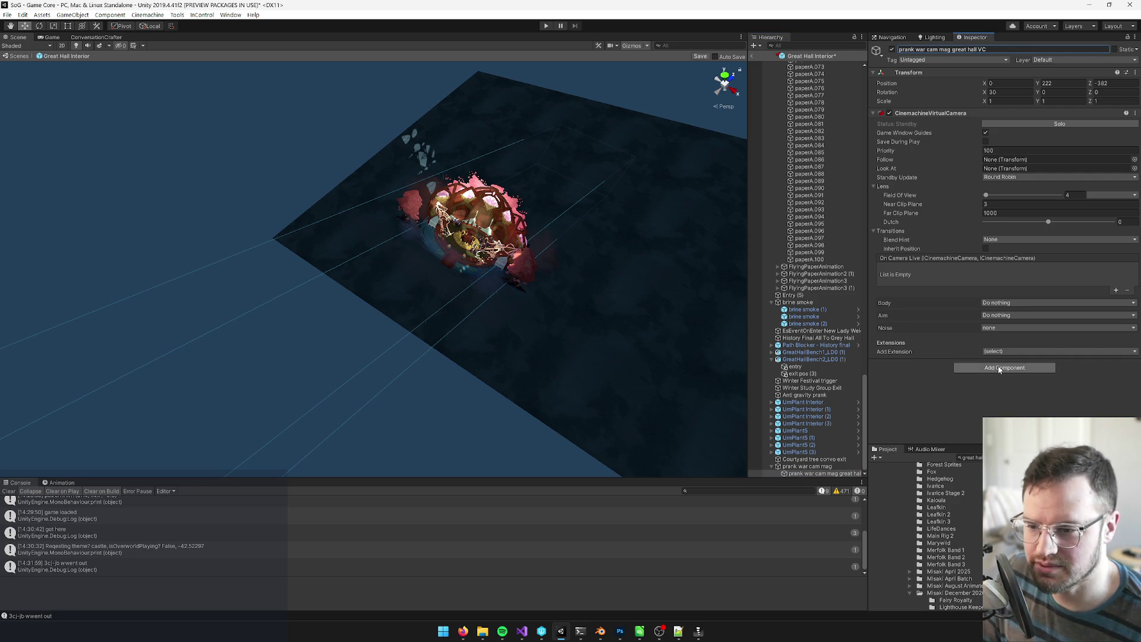
type("gameobjec")
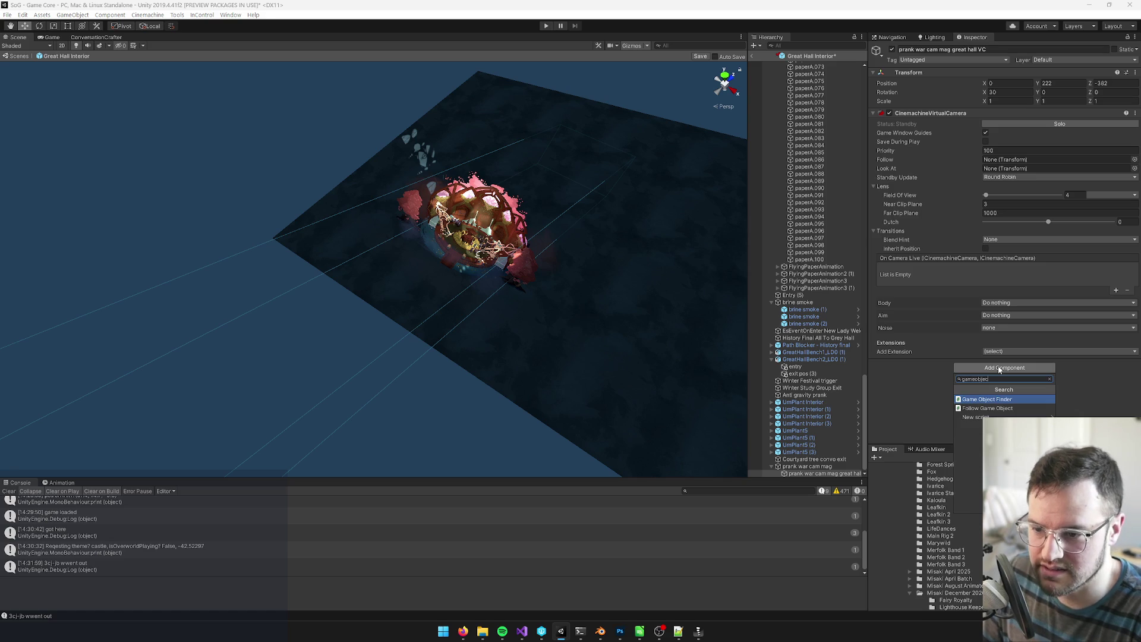
key("Return")
left_click(984, 384)
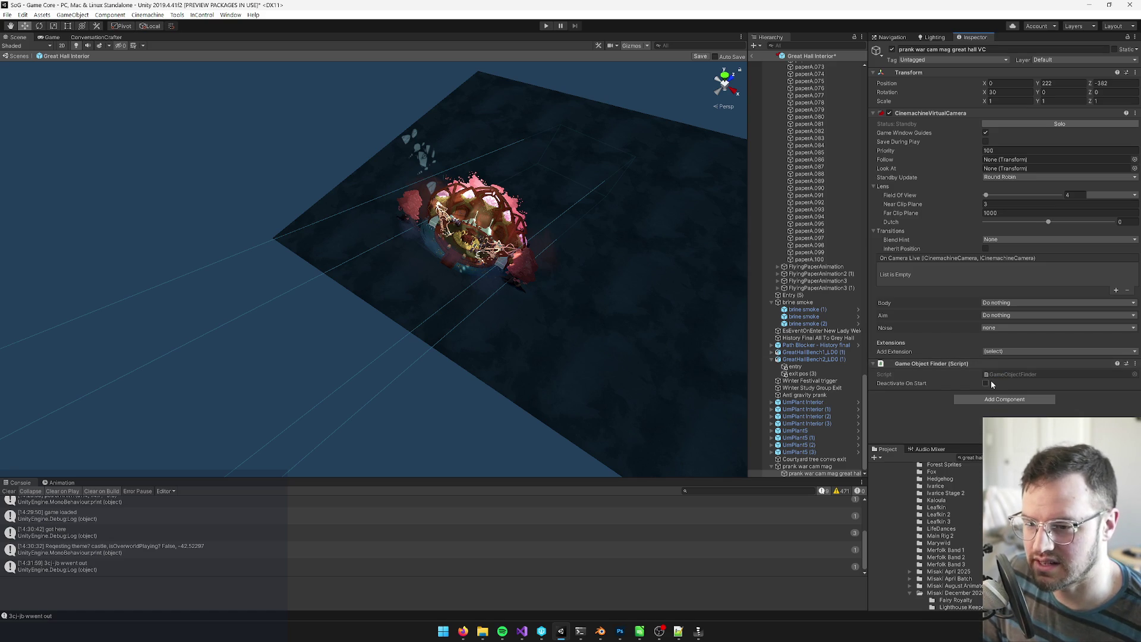
Preview the hall through the game camera, undo a height tweak, and save the prefab
mouse_move(493, 295)
left_mouse_down()
mouse_move(496, 285)
mouse_move(276, 159)
left_mouse_up()
left_click(52, 38)
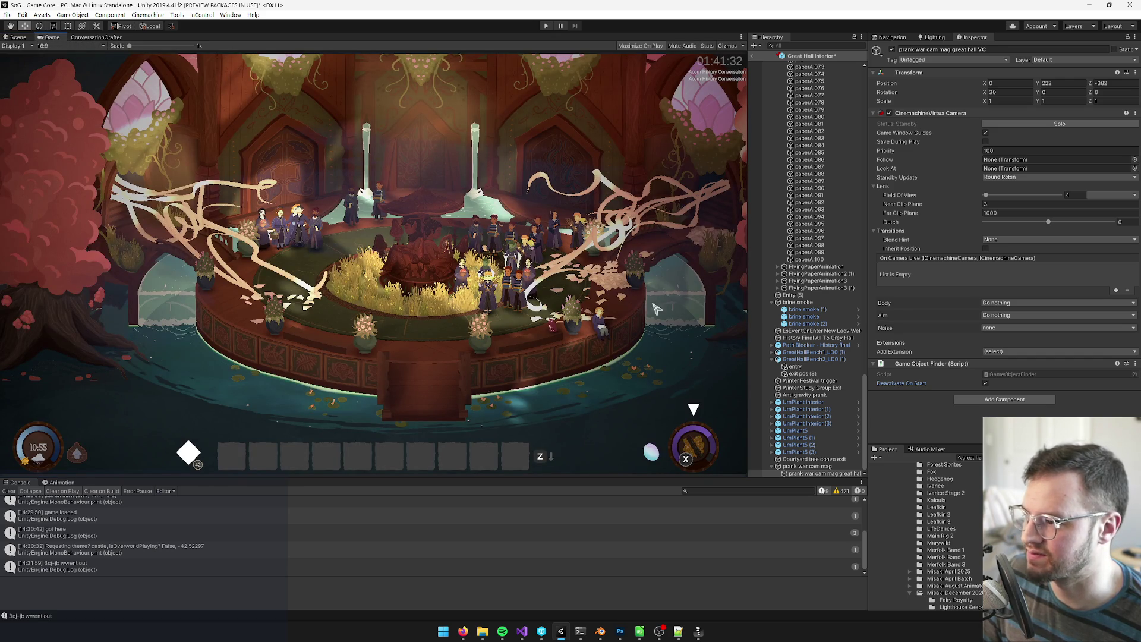
left_click_drag(1037, 84, 1117, 82)
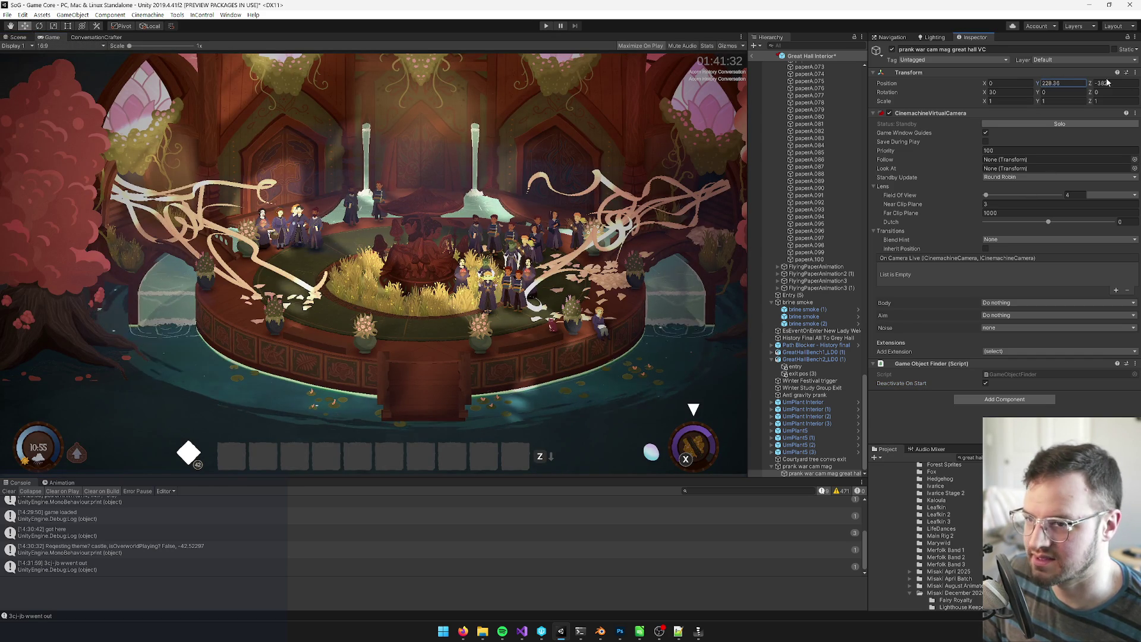
key("ctrl+z")
key("ctrl+1")
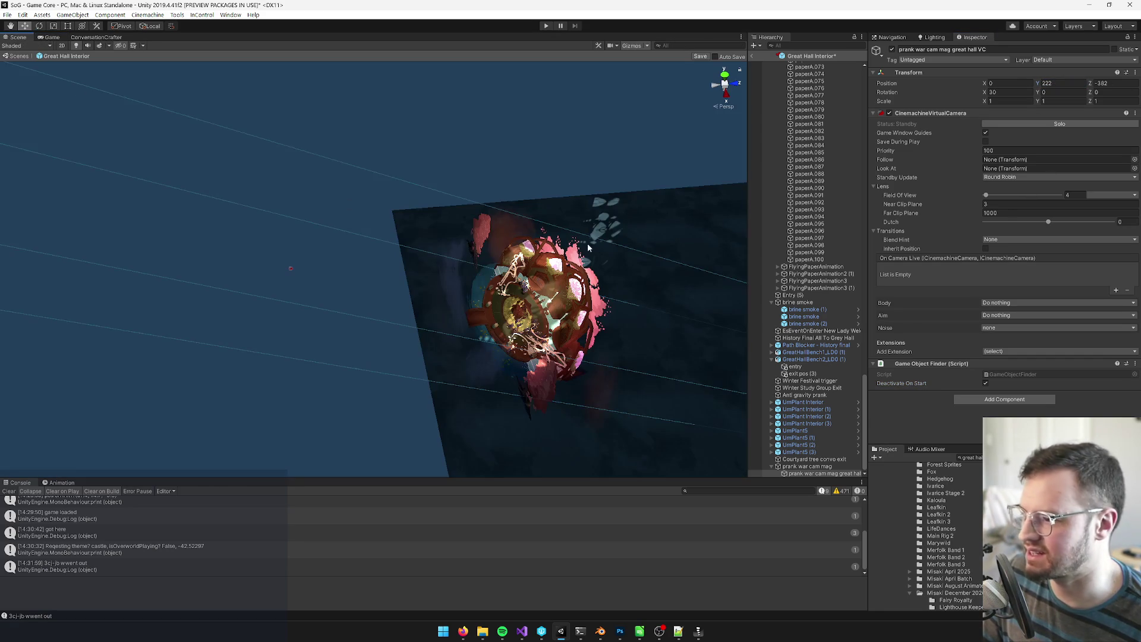
left_click(701, 56)
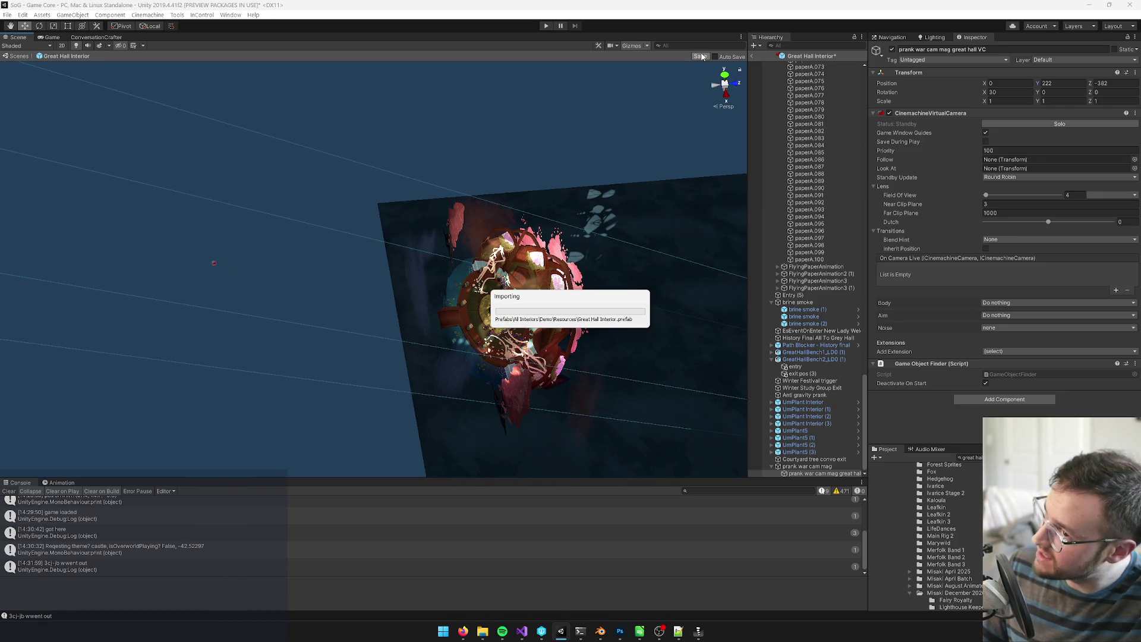
Return to the main scene and search the Hierarchy for 'great hall in'
left_click(751, 57)
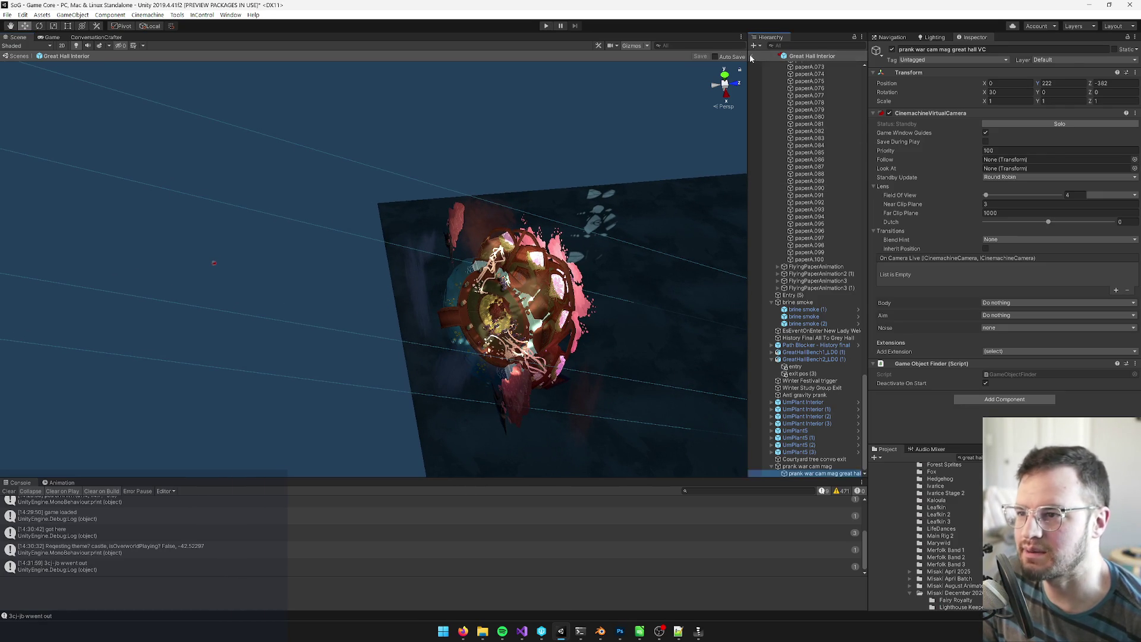
left_click(752, 57)
left_click(819, 45)
type("g")
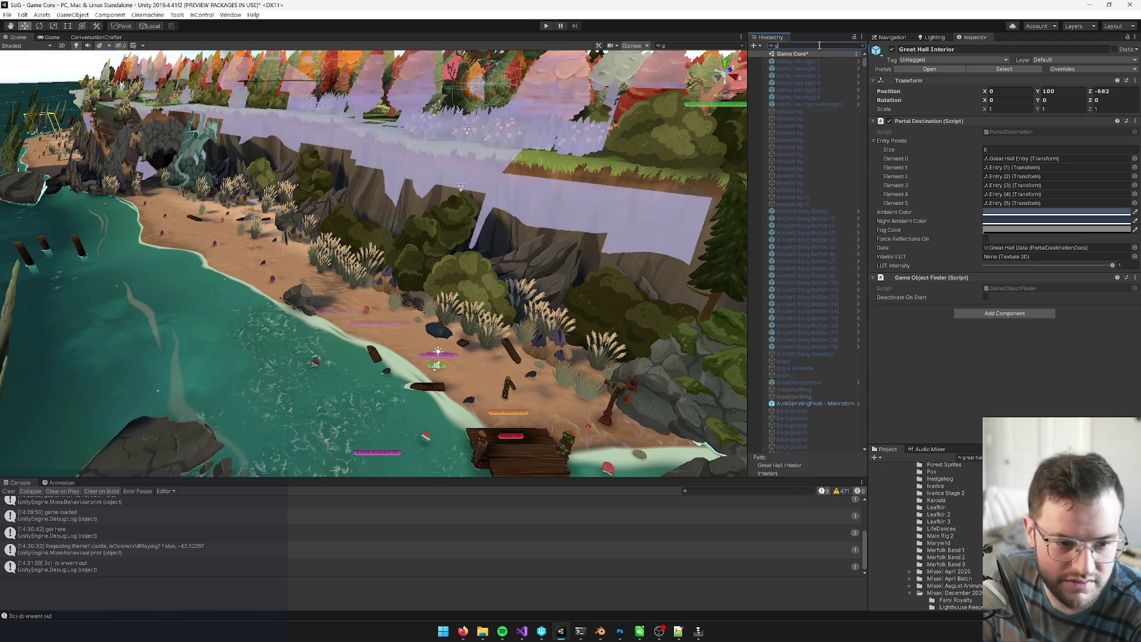
type("reat hall")
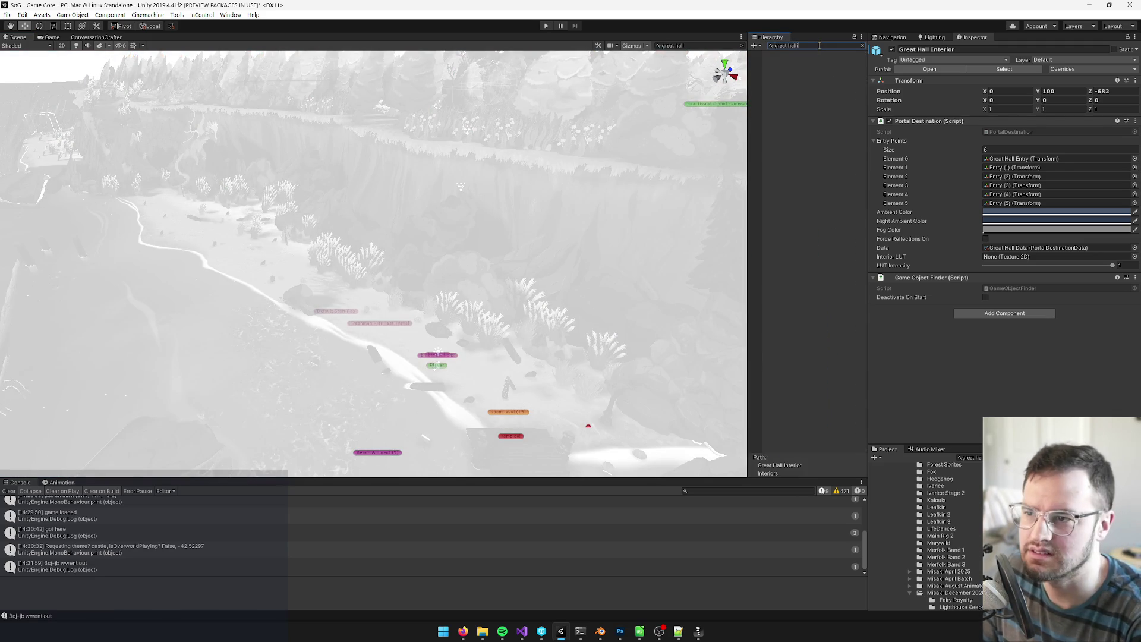
type(" inter")
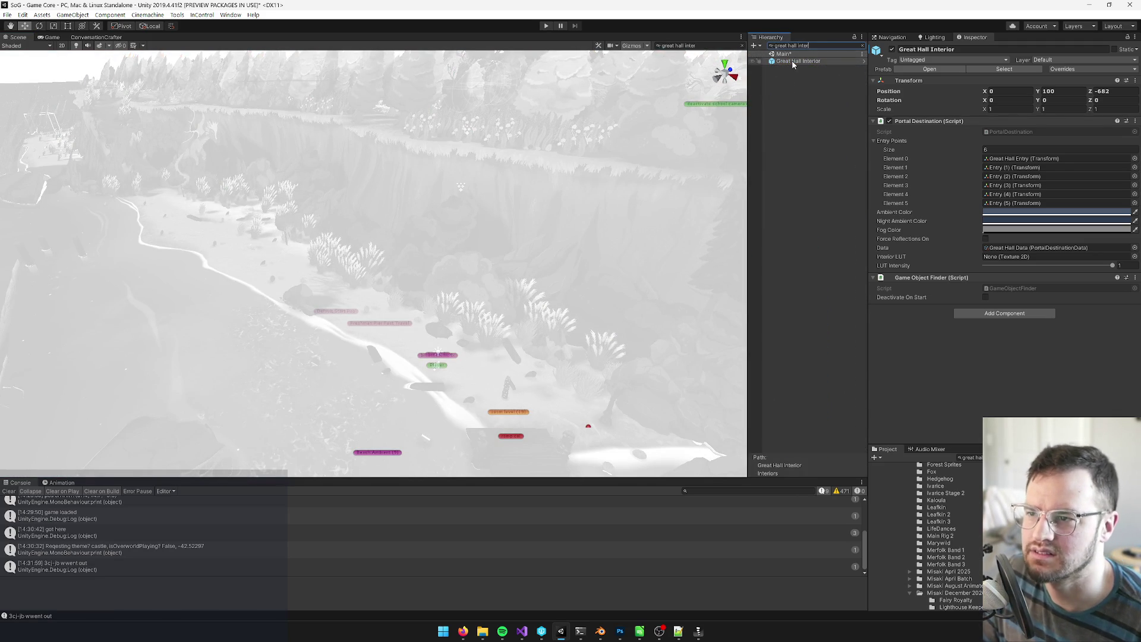
key("Escape")
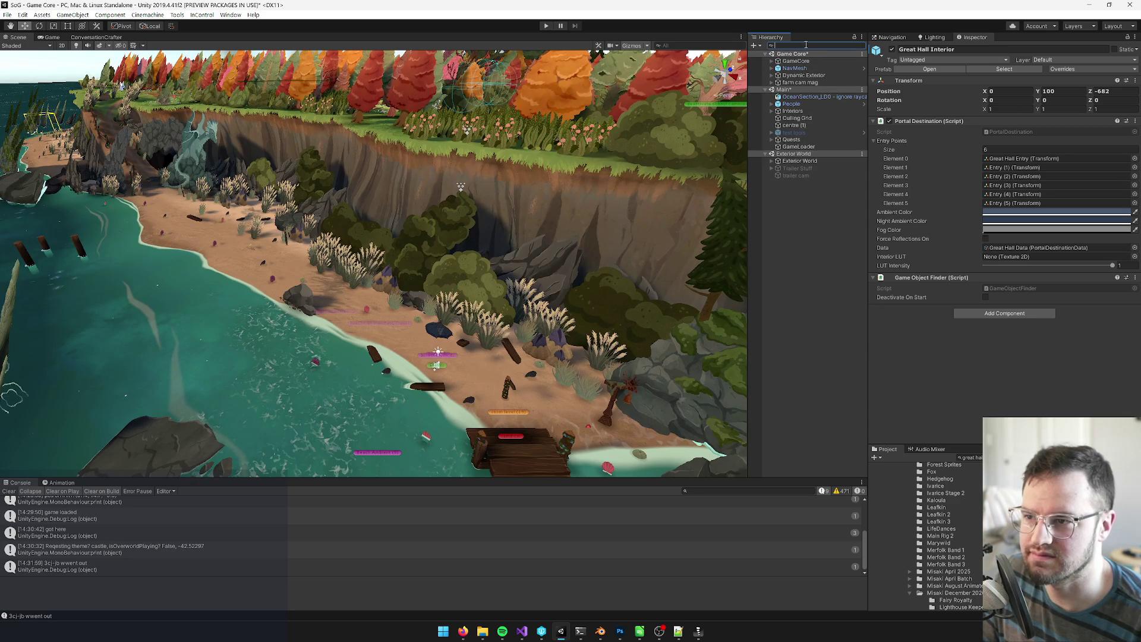
type("great")
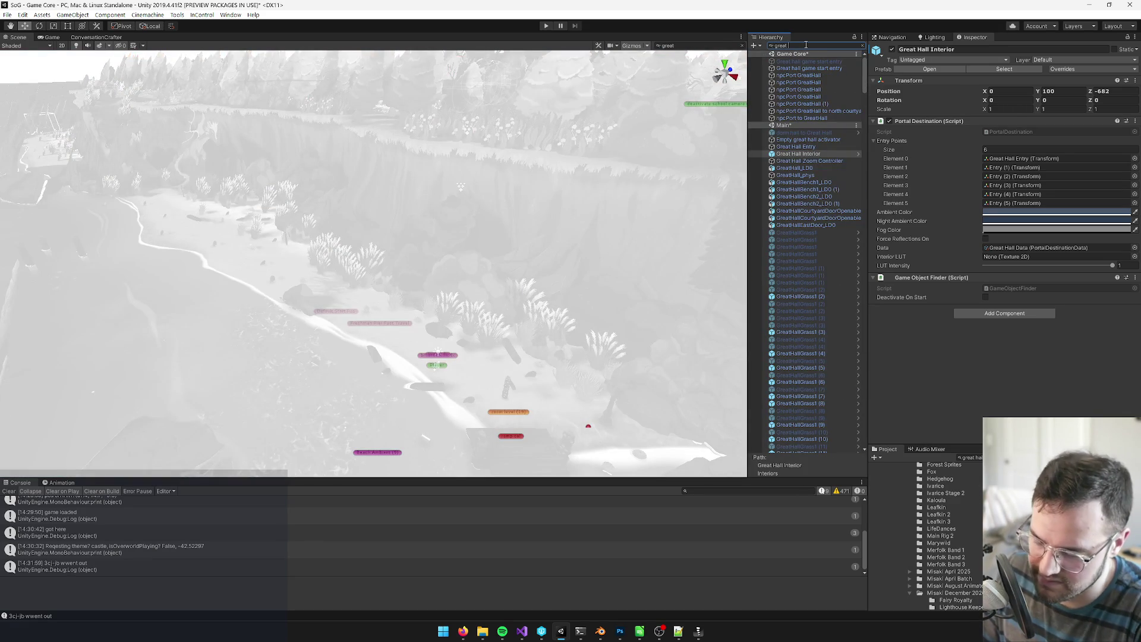
type(" hall in")
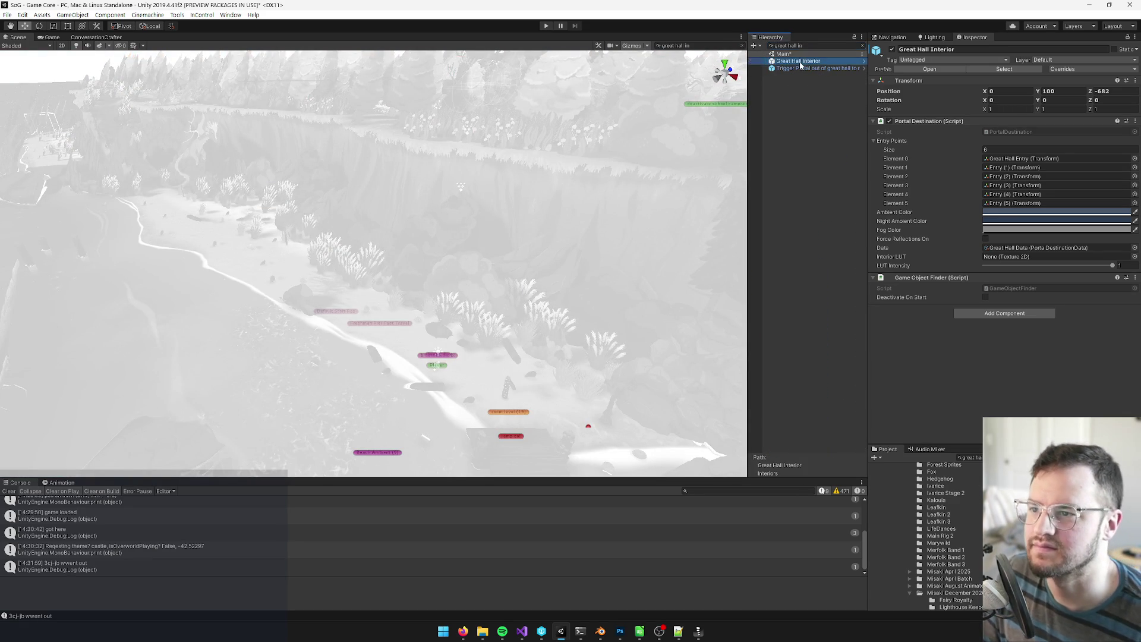
left_click(862, 46)
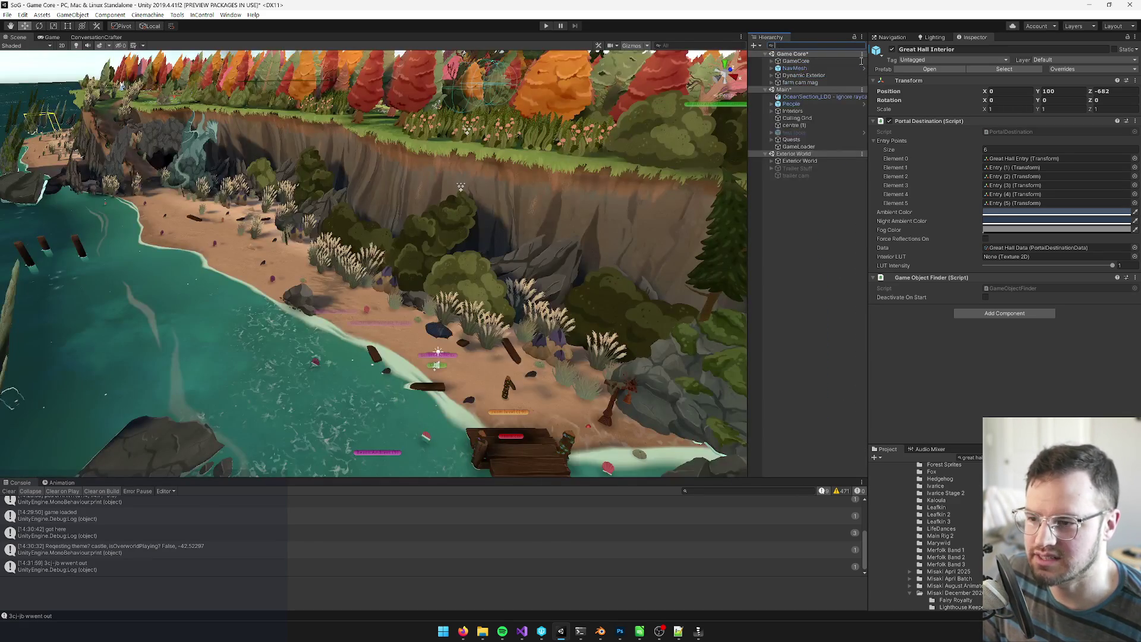
Expand Interiors > Great Hall Interior > prank war cam mag and select its great hall VC
left_click(771, 112)
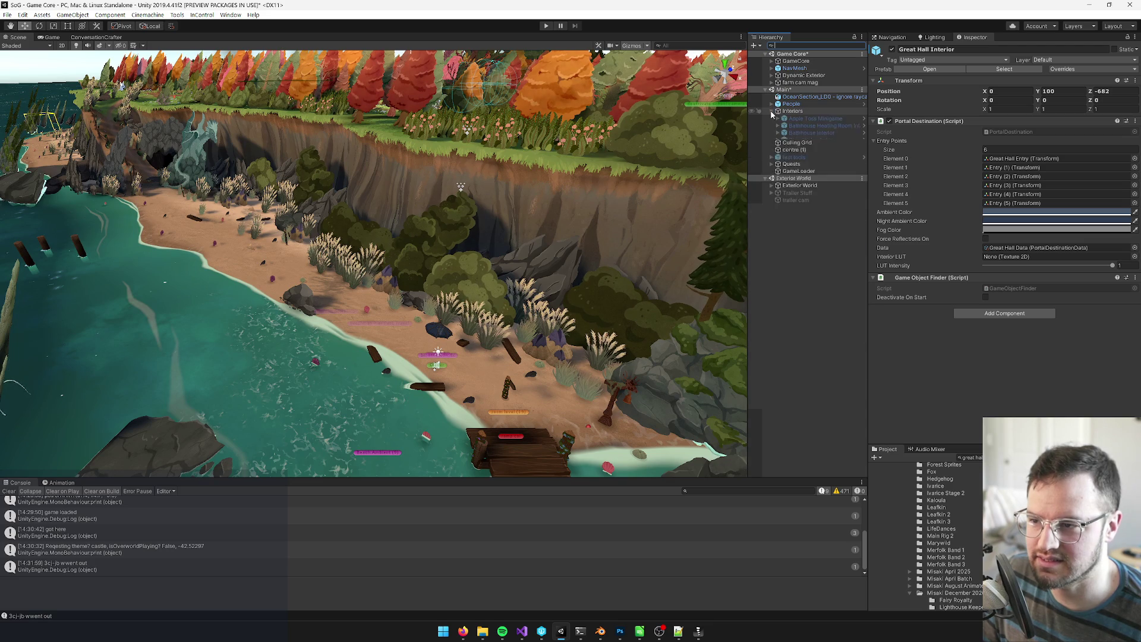
left_click(778, 289)
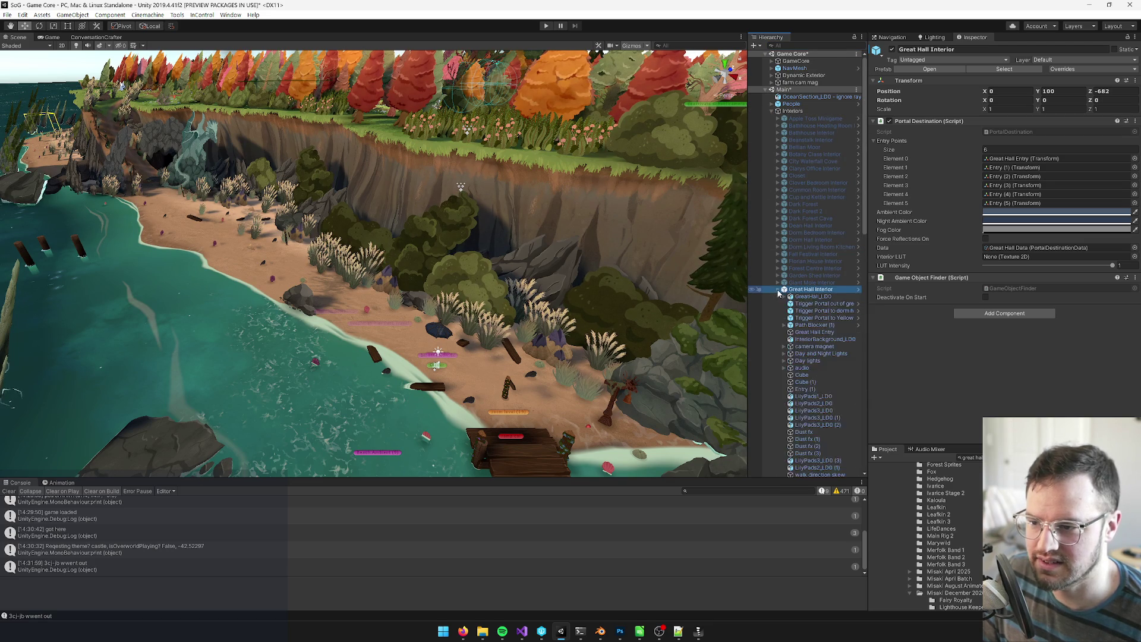
scroll(778, 292, "down", 10)
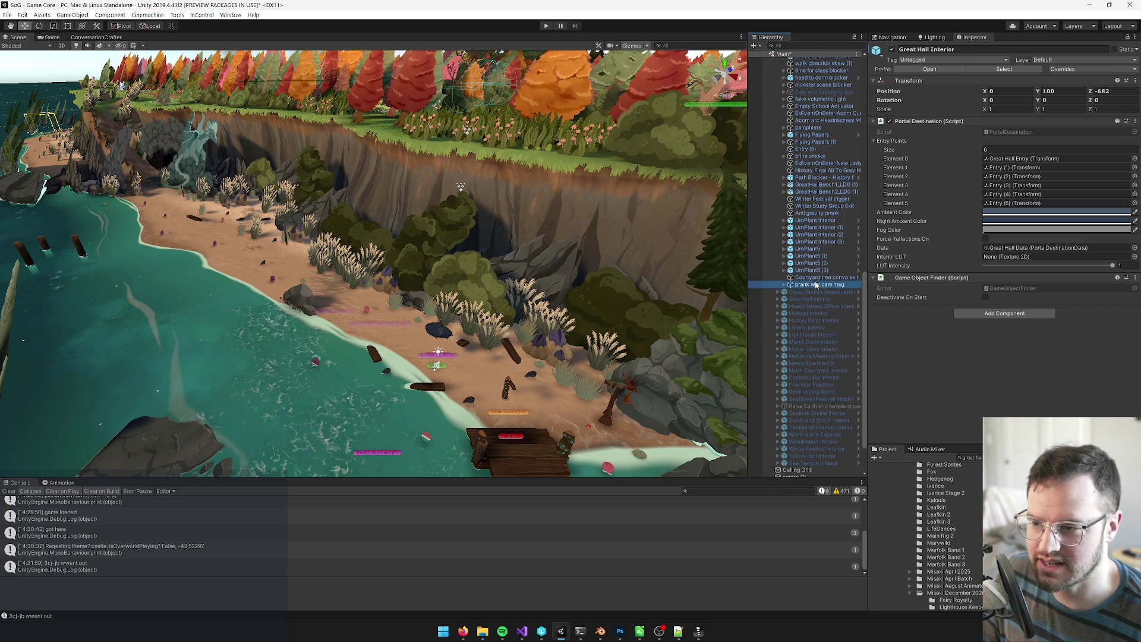
left_click(815, 285)
left_click(782, 285)
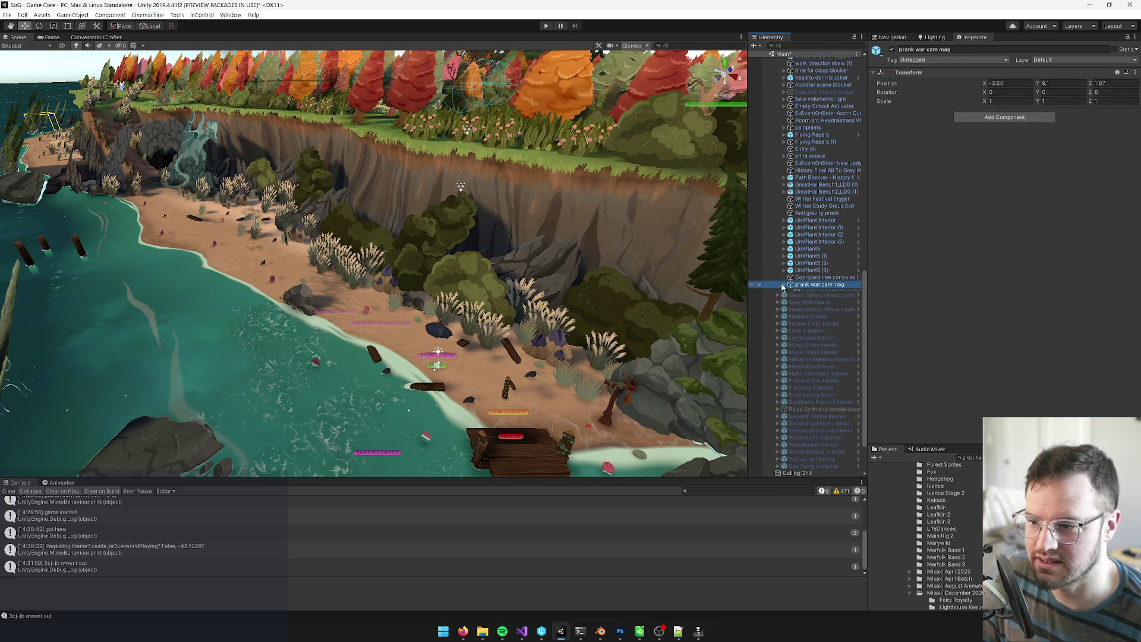
left_click(826, 291)
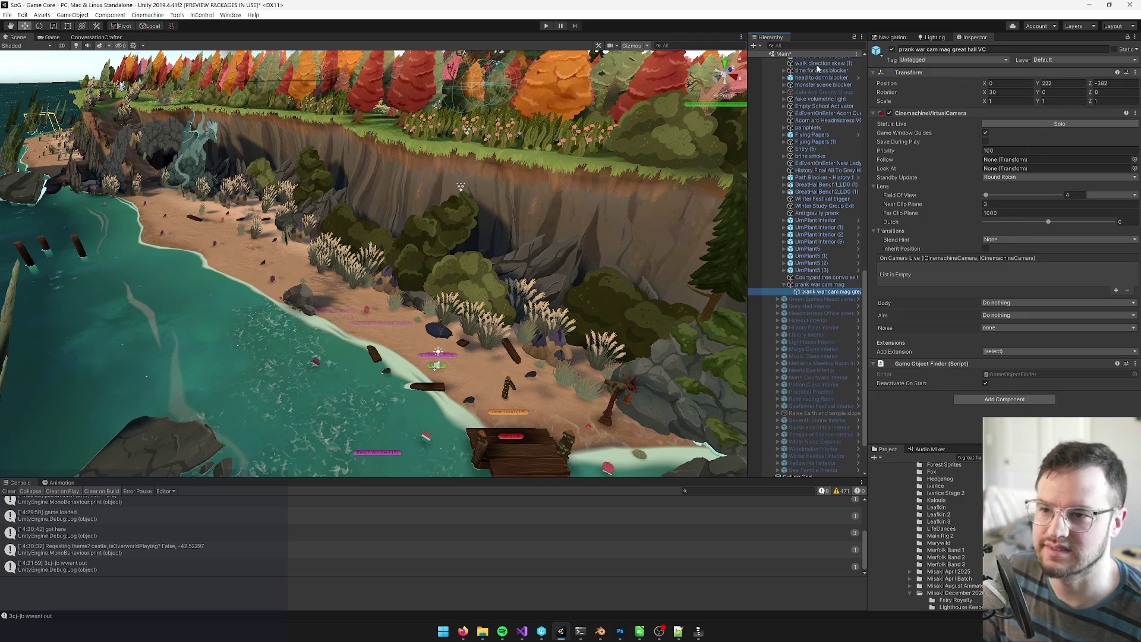
Raise the great hall VC, then move it down toward the sea, checking the Game view
key("ctrl+2")
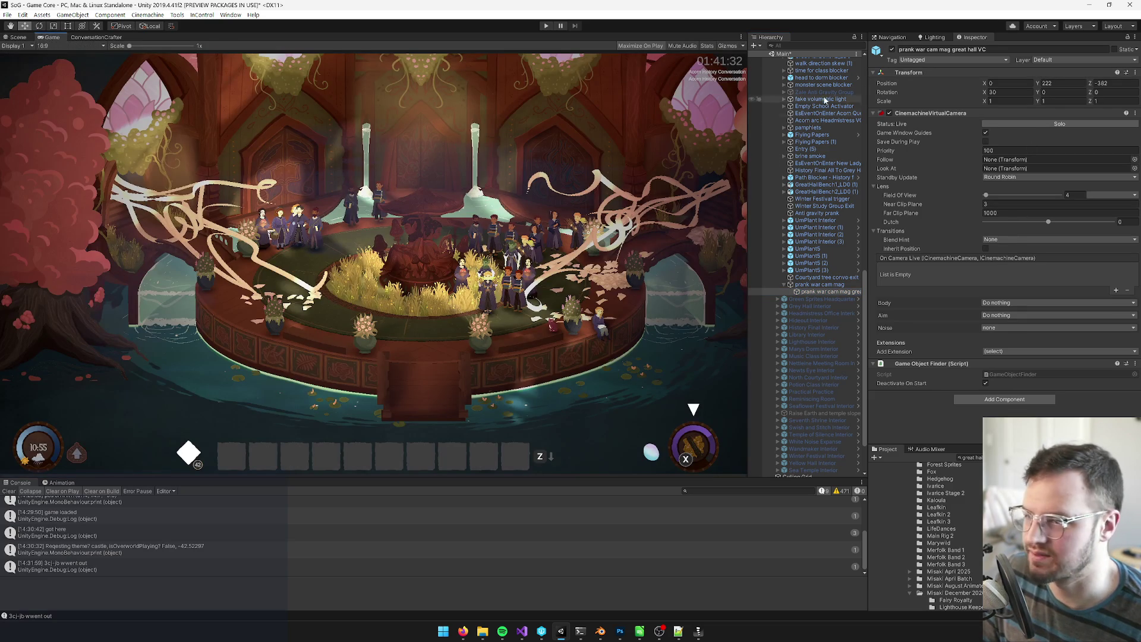
left_click_drag(1038, 84, 1044, 84)
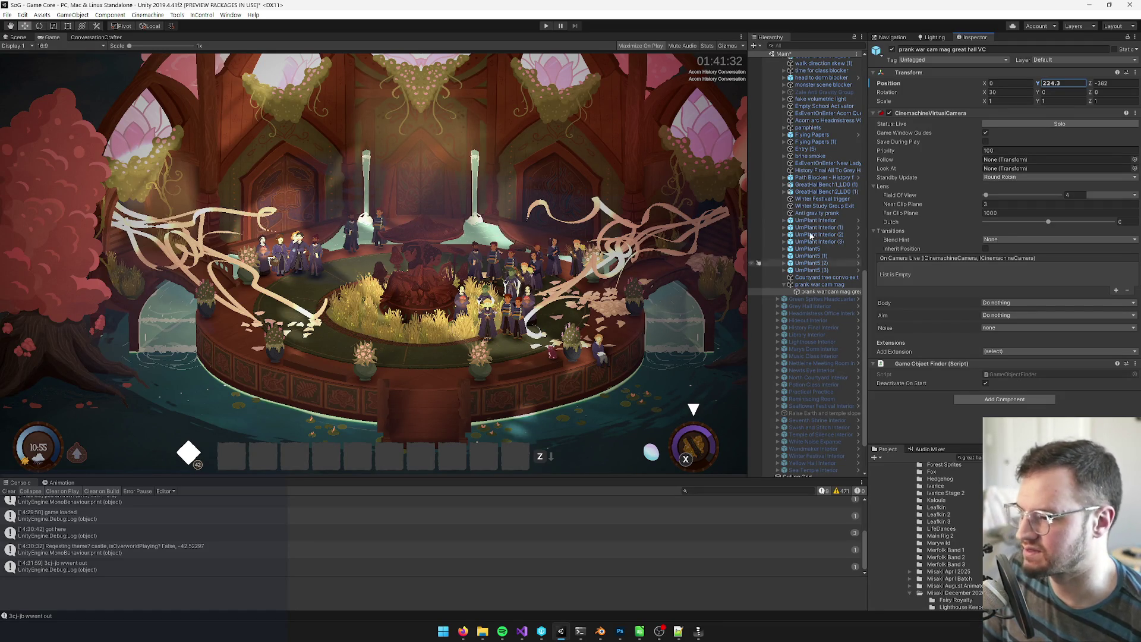
left_click(18, 37)
scroll(348, 168, "down", 10)
scroll(348, 165, "down", 3)
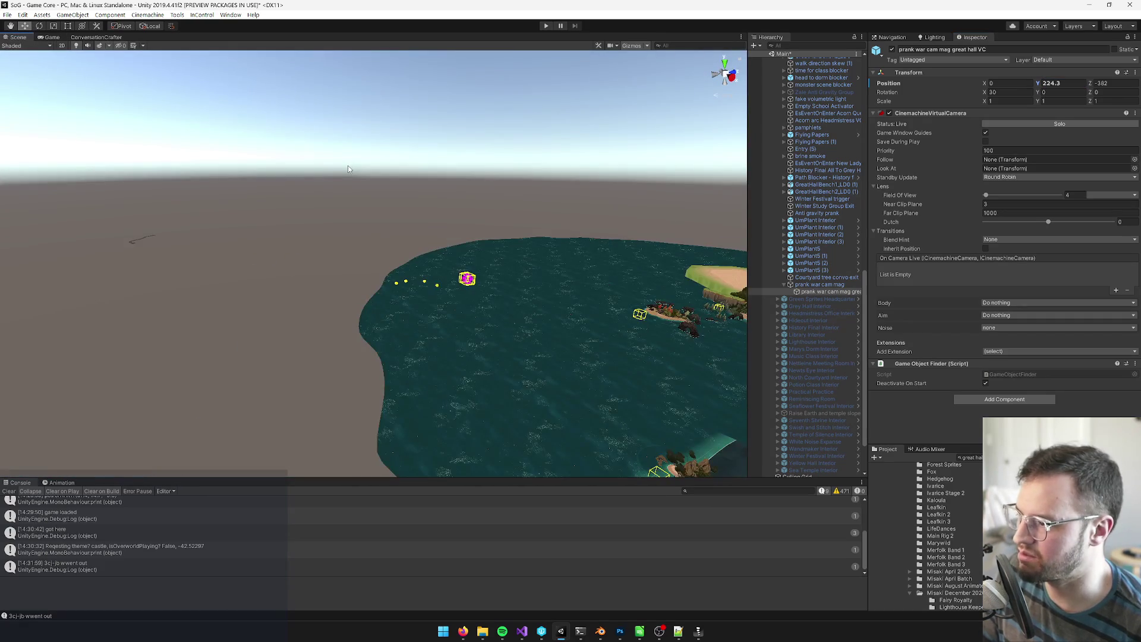
key("f")
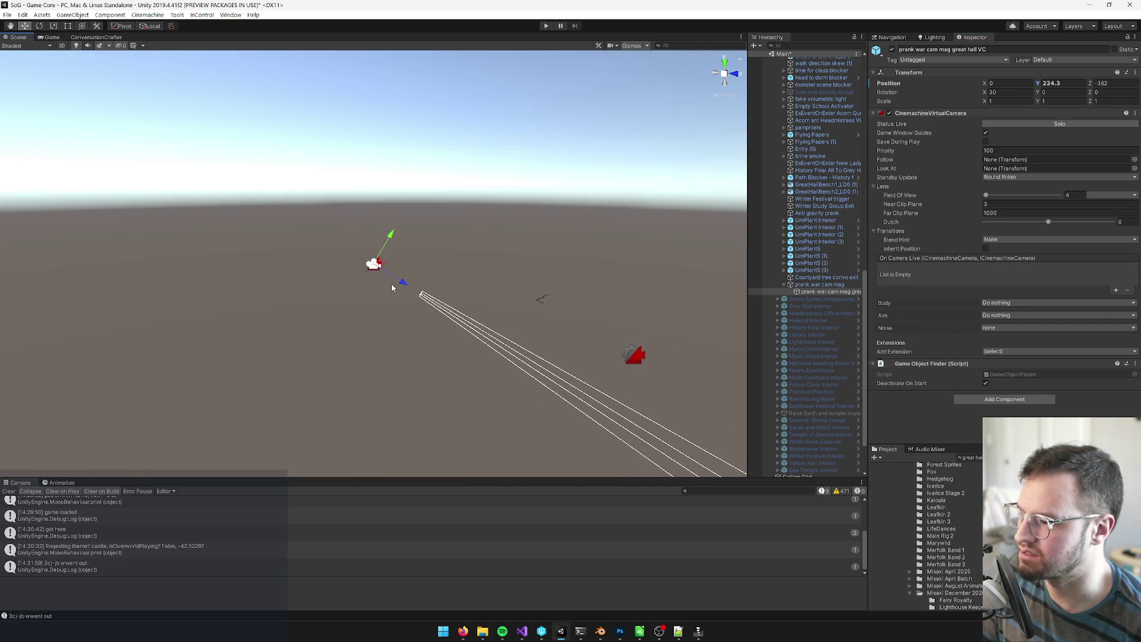
left_click_drag(496, 330, 414, 327)
left_click_drag(205, 291, 339, 331)
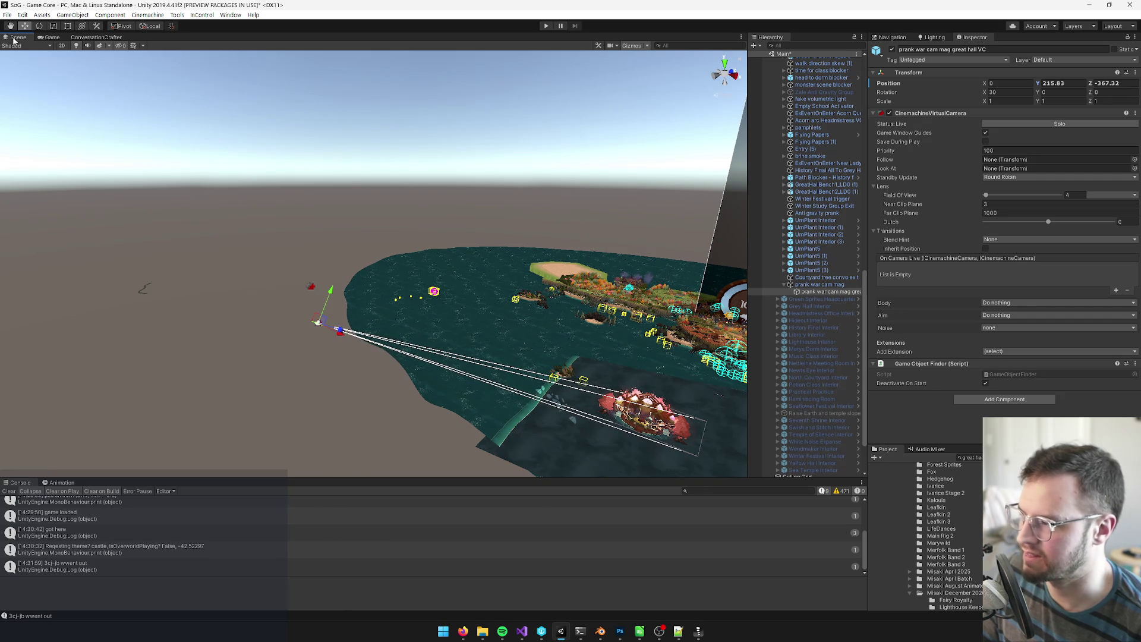
left_click(50, 39)
left_click(6, 39)
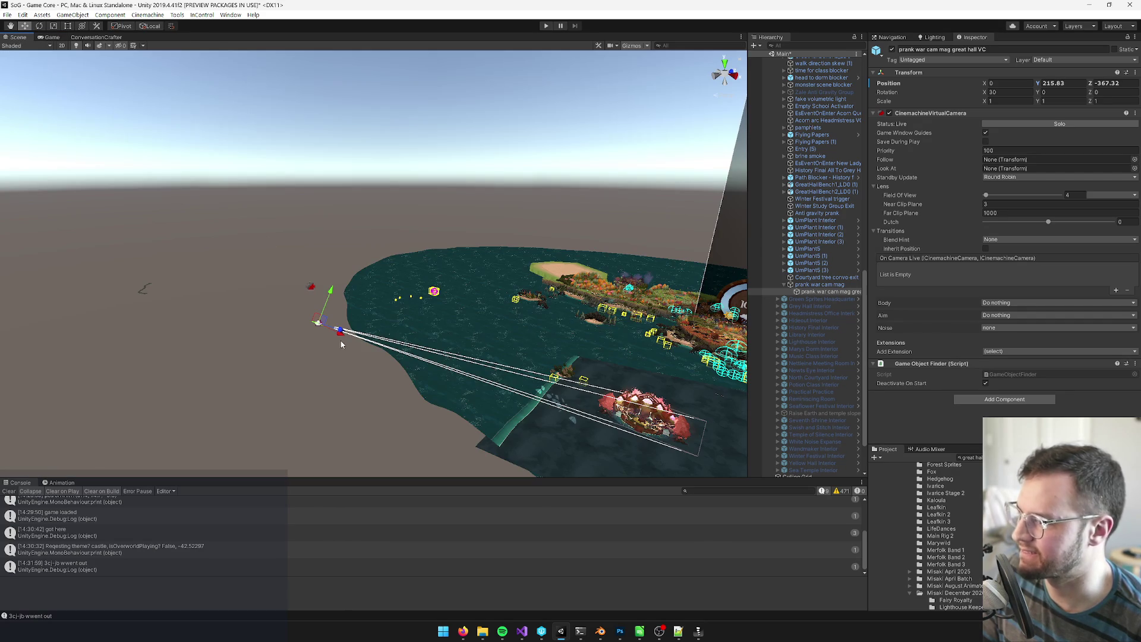
Keep repositioning the VC, finally pulling it up and back, checking the game framing
left_click_drag(340, 331, 496, 377)
left_click(53, 37)
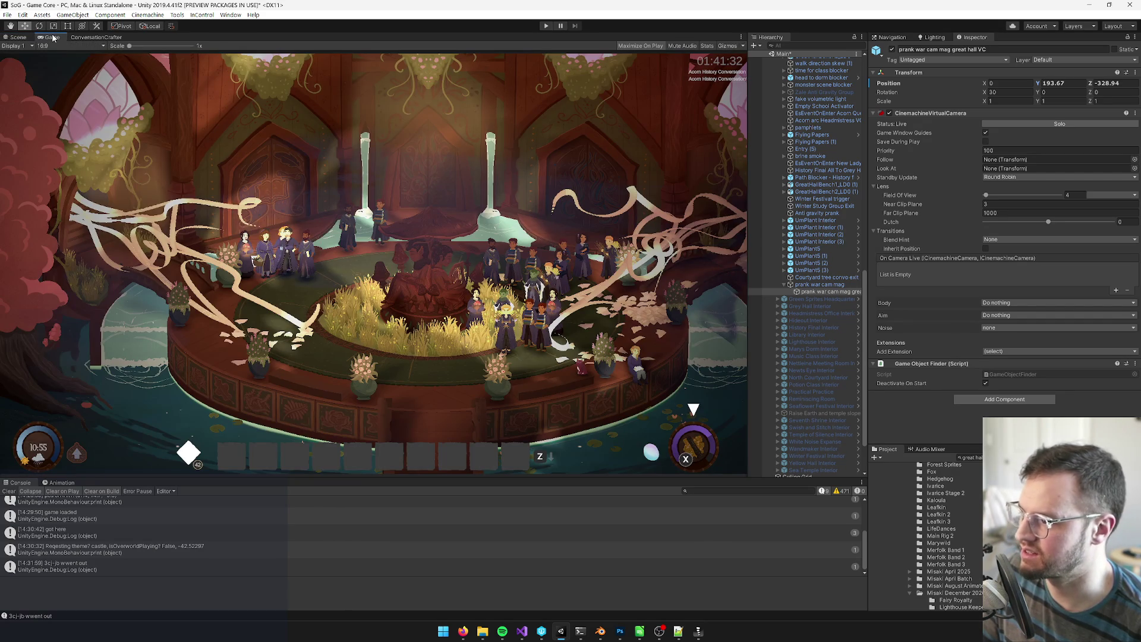
left_click(11, 38)
key("f")
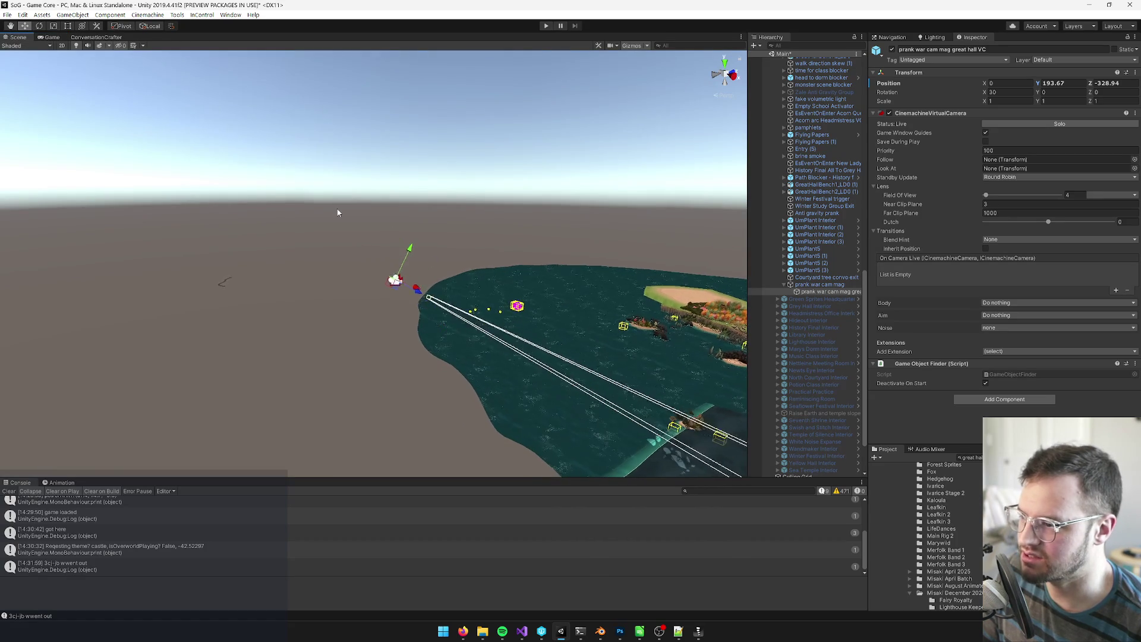
mouse_move(373, 246)
left_mouse_down()
mouse_move(202, 277)
mouse_move(698, 70)
left_mouse_up()
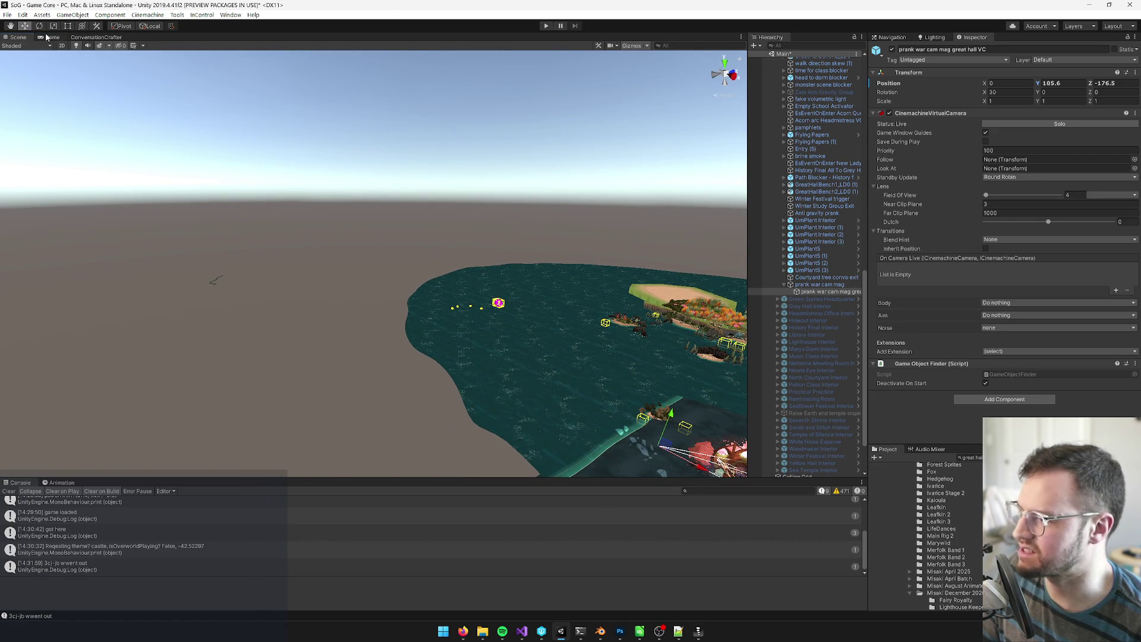
left_click(46, 37)
left_click(18, 37)
mouse_move(273, 191)
left_mouse_down()
mouse_move(386, 281)
mouse_move(173, 166)
mouse_move(65, 92)
left_mouse_up()
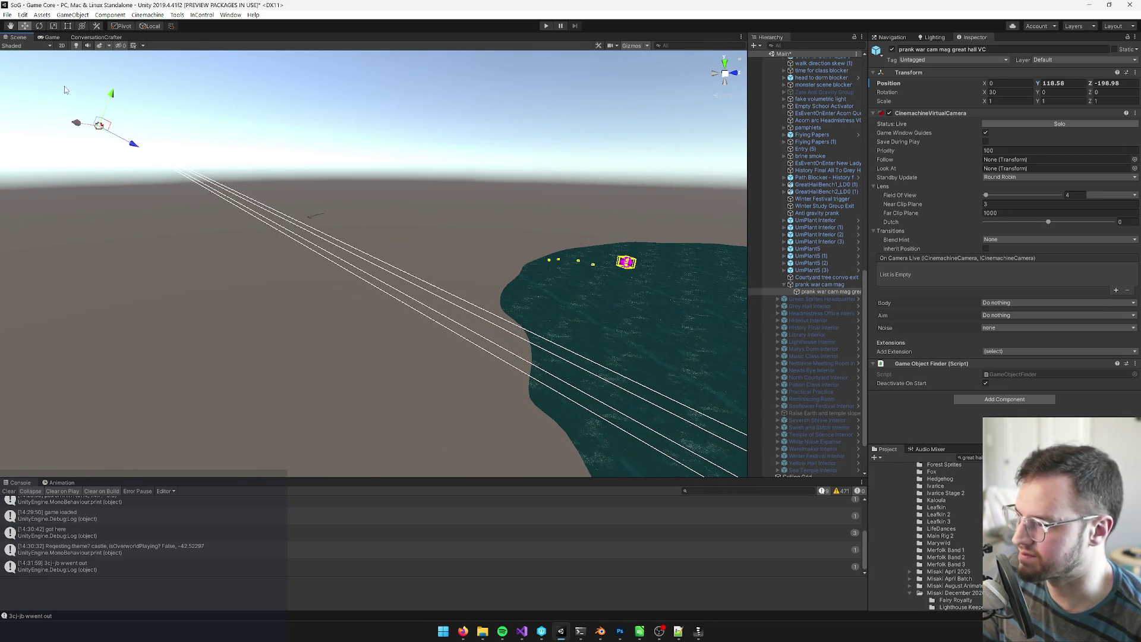
left_click(52, 37)
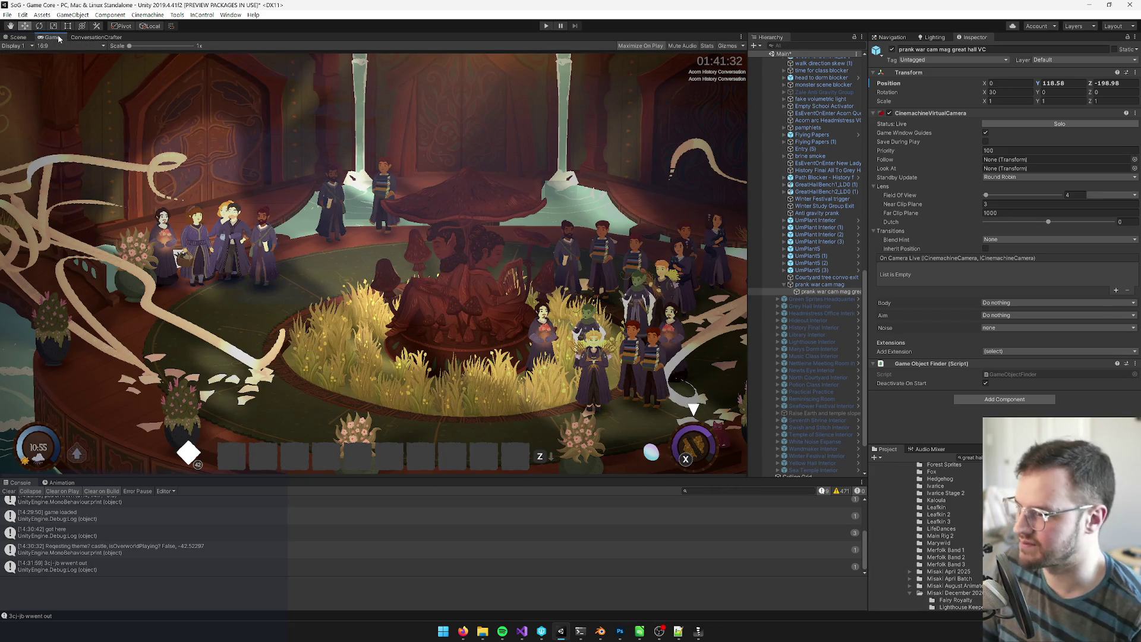
left_click(18, 37)
mouse_move(428, 226)
left_mouse_down()
mouse_move(351, 214)
mouse_move(292, 168)
mouse_move(341, 172)
mouse_move(190, 101)
left_mouse_up()
left_click(51, 36)
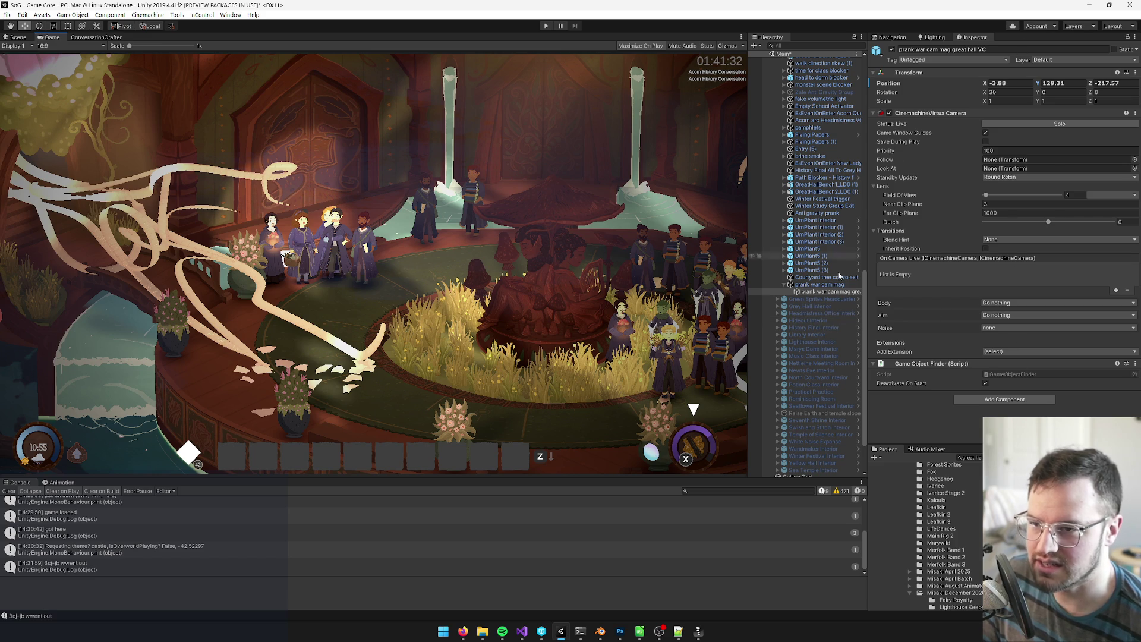
Deactivate the great hall prank VC and select Great Hall Interior
left_click(892, 49)
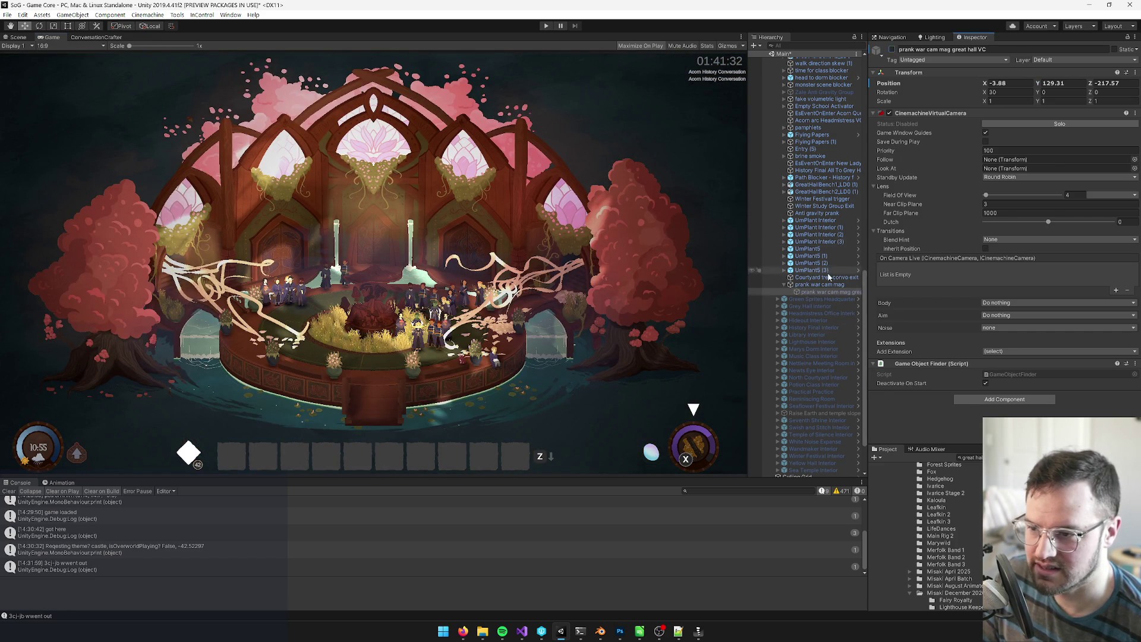
scroll(820, 267, "up", 15)
left_click(810, 284)
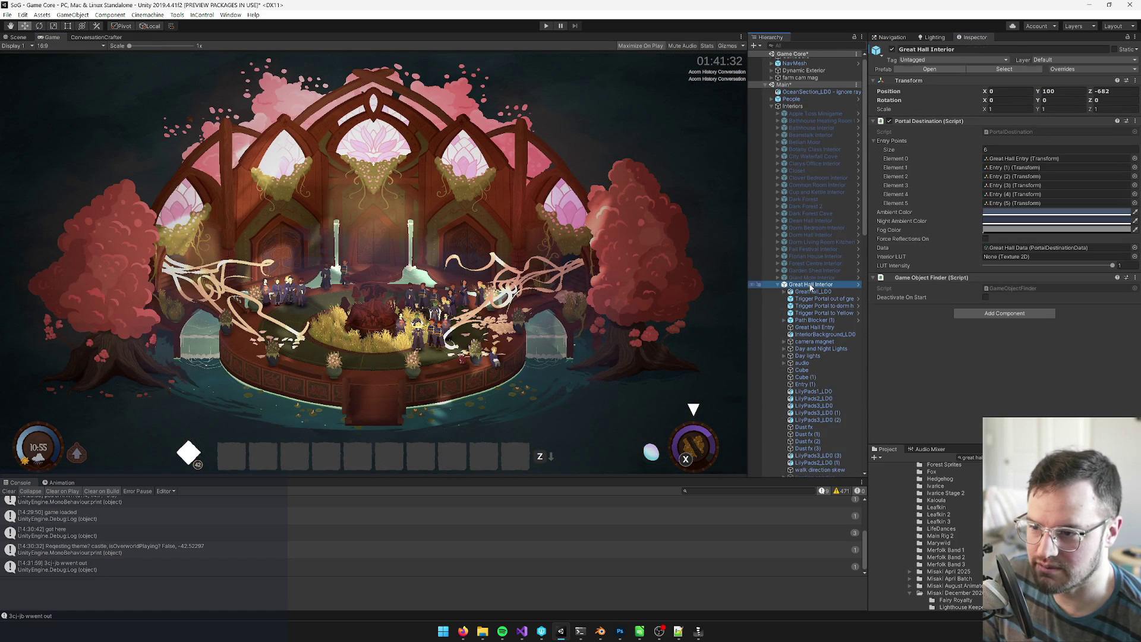
Apply all pending Great Hall Interior prefab overrides
left_click(1081, 70)
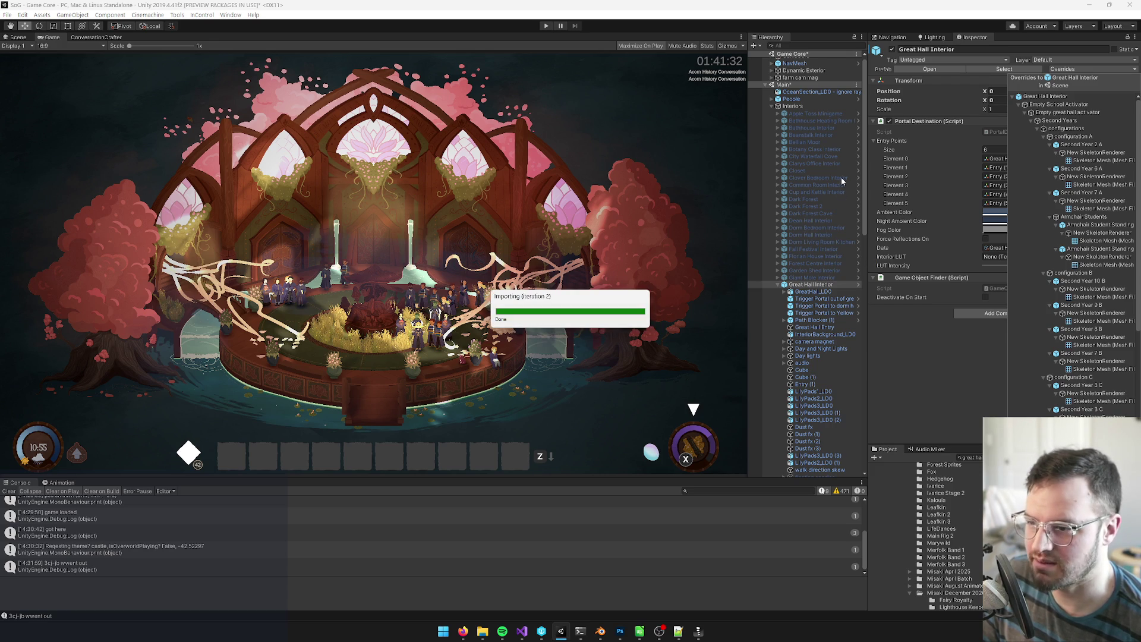
left_click(891, 49)
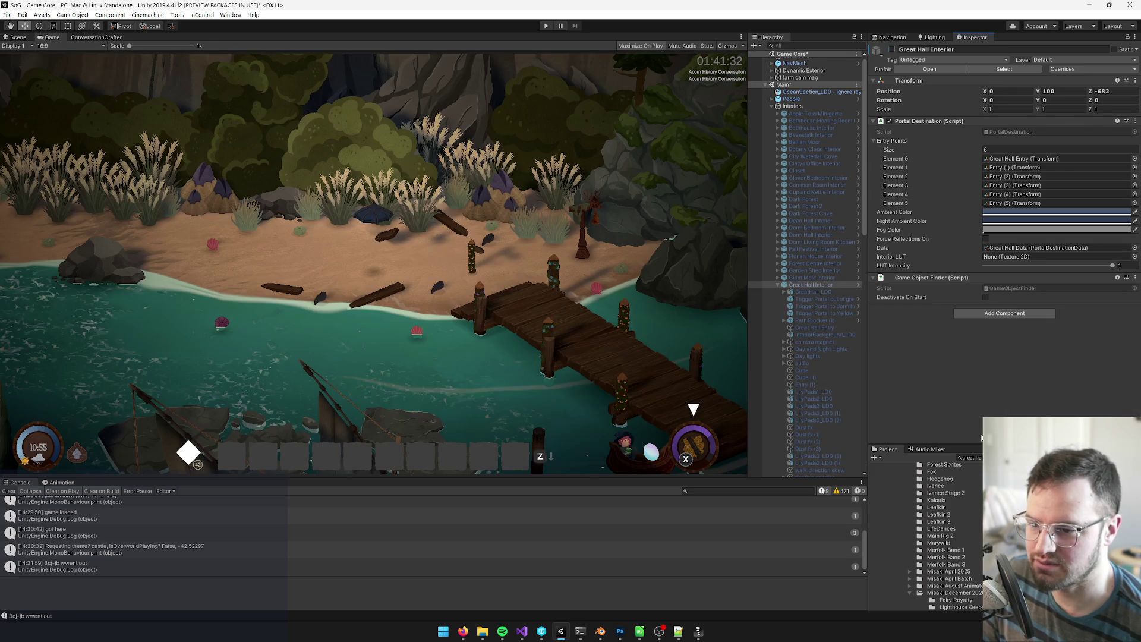
scroll(808, 396, "down", 15)
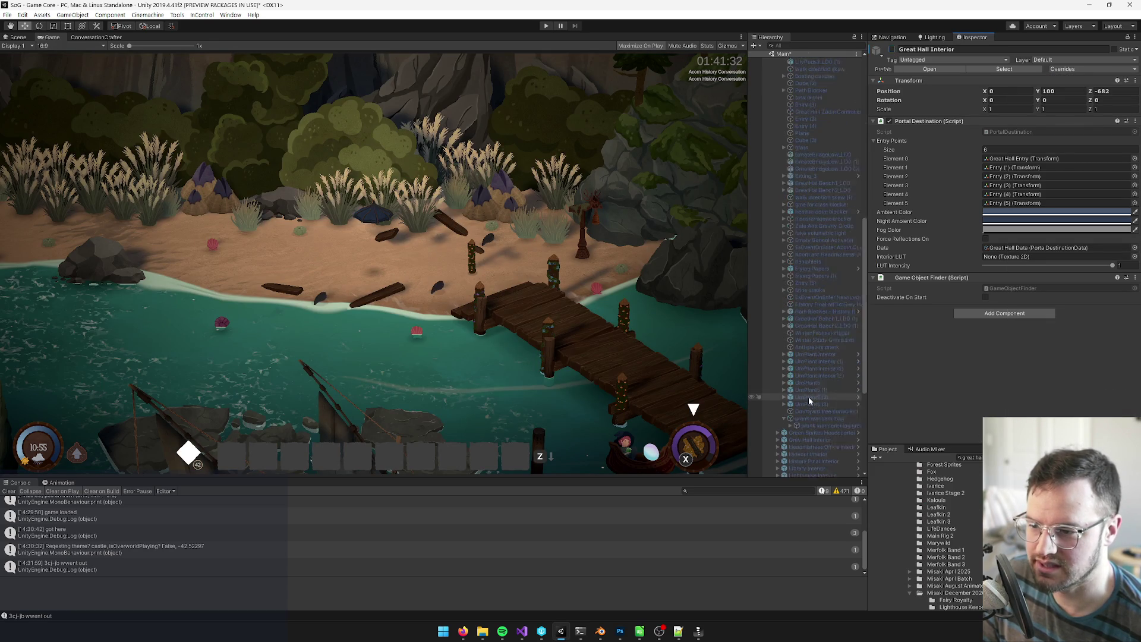
left_click(821, 321)
left_click(821, 320)
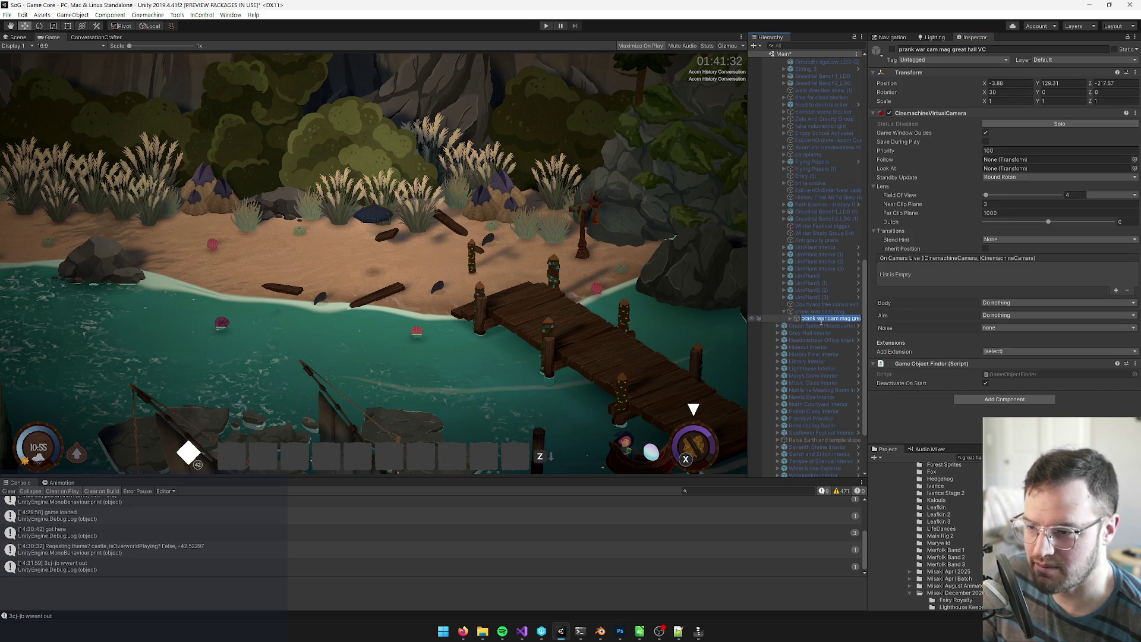
left_click(823, 292)
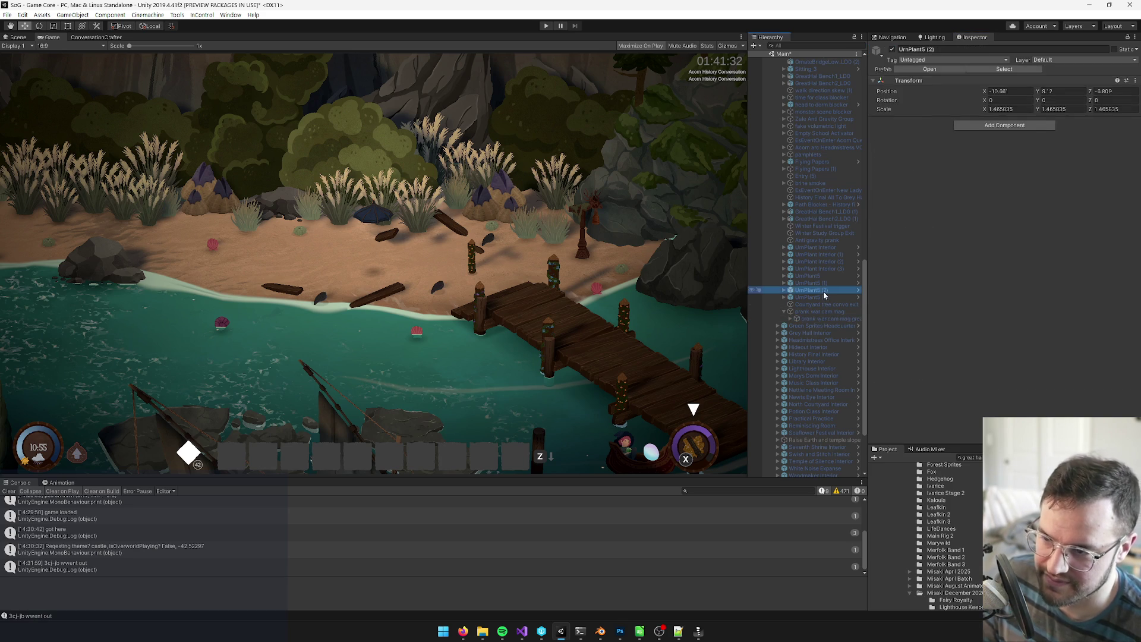
Find PrankWars via a 'prankw' Project search and open it in Visual Studio
left_click(968, 457)
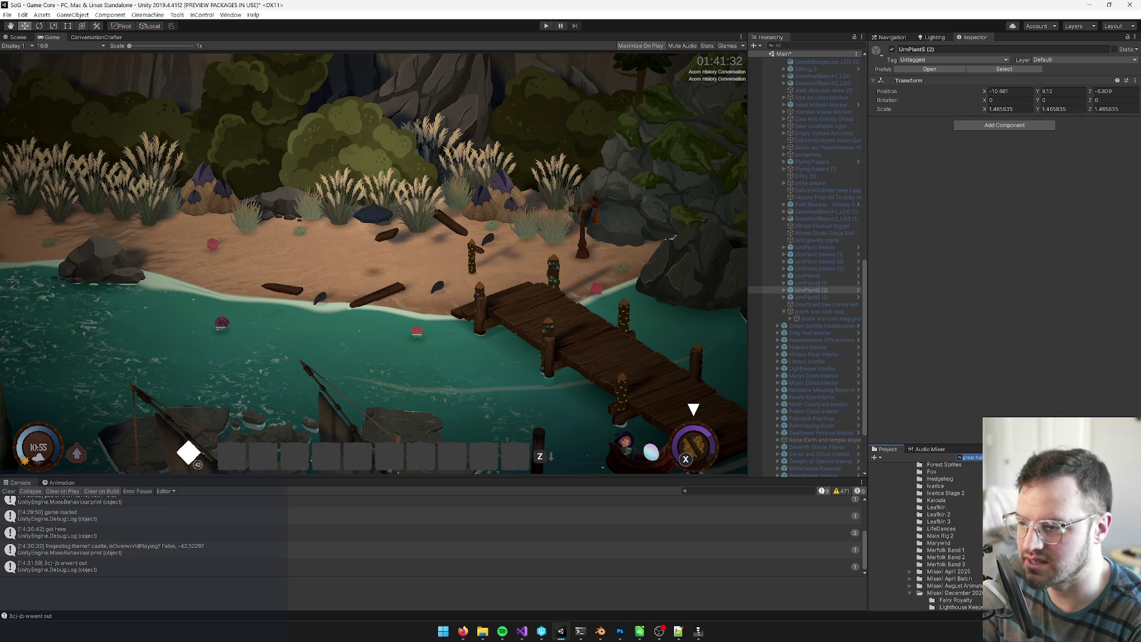
type("prankw")
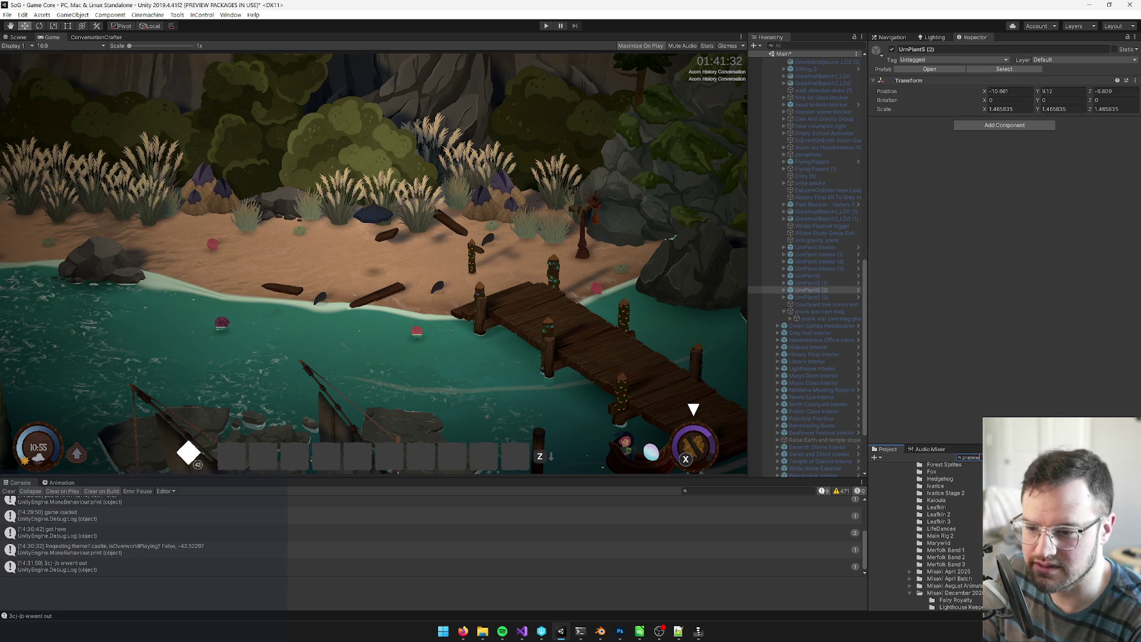
key("Down")
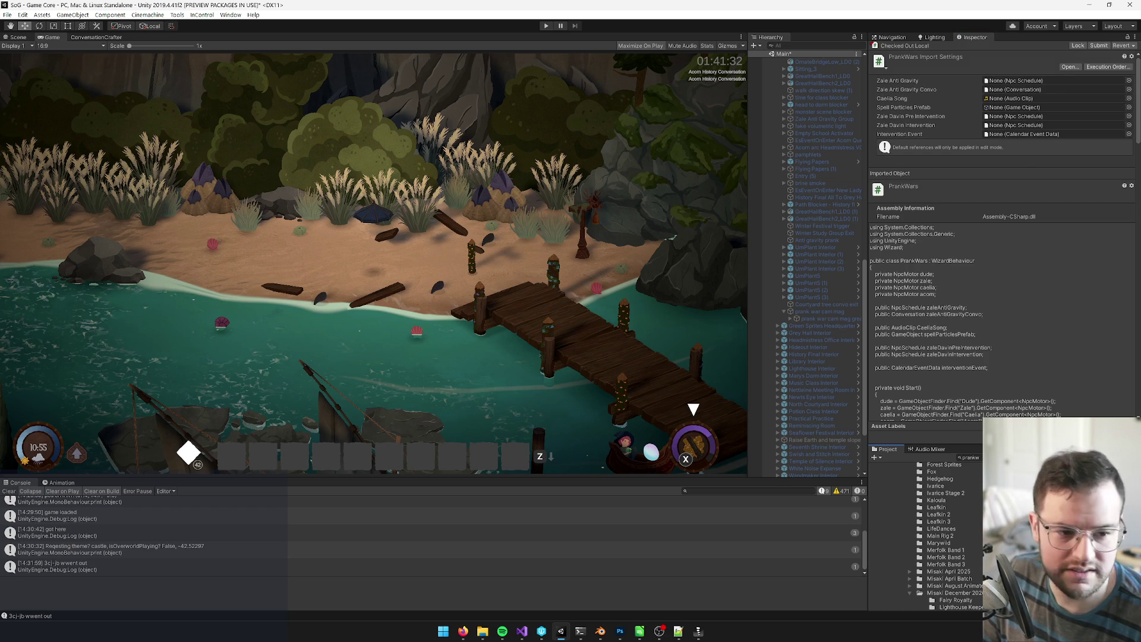
key("Return")
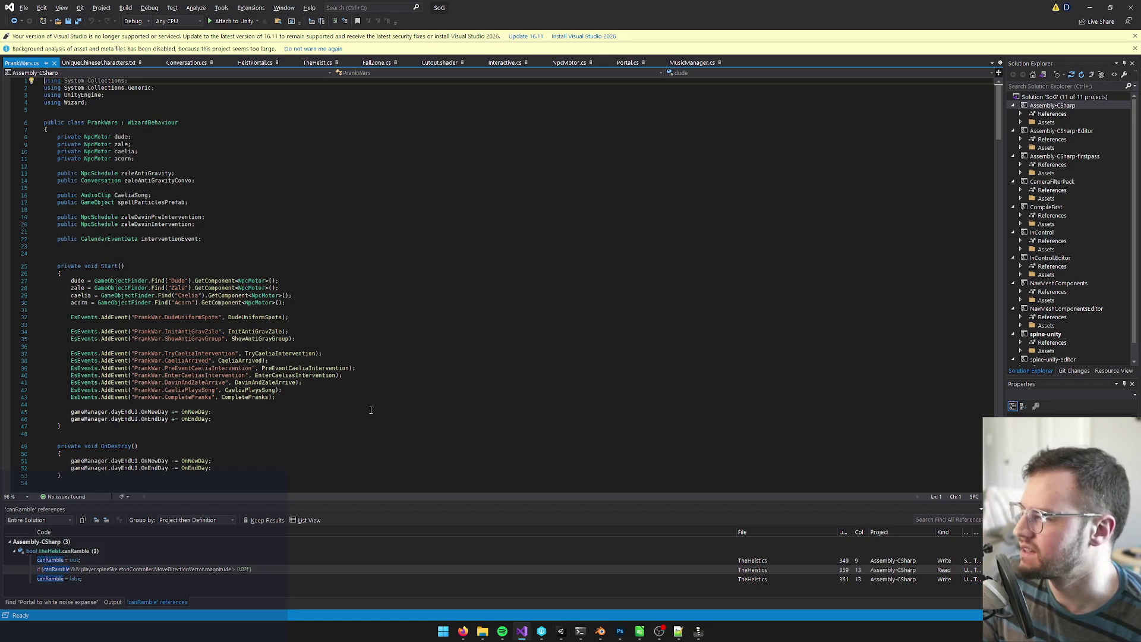
Jump to the InitAntiGravZale definition and review its gravity-prank flag lines
scroll(357, 407, "down", 2)
left_click(256, 288)
double_click(242, 288)
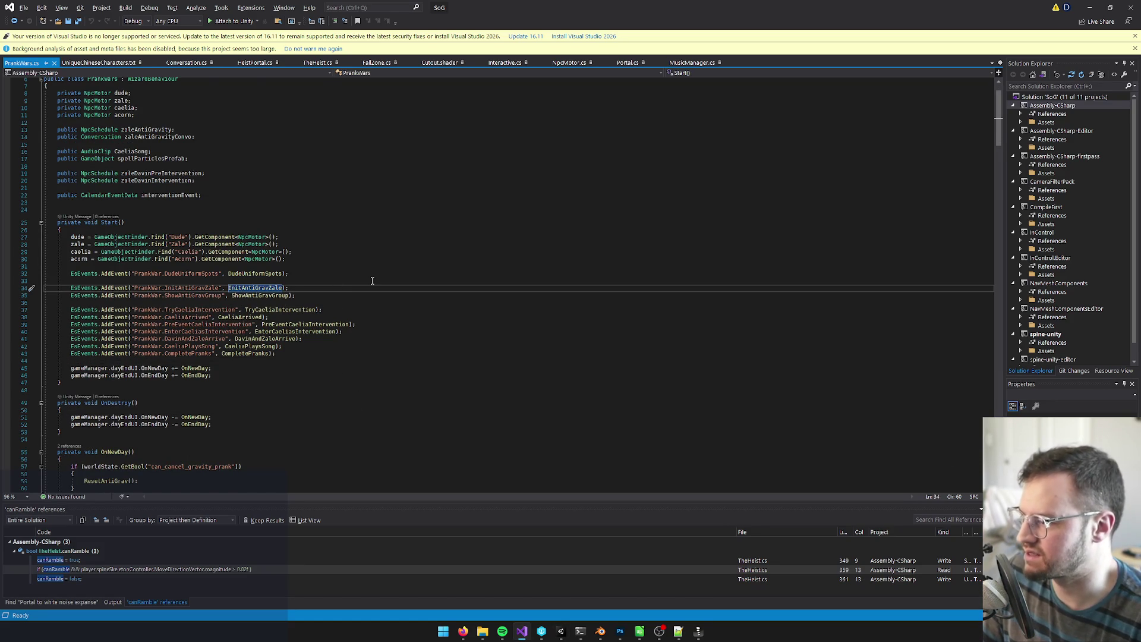
key("F12")
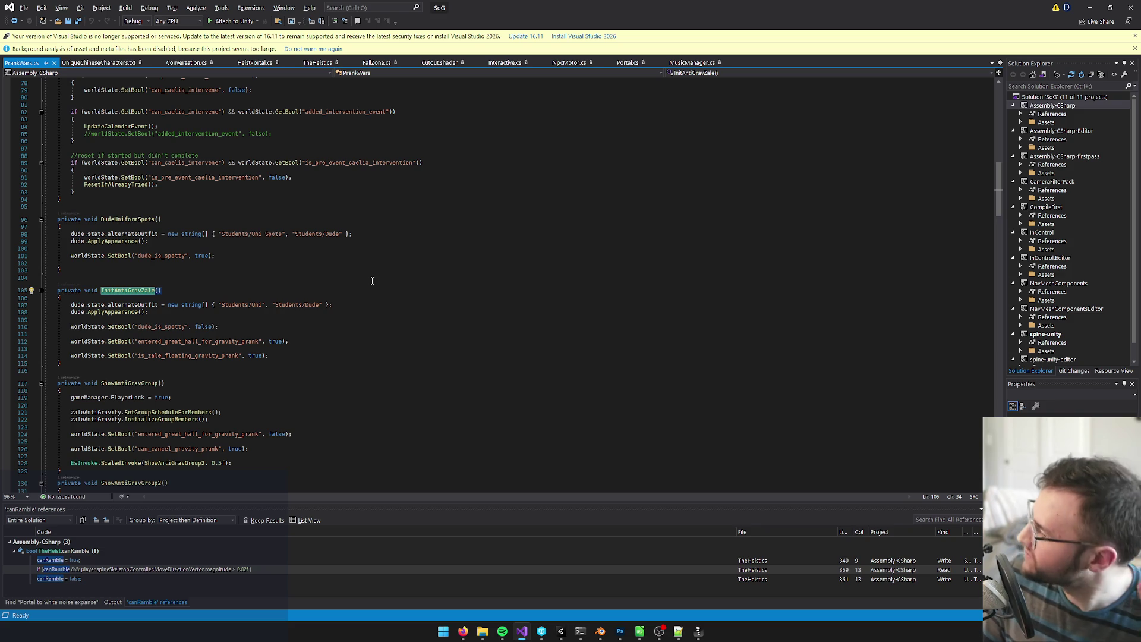
left_click(167, 311)
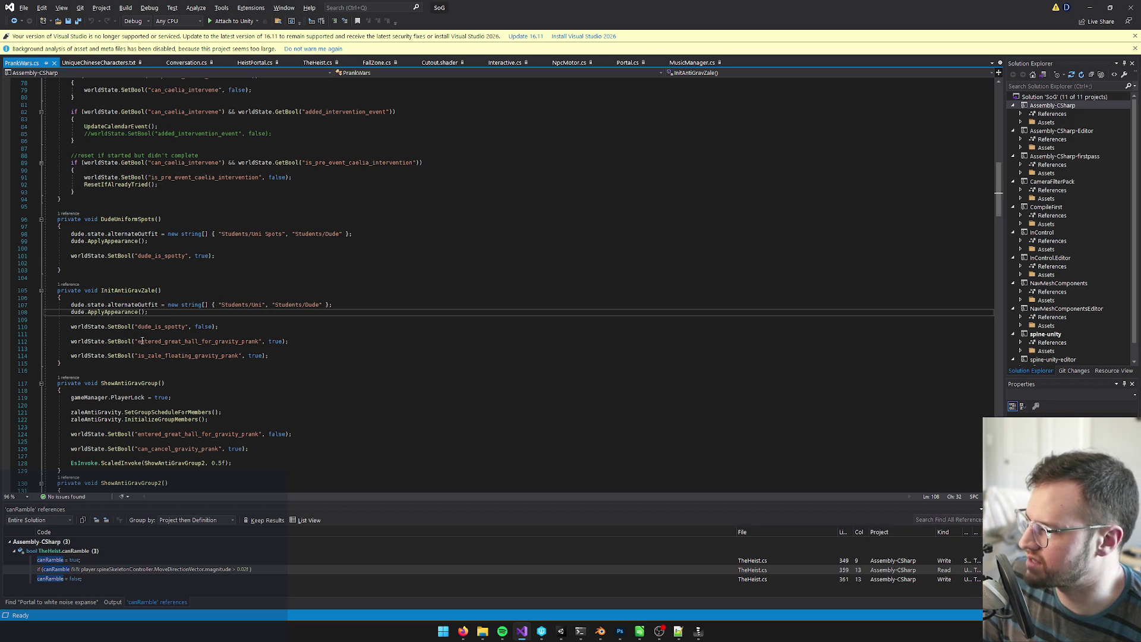
left_click(152, 342)
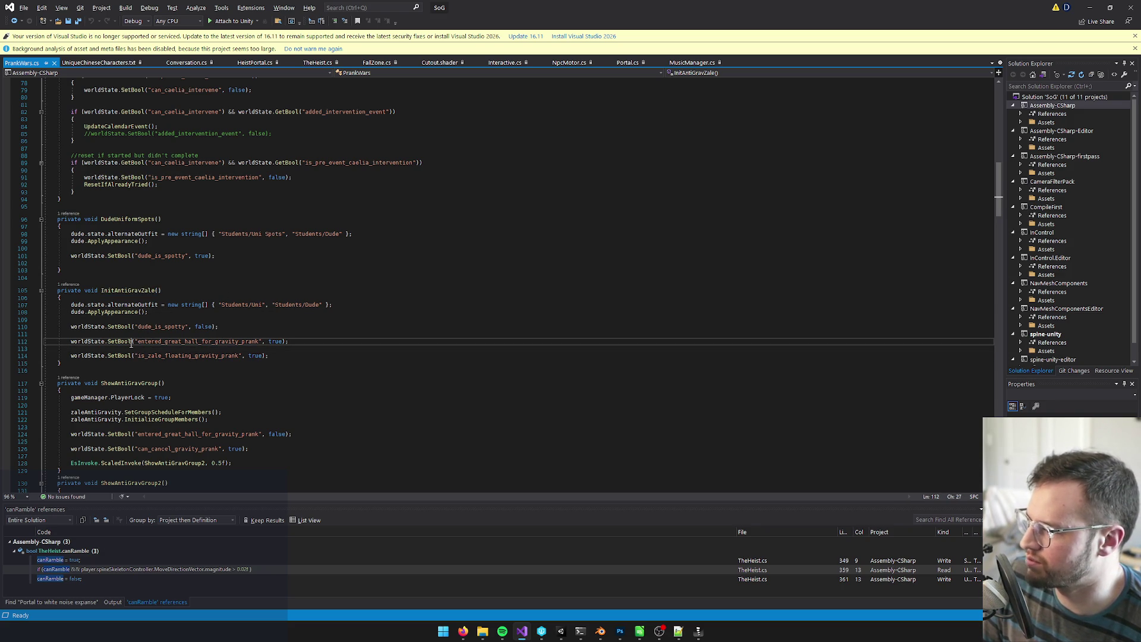
left_click(187, 342)
left_click(303, 343)
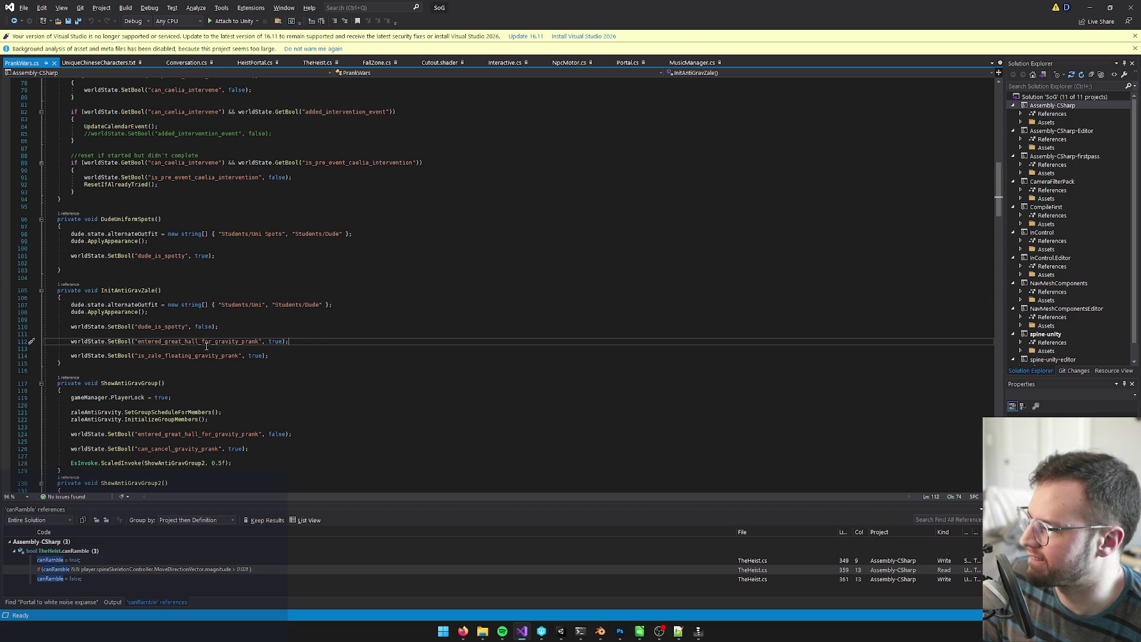
left_click(329, 355)
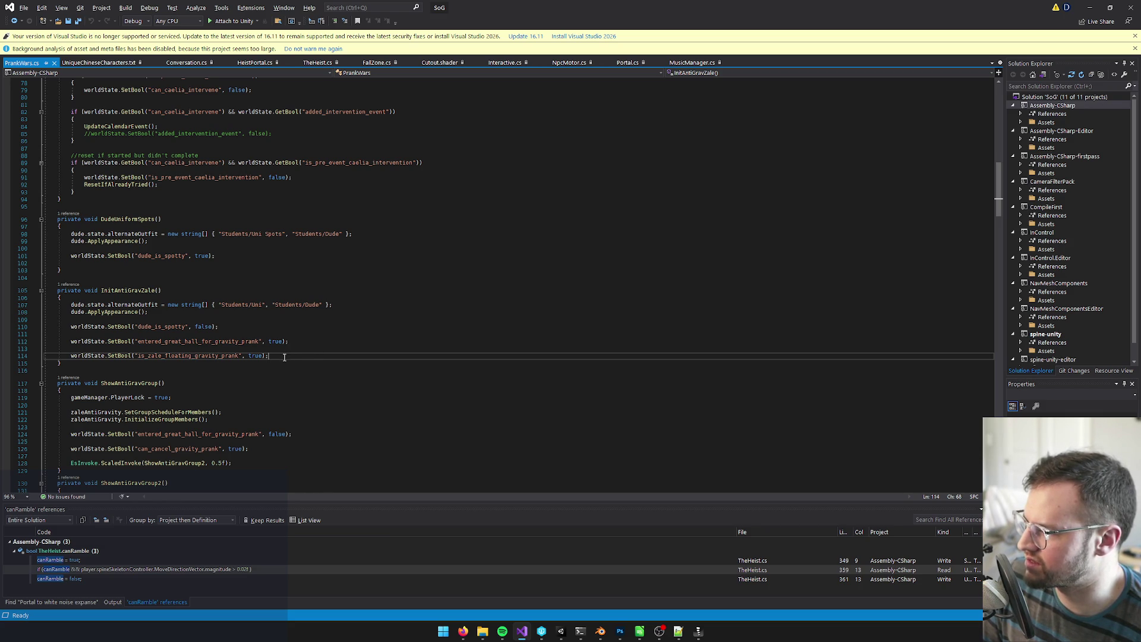
Review ShowAntiGravGroup and the entered_great_hall_for_gravity_prank flag in InitAntiGravZale
left_click(132, 384)
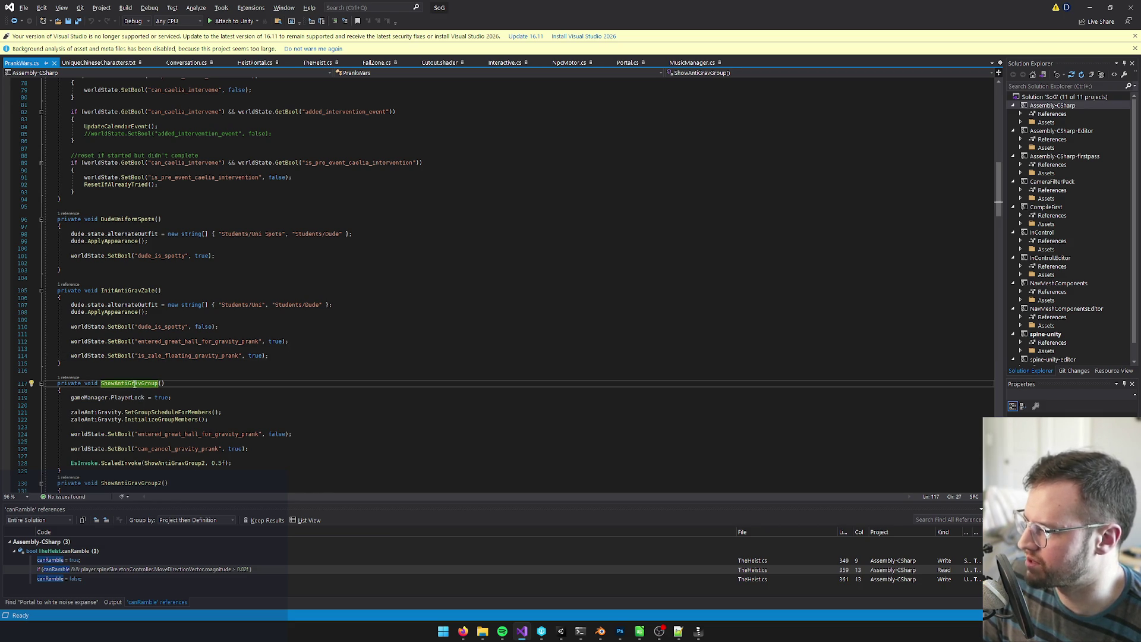
scroll(190, 371, "down", 2)
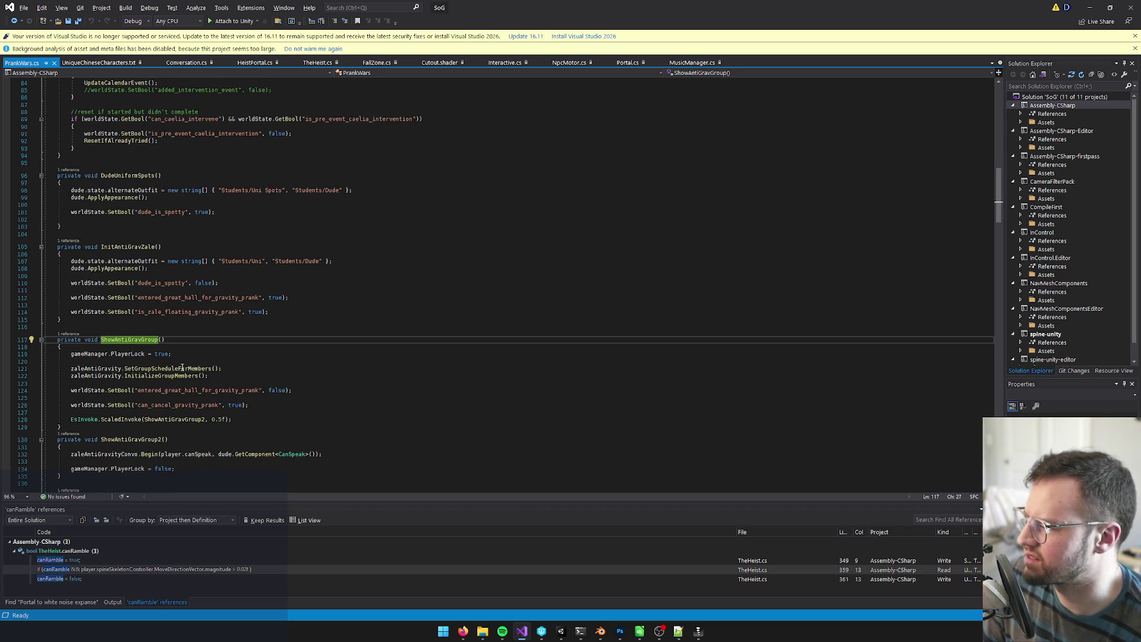
left_click(121, 249)
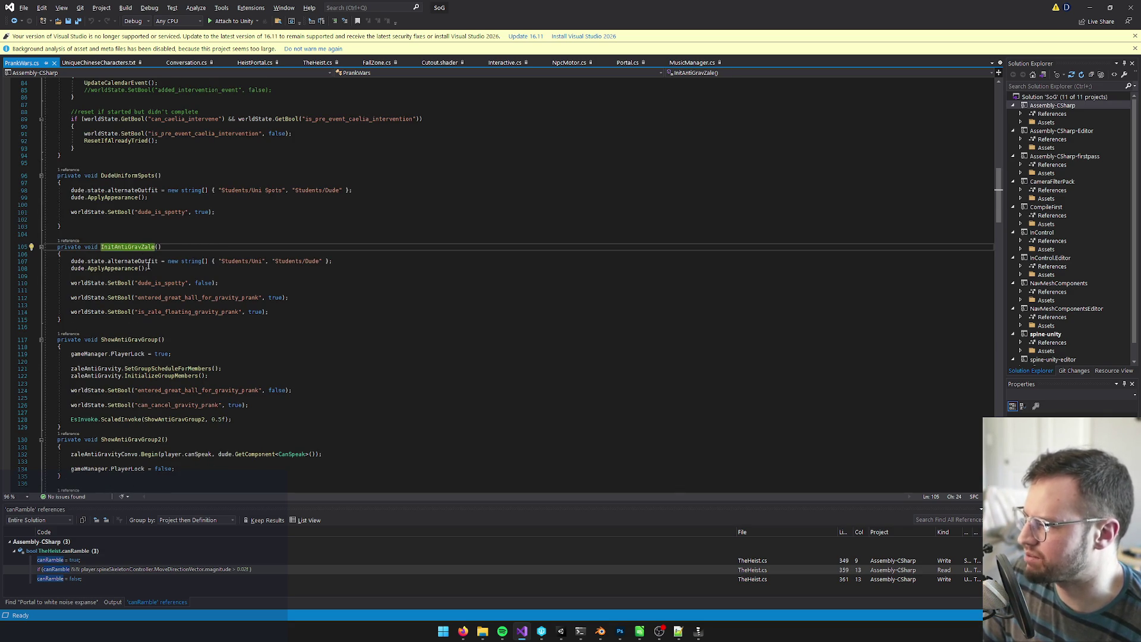
left_click(204, 298)
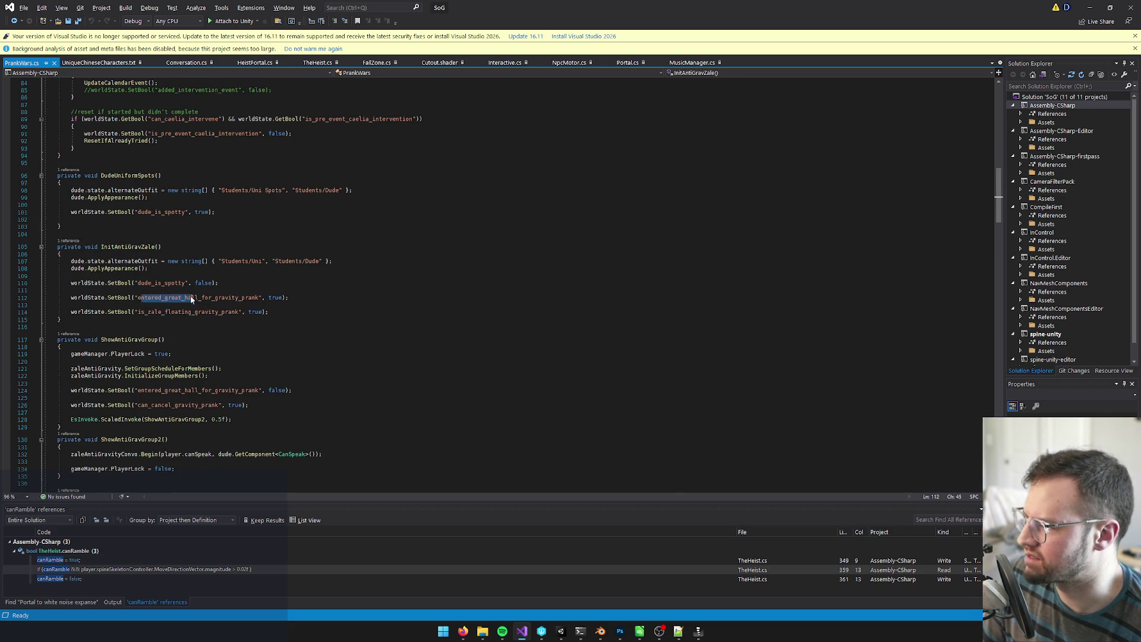
left_click(157, 283)
left_click(129, 247)
left_click(227, 274)
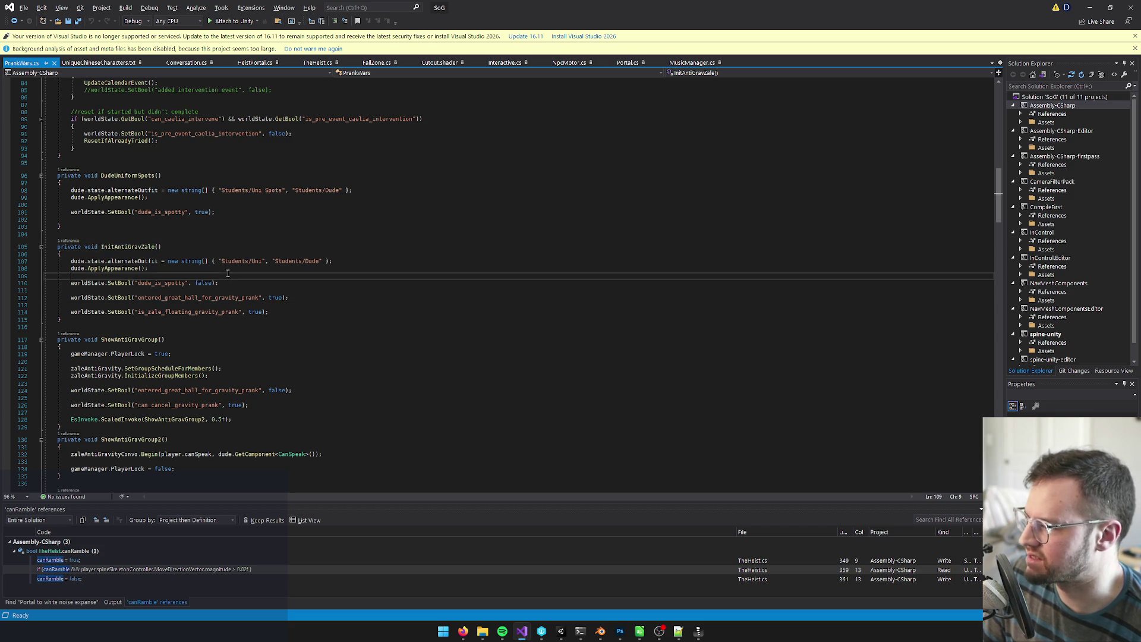
left_click(292, 299)
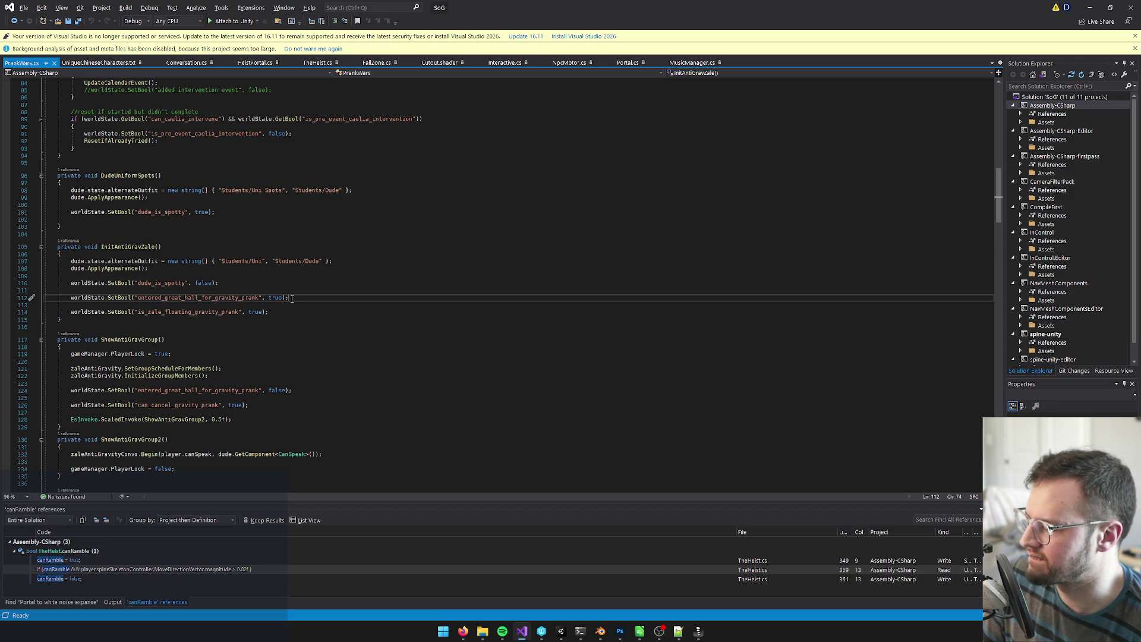
scroll(173, 365, "down", 1)
left_click(307, 319)
Change the delay on the ShowAntiGravGroup2 call from 1.5 to 1
left_click(151, 354)
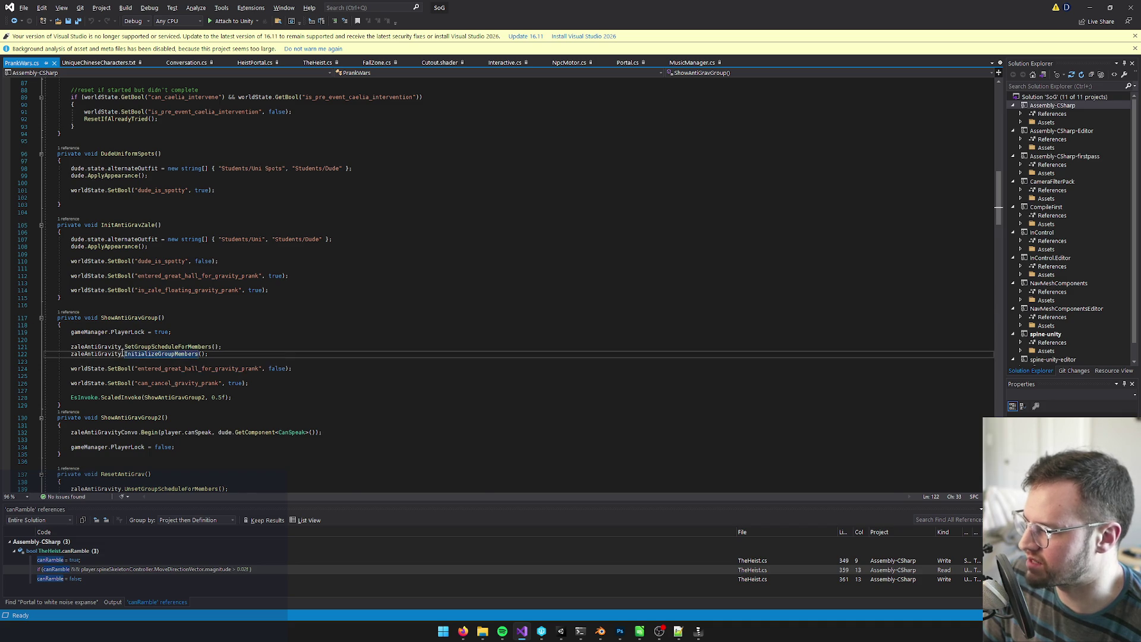
scroll(94, 326, "down", 2)
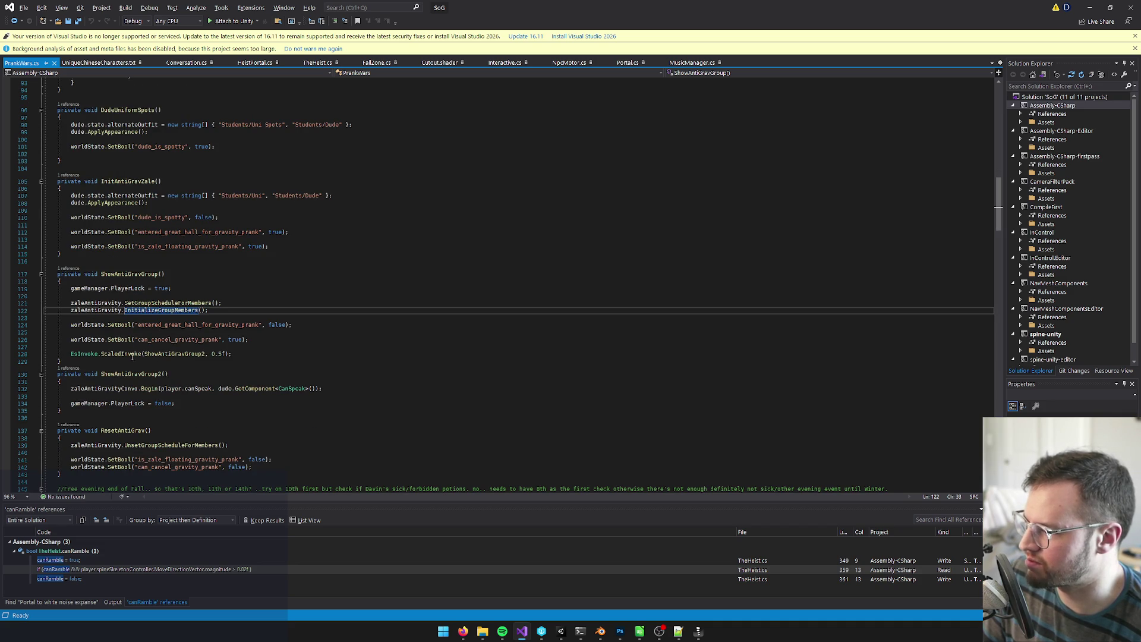
left_click(172, 354)
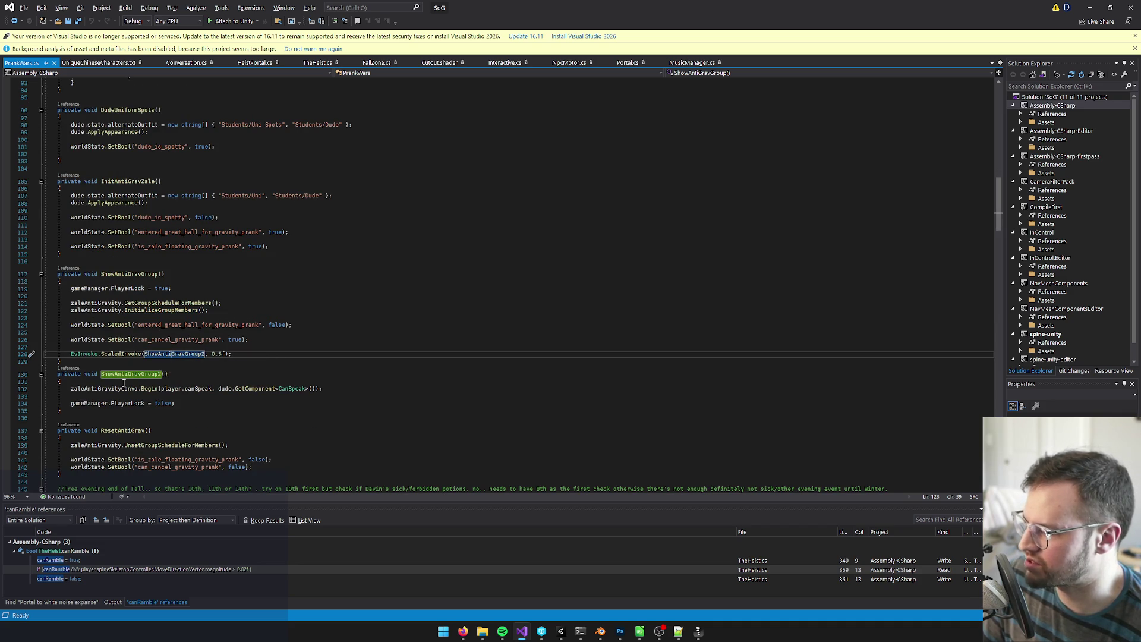
double_click(215, 354)
type("1")
left_click(226, 353)
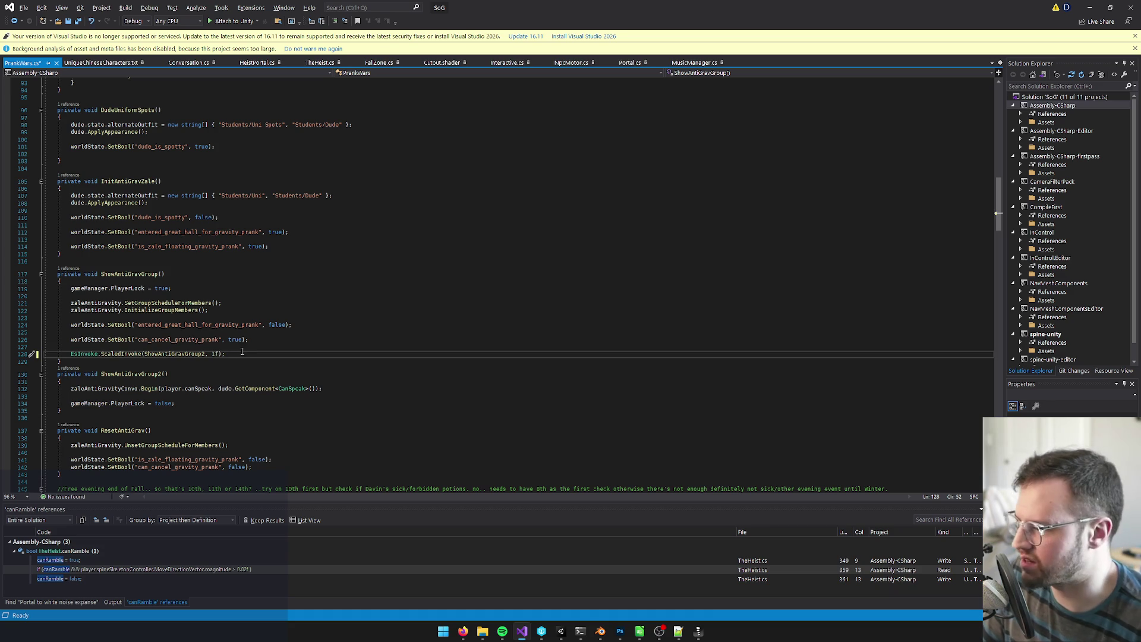
Save PrankWars.cs with ShowAntiGravGroup2 starting zaleAntiGravityConvo
scroll(226, 353, "down", 3)
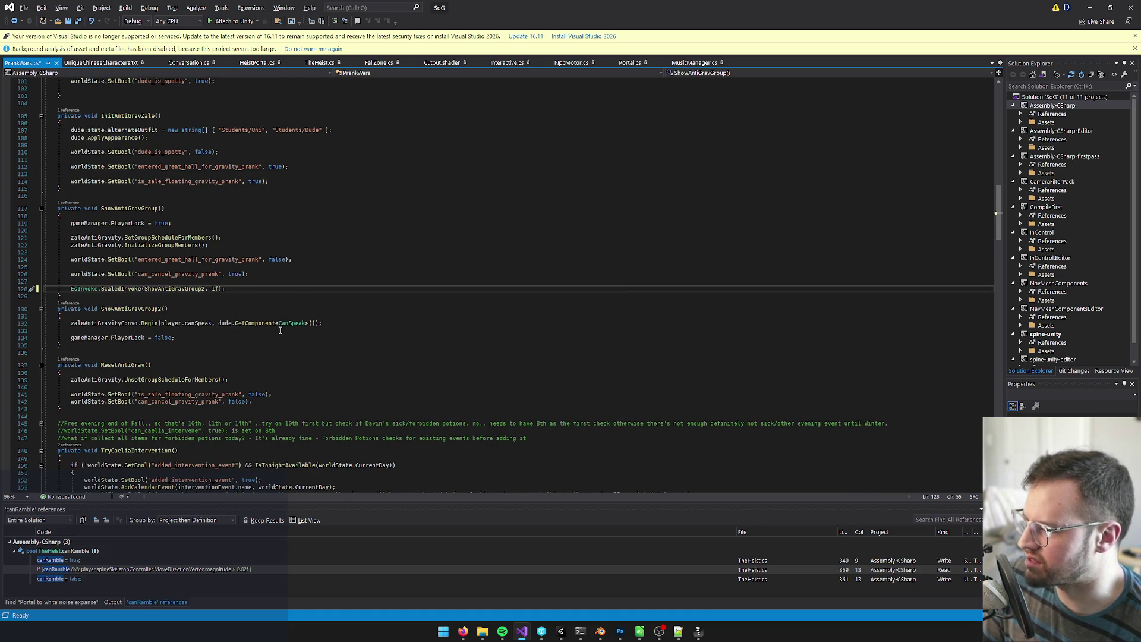
left_click(98, 323)
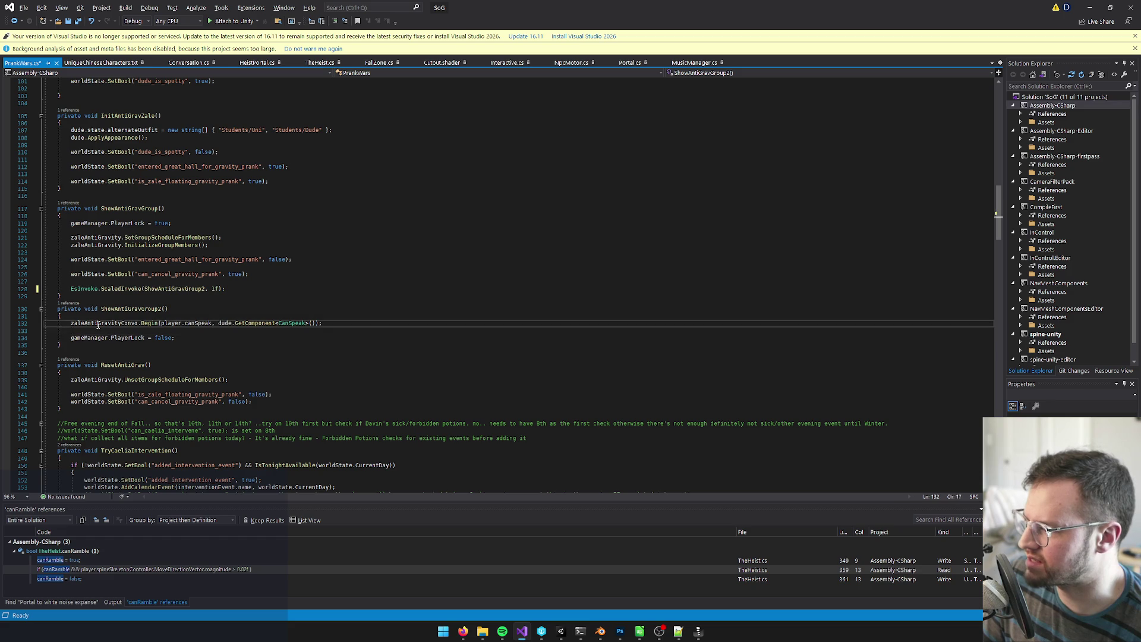
left_click(124, 324)
key("ctrl+s")
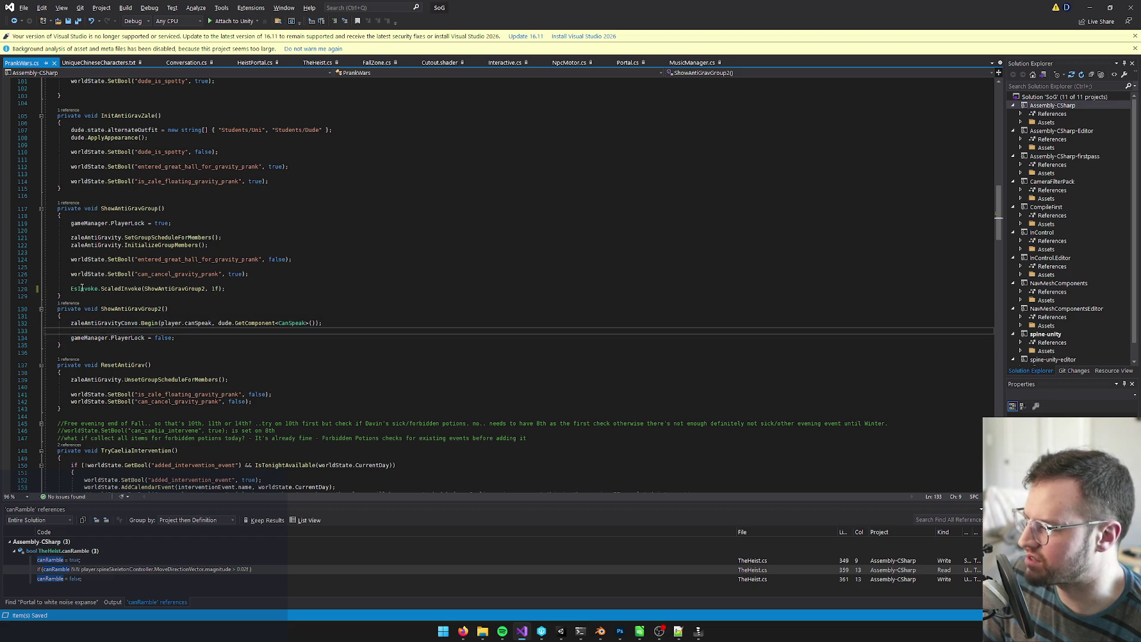
double_click(124, 324)
left_click(560, 631)
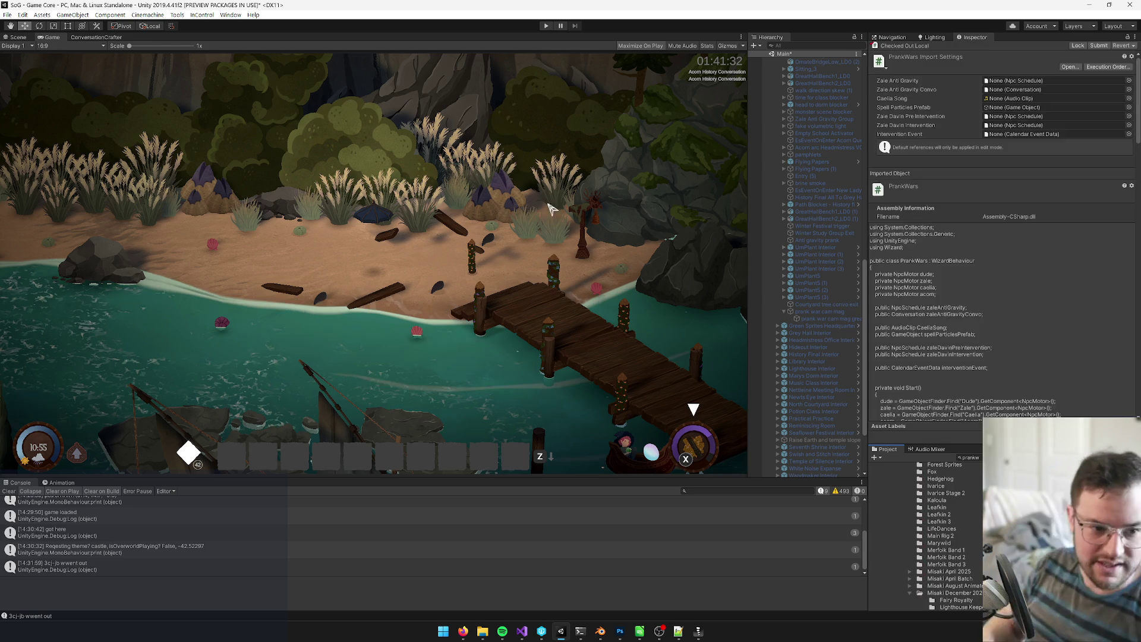
Filter the Hierarchy with 't:Pras' and select the Prank Wars object
left_click(975, 458)
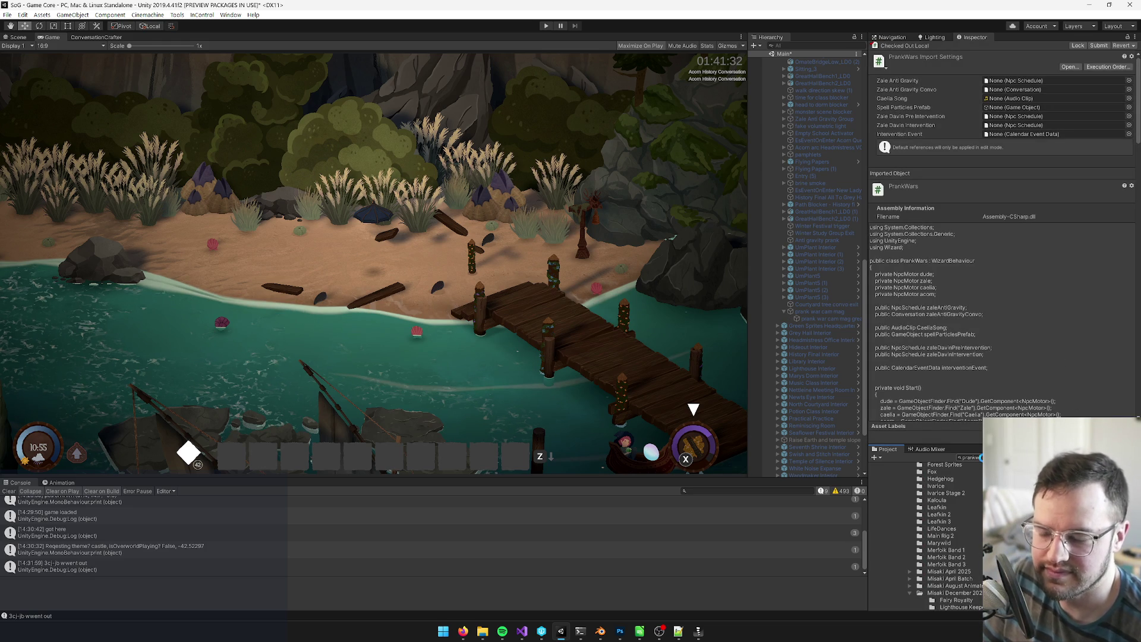
left_click(825, 45)
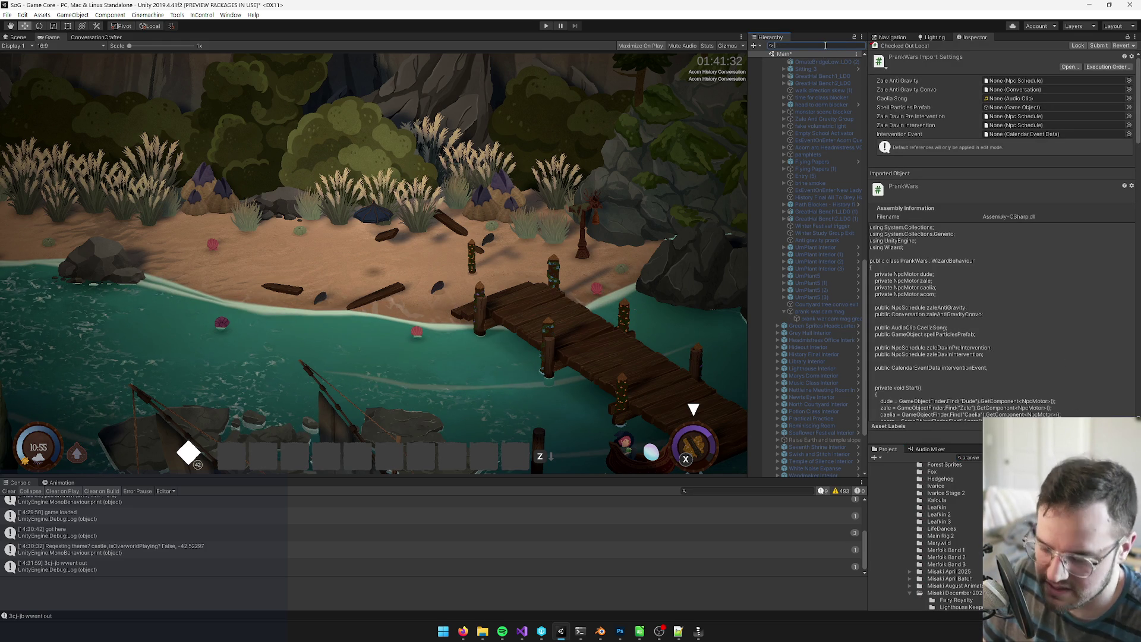
type("t:Prank")
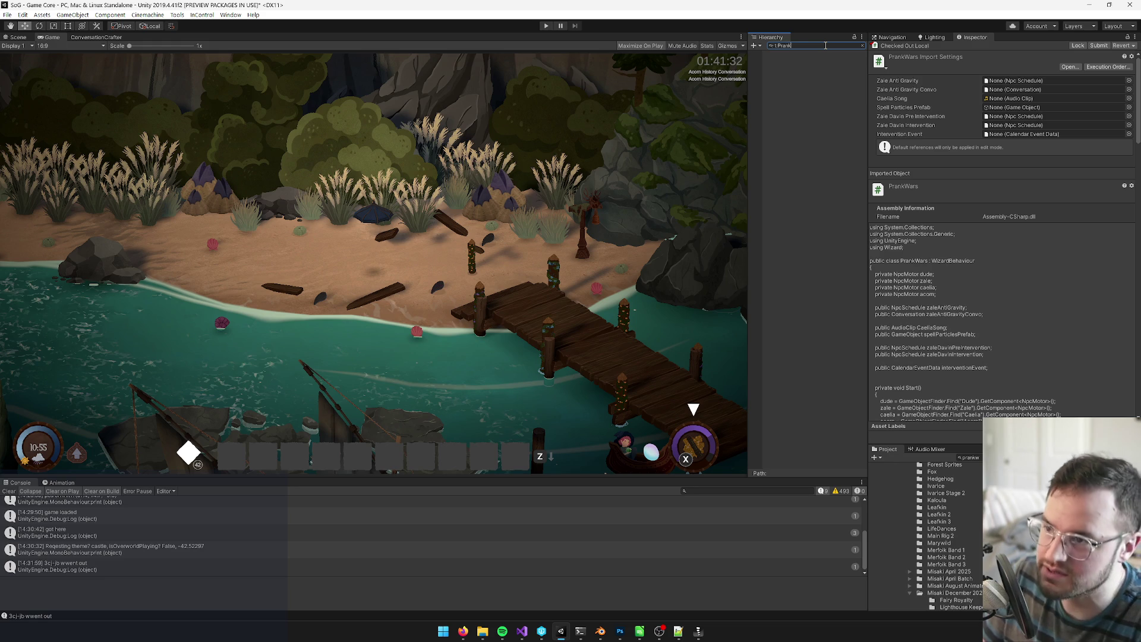
type("s")
left_click(796, 58)
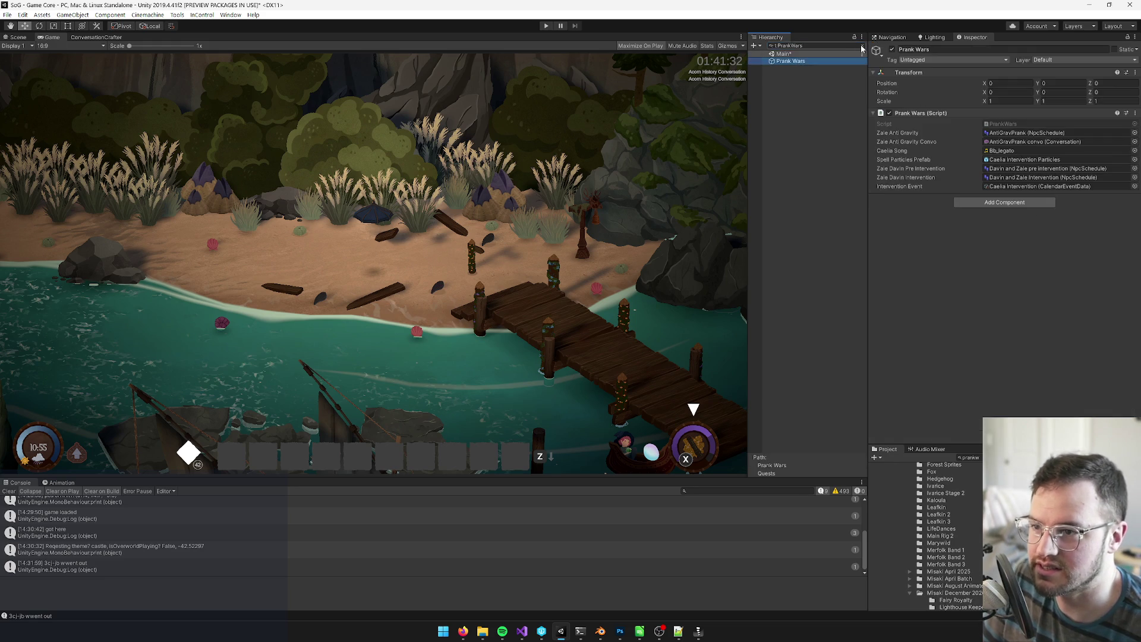
left_click(862, 45)
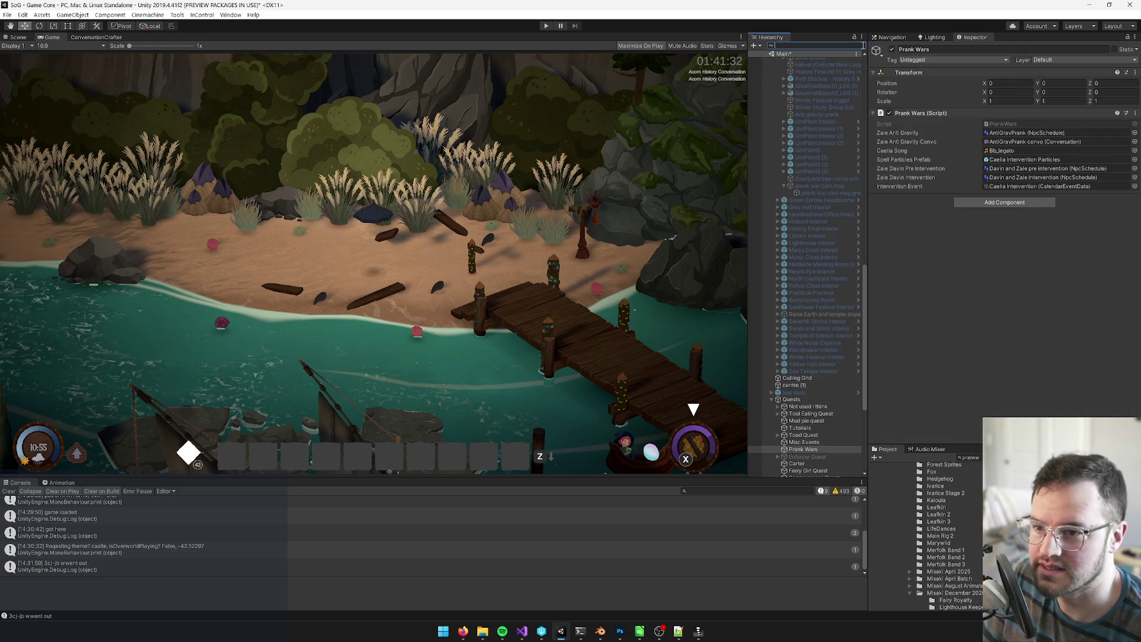
Open AntiGravPrank convo in Conversation Crafter and inspect the Get me down! node's functions
left_click(1014, 142)
double_click(1014, 143)
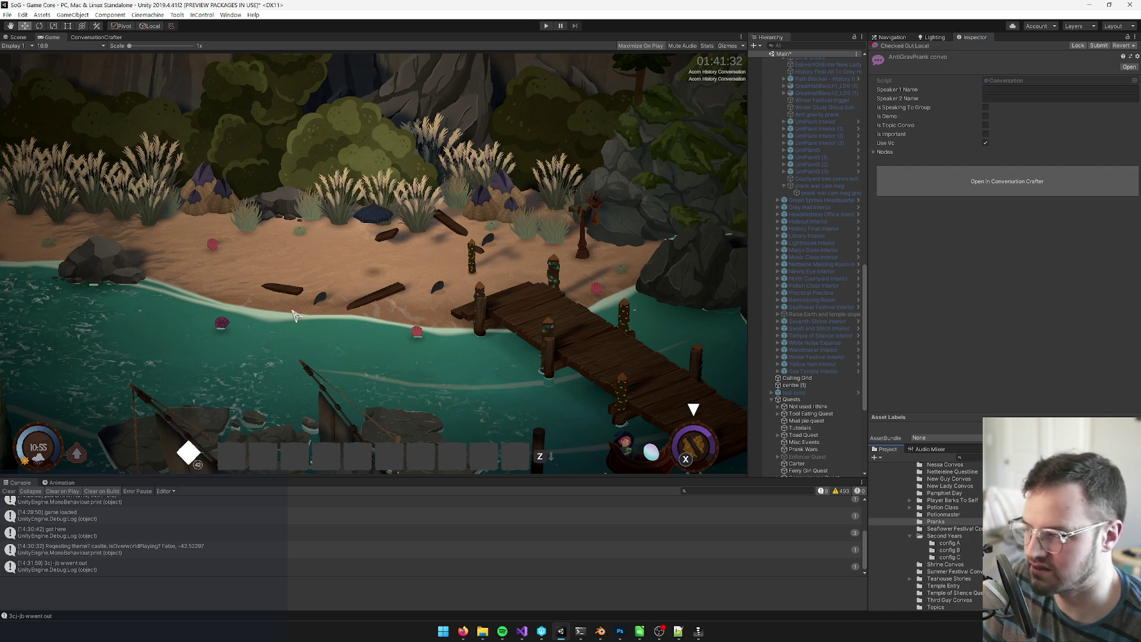
left_click(1046, 189)
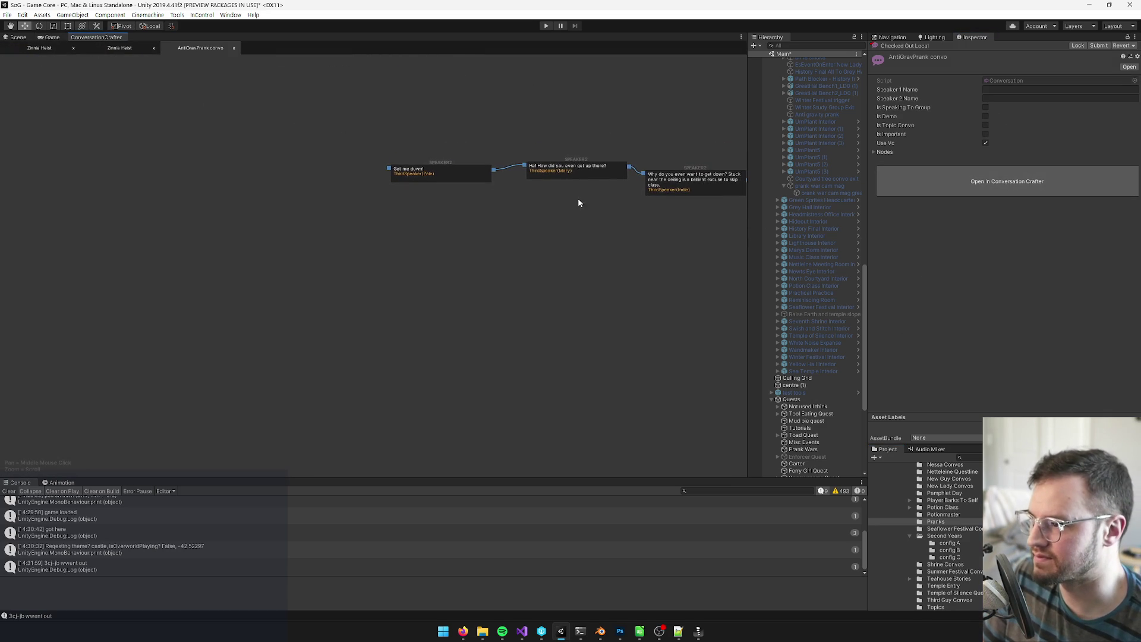
left_click(373, 173)
left_click(1002, 104)
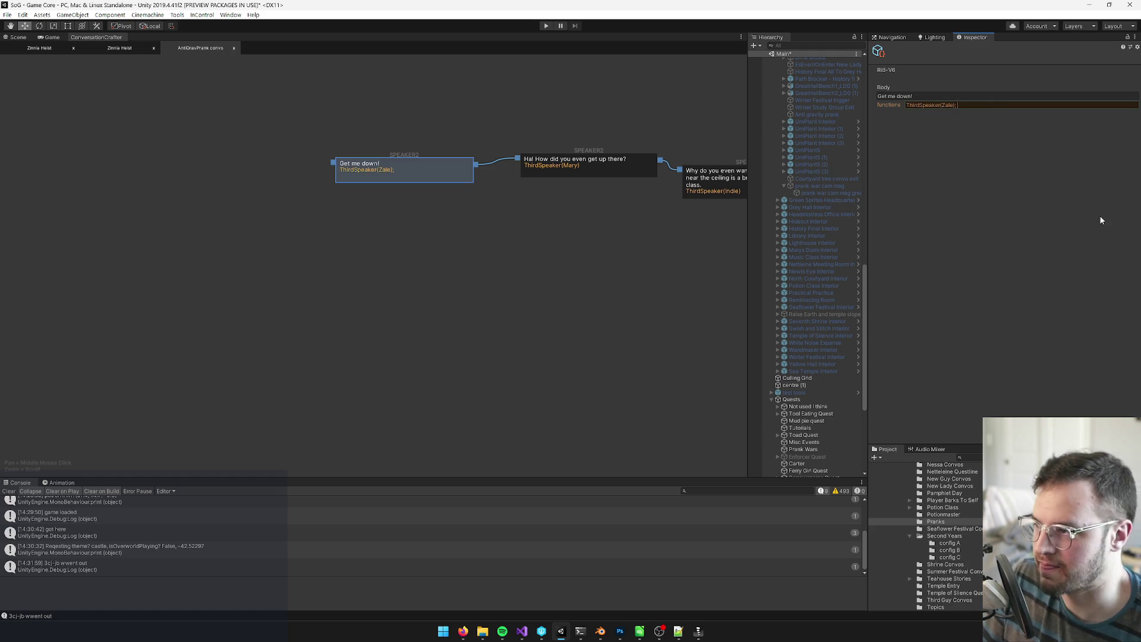
left_click(968, 457)
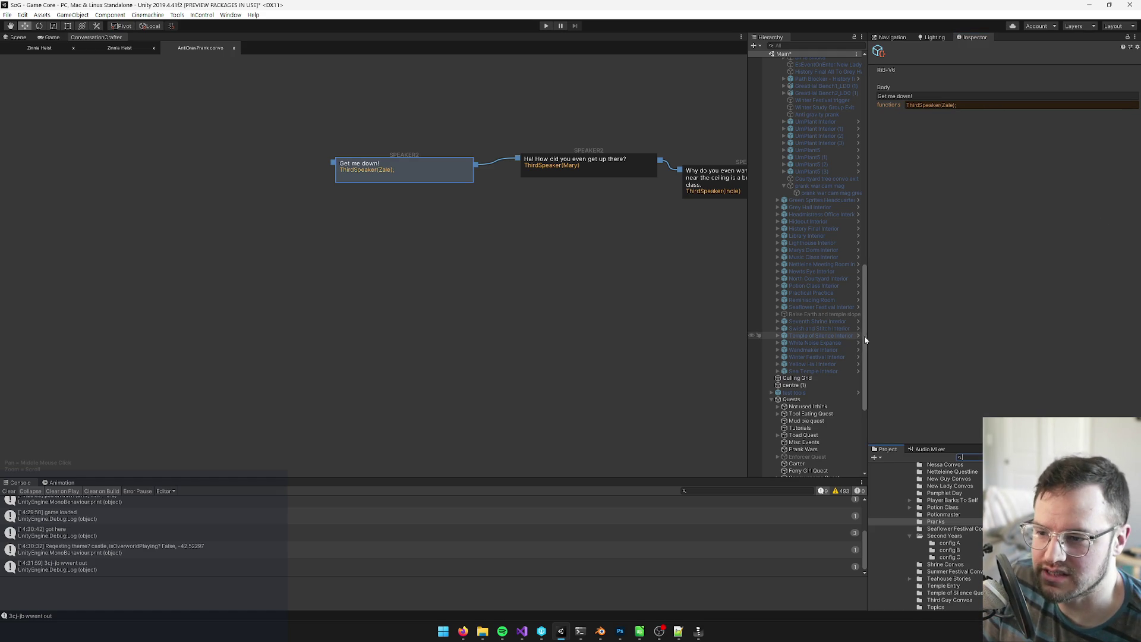
left_click_drag(863, 336, 876, 109)
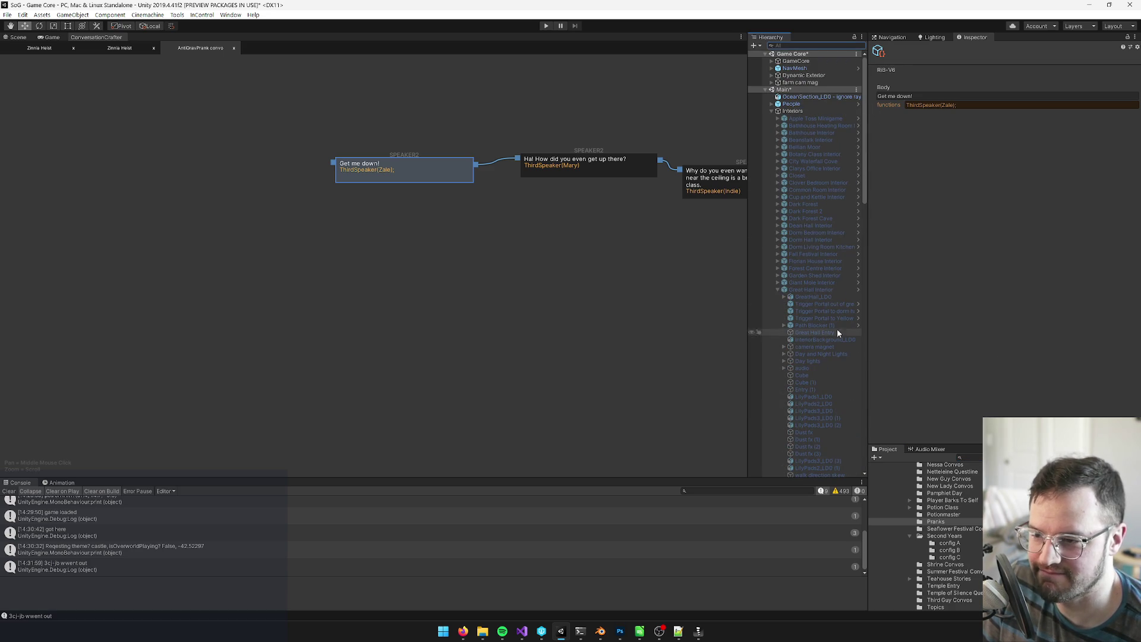
left_click(811, 290)
Activate prank war cam mag great hall VC inside the Great Hall Interior prefab
left_click(930, 70)
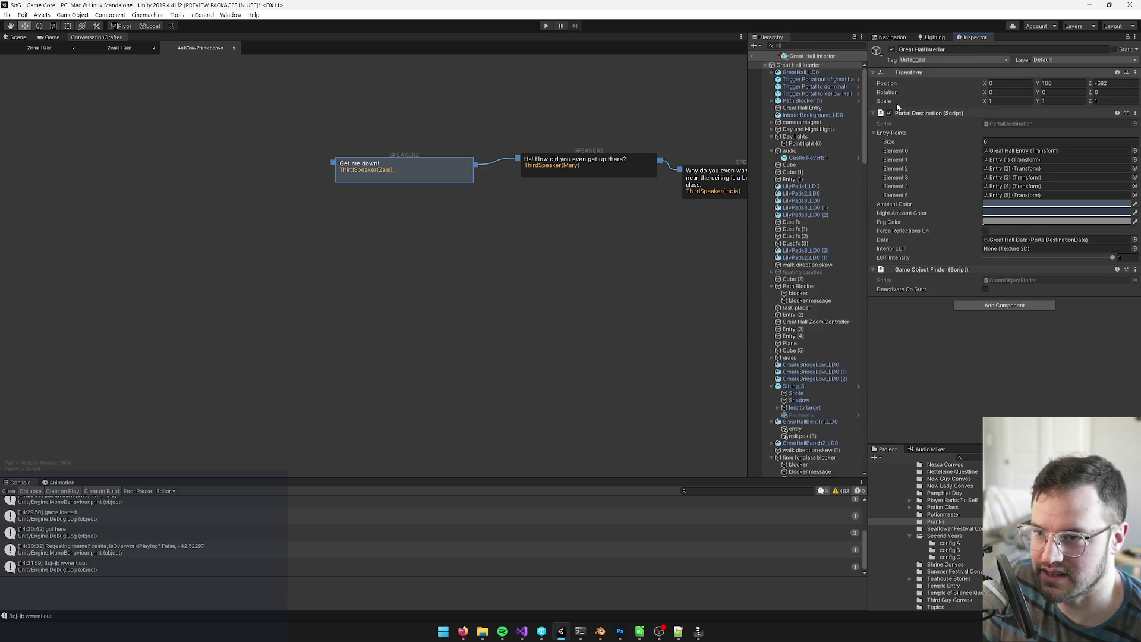
scroll(805, 360, "down", 10)
scroll(805, 360, "down", 15)
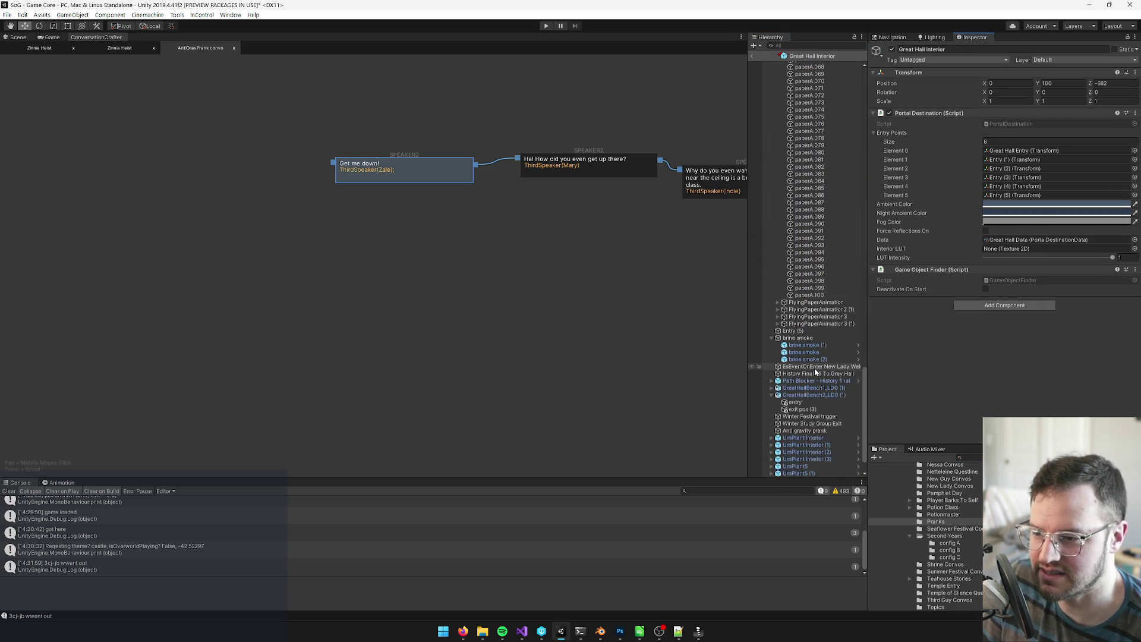
left_click(814, 473)
left_click(891, 49)
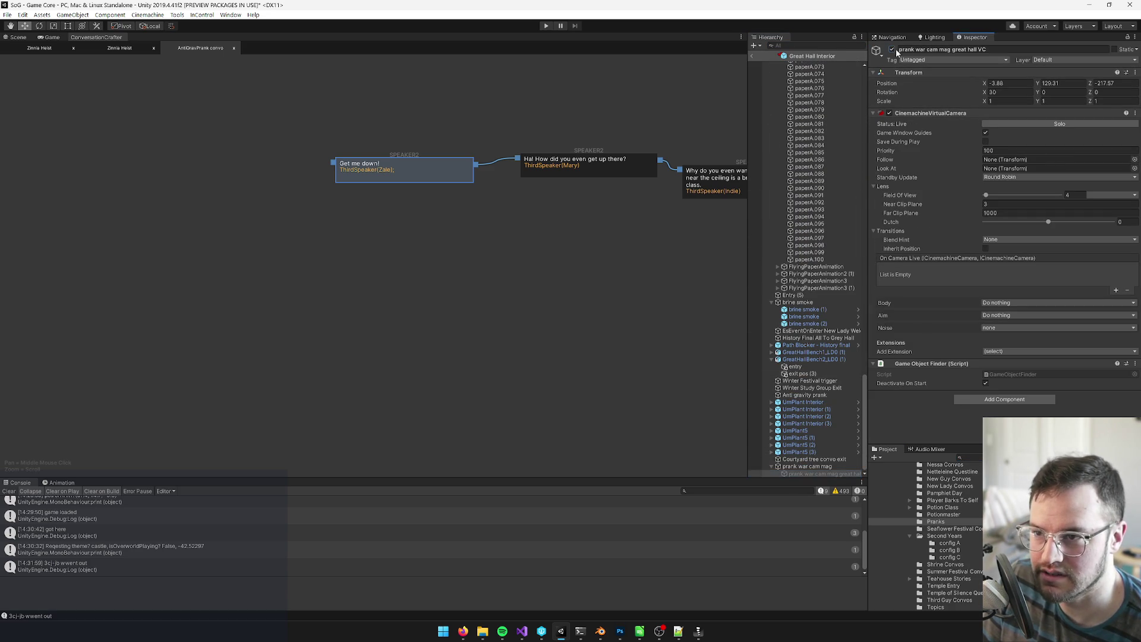
scroll(806, 212, "up", 15)
scroll(807, 212, "up", 10)
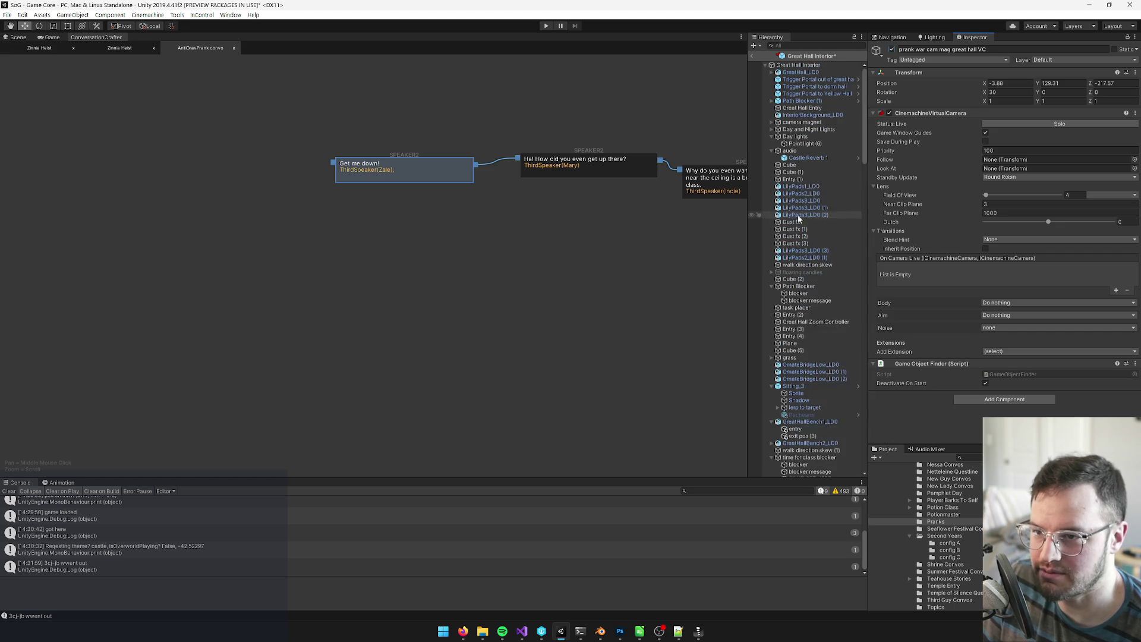
Exit prefab mode to the main scene and reopen the AntiGravPrank convo graph
left_click(13, 37)
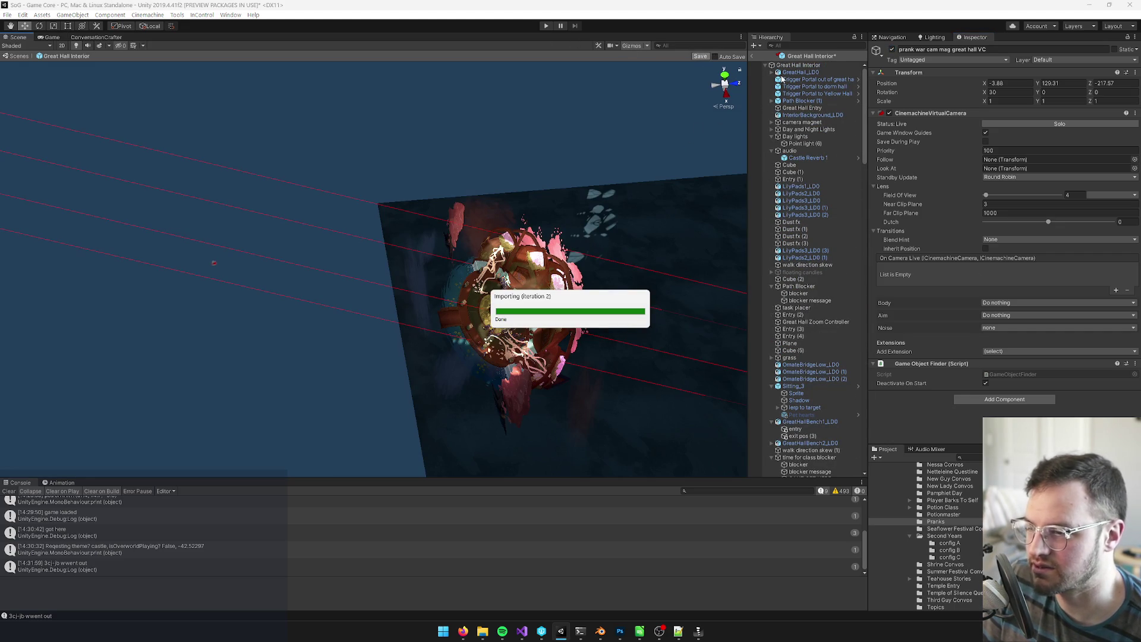
left_click(752, 56)
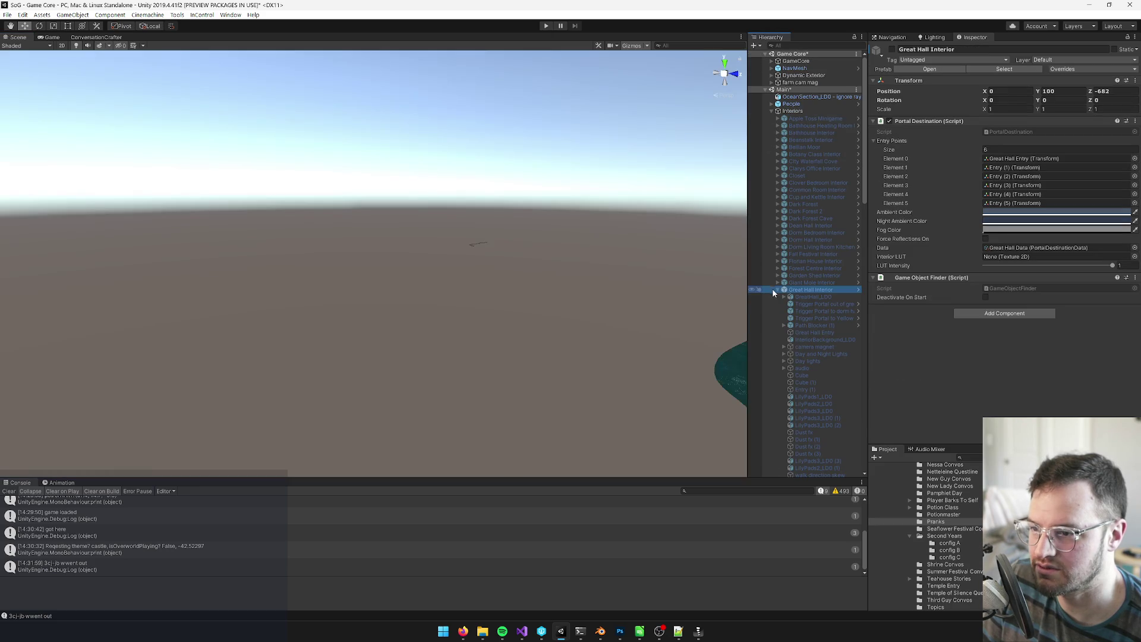
left_click(1040, 469)
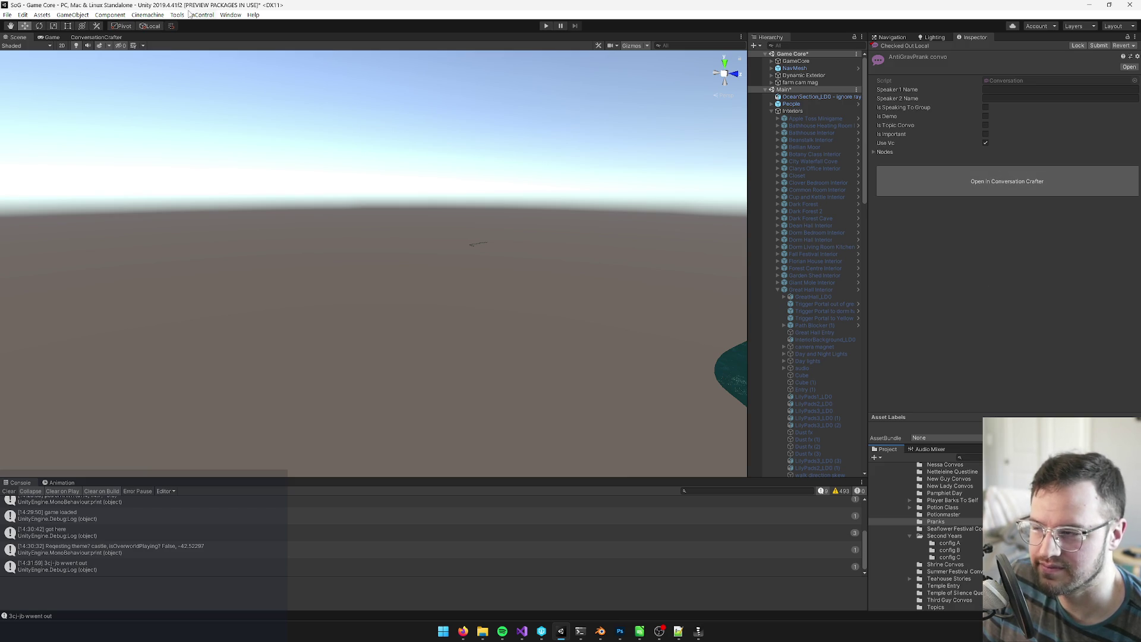
left_click(107, 40)
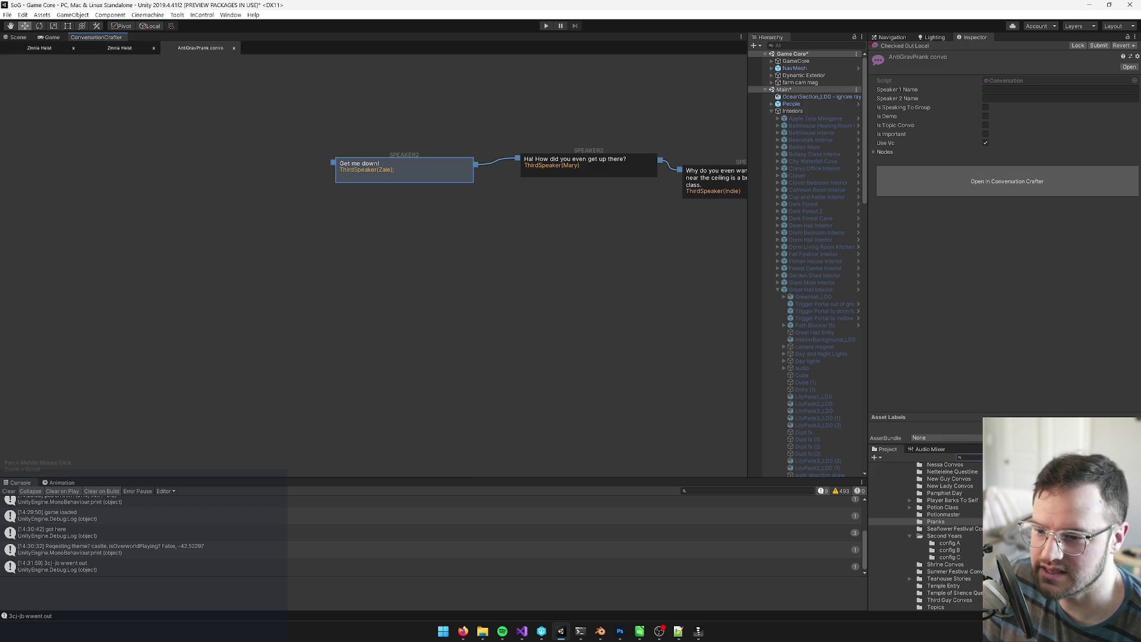
Open the Music Class 1 conversation and copy its GameObjectSetActive function text
type("metadata")
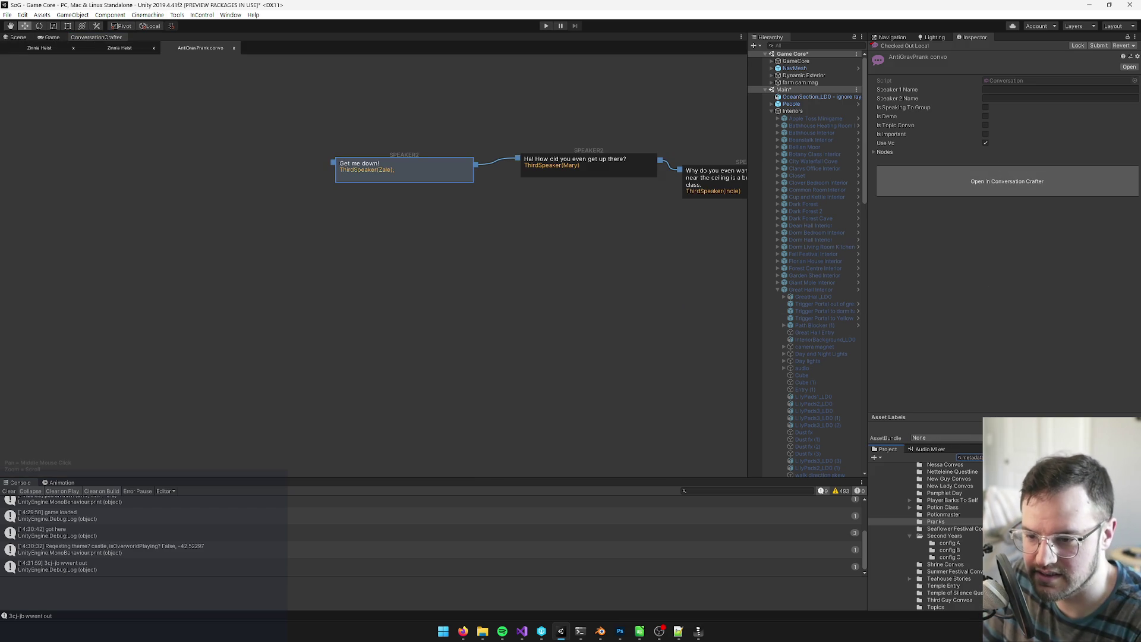
left_click(1045, 466)
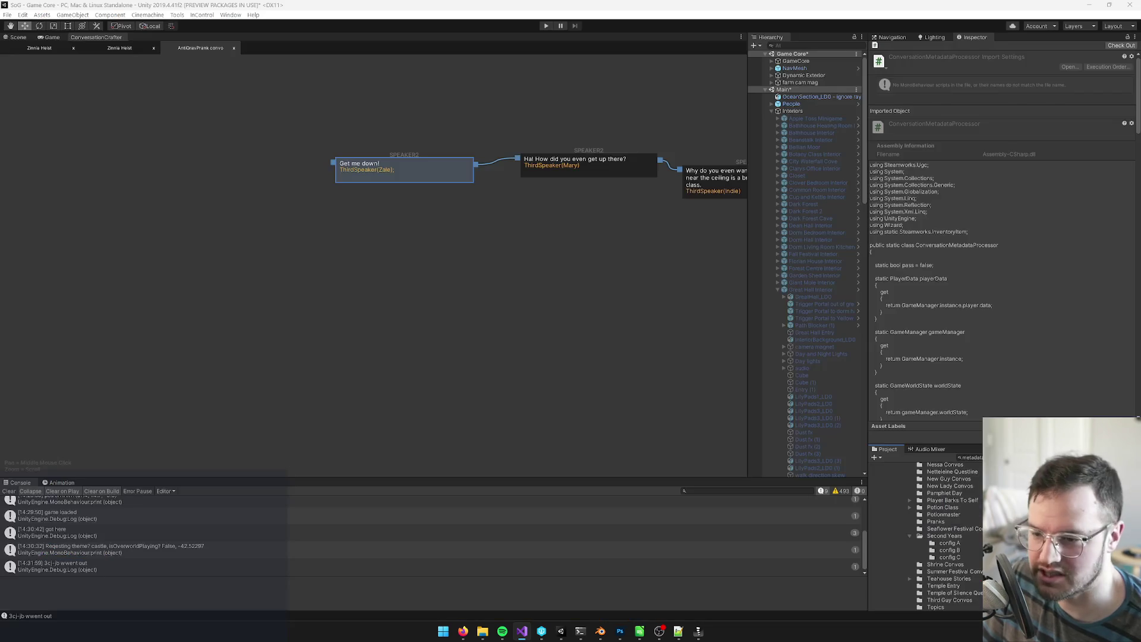
left_click(972, 457)
type("sic cla")
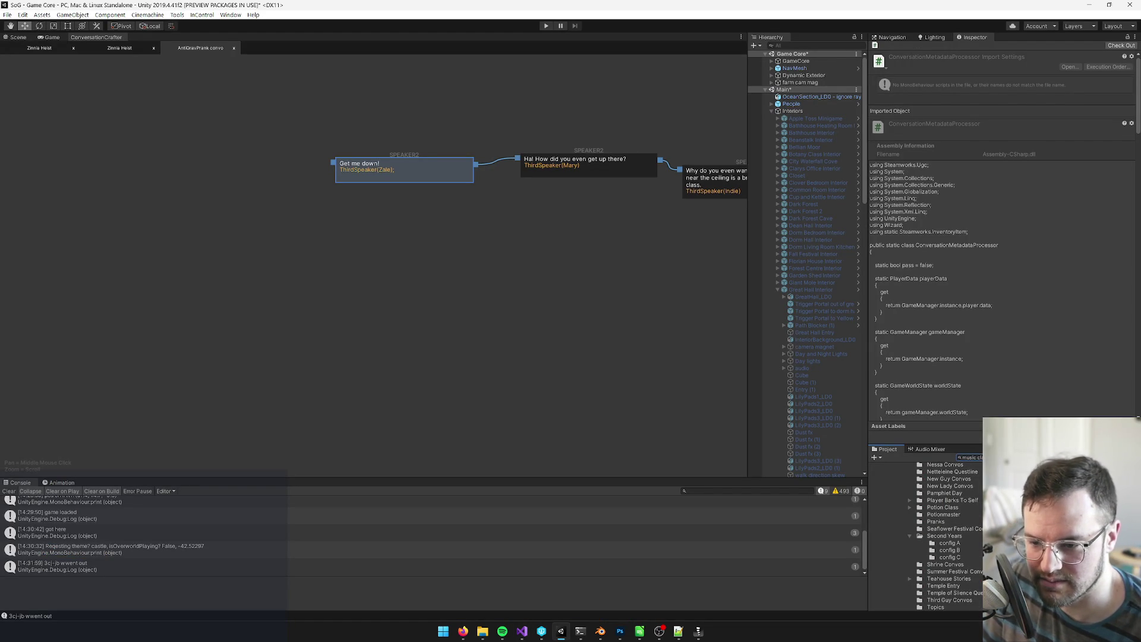
key("Down")
left_click(1118, 47)
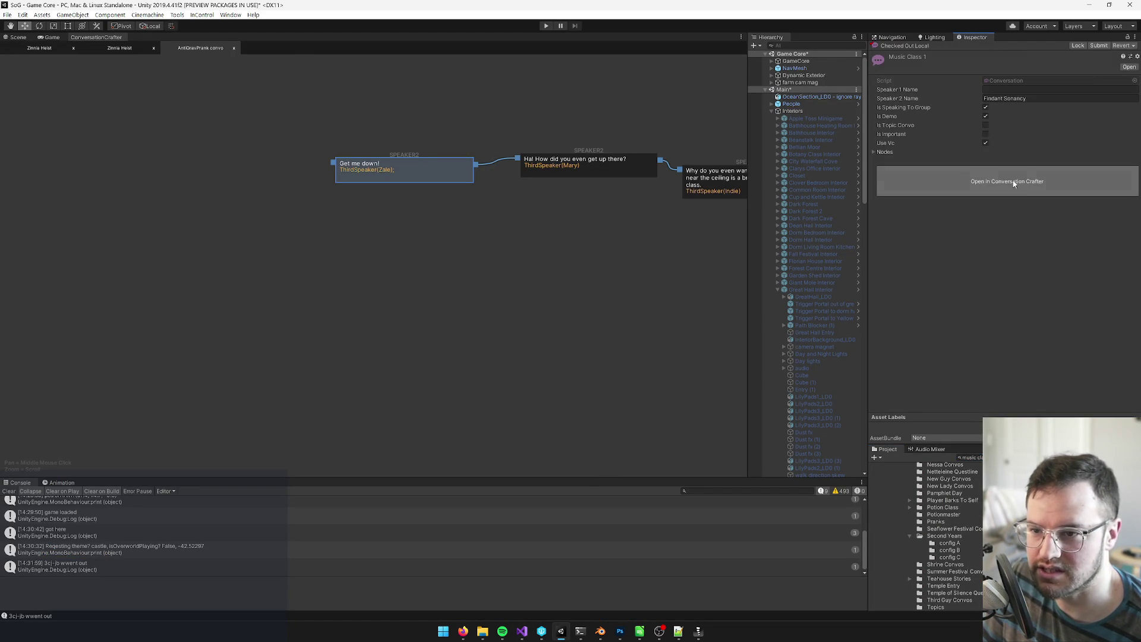
left_click(1007, 181)
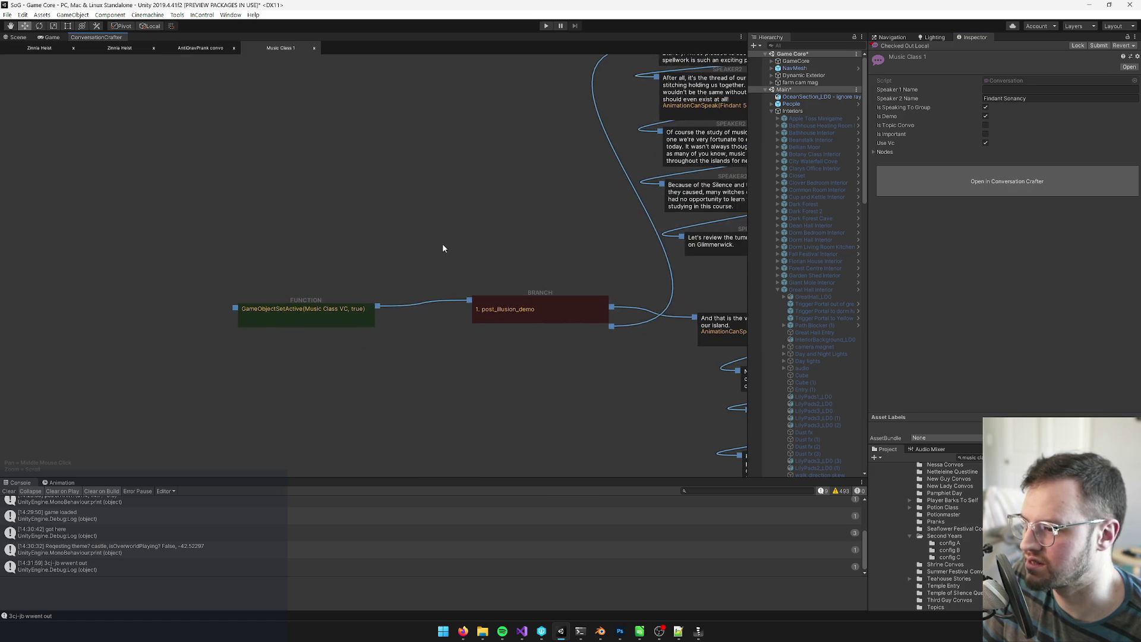
left_click(319, 314)
left_click(1048, 88)
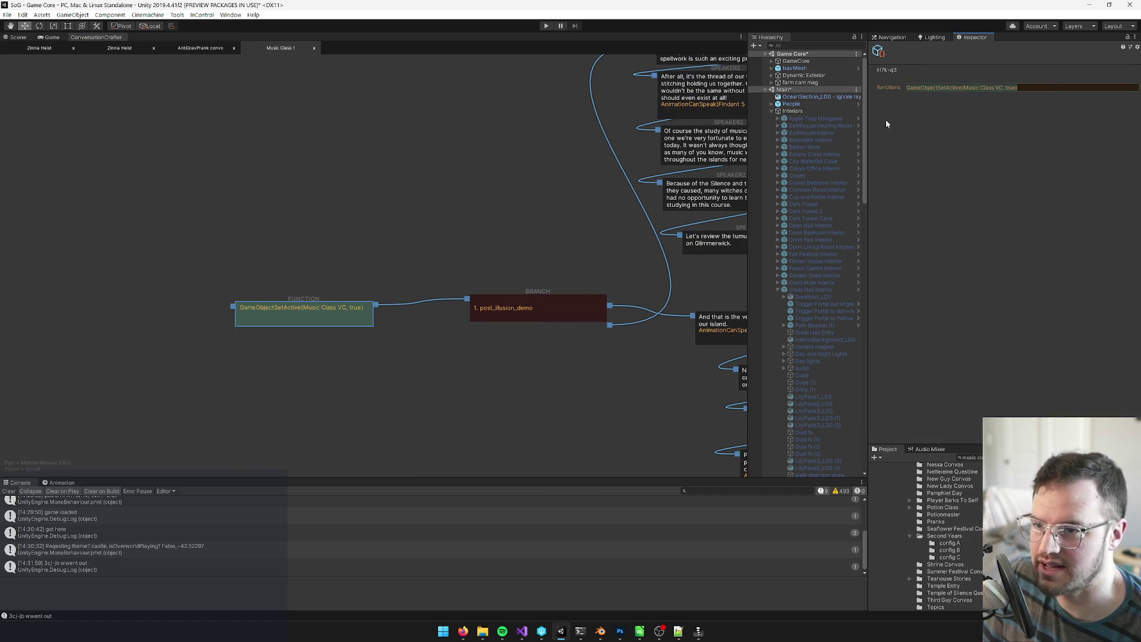
Paste the camera activation call into the Get me down! node's functions
left_click(164, 50)
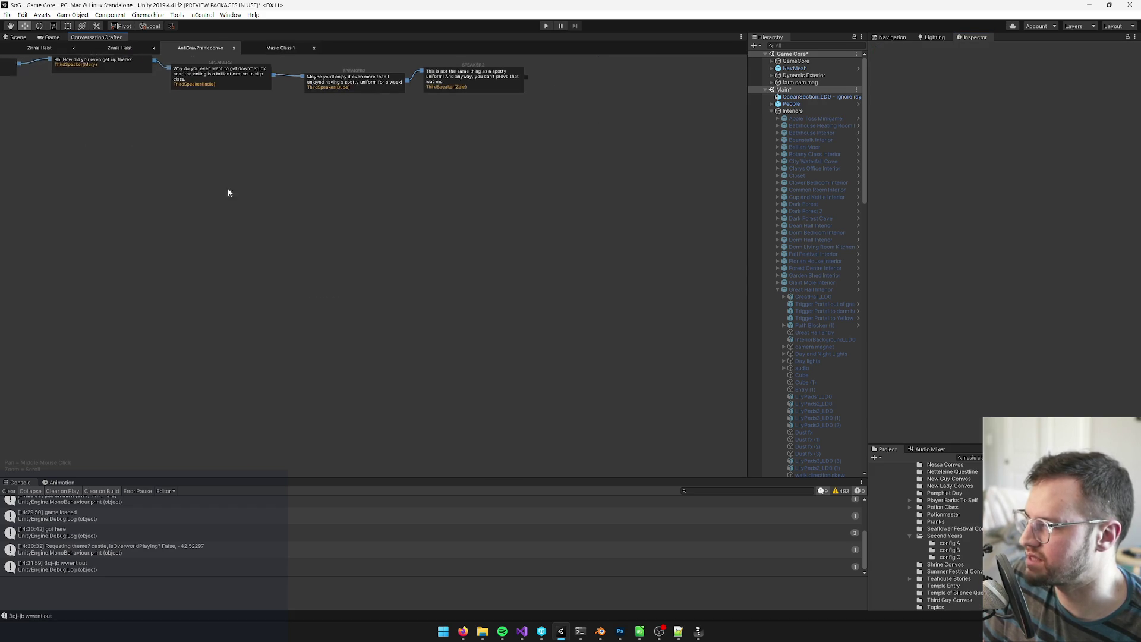
left_click(469, 185)
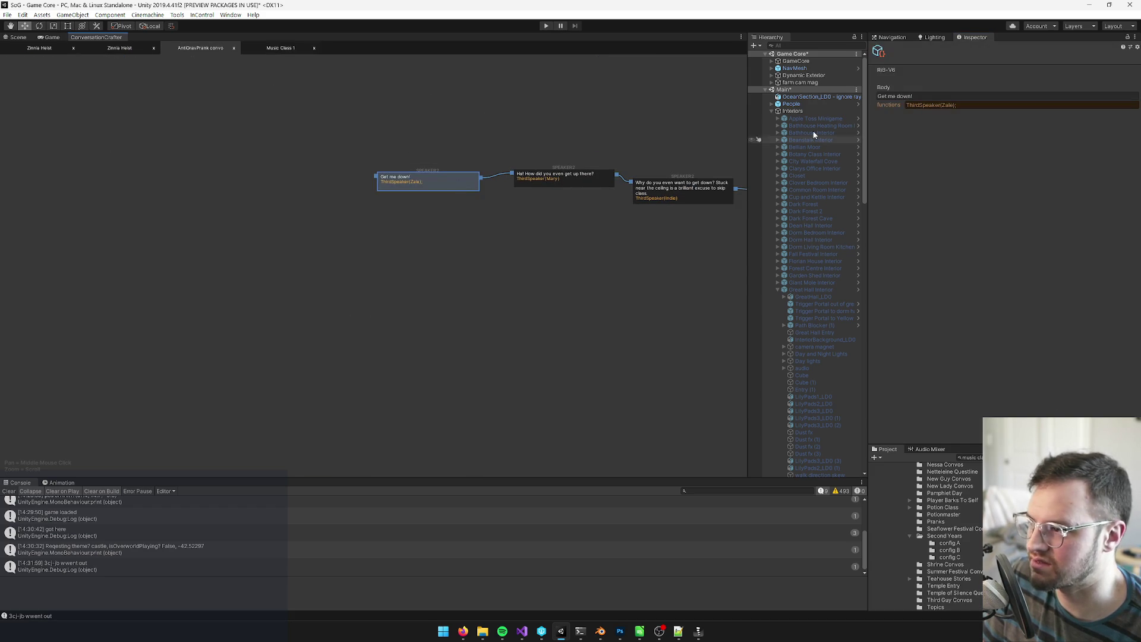
left_click(998, 105)
type("GameObjectSetActive(Music Class VC, true)")
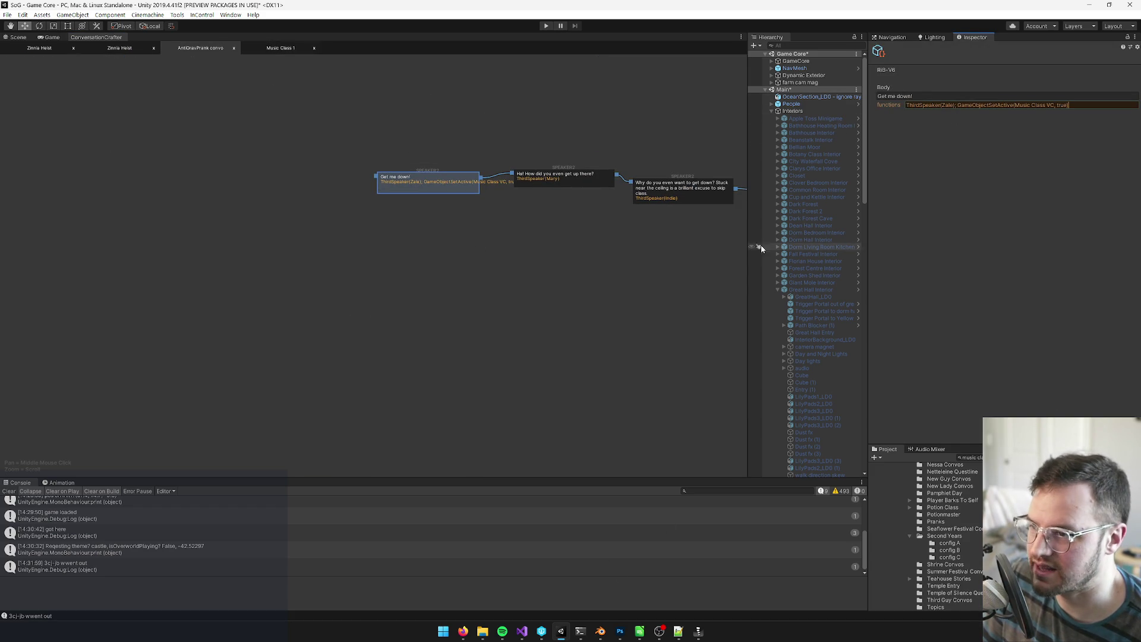
scroll(819, 371, "down", 15)
scroll(816, 384, "up", 12)
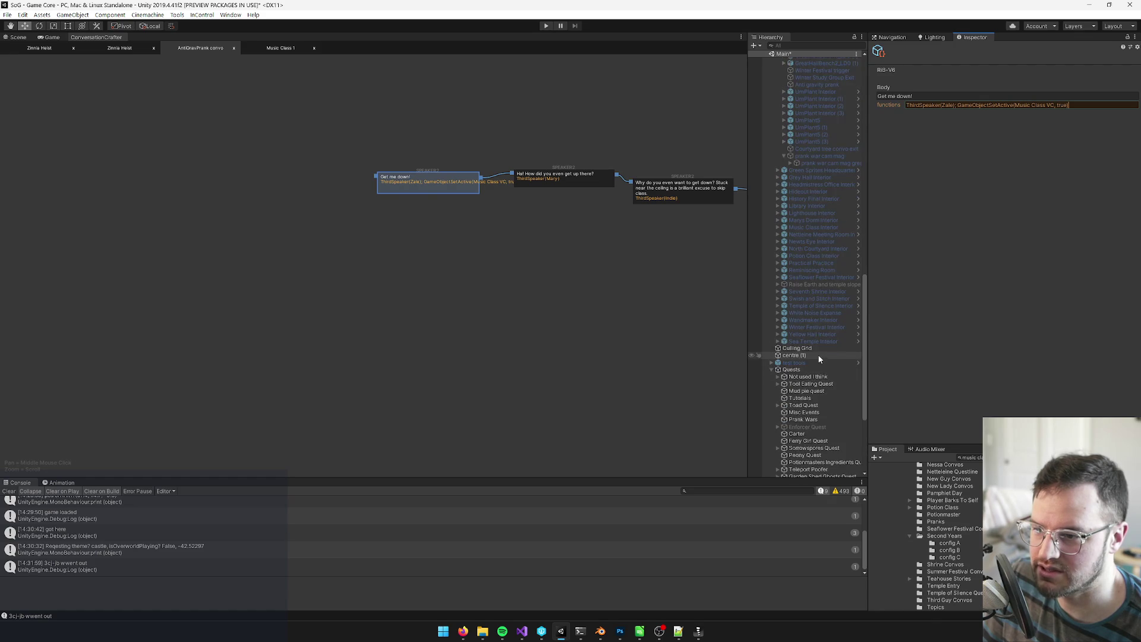
Replace Music Class VC with prank war cam mag great hall VC in the Get me down! call
left_click(813, 378)
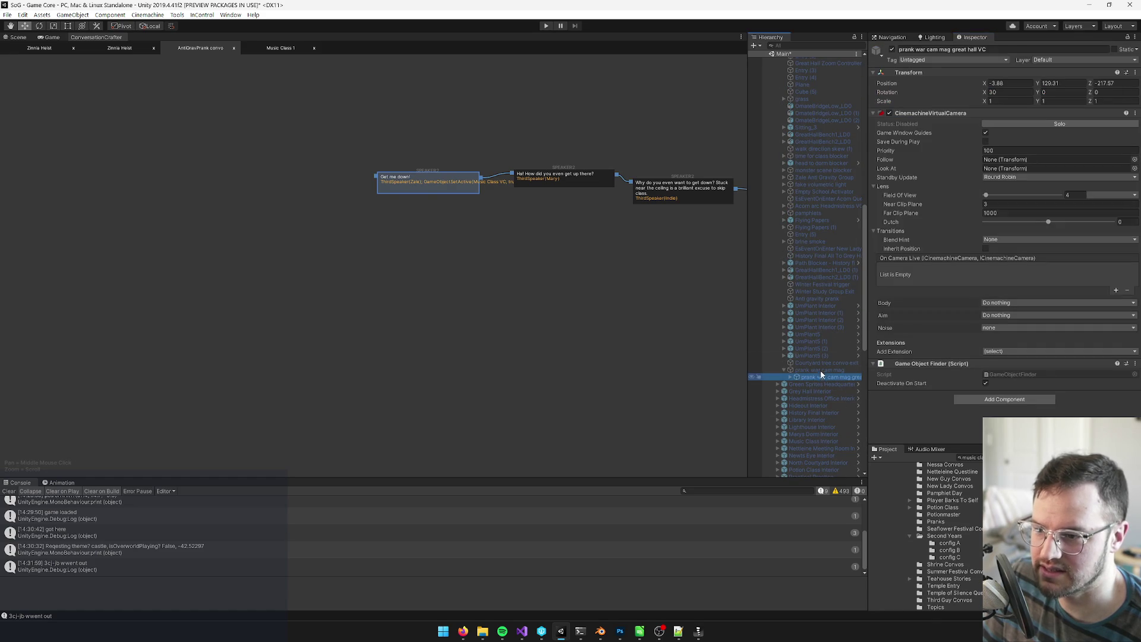
left_click(986, 50)
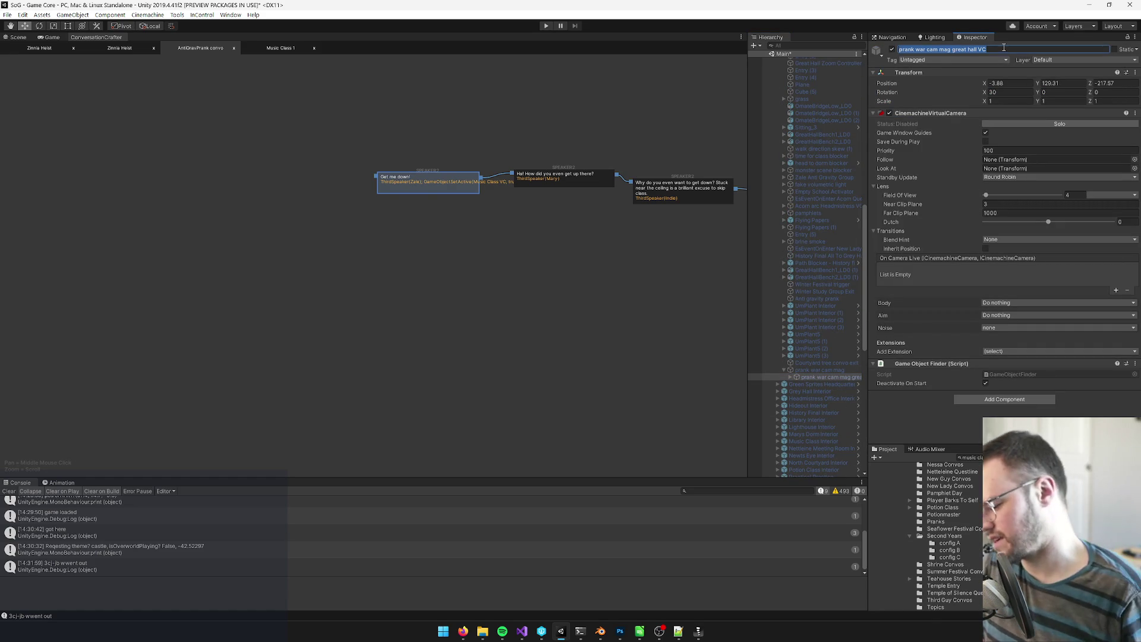
left_click(442, 188)
left_click(990, 105)
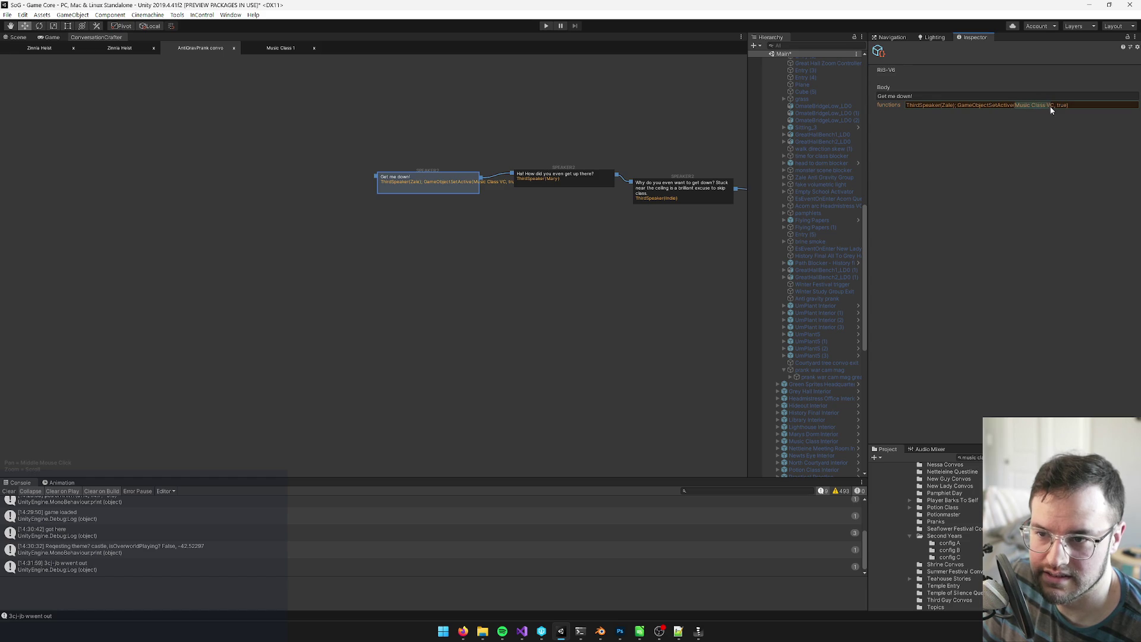
type("prank war cam mag great hall VC")
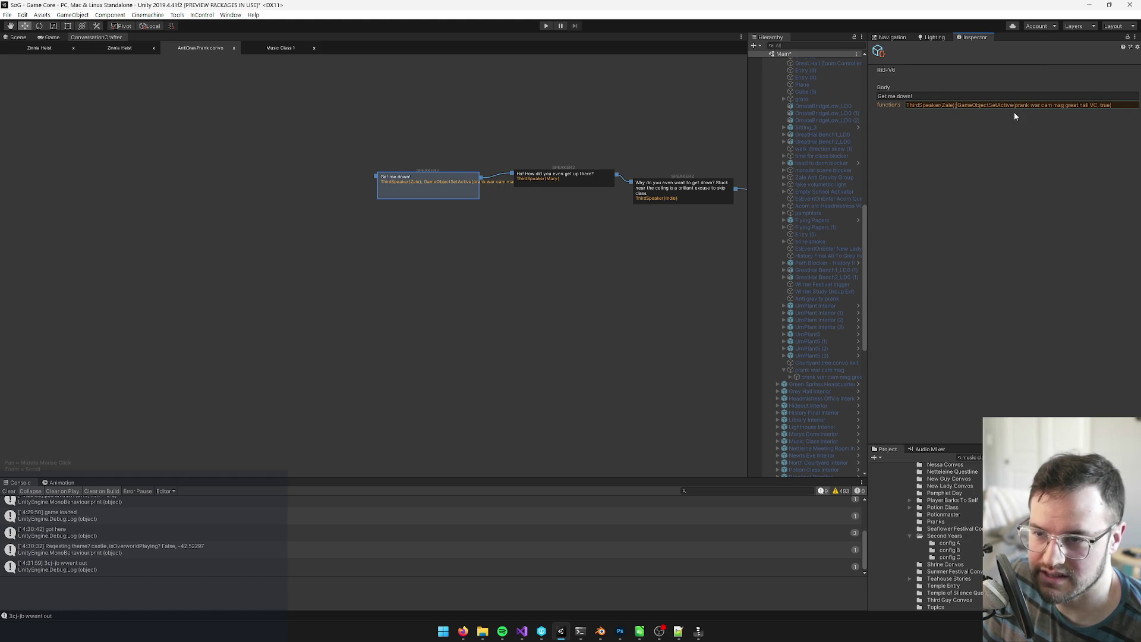
left_click(436, 188)
left_click(436, 191)
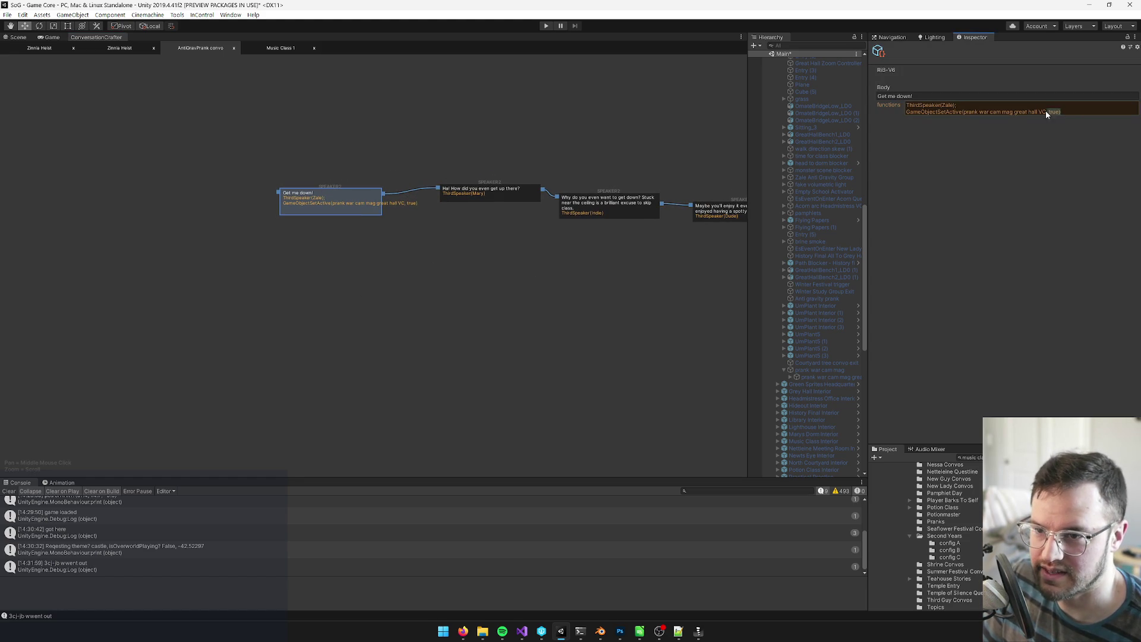
left_click(635, 287)
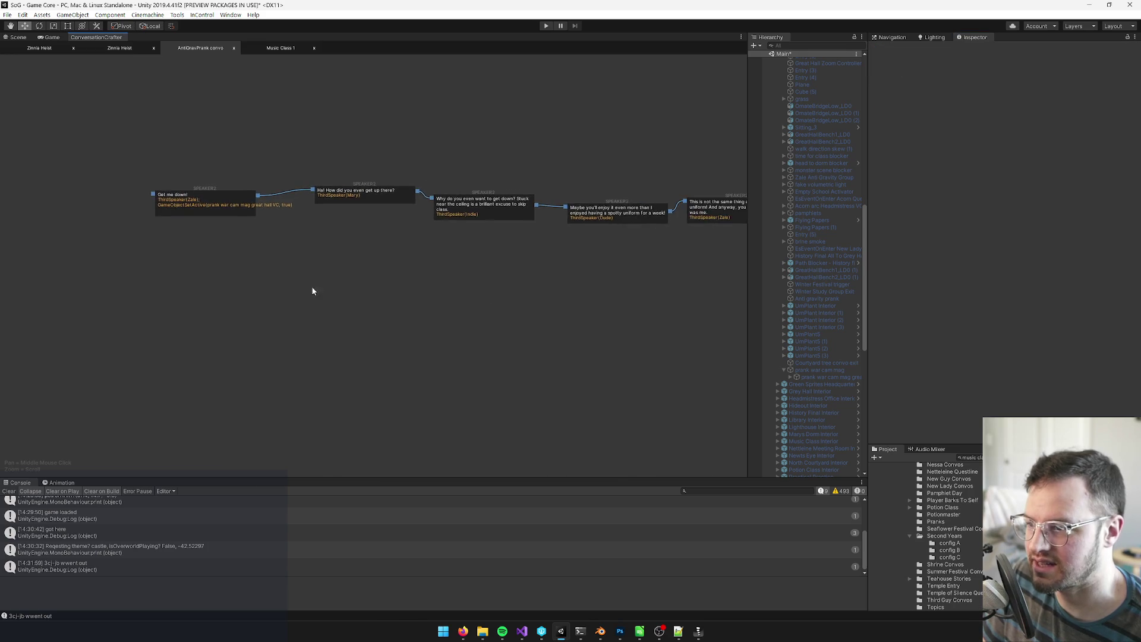
Append GameObjectSetActive(prank war cam mag great hall VC, false) to the fifth node's functions
left_click(493, 212)
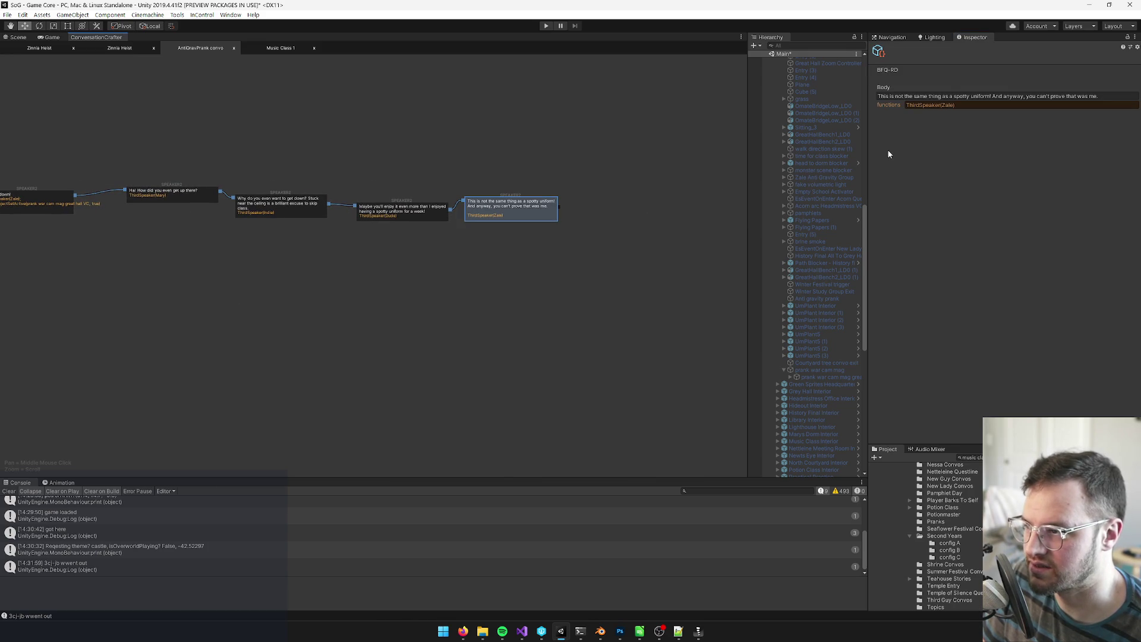
left_click(958, 105)
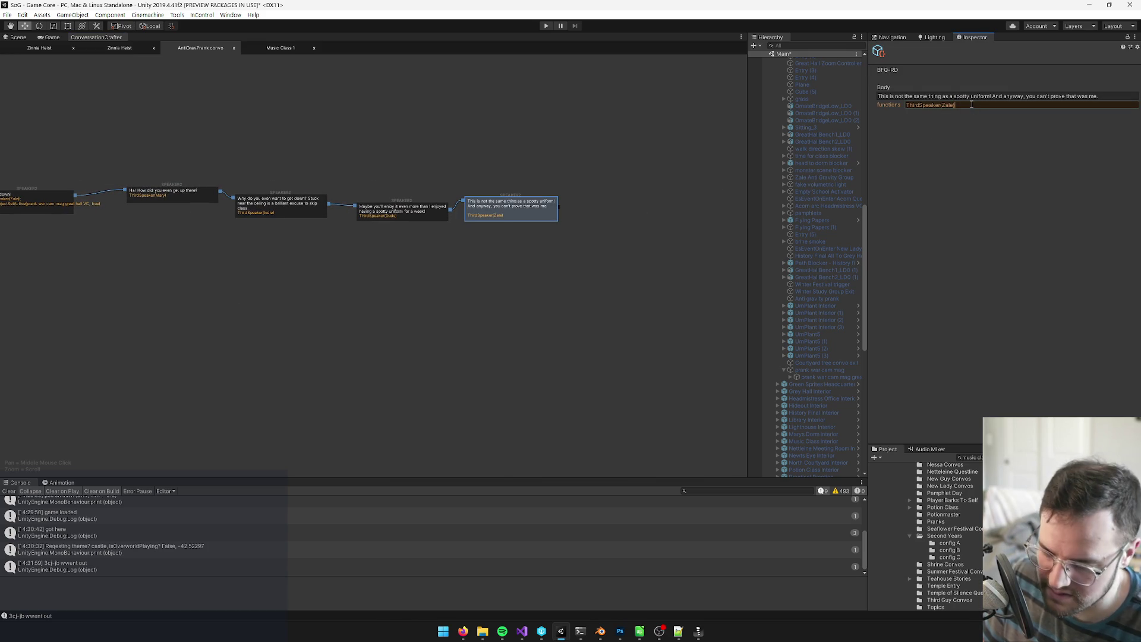
type(";GameObjectSetActive(prank war cam mag great hall VC, true)")
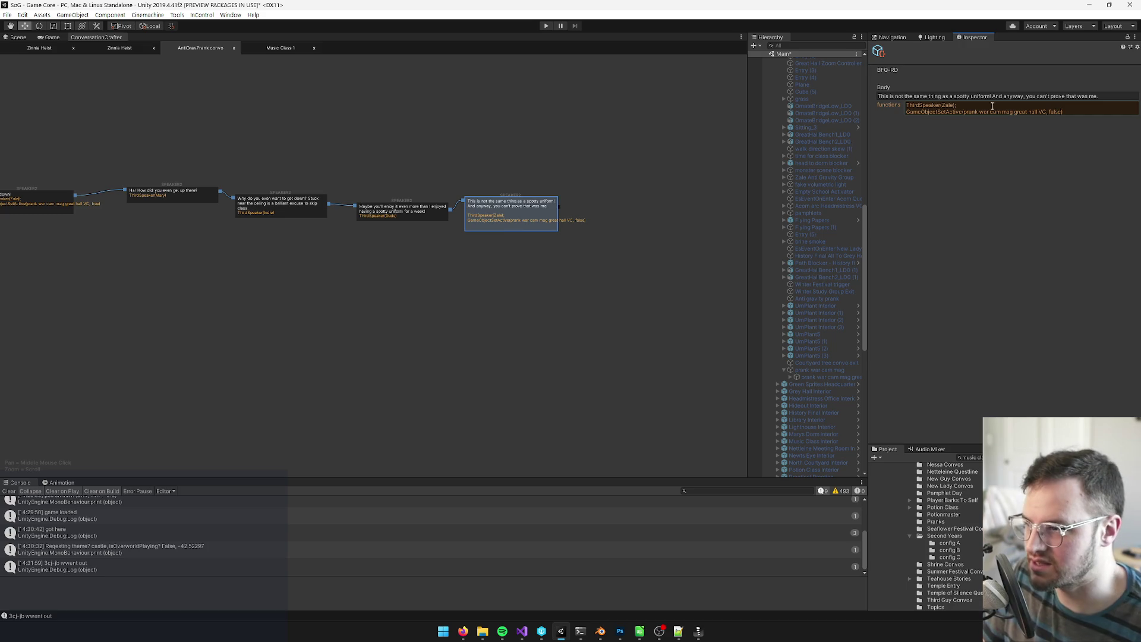
left_click(384, 337)
Nudge the Get me down! and Ha! nodes upward to line them up
scroll(469, 279, "up", 2)
left_click_drag(505, 296, 468, 310)
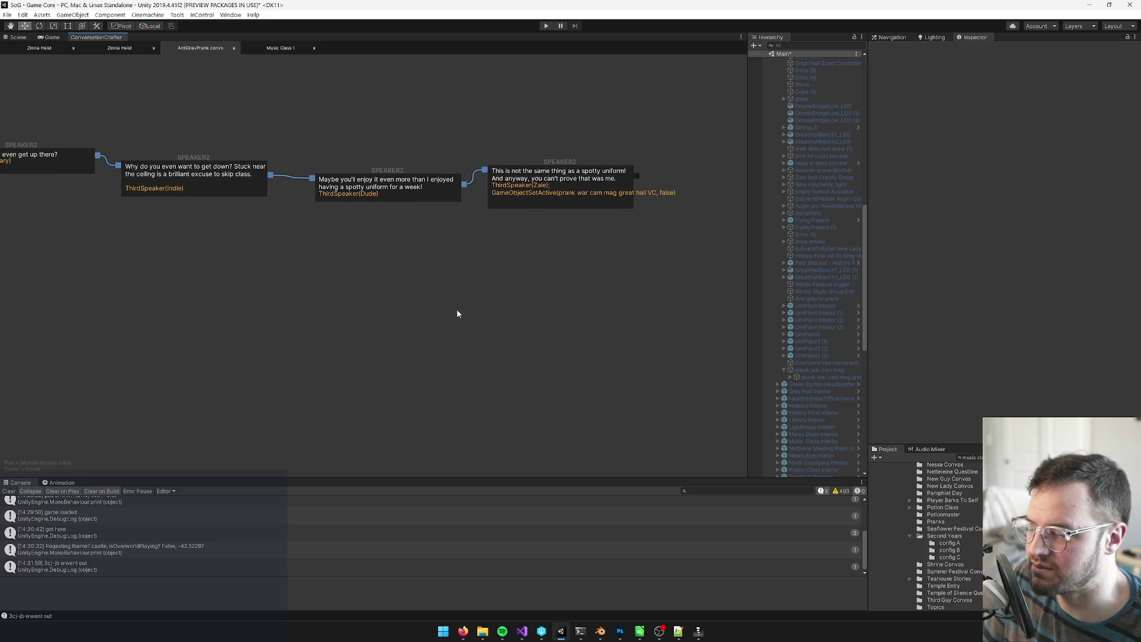
mouse_move(490, 233)
left_mouse_down()
mouse_move(634, 329)
mouse_move(415, 333)
mouse_move(529, 349)
mouse_move(132, 300)
mouse_move(721, 321)
mouse_move(565, 331)
mouse_move(327, 303)
left_mouse_up()
left_click_drag(289, 256, 260, 293)
left_click(197, 231)
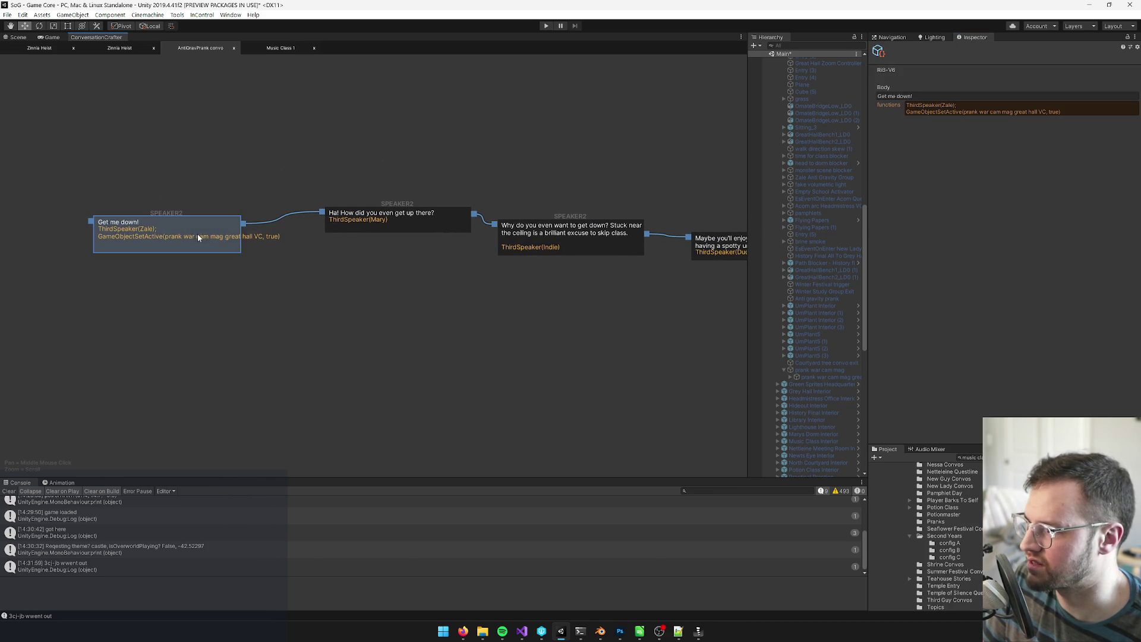
left_click_drag(179, 261, 178, 250)
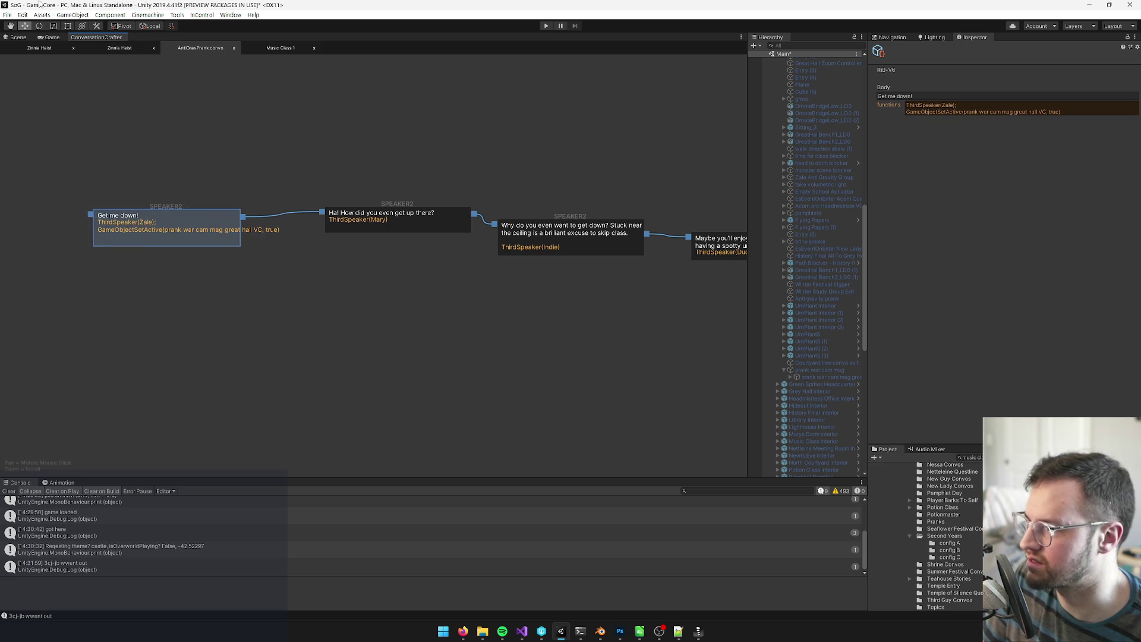
left_click_drag(418, 222, 419, 208)
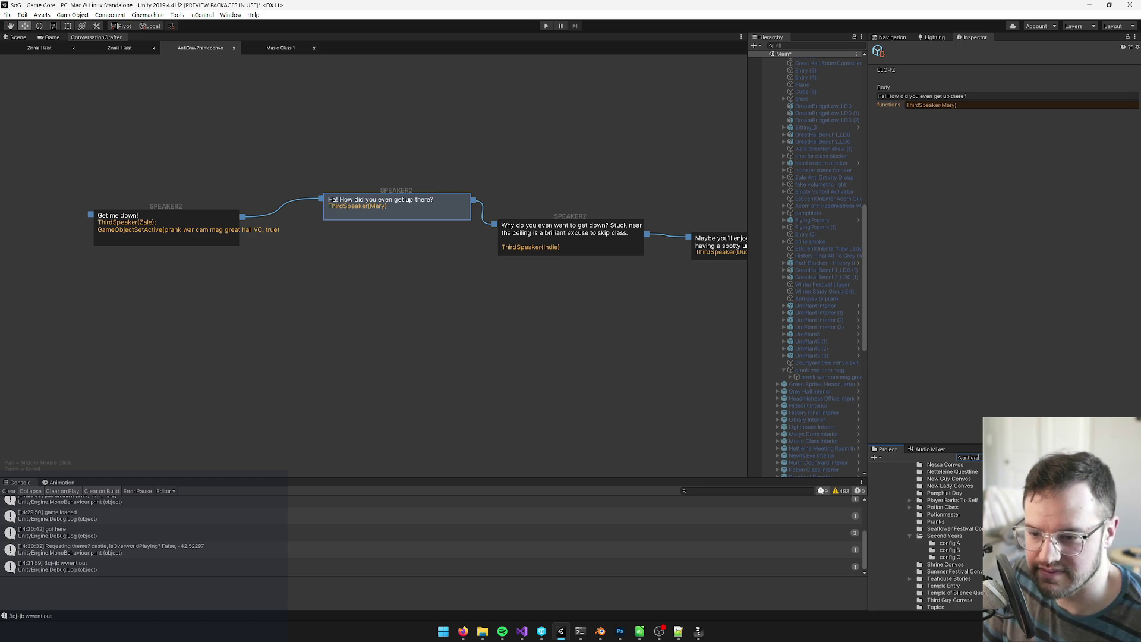
Deselect the nodes and save the Main and Game Core scenes with Ctrl+S
left_click(105, 113)
left_click(9, 17)
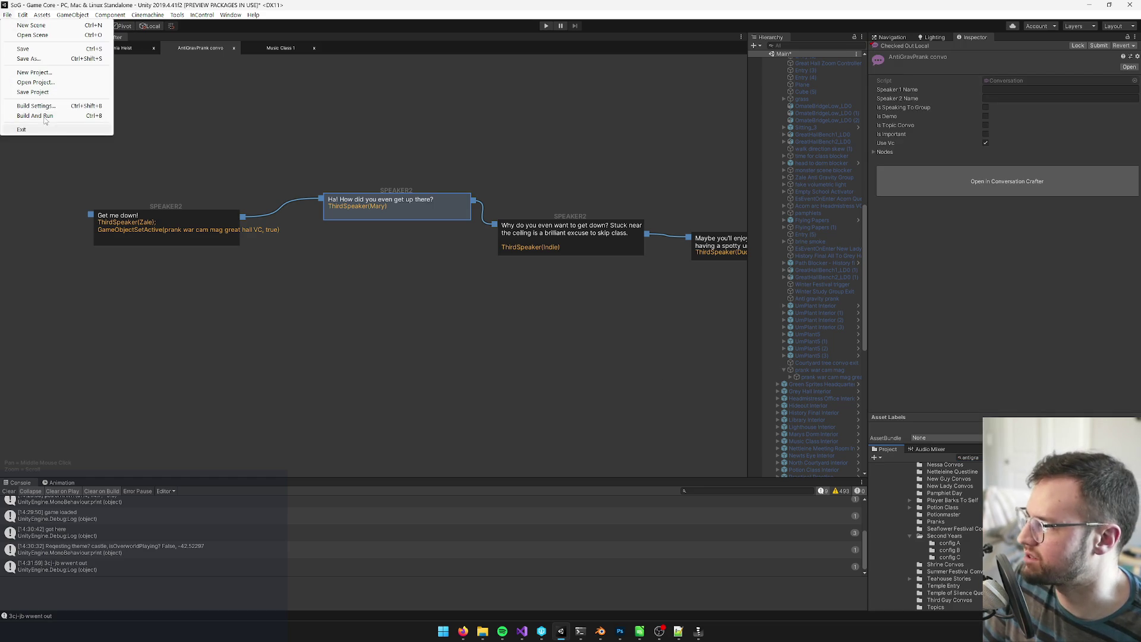
left_click(349, 135)
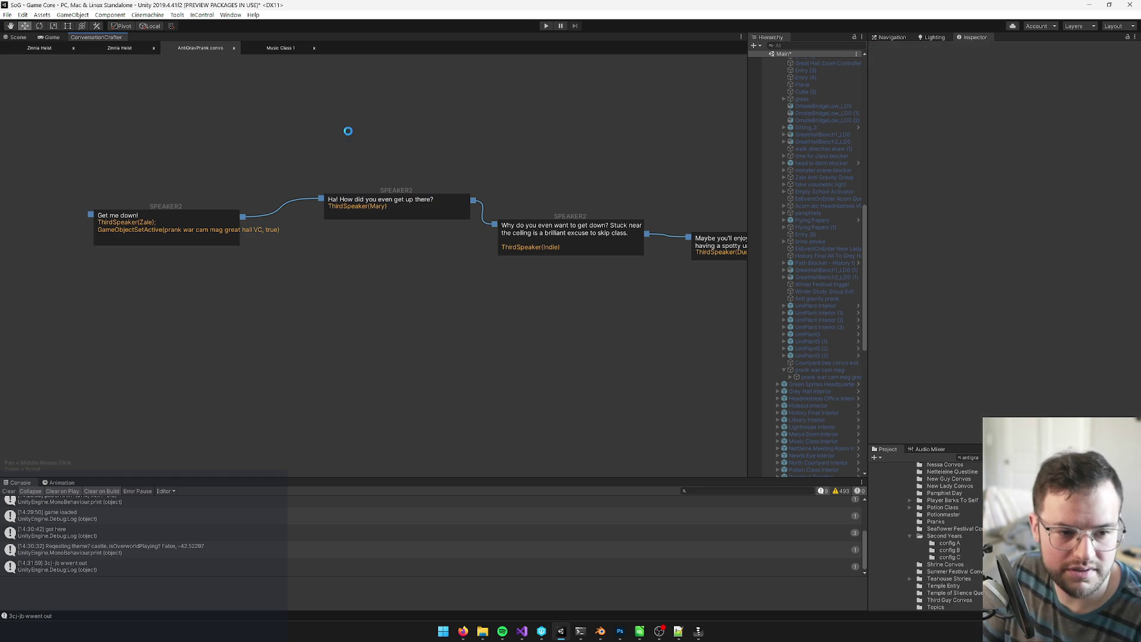
key("ctrl+s")
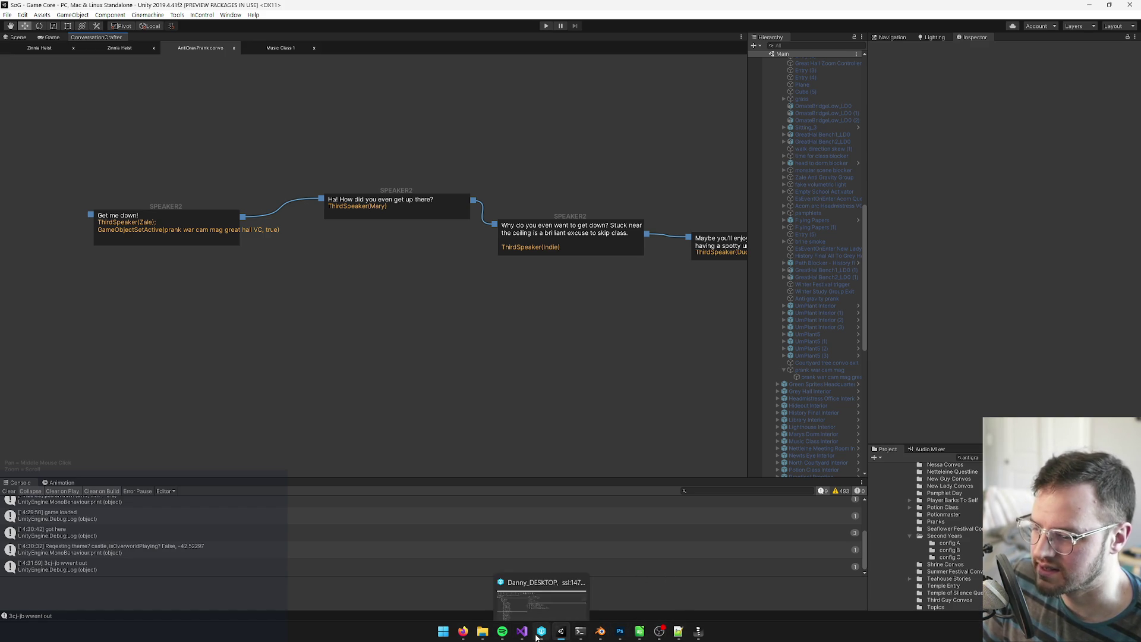
Dismiss the Spine save error and cancel Save Project, keeping Lighthouse Keeper Azara open
mouse_move(521, 637)
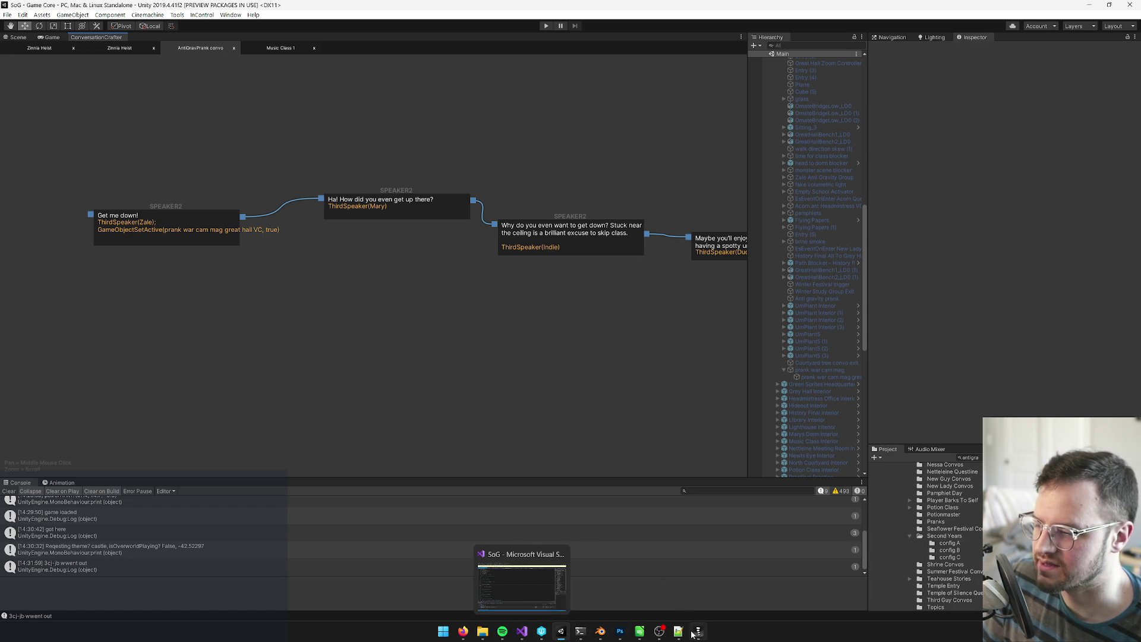
left_click(698, 631)
left_click(1125, 6)
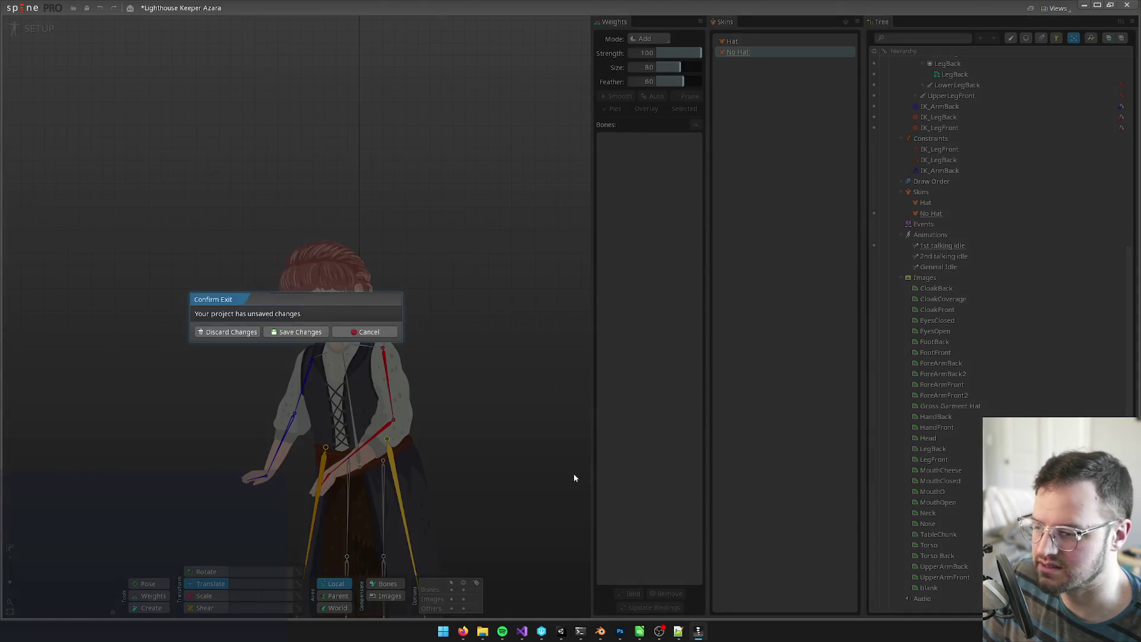
left_click(305, 334)
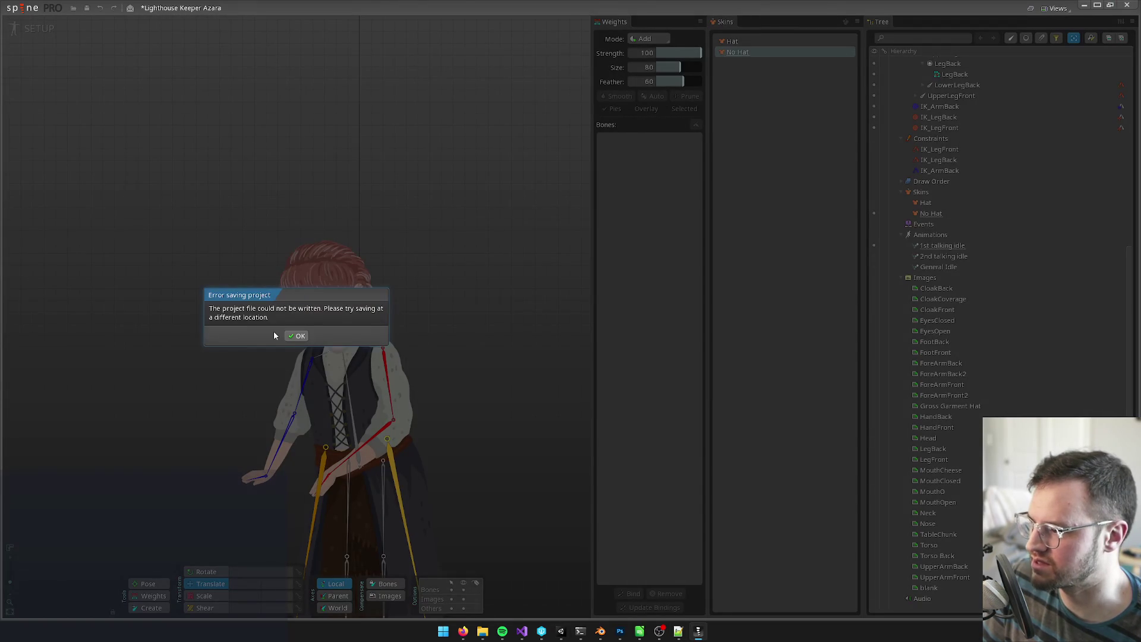
left_click(296, 336)
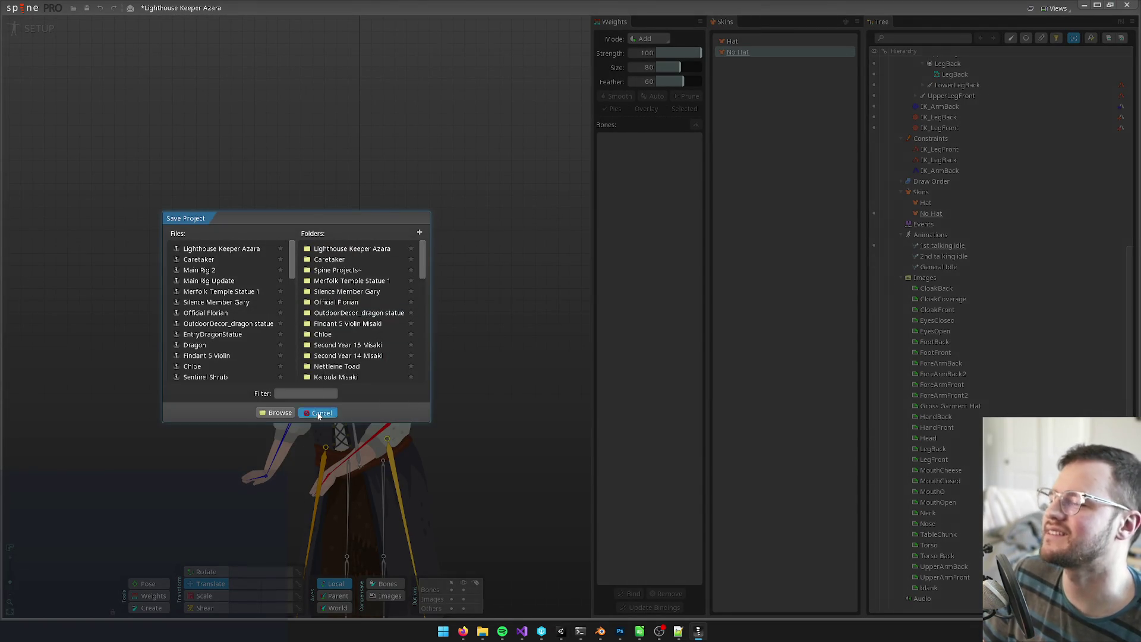
left_click(318, 412)
left_click_drag(458, 305, 208, 45)
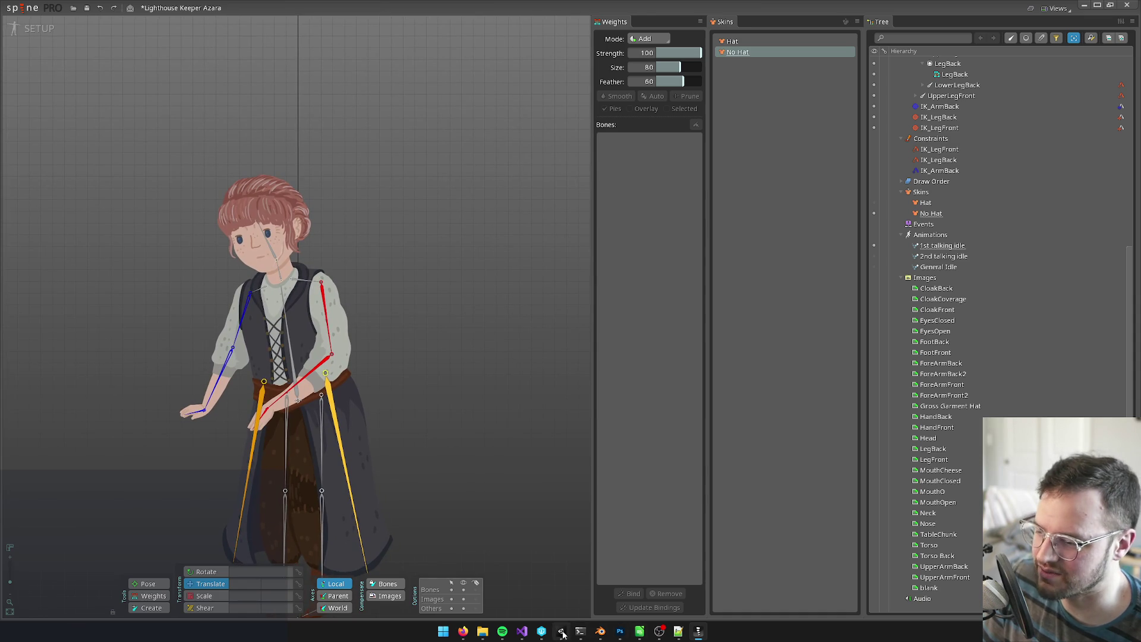
left_click(537, 629)
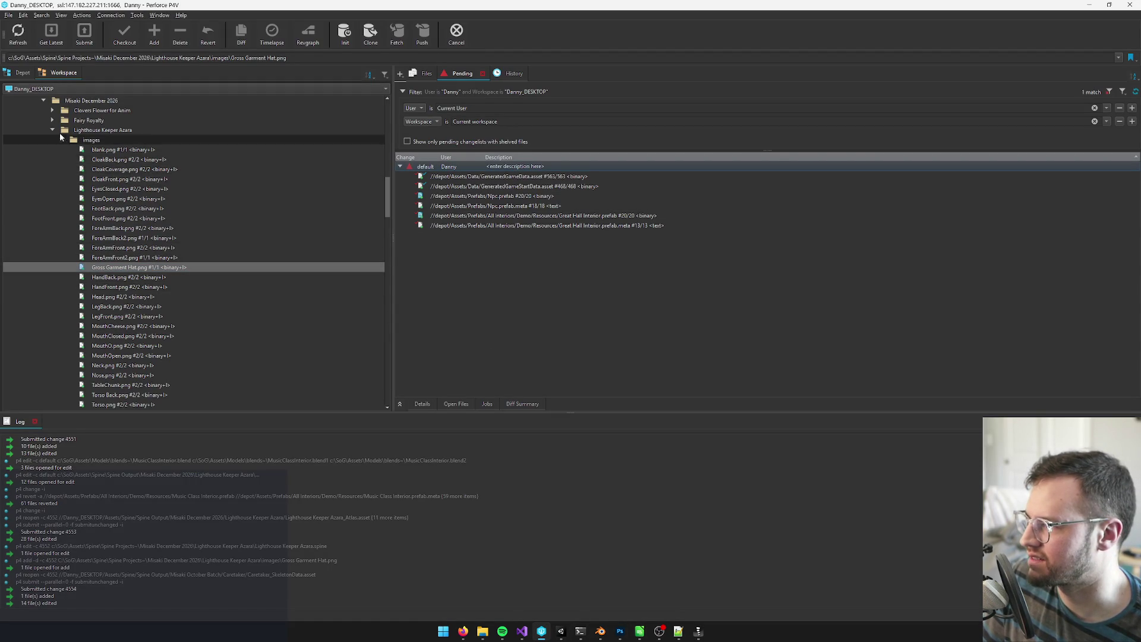
Check out Main Rig Update.spine for edit in the Workspace tree
scroll(61, 136, "up", 1)
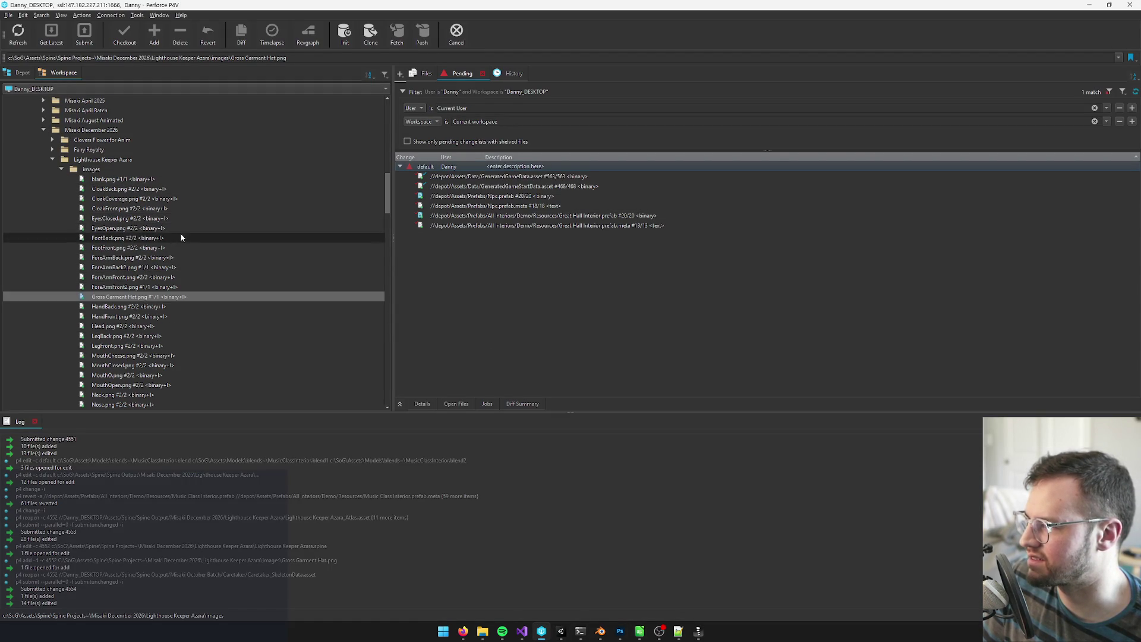
left_click(61, 169)
left_click(119, 189)
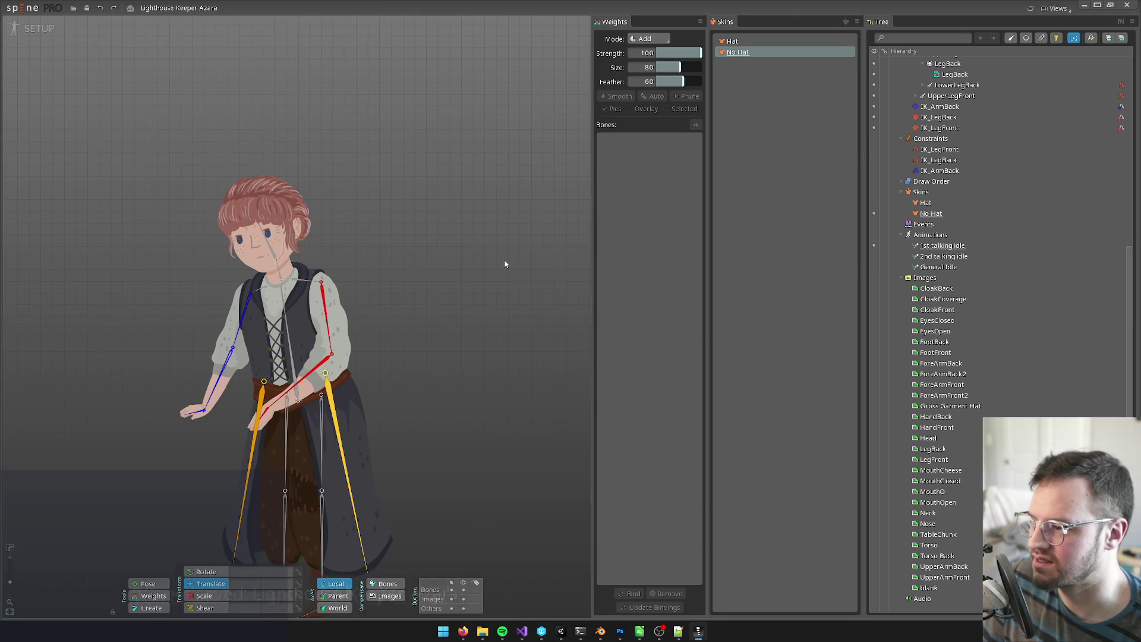
key("alt+Tab")
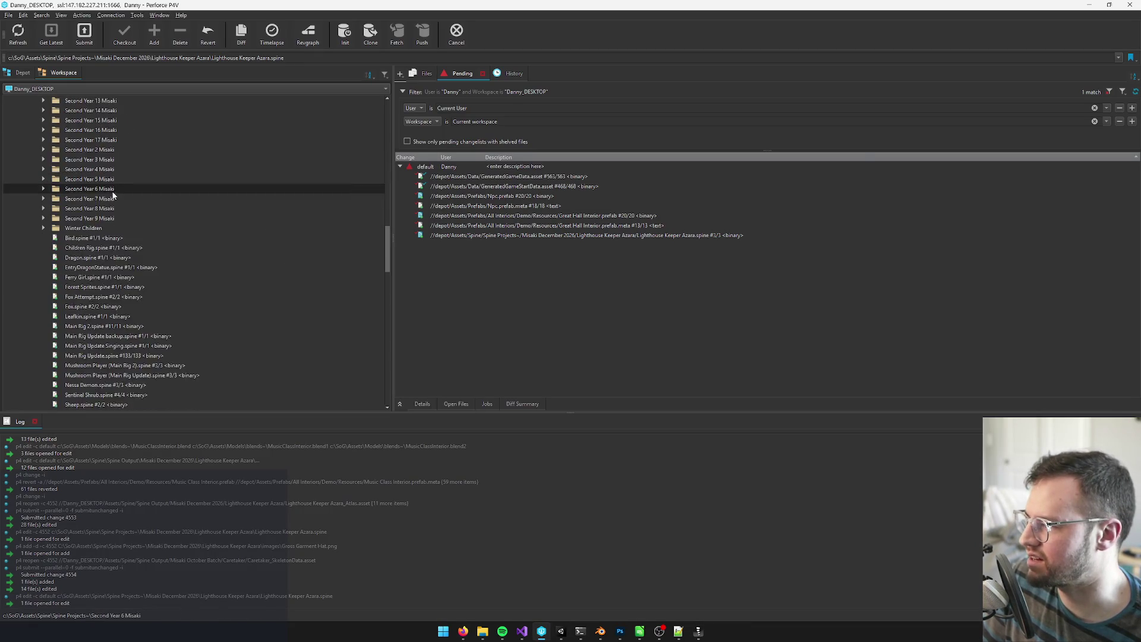
scroll(122, 268, "down", 9)
left_click(127, 336)
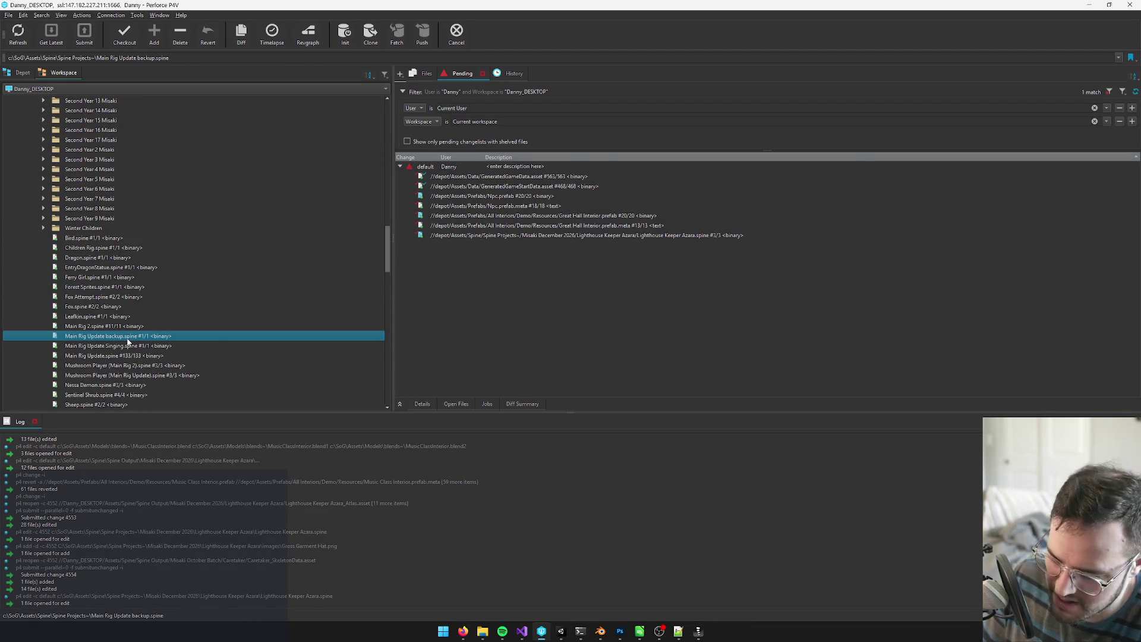
key("Down")
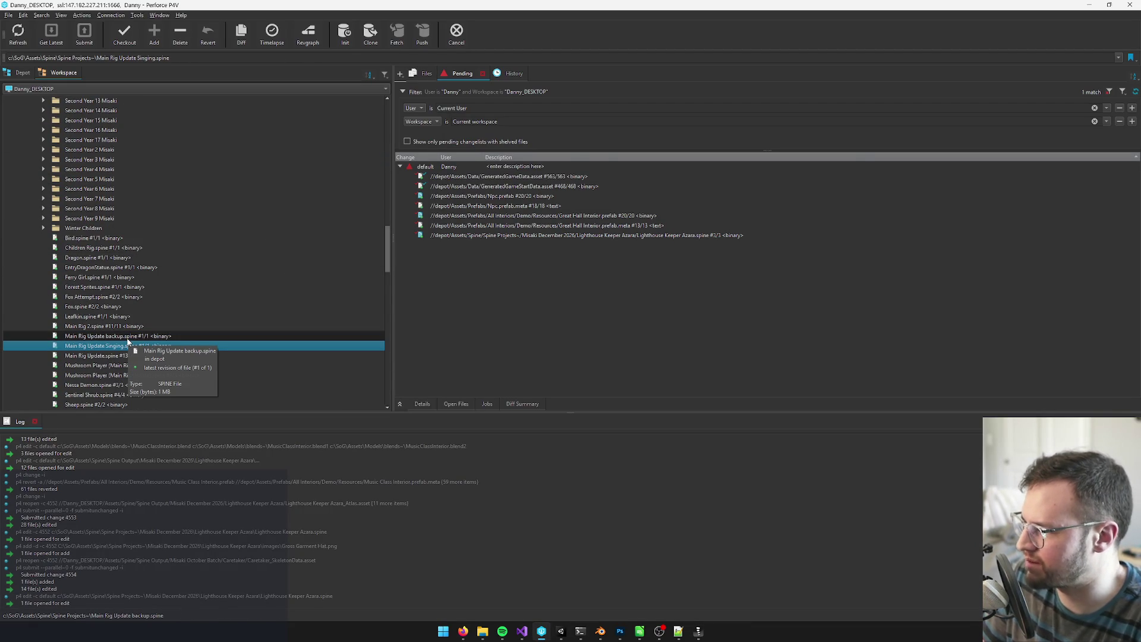
key("Down")
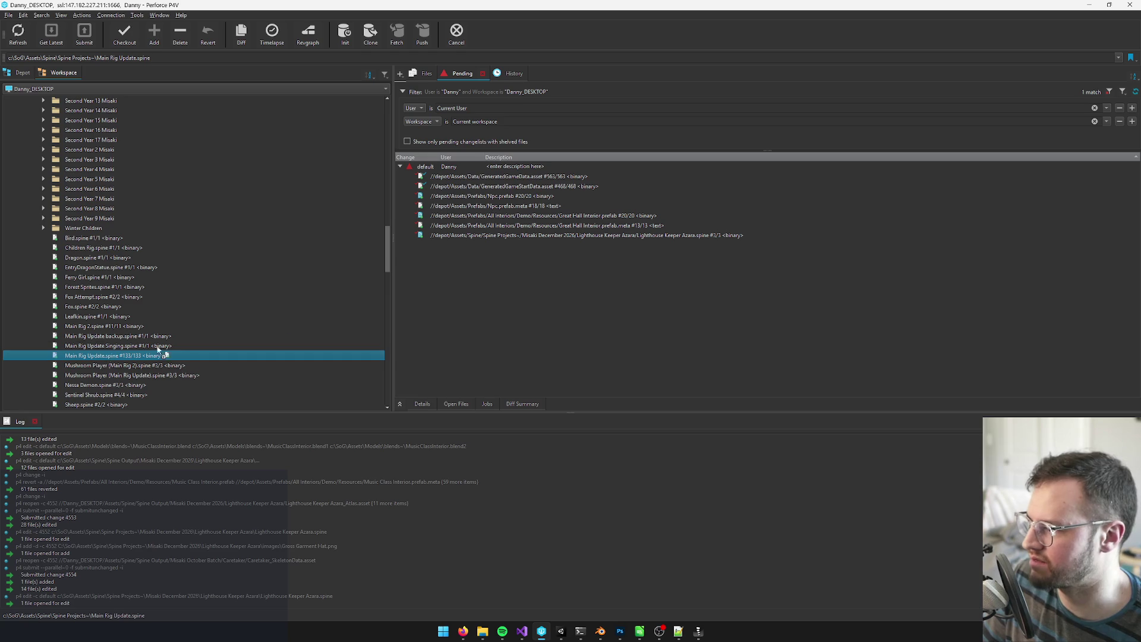
key("ctrl+e")
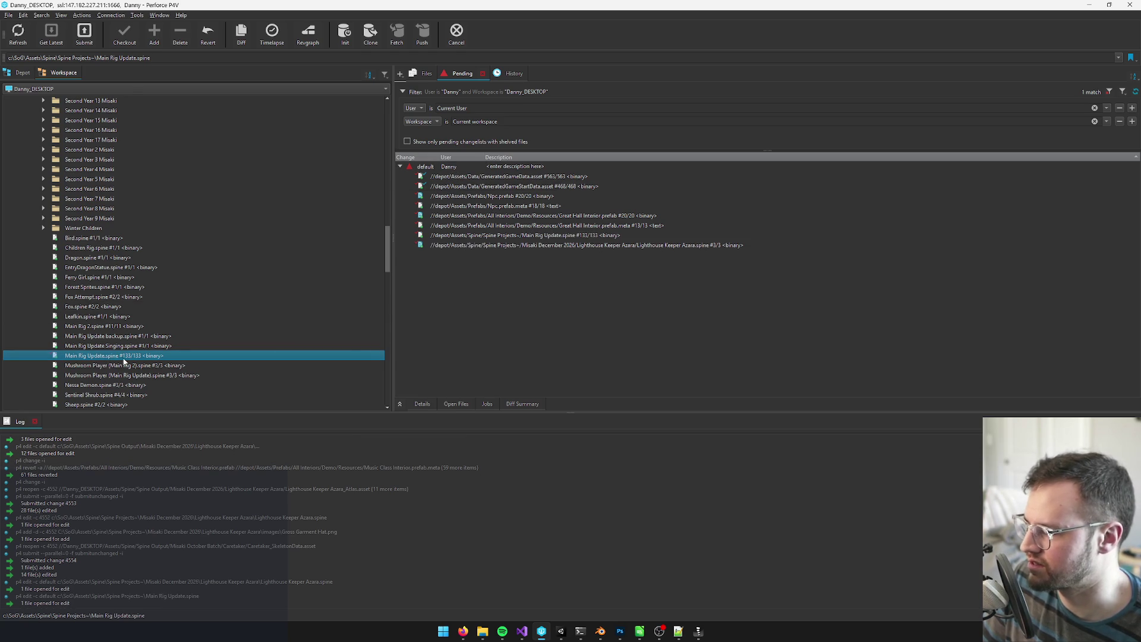
Drag the Player Official folder under Spine Output onto the default pending changelist
scroll(238, 309, "up", 15)
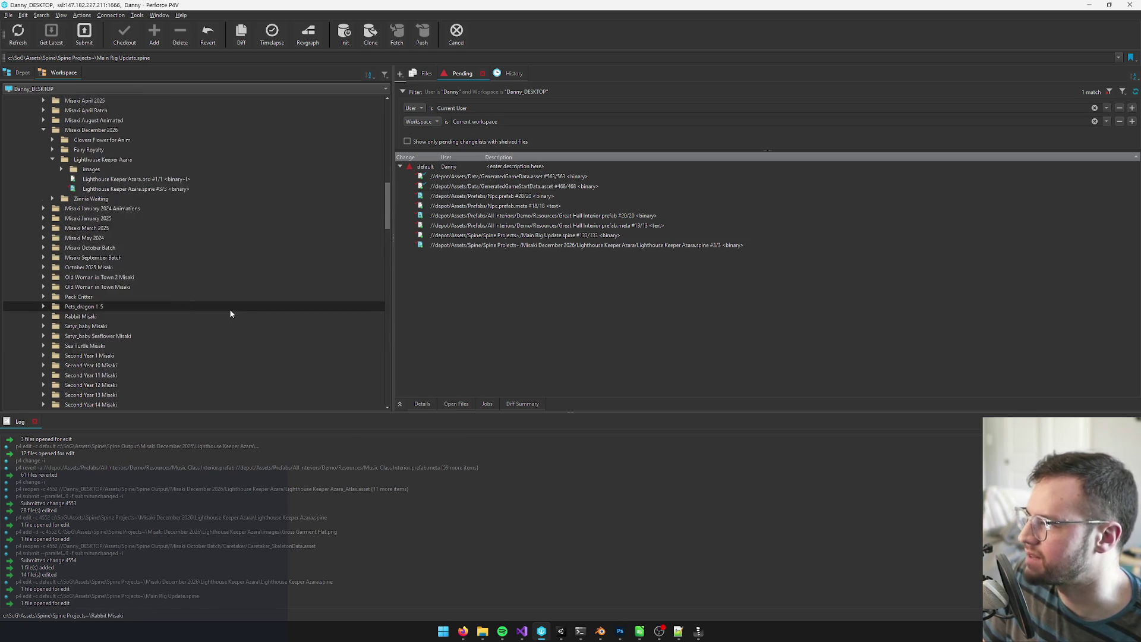
scroll(152, 306, "down", 3)
left_click(34, 201)
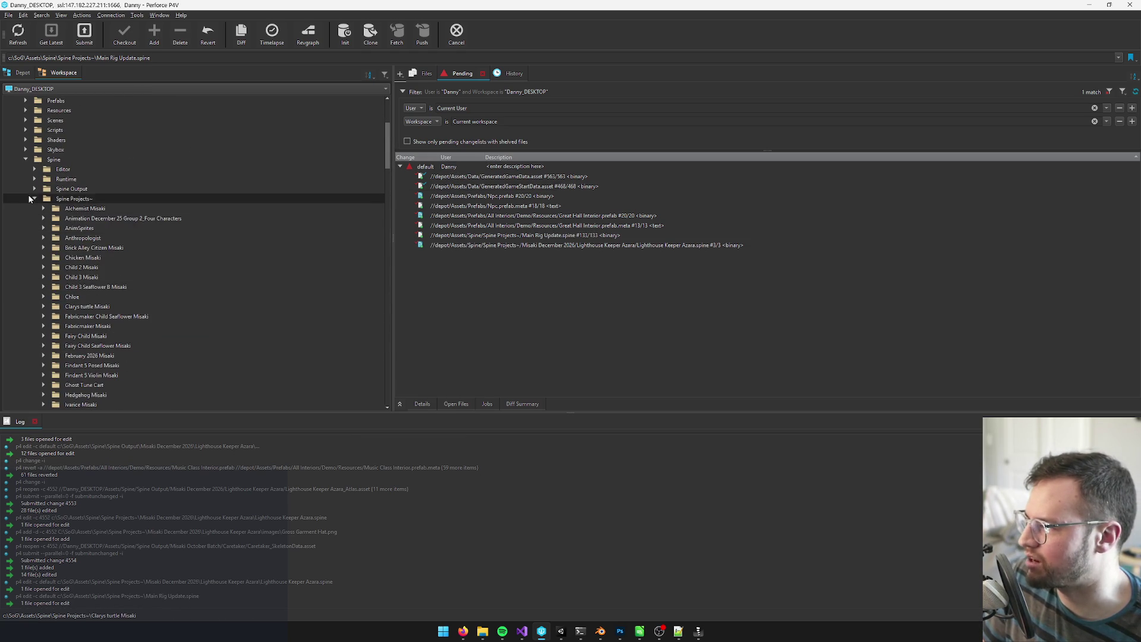
left_click(35, 189)
left_click(94, 210)
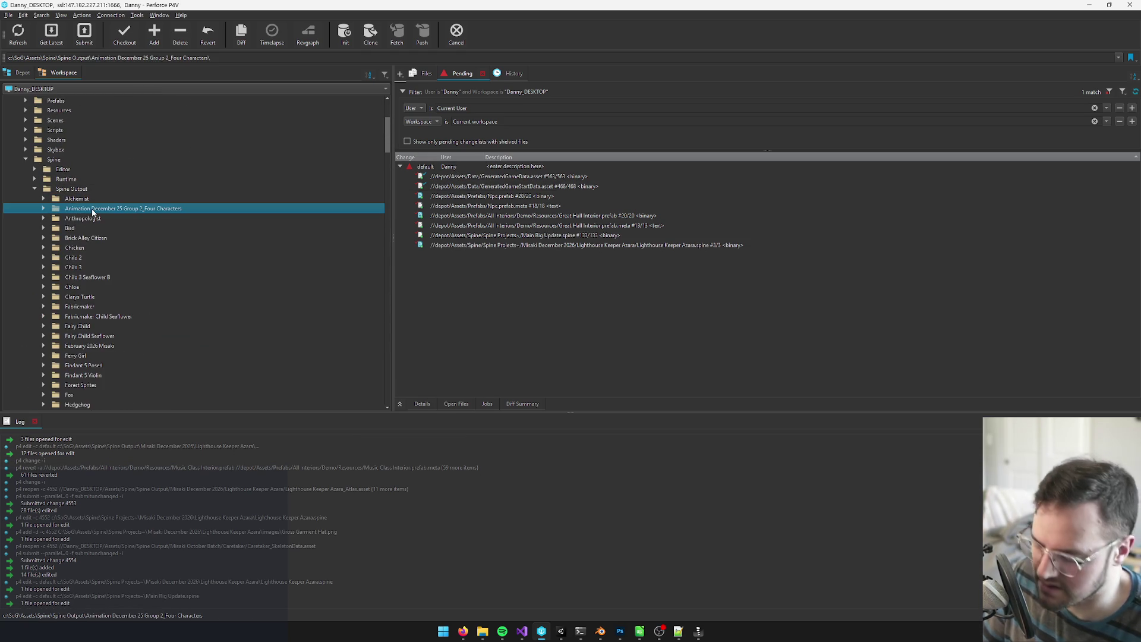
type("main")
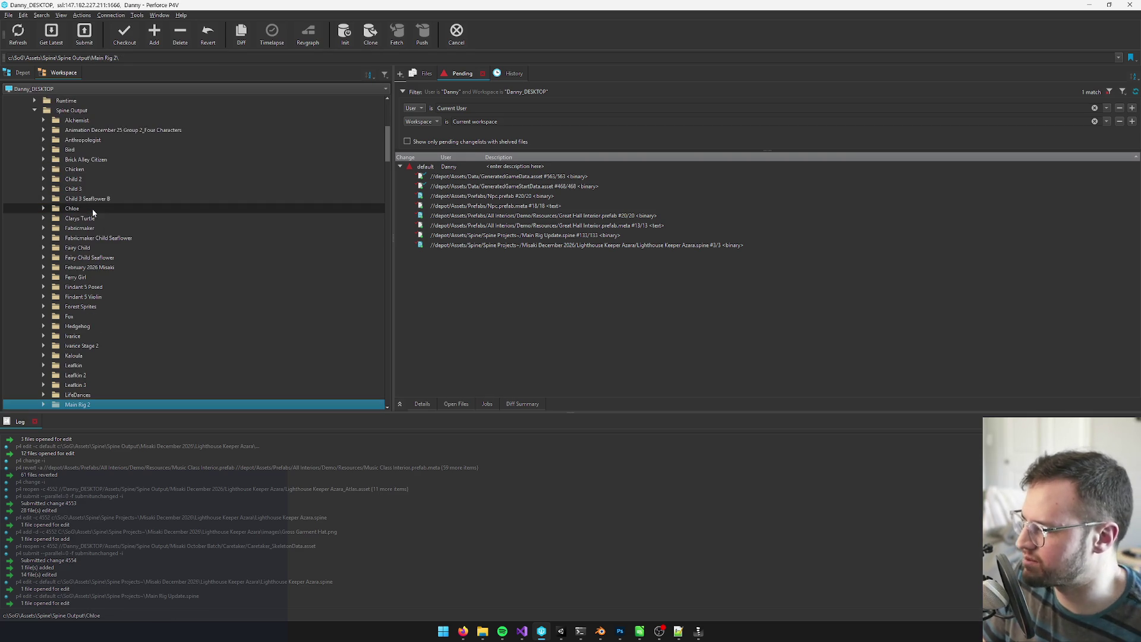
scroll(92, 212, "down", 5)
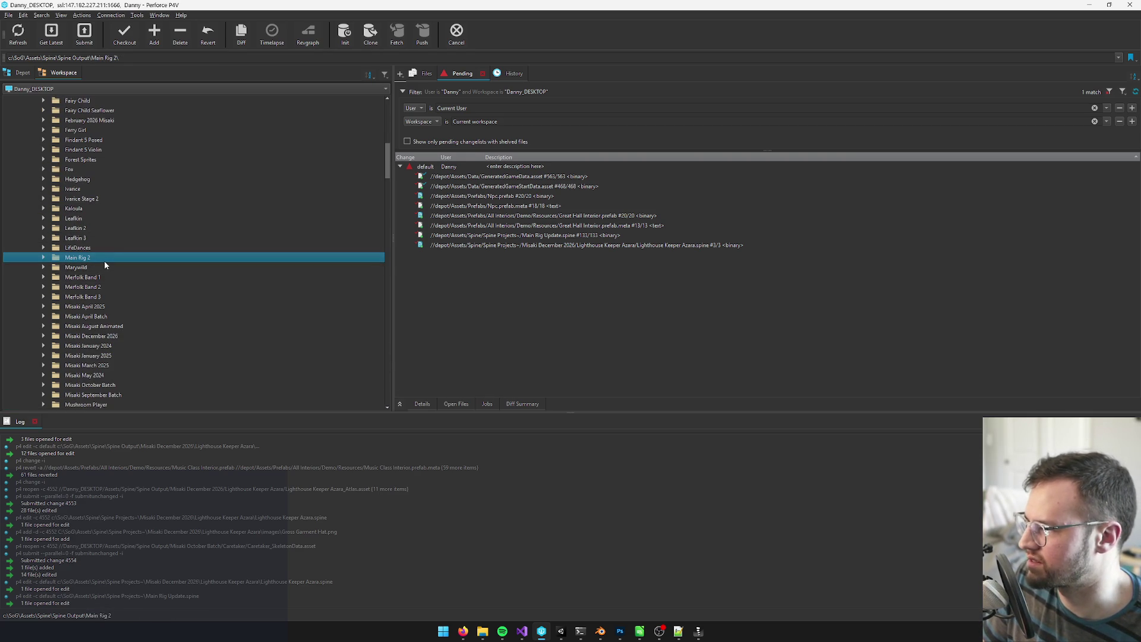
left_click(111, 218)
type("o")
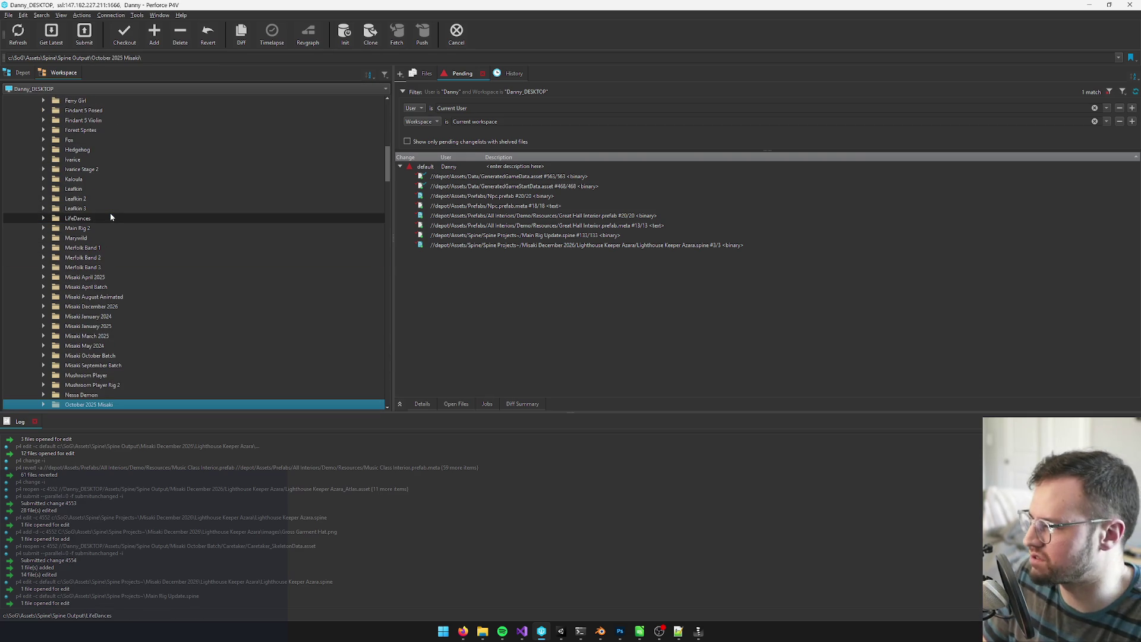
left_click(120, 198)
type("pl")
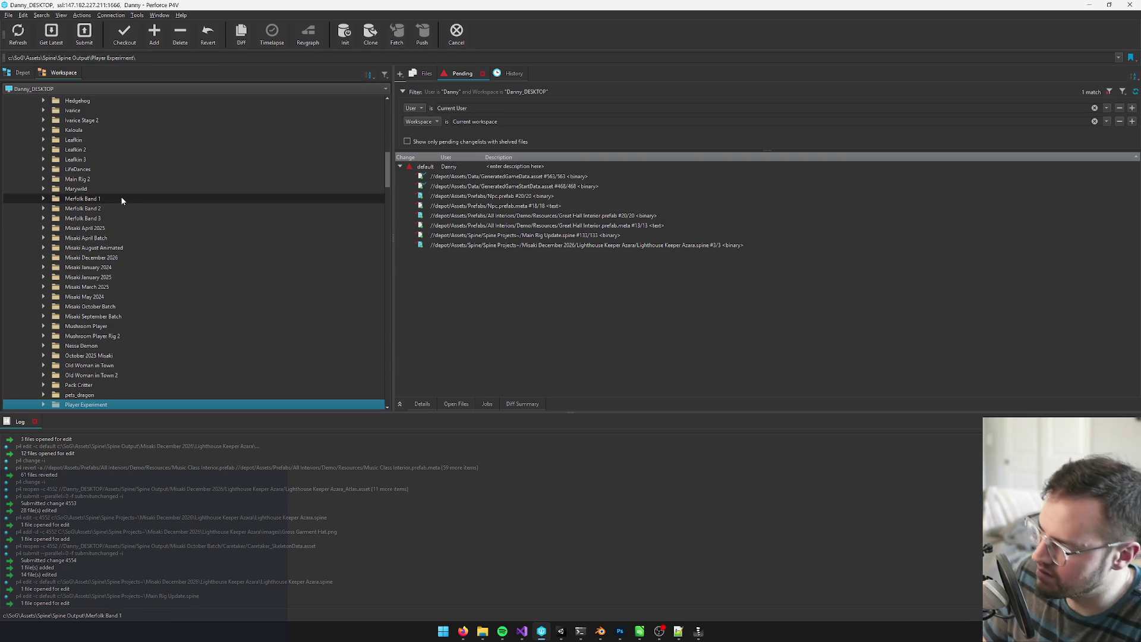
scroll(162, 187, "down", 3)
left_click(81, 327)
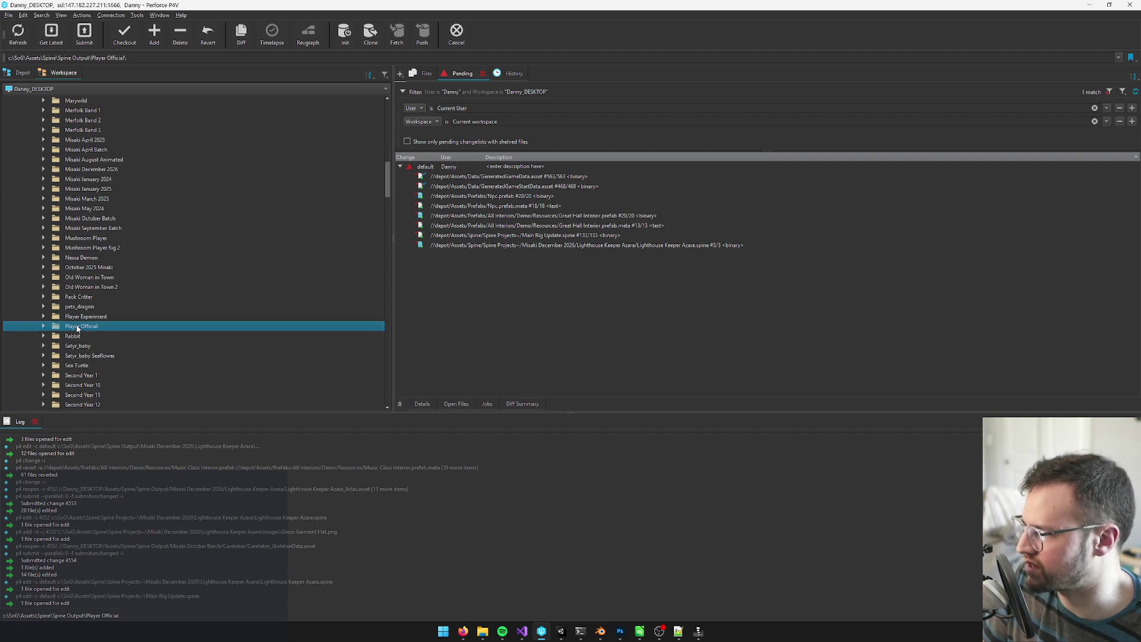
left_click_drag(497, 178, 498, 173)
Review the Main Rig meta files and select Main Rig Update in the changelist
key("alt+Tab")
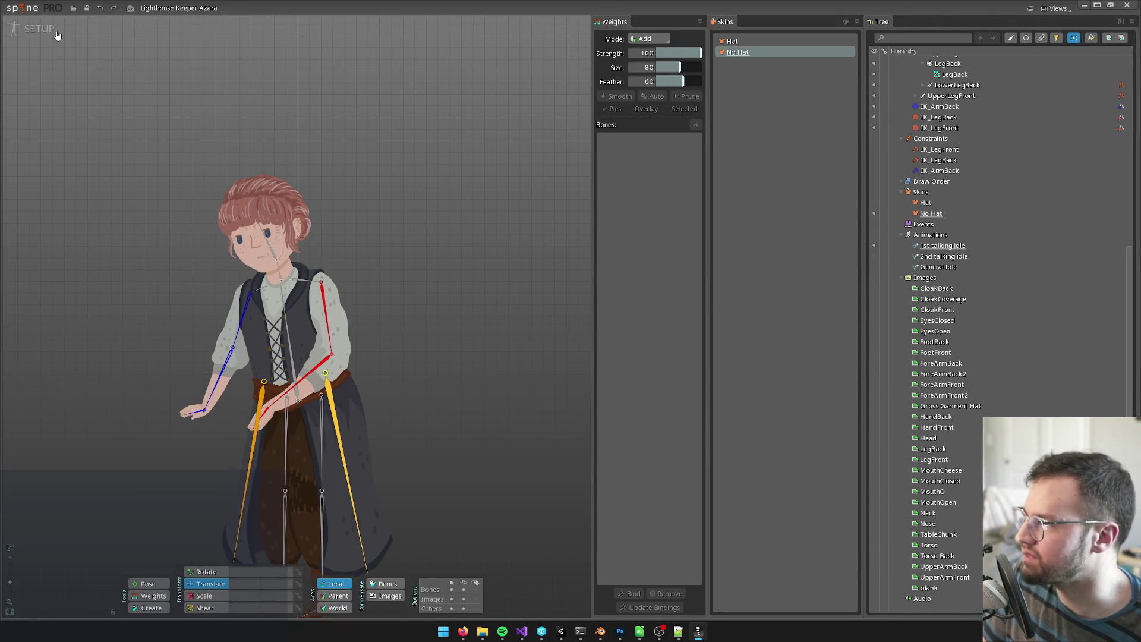
key("alt+Tab")
scroll(191, 345, "down", 5)
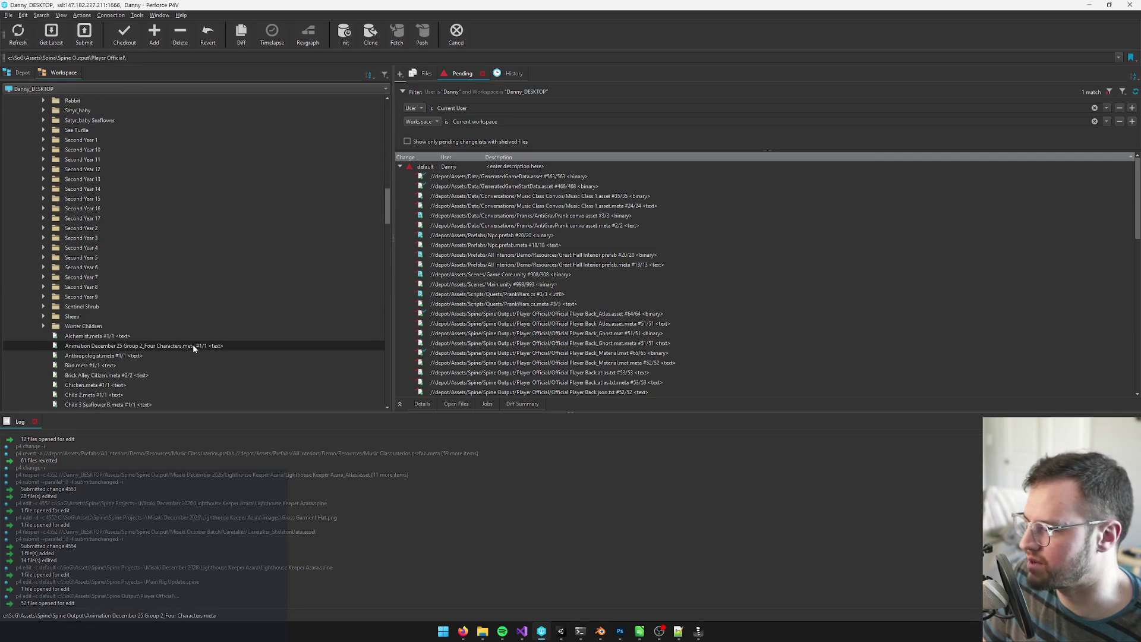
left_click(194, 347)
key("Down")
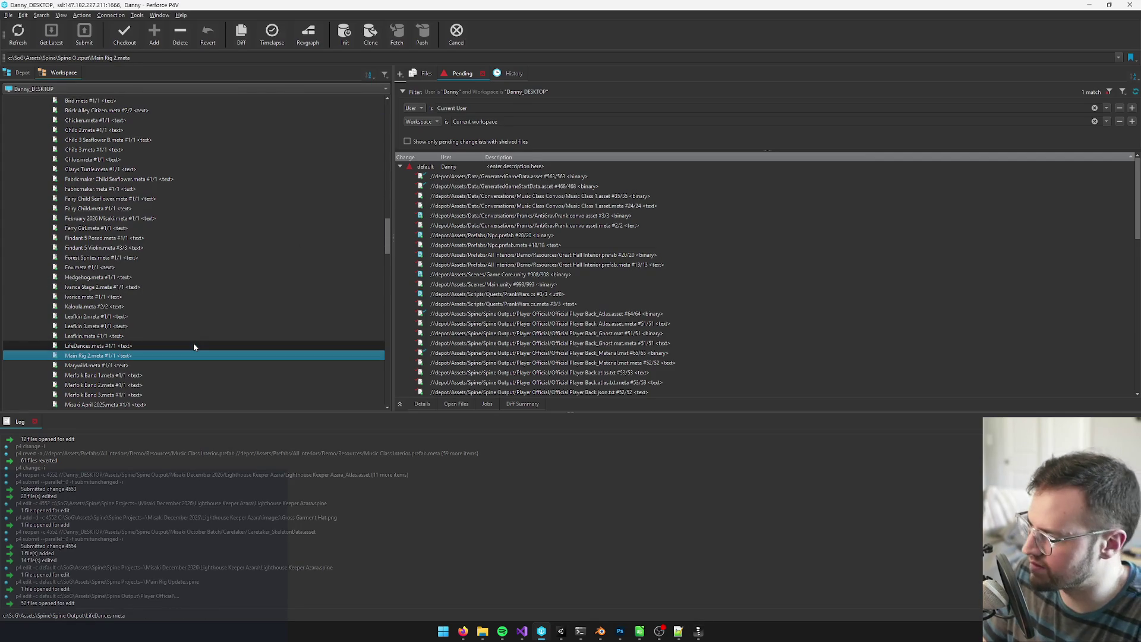
scroll(194, 342, "down", 6)
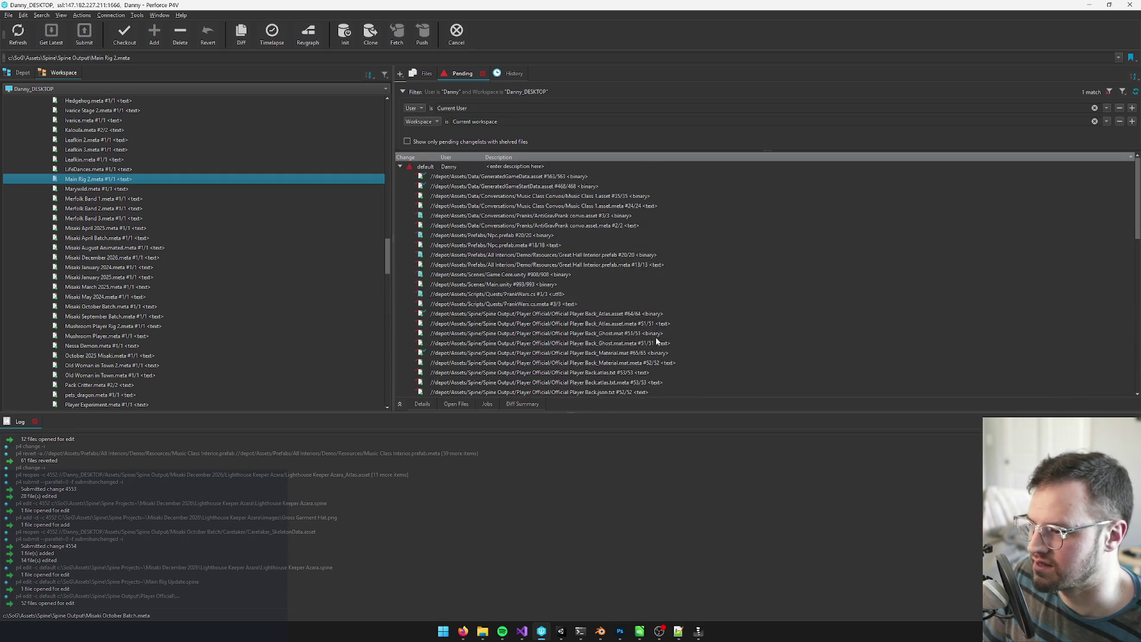
scroll(557, 314, "down", 10)
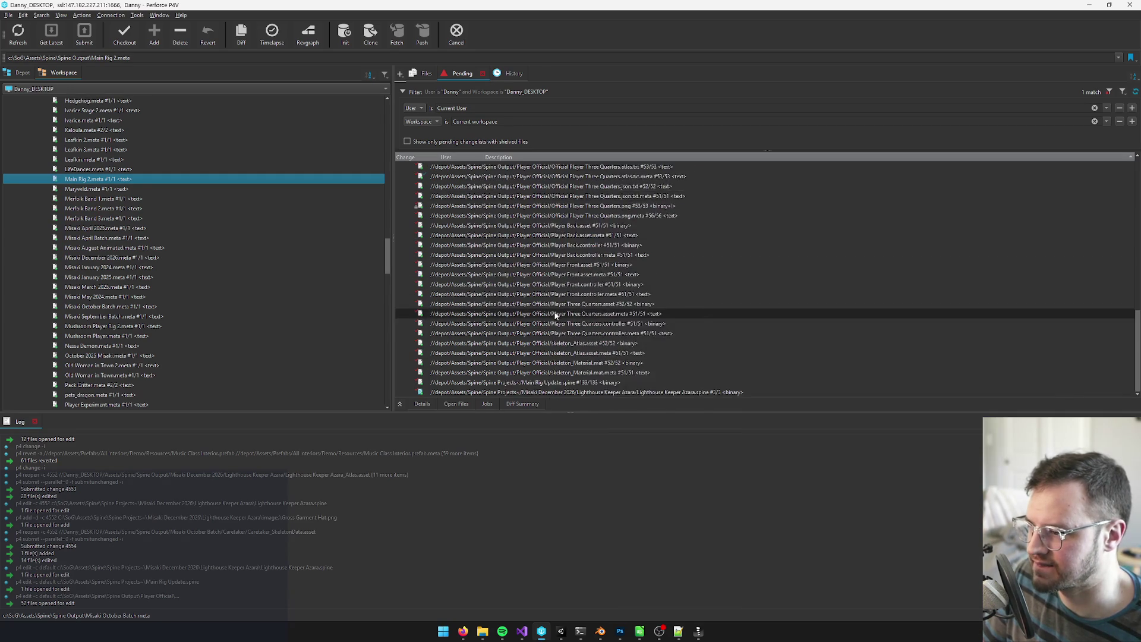
left_click(568, 383)
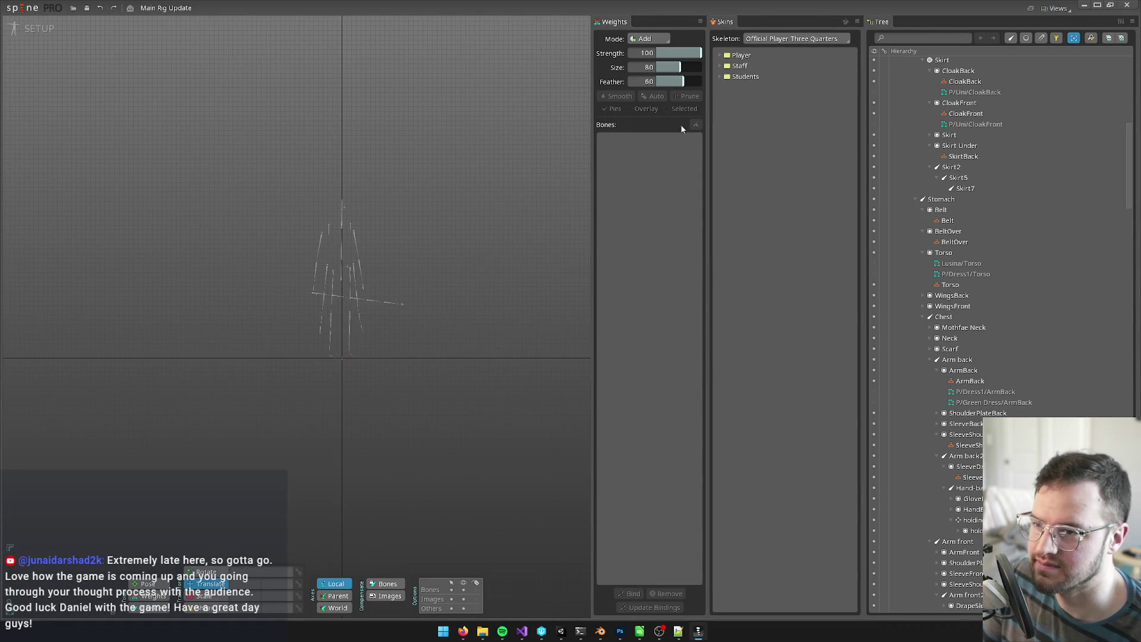
Expand the Students skin folder and apply the Indie skin to the player skeleton
left_click(719, 55)
left_click(720, 56)
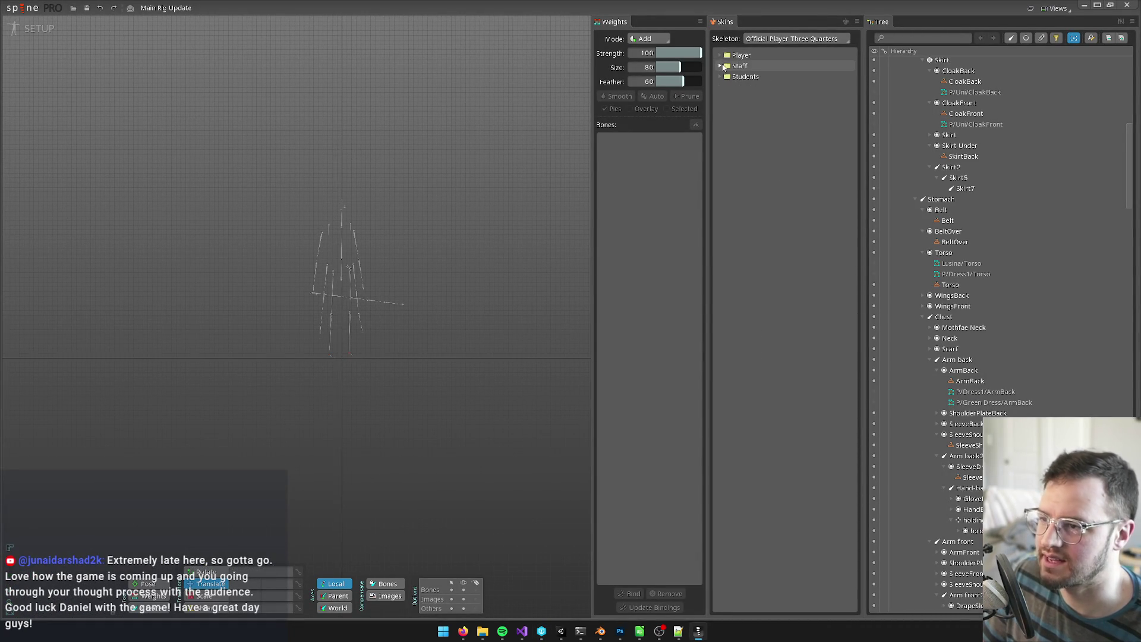
left_click(719, 76)
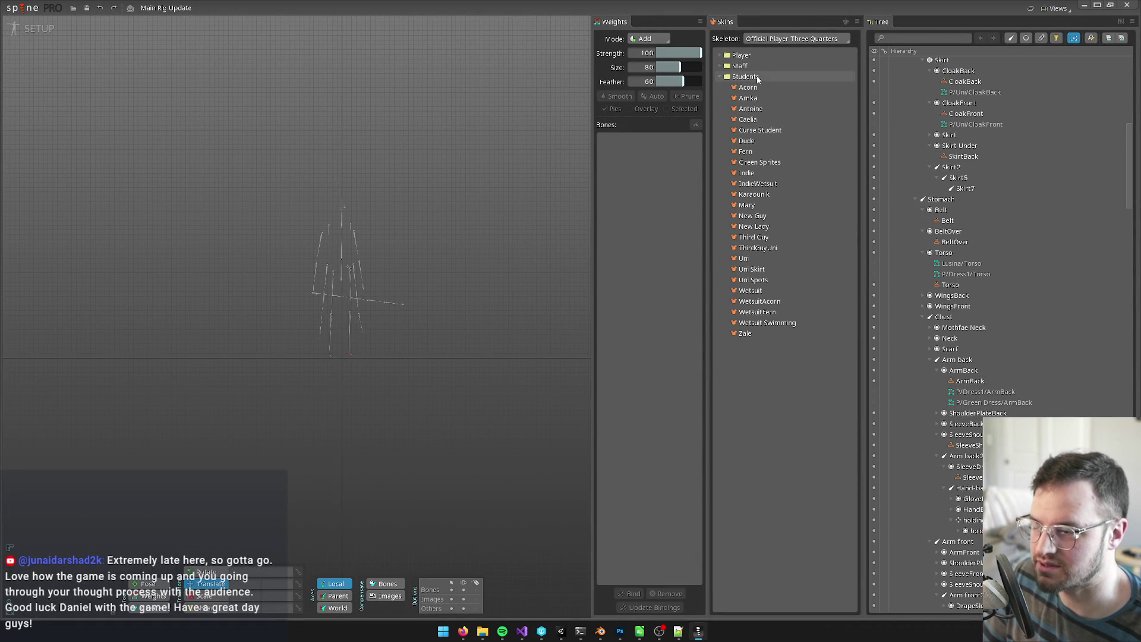
scroll(401, 169, "up", 4)
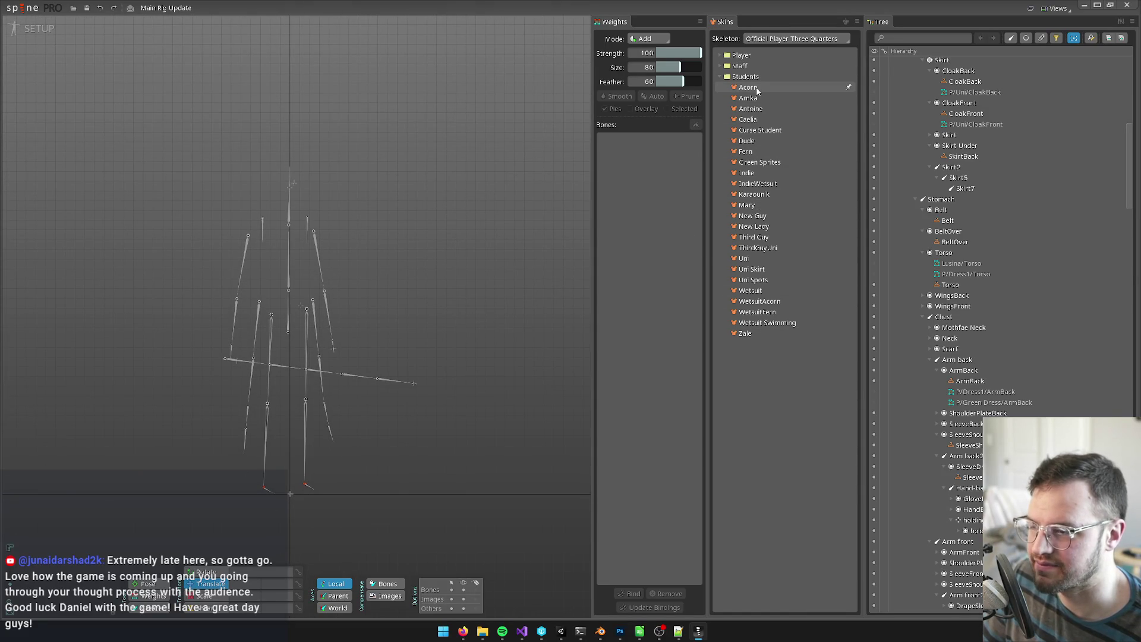
left_click(720, 55)
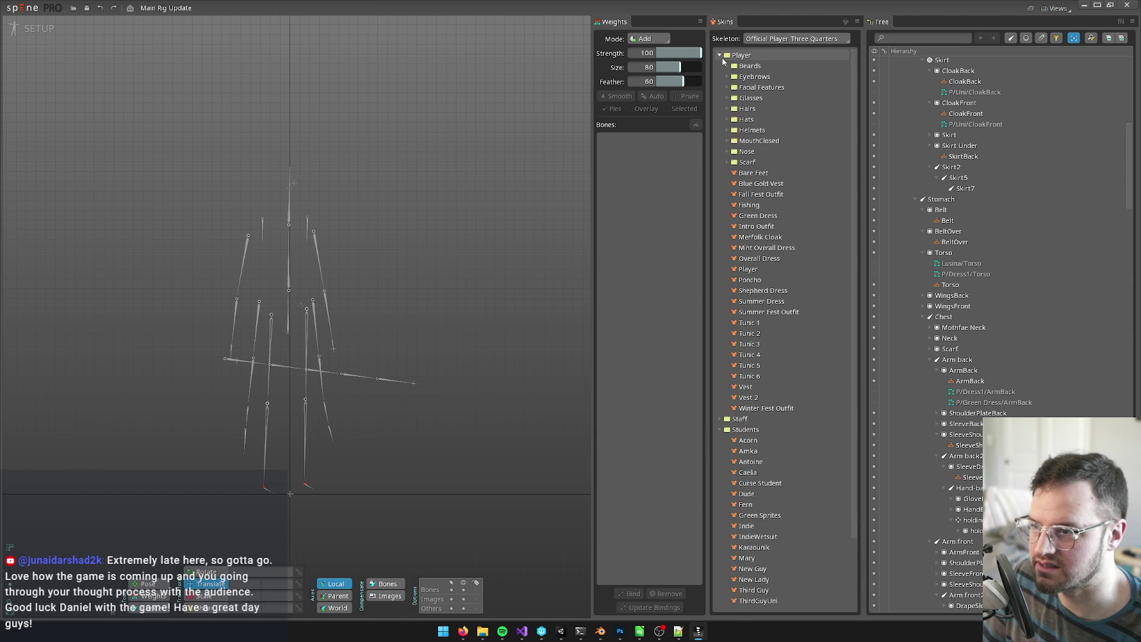
left_click(720, 55)
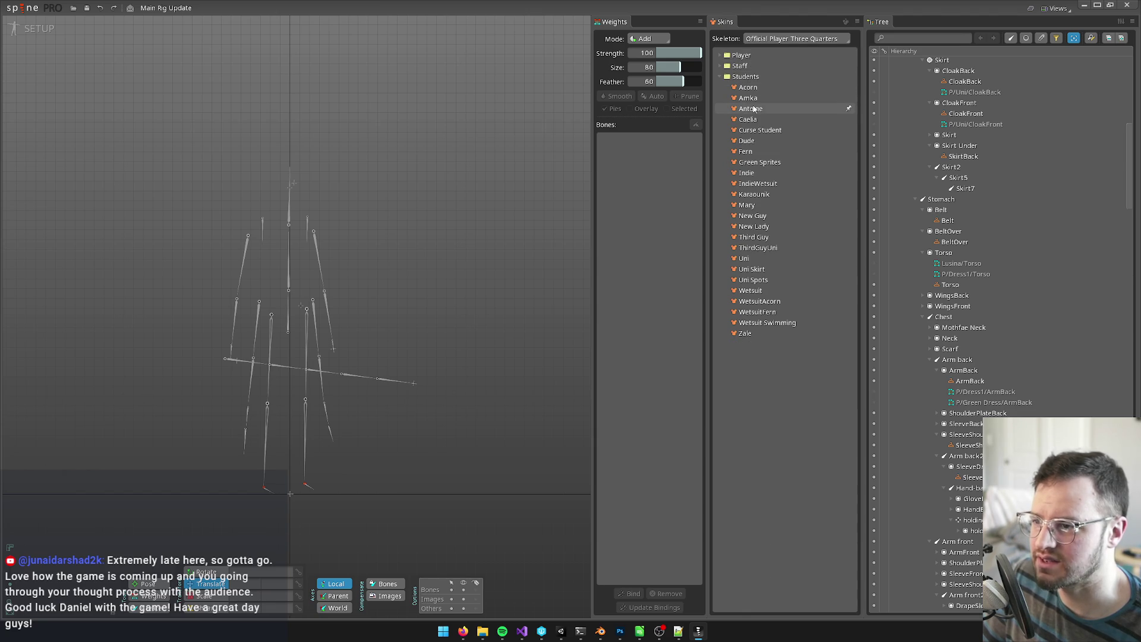
left_click(755, 173)
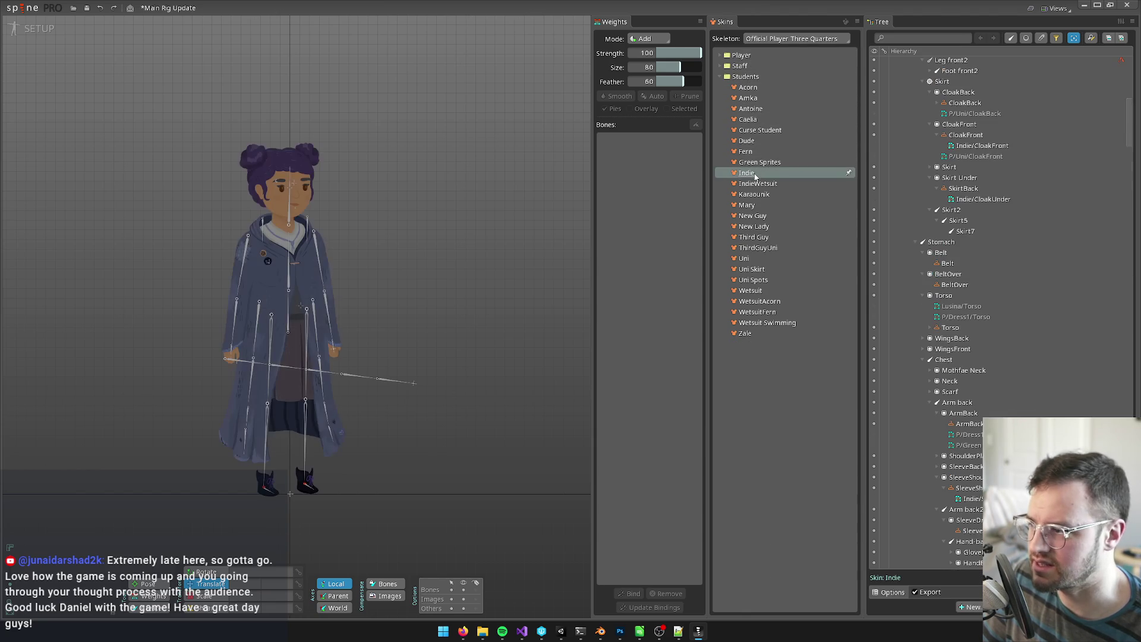
In Animate mode, add a new animation named 'look up' under the skeleton's Animations
left_click(37, 29)
scroll(1026, 321, "down", 10)
scroll(1026, 321, "down", 15)
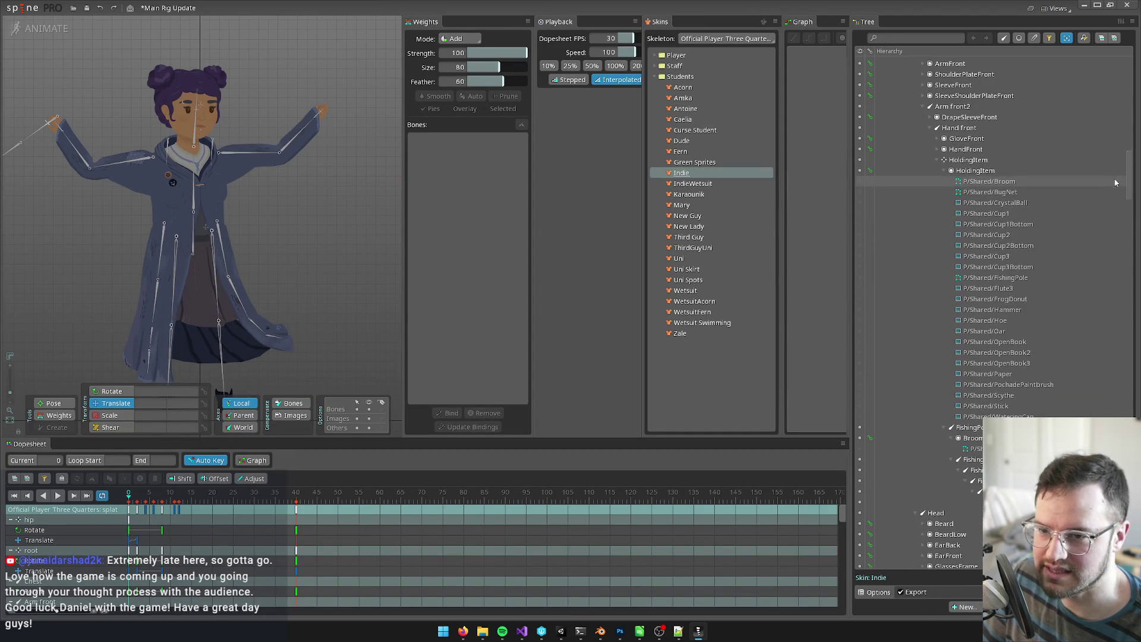
scroll(963, 316, "up", 3)
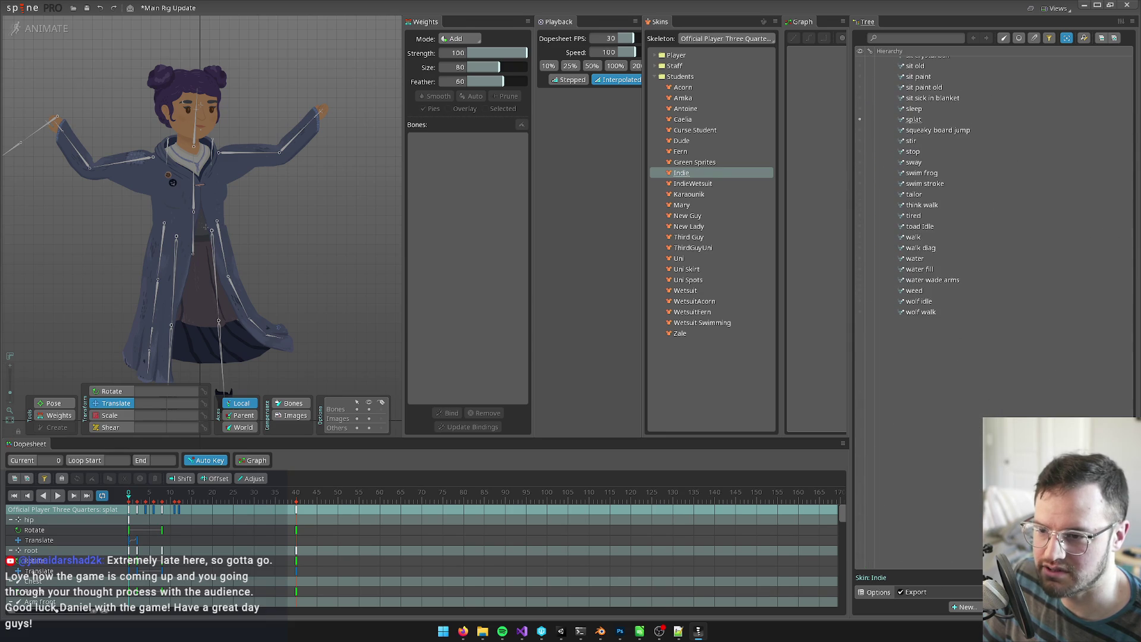
scroll(963, 315, "up", 15)
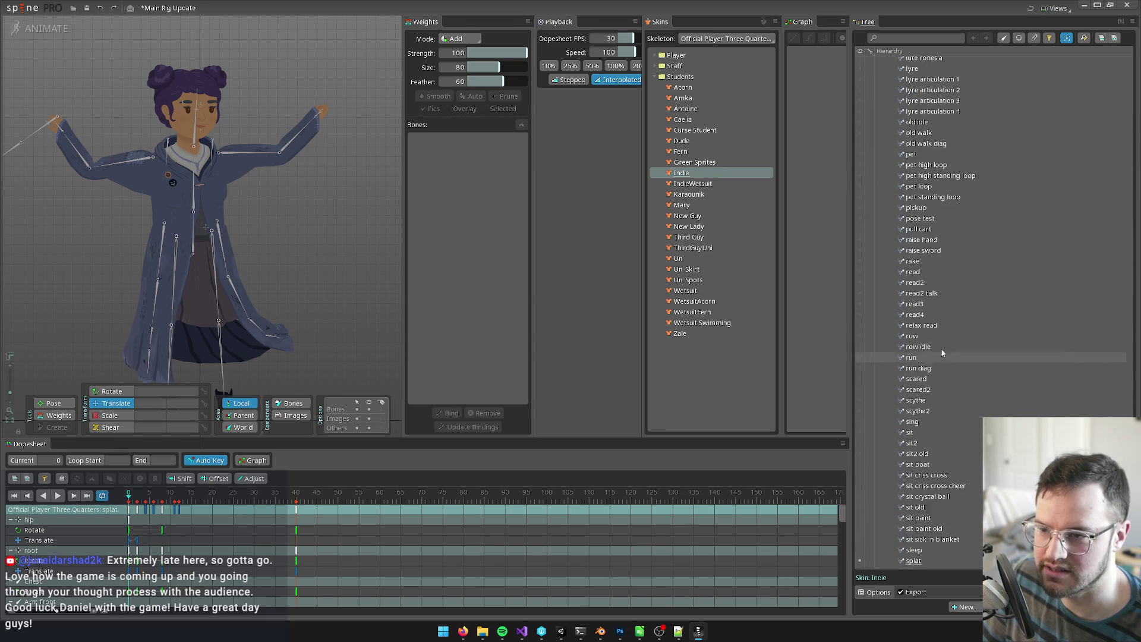
scroll(915, 380, "down", 3)
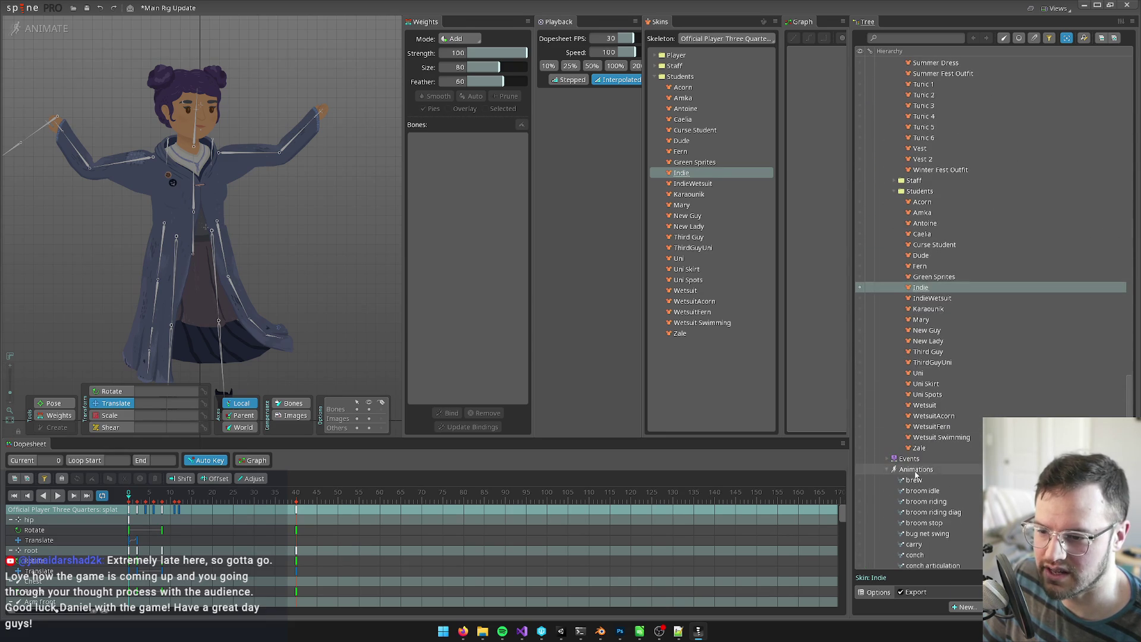
left_click(916, 469)
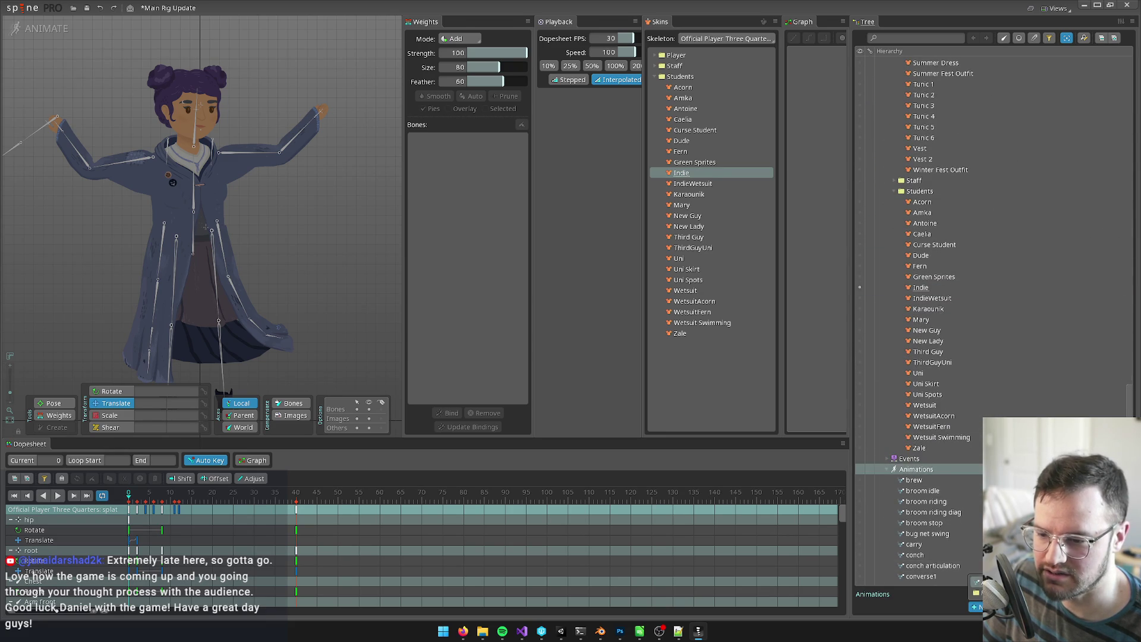
left_click(974, 606)
type("look up")
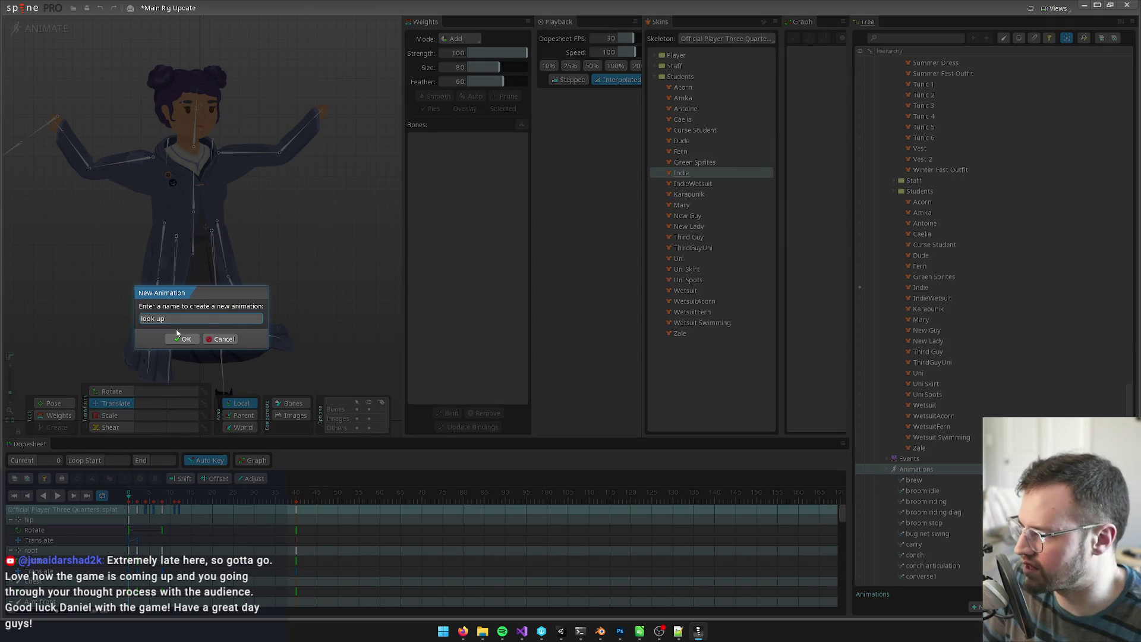
key("Return")
Tilt the Head bone to key its rotation at frame 0 of look up
scroll(1004, 337, "down", 2)
scroll(1004, 336, "down", 1)
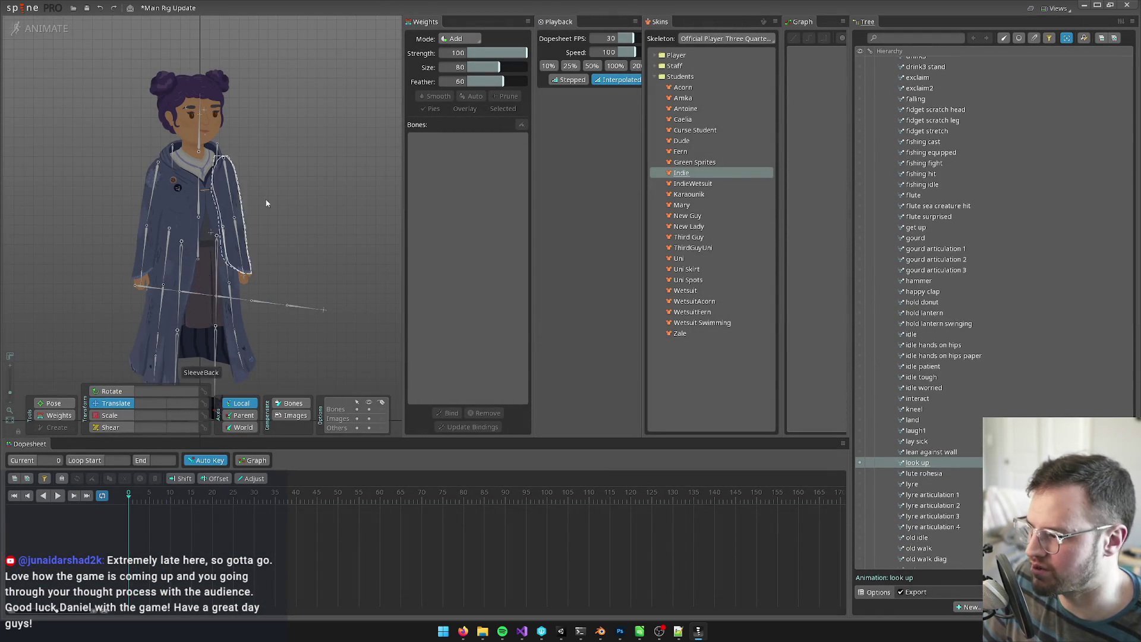
scroll(95, 280, "up", 2)
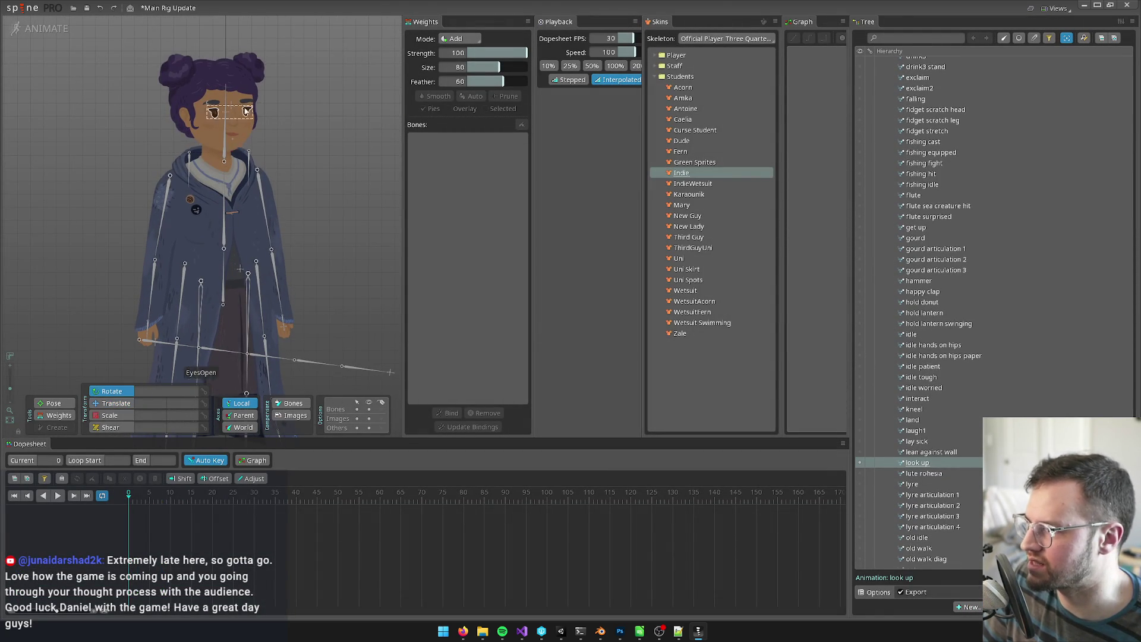
left_click(53, 403)
left_click(235, 79)
left_click_drag(224, 82, 202, 82)
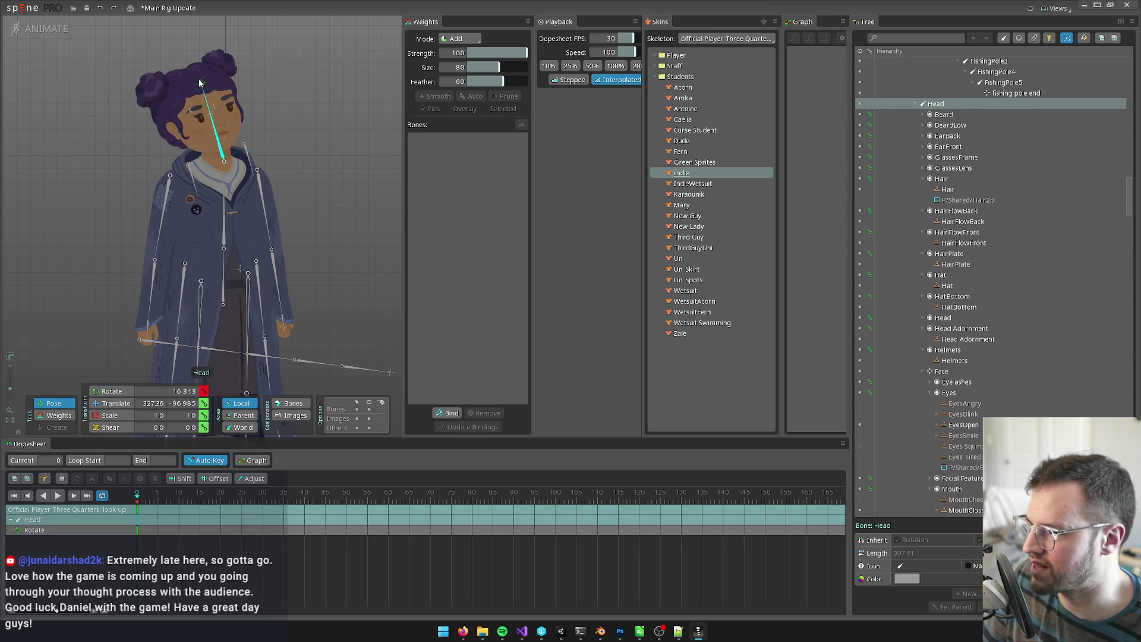
key("Escape")
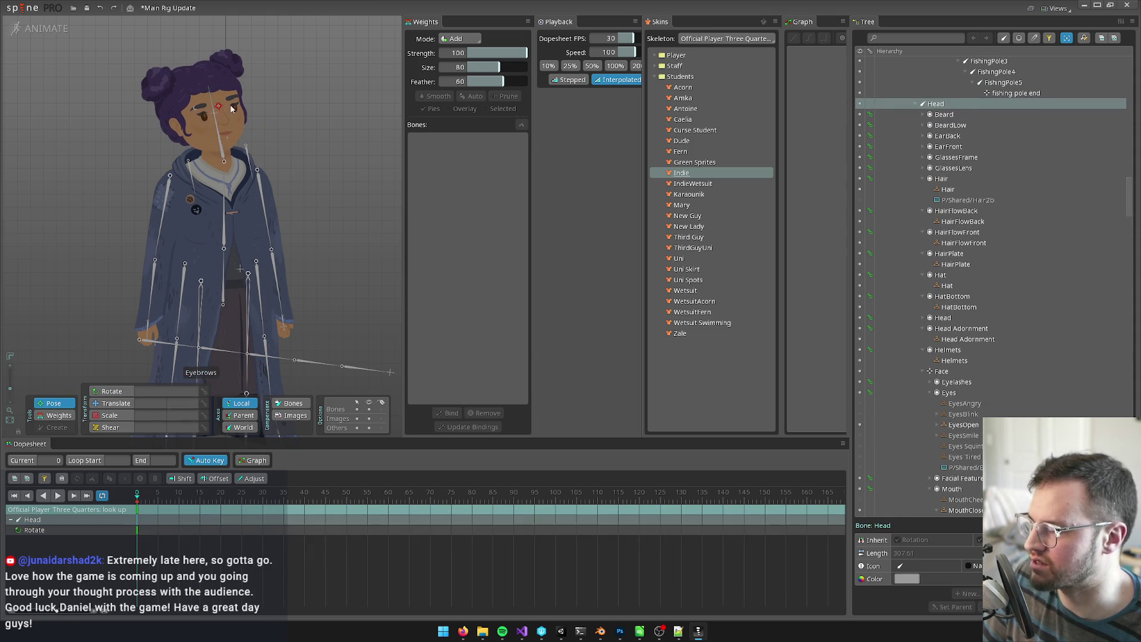
Undo a stray Chest rotation key and rotate the head upward, keyed at 16.441
scroll(254, 138, "down", 5)
scroll(357, 98, "down", 3)
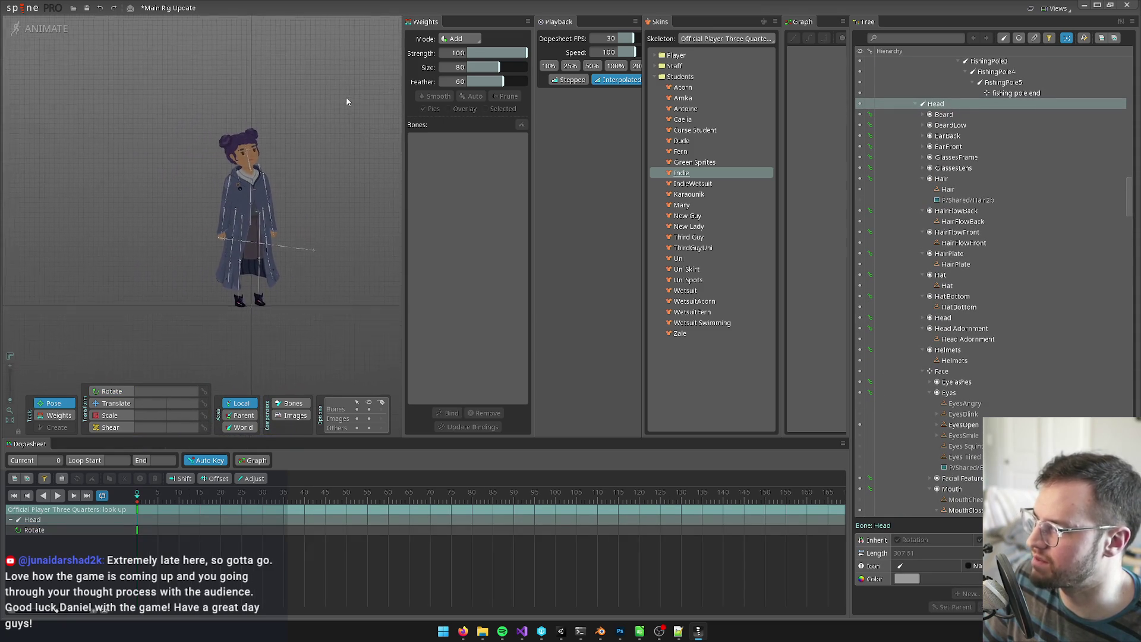
scroll(247, 176, "up", 5)
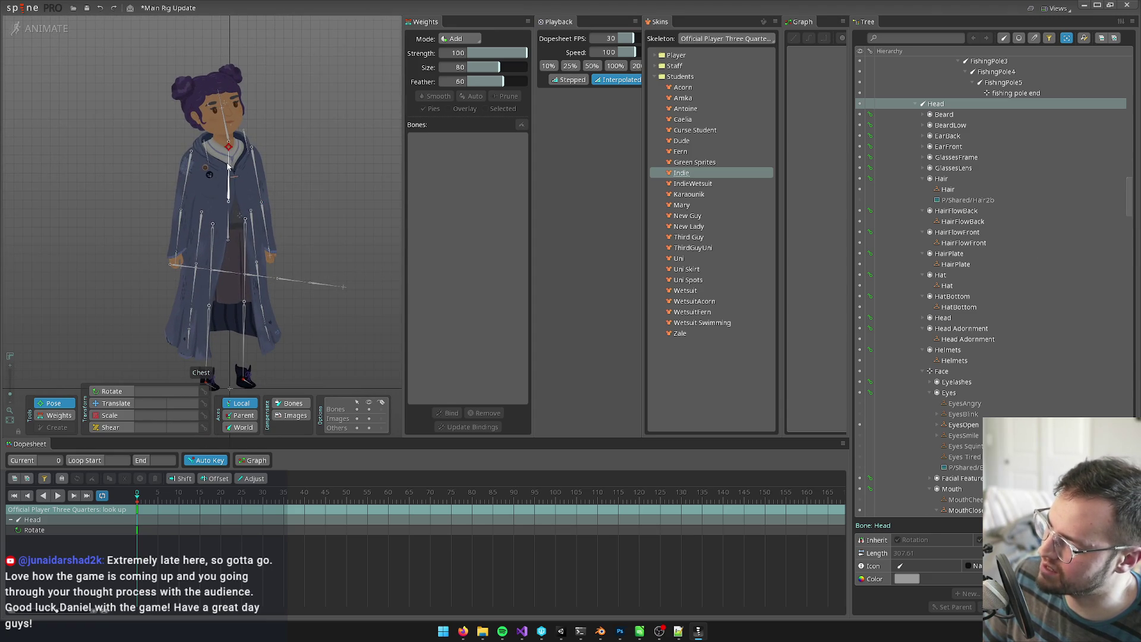
left_click(228, 167)
scroll(258, 128, "down", 3)
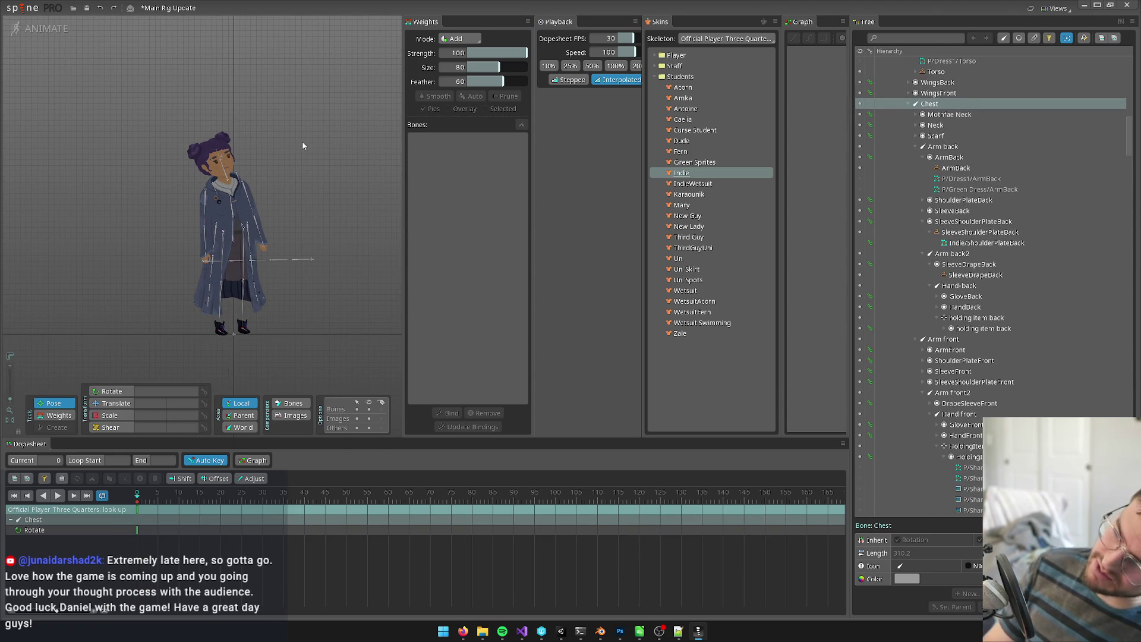
scroll(307, 186, "up", 3)
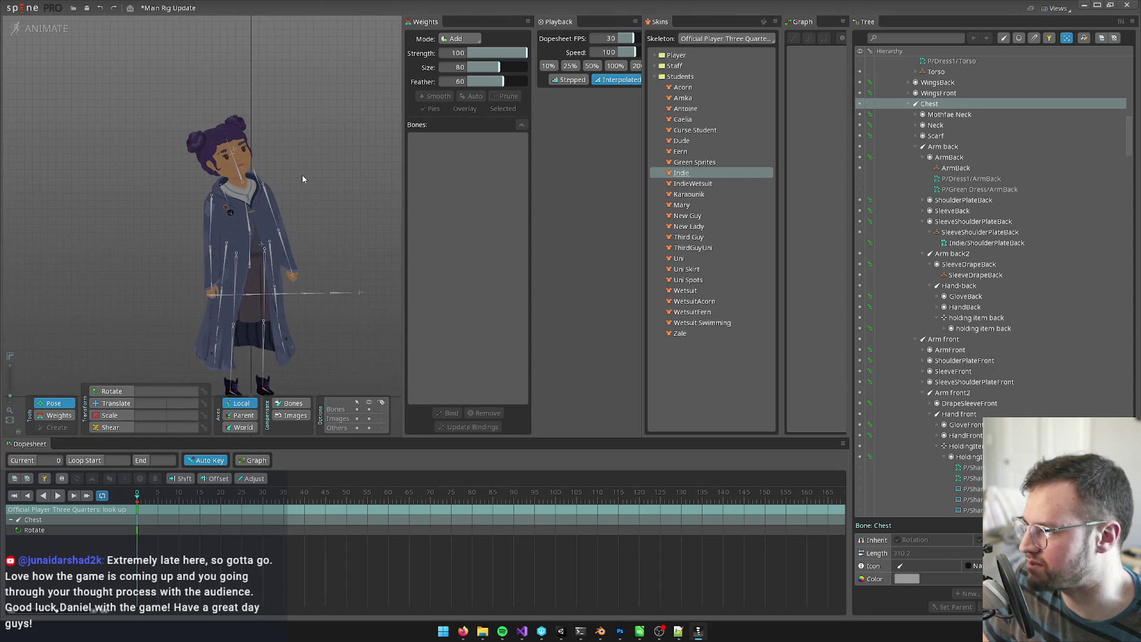
key("ctrl+z")
scroll(326, 184, "down", 4)
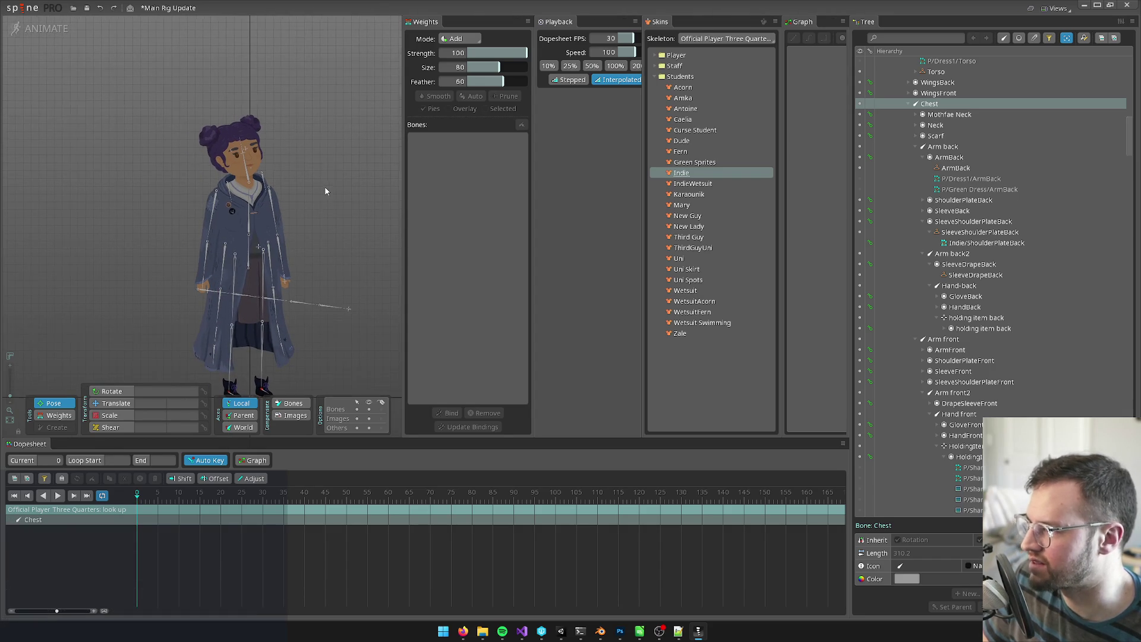
scroll(231, 185, "up", 5)
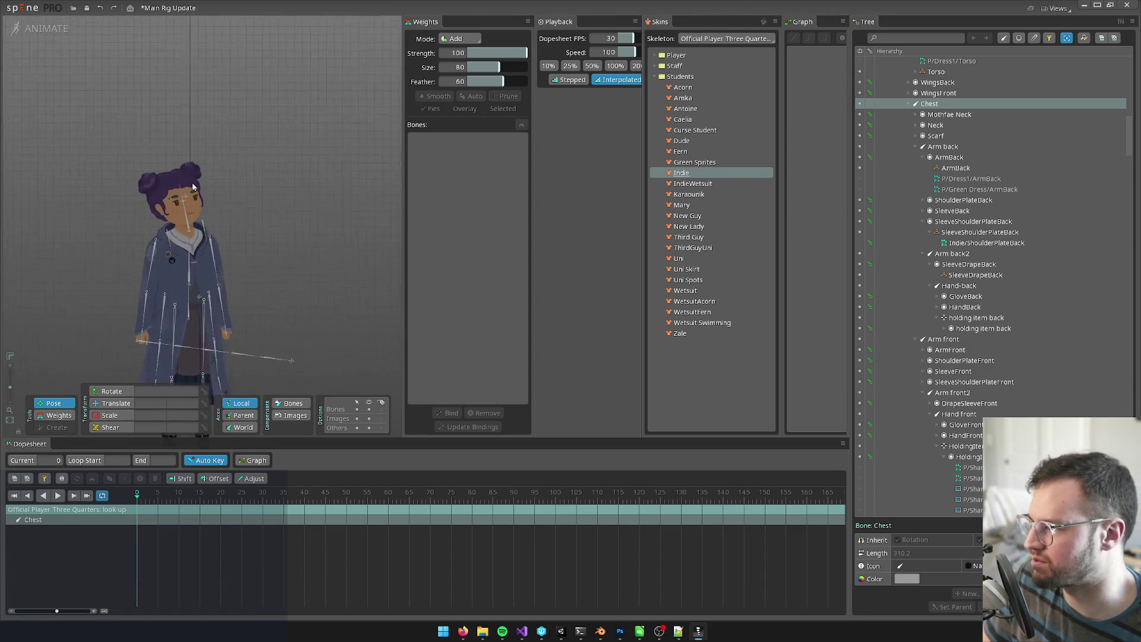
left_click_drag(189, 211, 167, 188)
key("Escape")
Lower the Head bone to key its translation, then preview the pose in the Uni skin
scroll(245, 209, "down", 5)
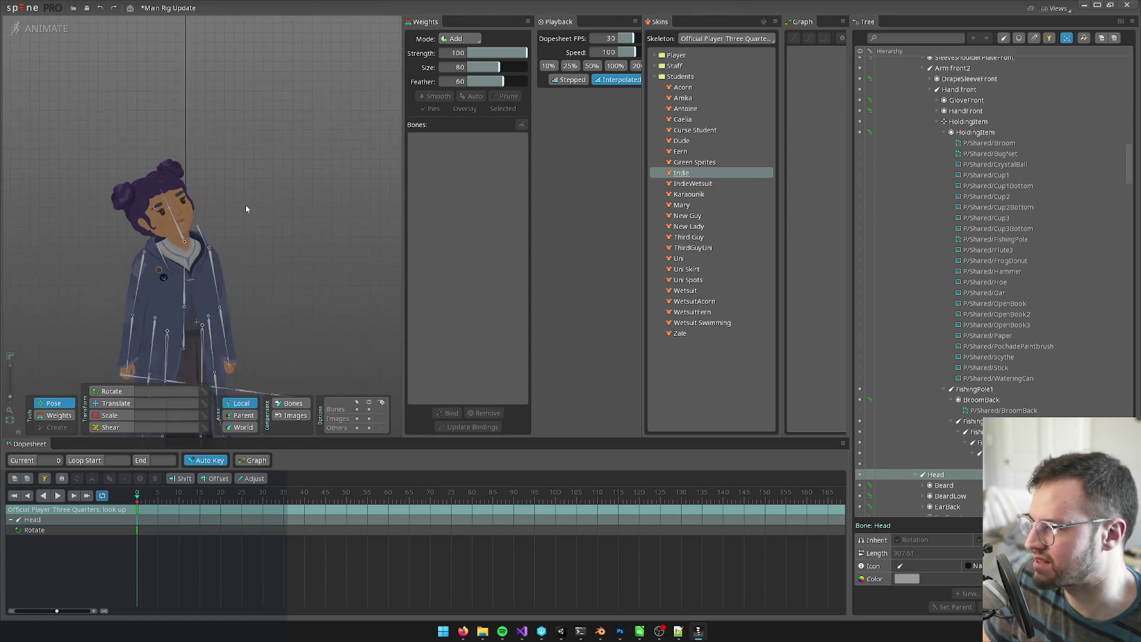
scroll(314, 173, "down", 2)
scroll(295, 164, "up", 5)
scroll(295, 164, "up", 5)
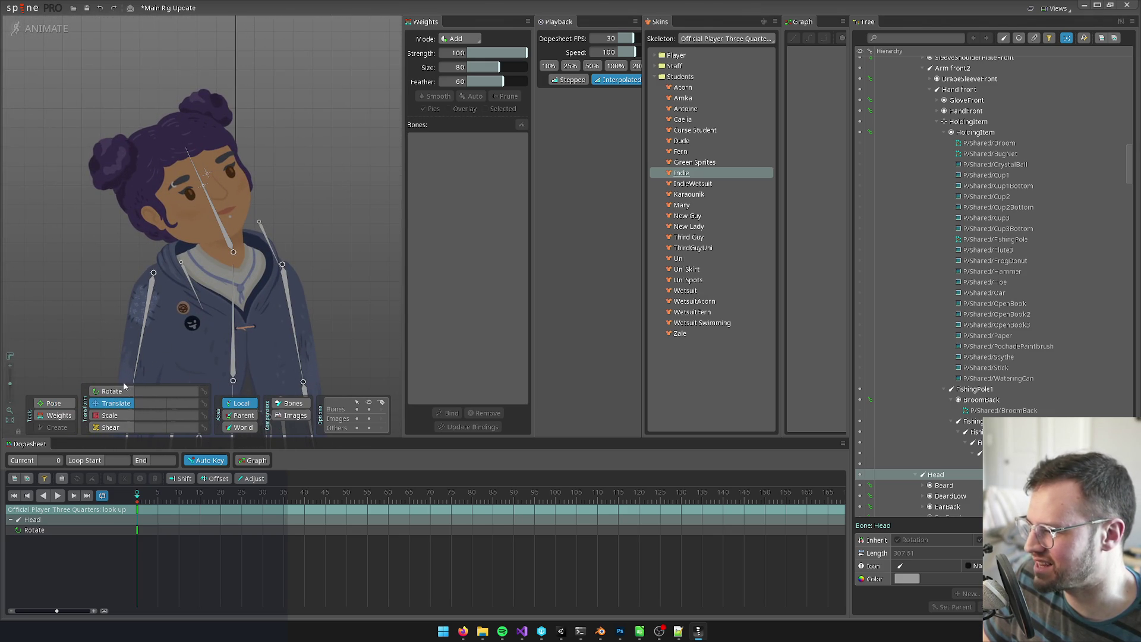
left_click(226, 239)
left_click_drag(222, 260, 228, 260)
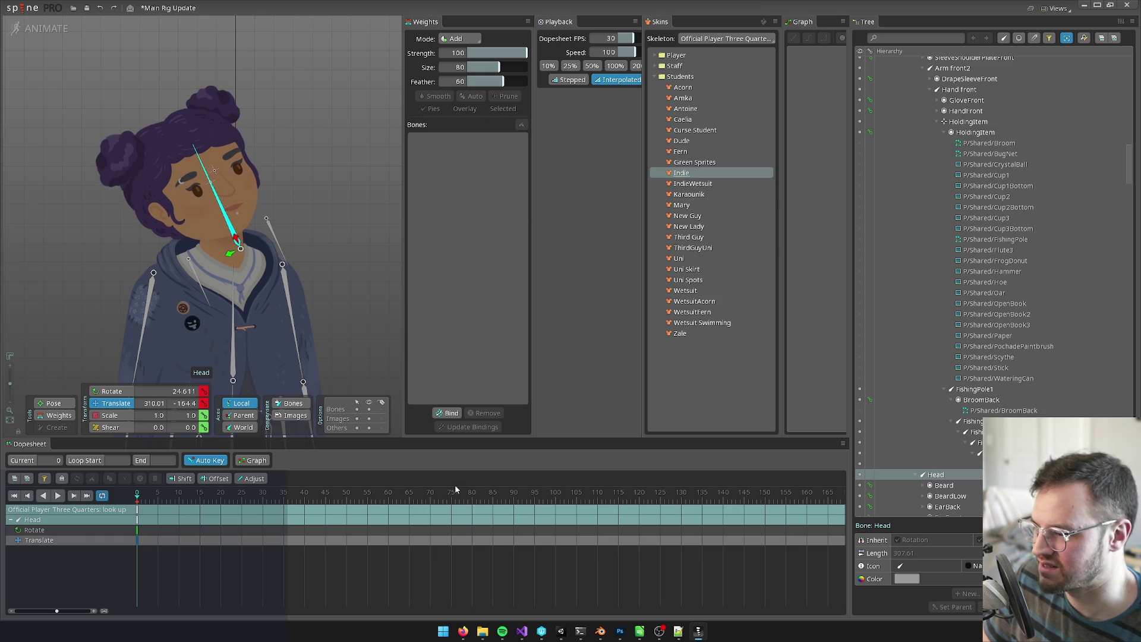
scroll(211, 415, "down", 2)
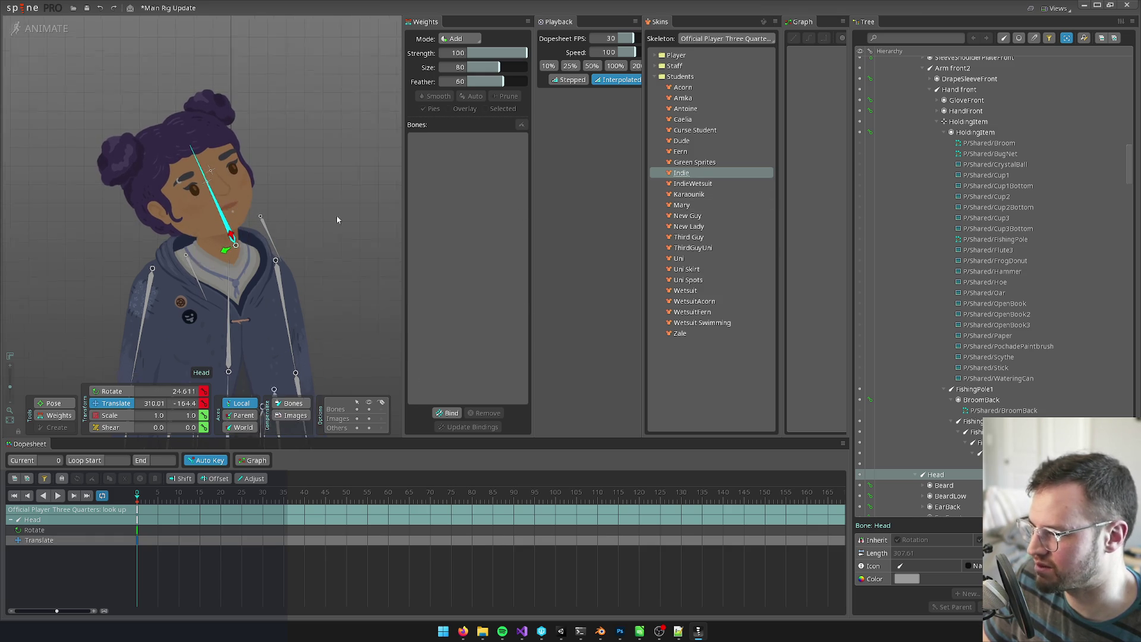
left_click(719, 258)
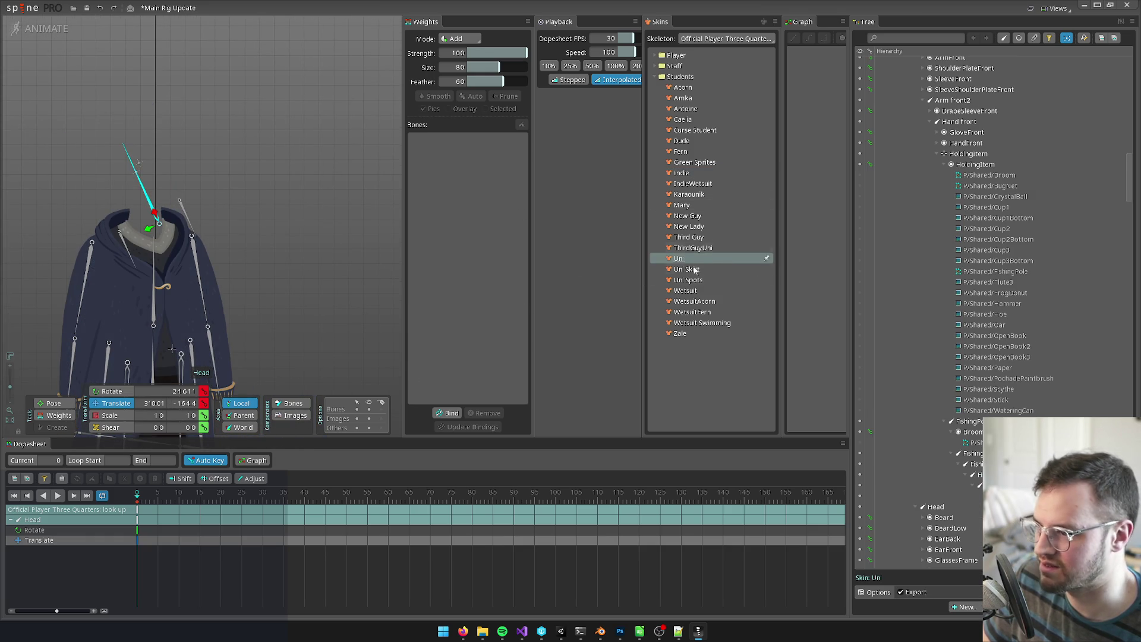
Preview the look up pose on the Indie, Dude and Uni skins, settling on Dude
left_click(689, 173)
scroll(265, 216, "down", 5)
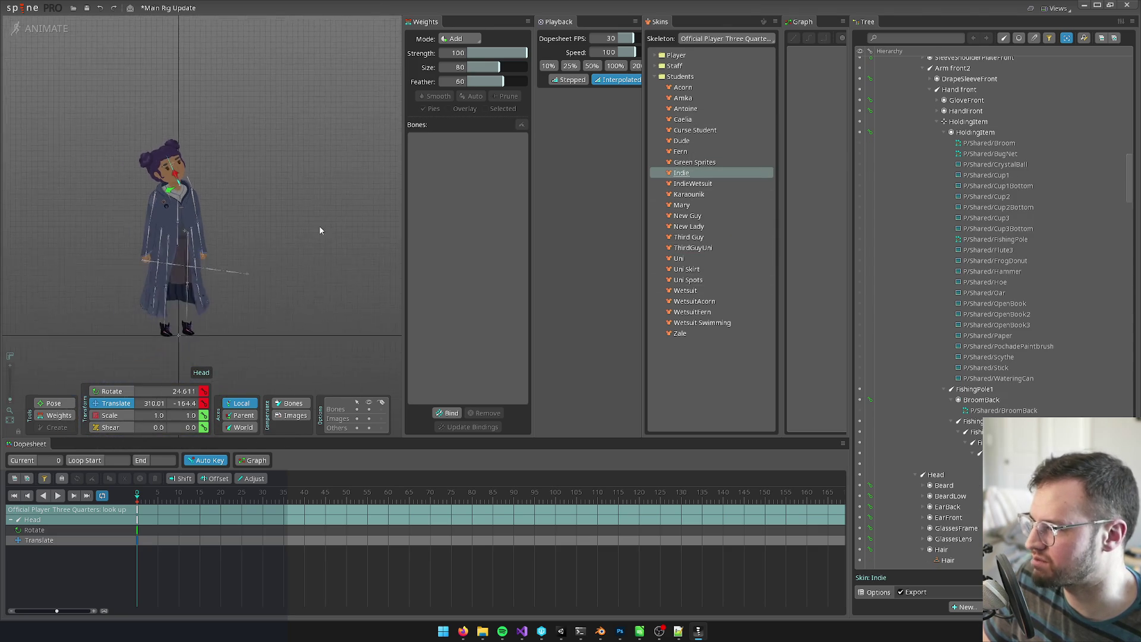
scroll(302, 204, "down", 2)
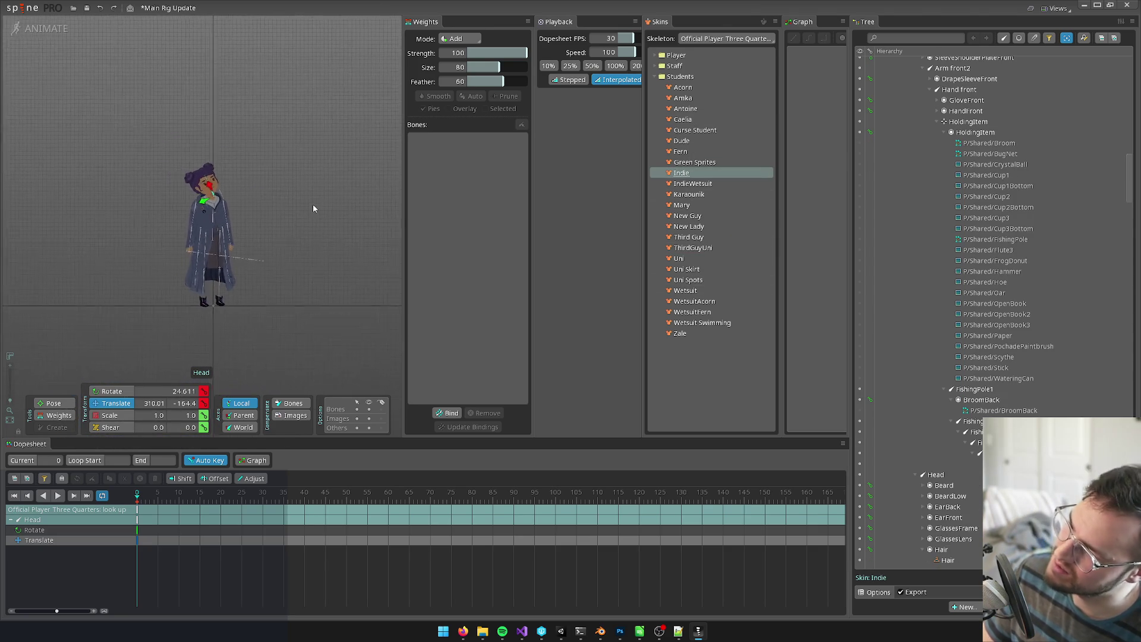
scroll(316, 205, "up", 4)
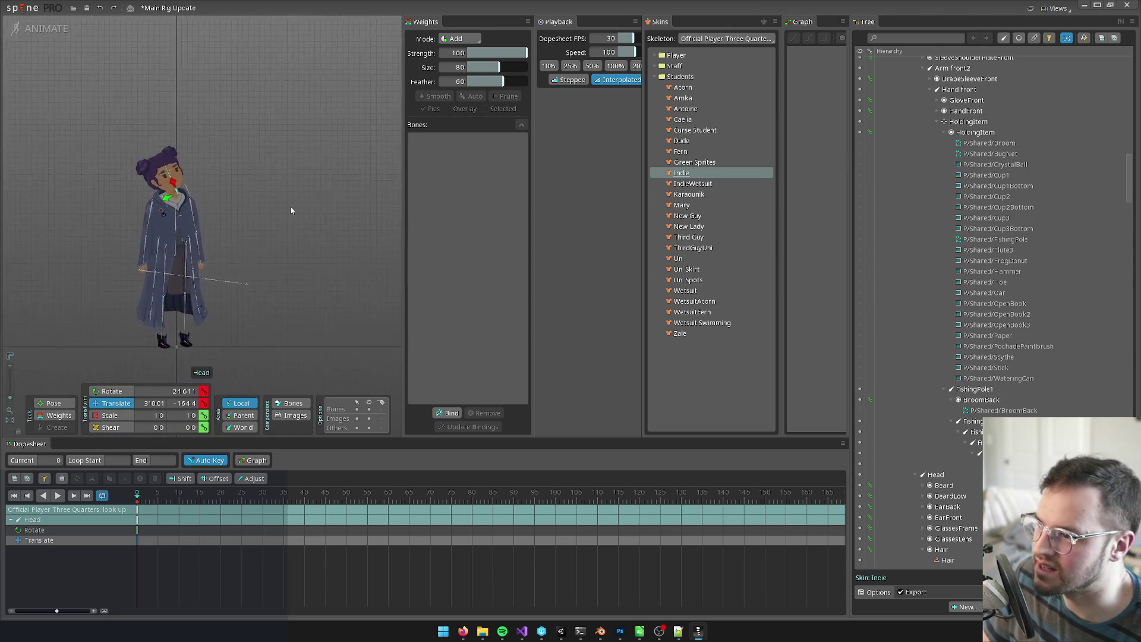
left_click(685, 141)
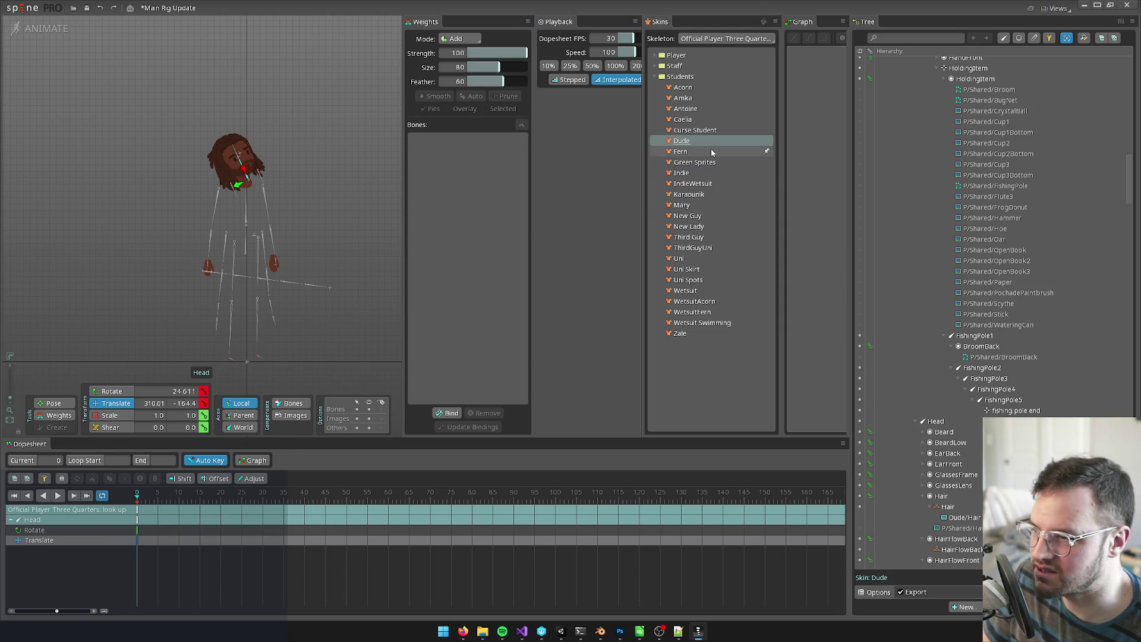
left_click(679, 259)
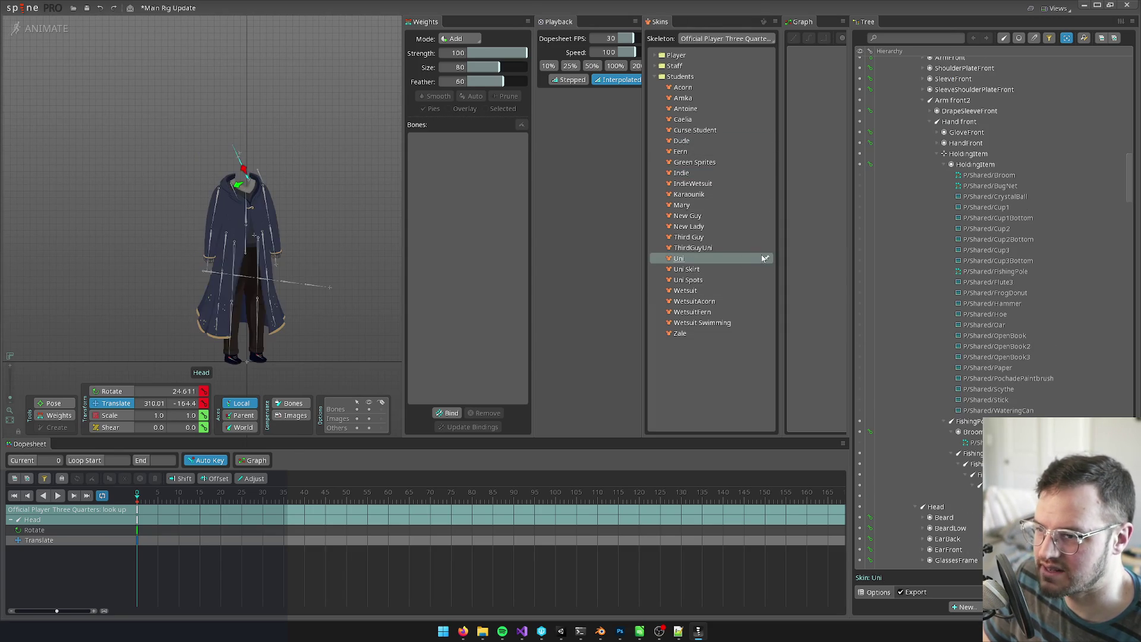
left_click(692, 142)
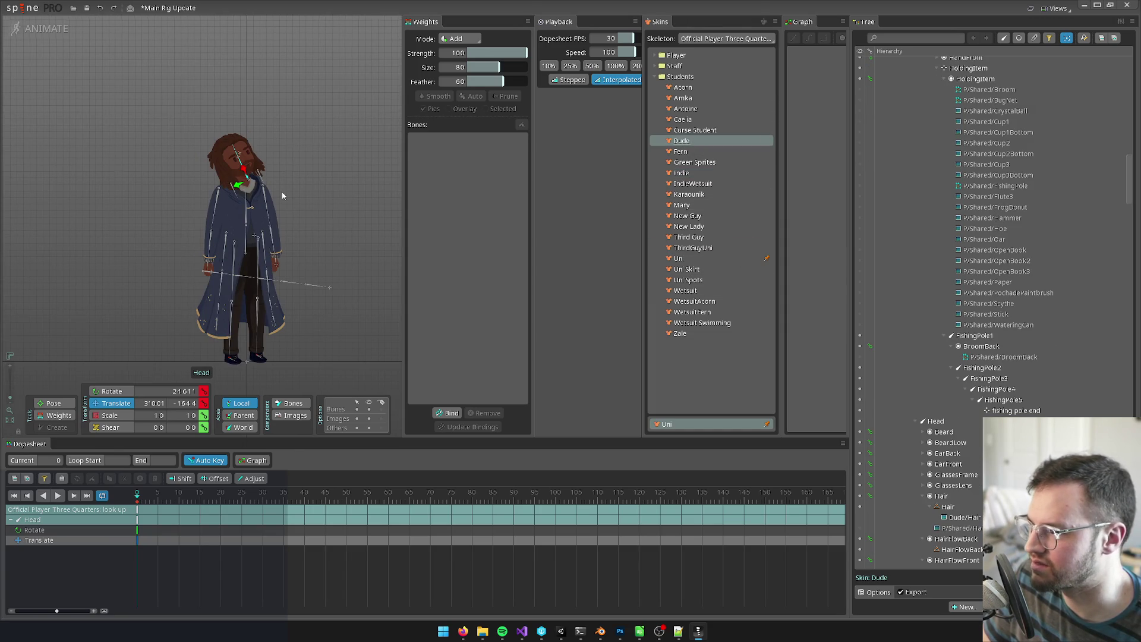
scroll(282, 191, "up", 2)
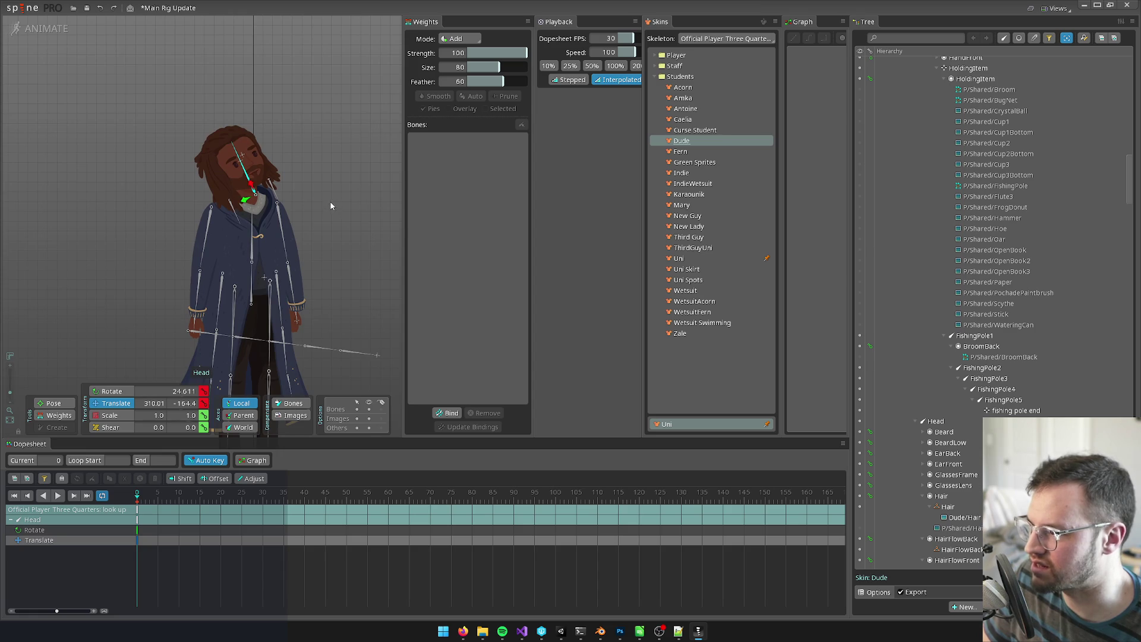
mouse_move(339, 216)
left_mouse_down()
mouse_move(226, 187)
mouse_move(274, 221)
left_mouse_up()
scroll(273, 221, "down", 3)
scroll(287, 224, "up", 5)
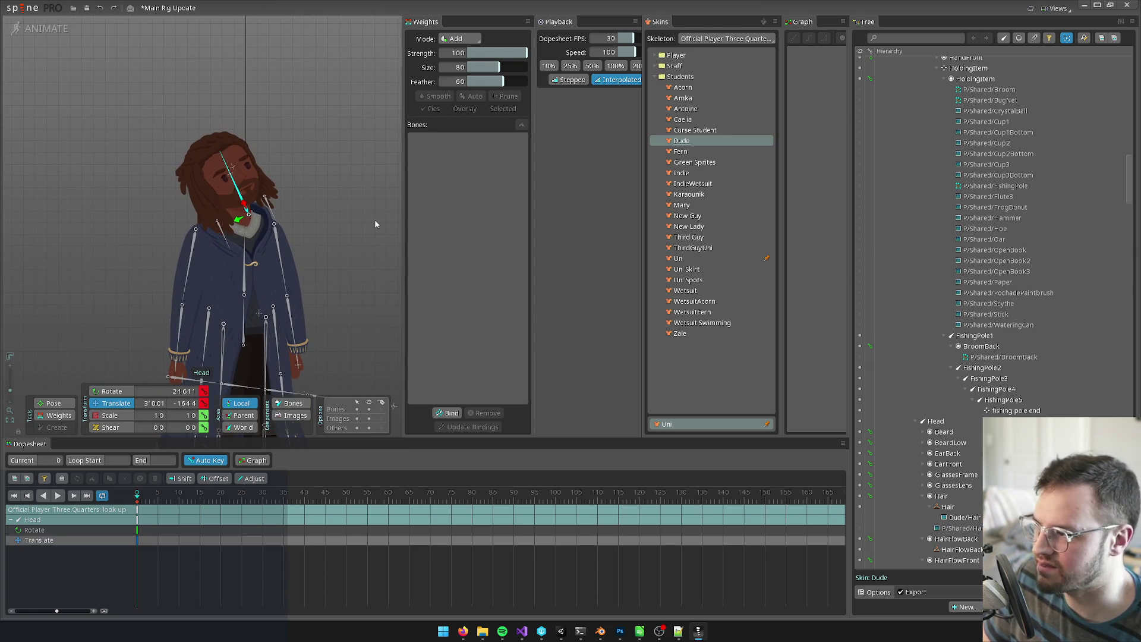
Layer the ThirdGuyUni outfit onto the Dude preview and cancel renaming look up
left_click(767, 247)
scroll(1010, 297, "down", 15)
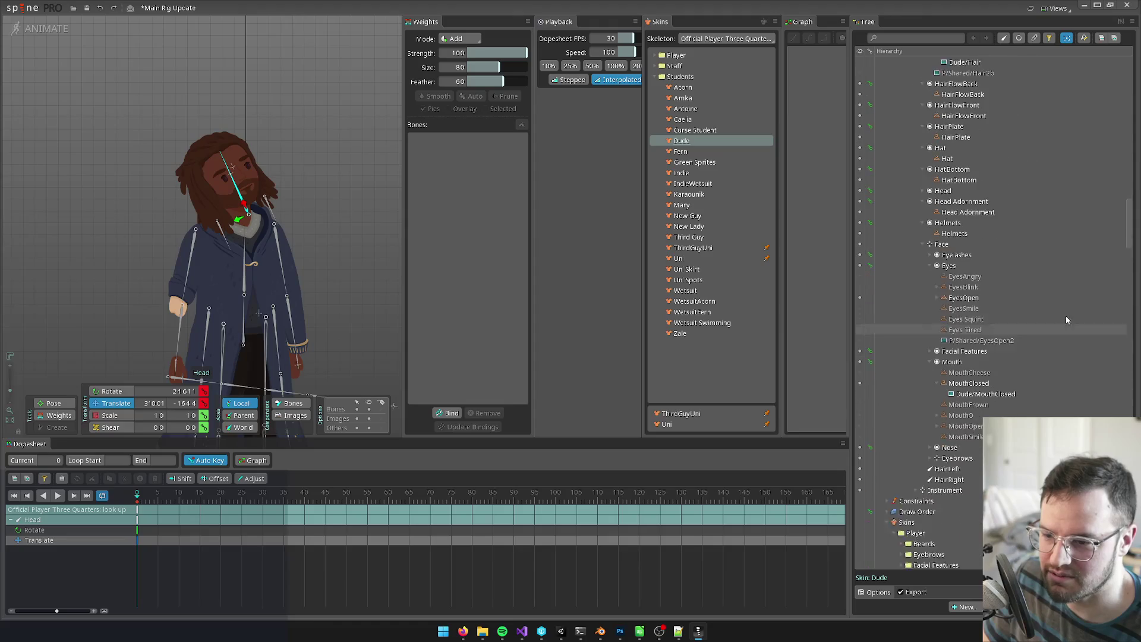
left_click_drag(1132, 227, 1127, 475)
scroll(917, 315, "up", 15)
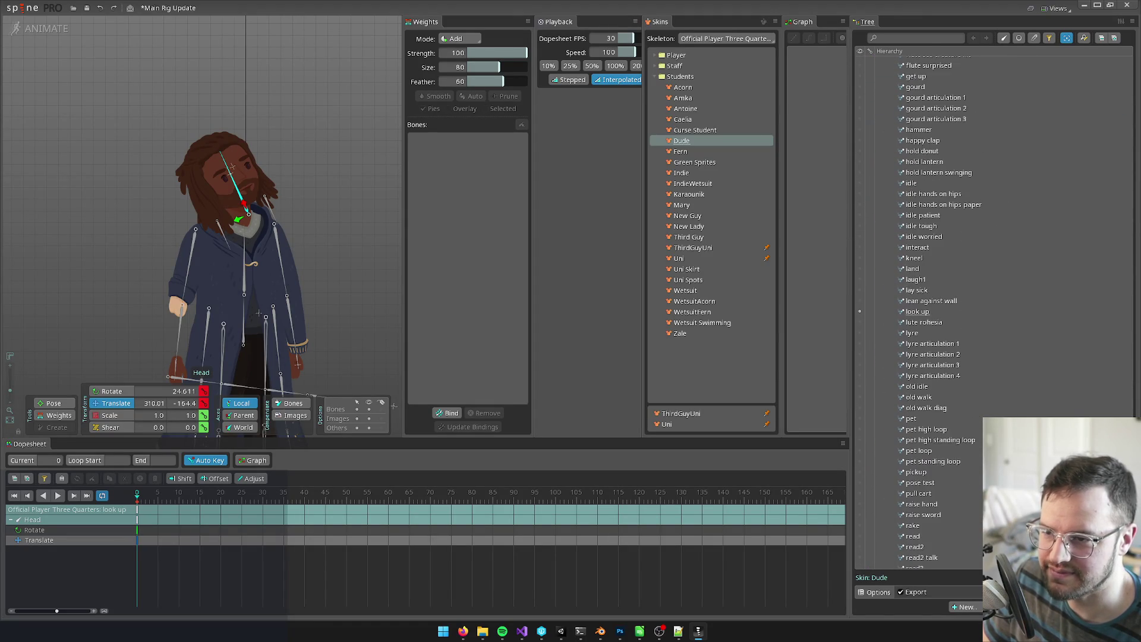
left_click(916, 313)
key("F2")
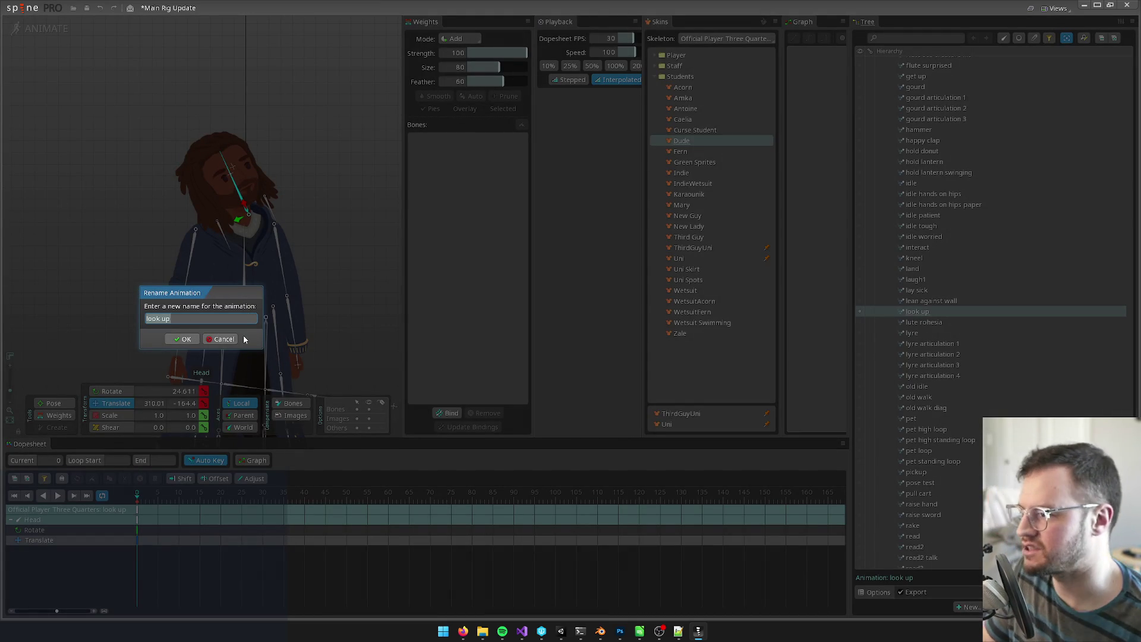
left_click(207, 340)
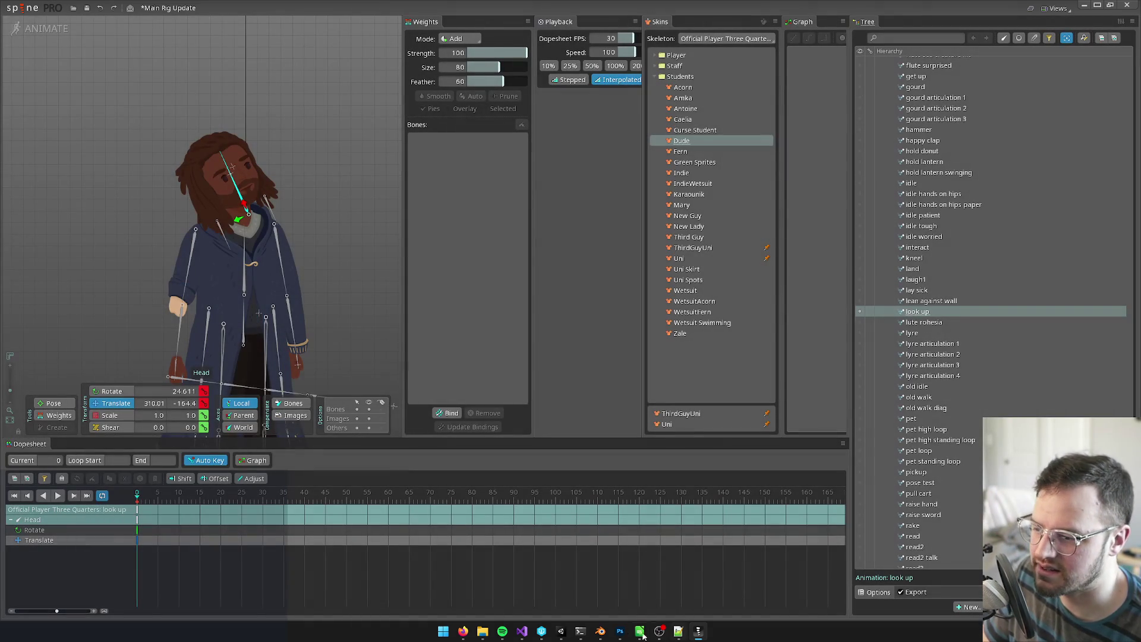
left_click(559, 637)
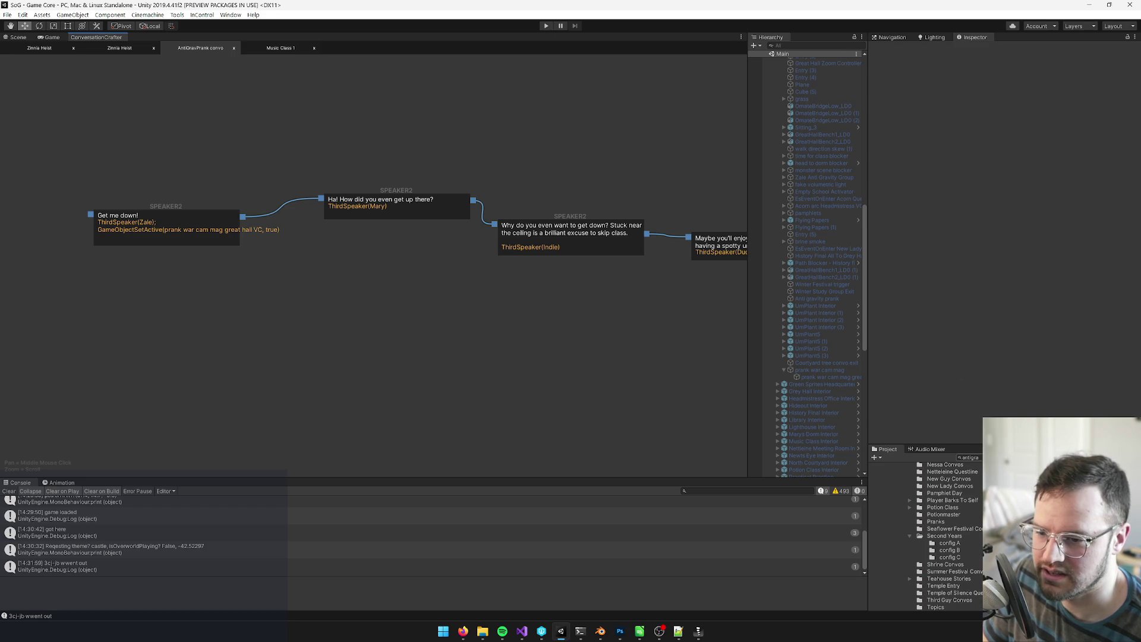
Check out the AntiGravPrank schedule and view the Dude task placer in the Great Hall
left_click(1118, 47)
left_click(21, 37)
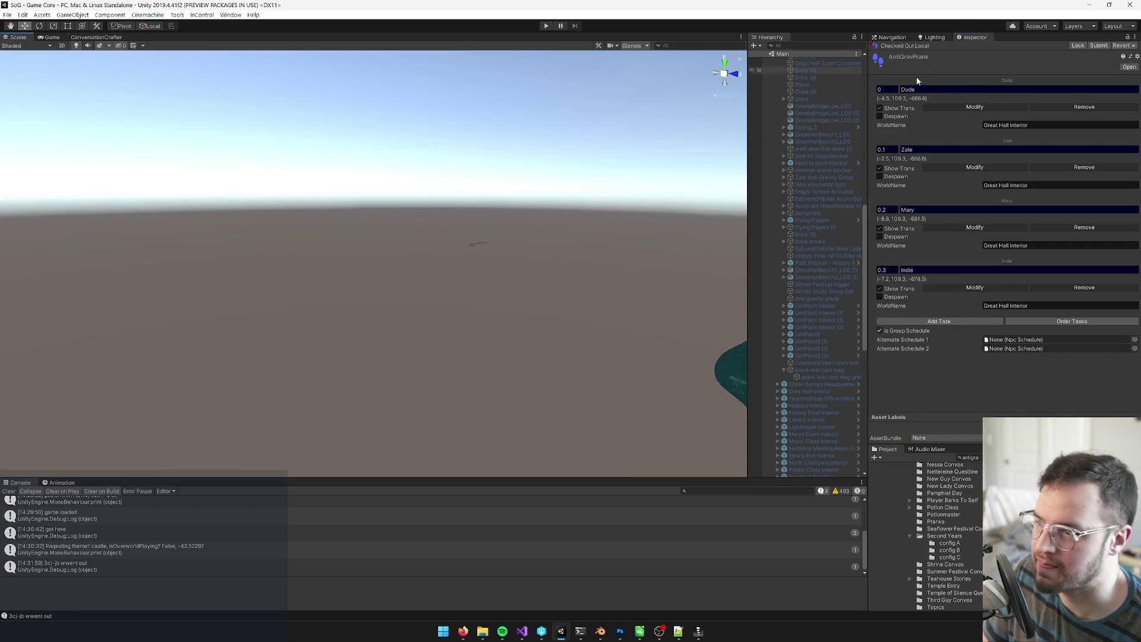
left_click(944, 105)
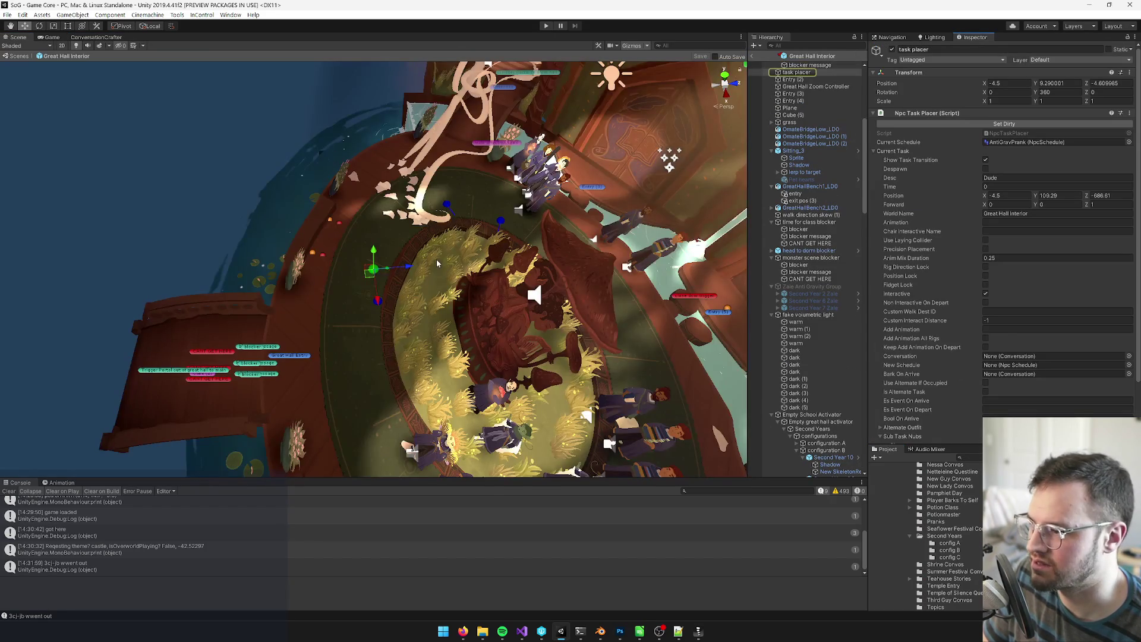
mouse_move(451, 245)
left_mouse_down()
mouse_move(444, 193)
mouse_move(432, 212)
mouse_move(452, 234)
left_mouse_up()
Remove the ThirdGuyUni and Uni outfits from the Dude preview in Spine
key("alt+Tab")
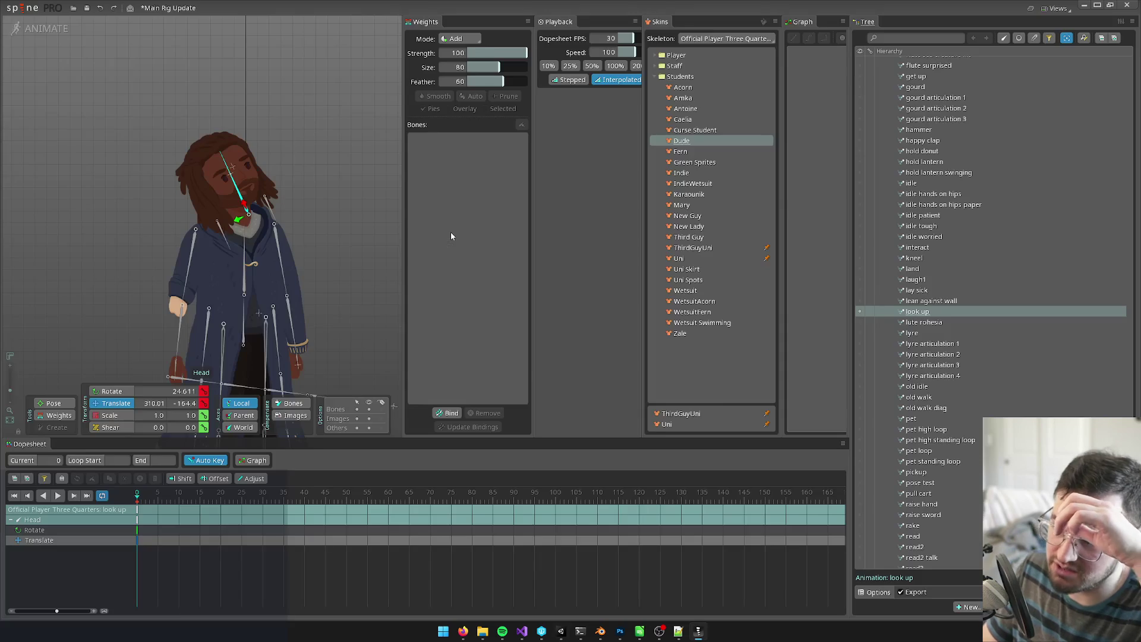
scroll(865, 351, "up", 14)
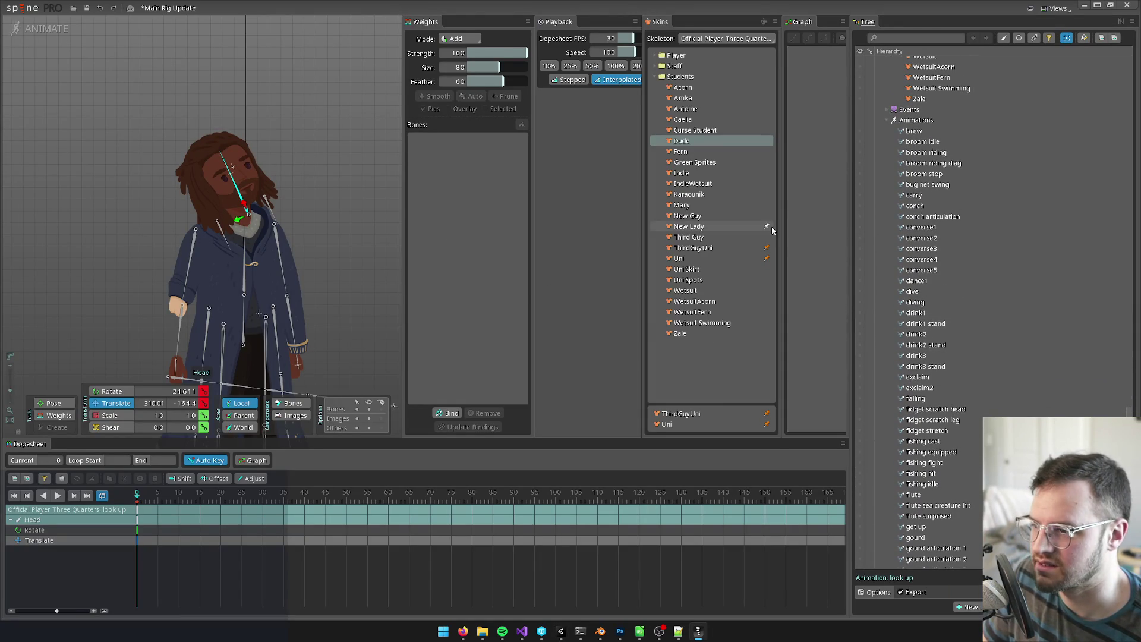
left_click(766, 248)
left_click(767, 258)
Collapse and hide the Official Player Three Quarters skeleton in the Tree
scroll(971, 271, "down", 8)
scroll(965, 275, "down", 1)
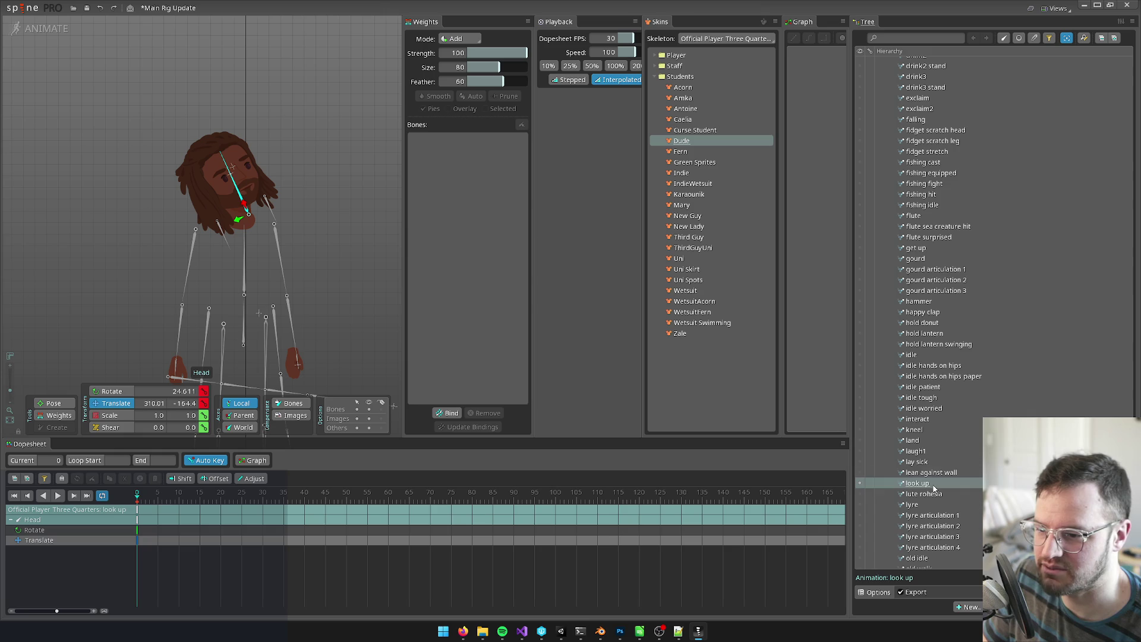
scroll(935, 418, "down", 20)
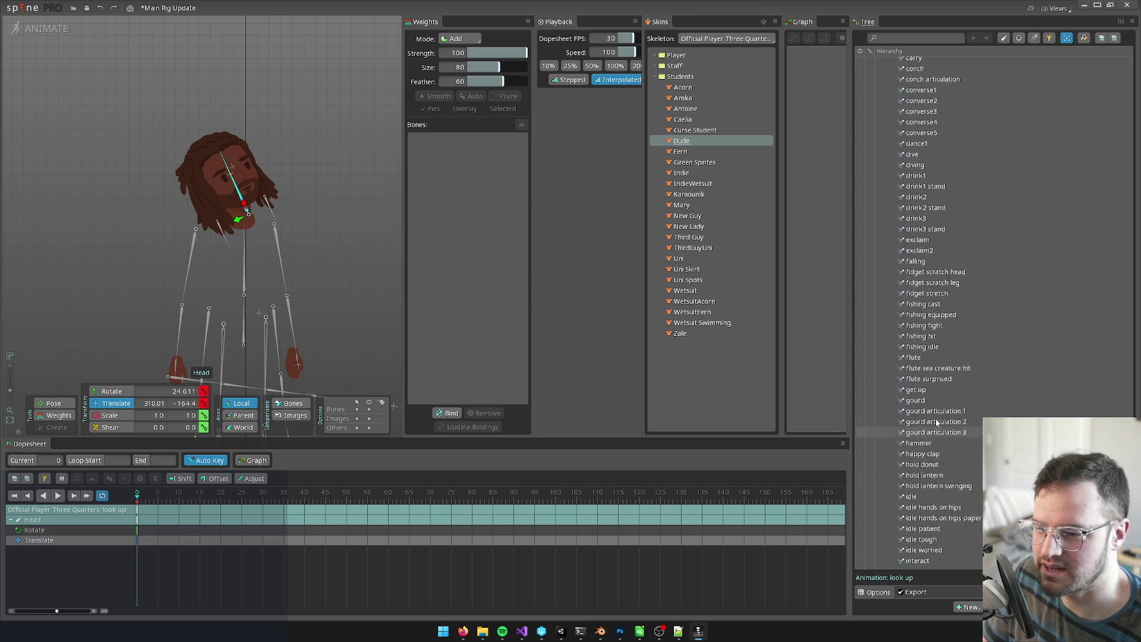
scroll(1096, 193, "up", 20)
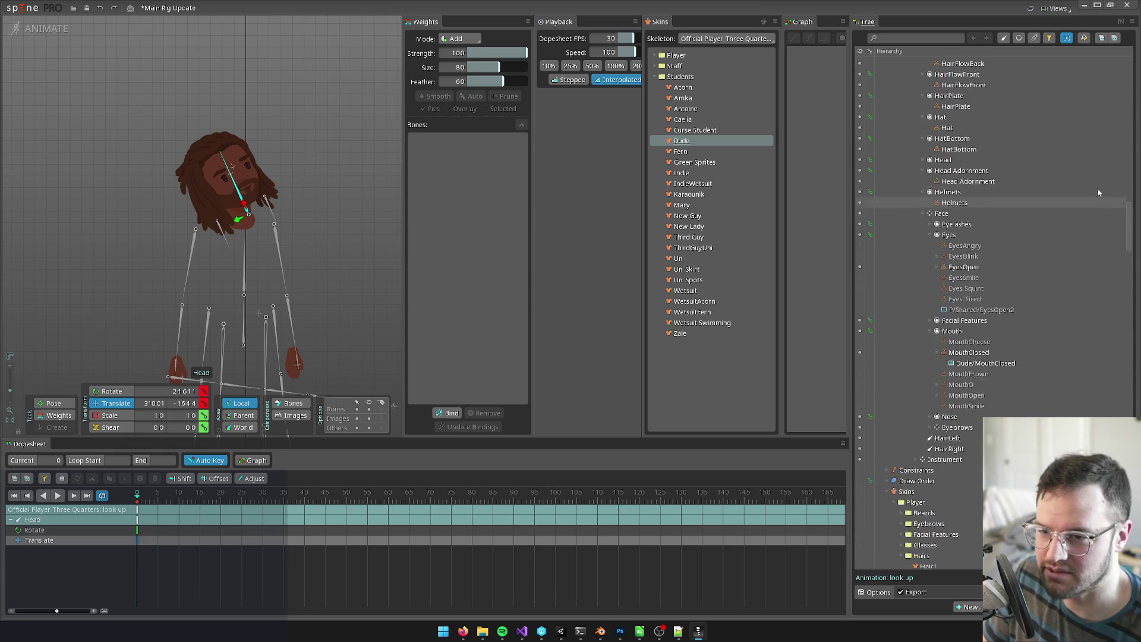
scroll(1096, 76, "up", 5)
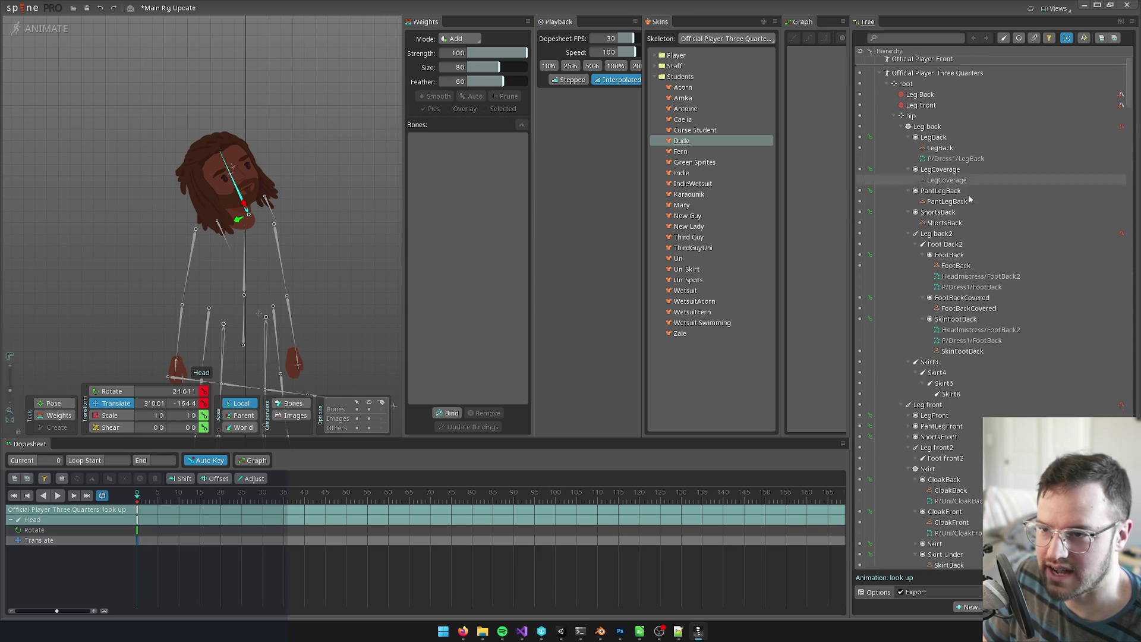
left_click(879, 91)
left_click(859, 91)
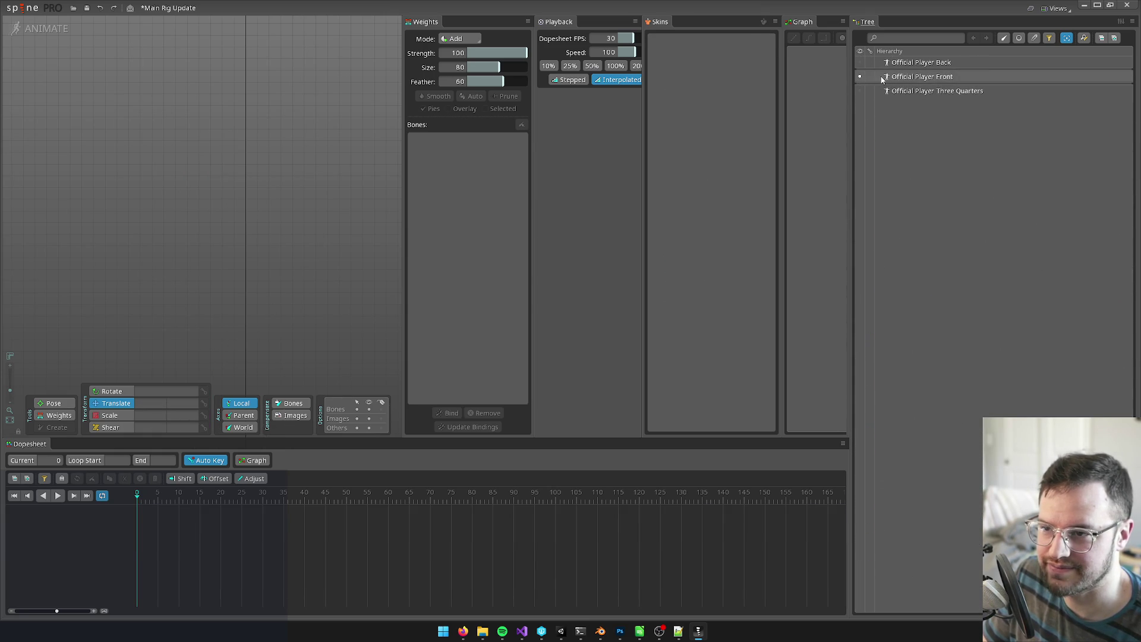
Show the Official Player Front skeleton and create a look up animation on it
left_click(859, 77)
left_click(879, 77)
scroll(944, 348, "down", 5)
scroll(944, 348, "down", 5)
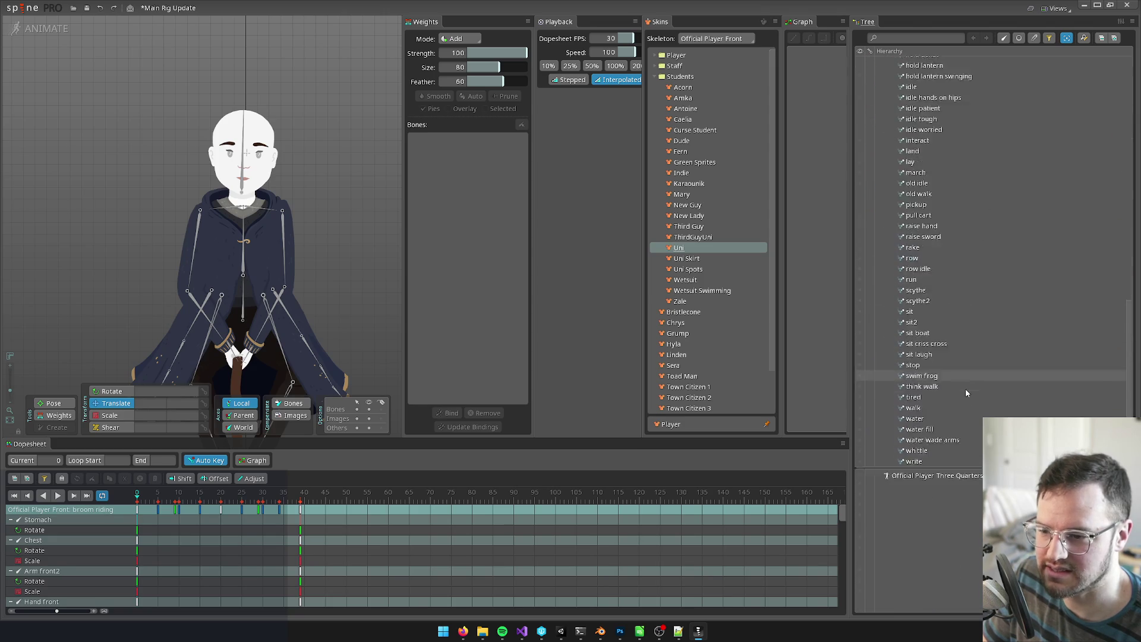
left_click(886, 129)
scroll(887, 285, "up", 5)
left_click(886, 302)
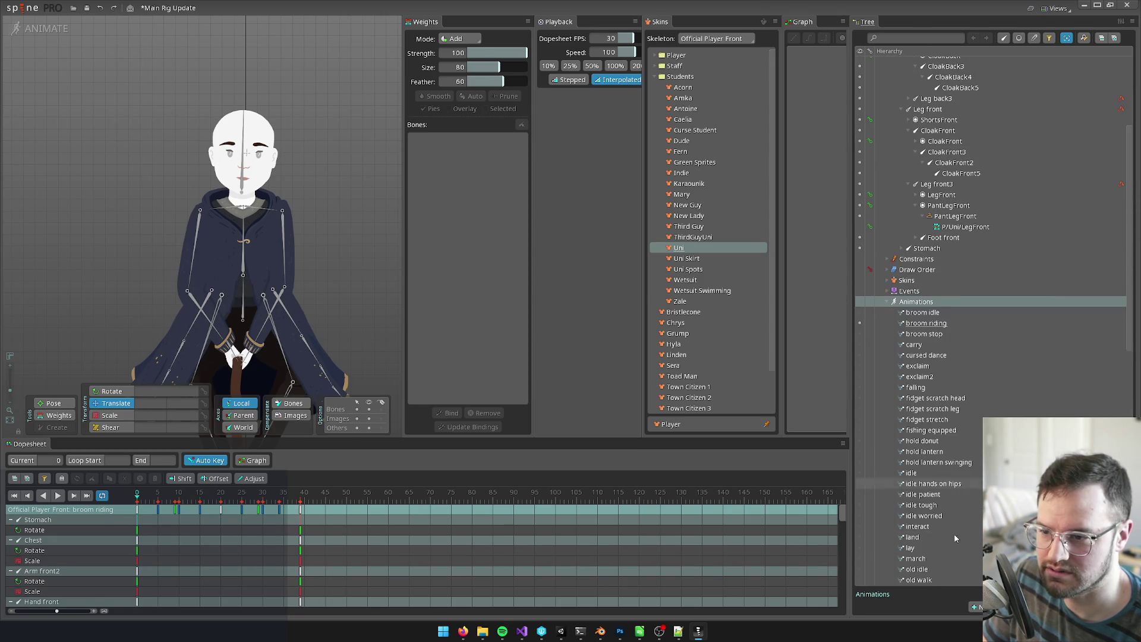
left_click(975, 606)
type("look up")
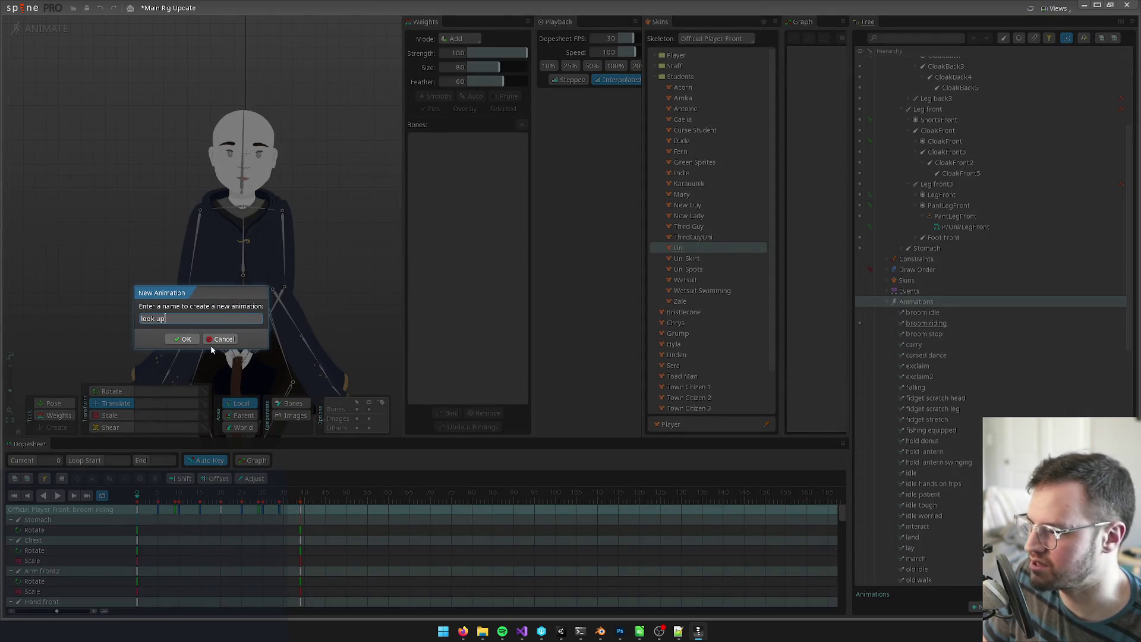
left_click(195, 340)
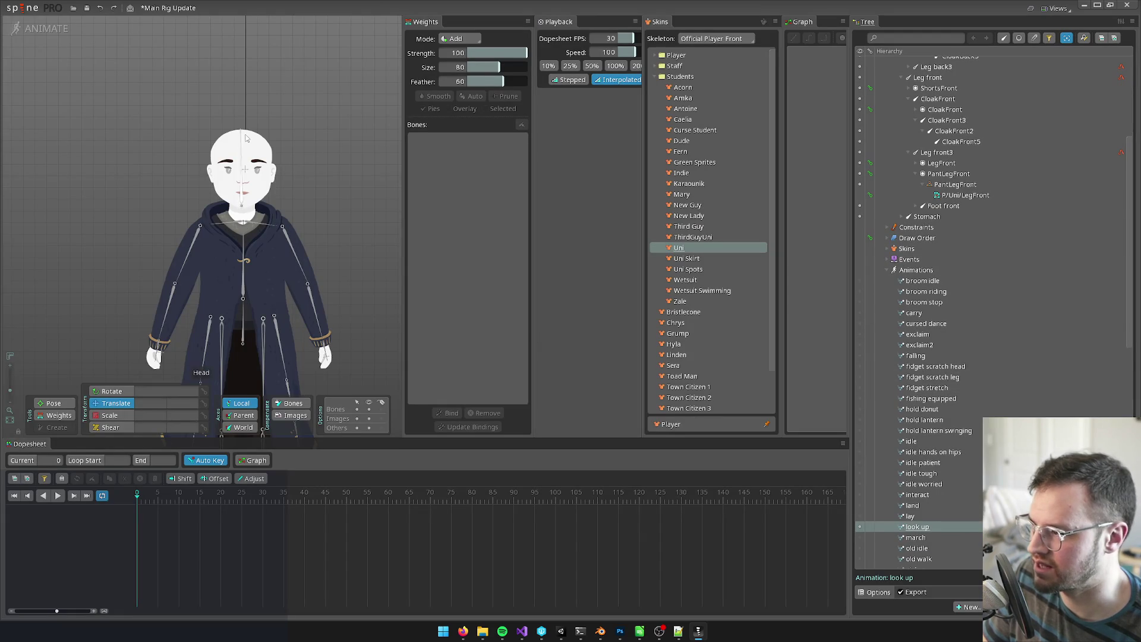
Try rotating the front skeleton's head at frame 0, undoing both rotation keys
scroll(972, 496, "down", 4)
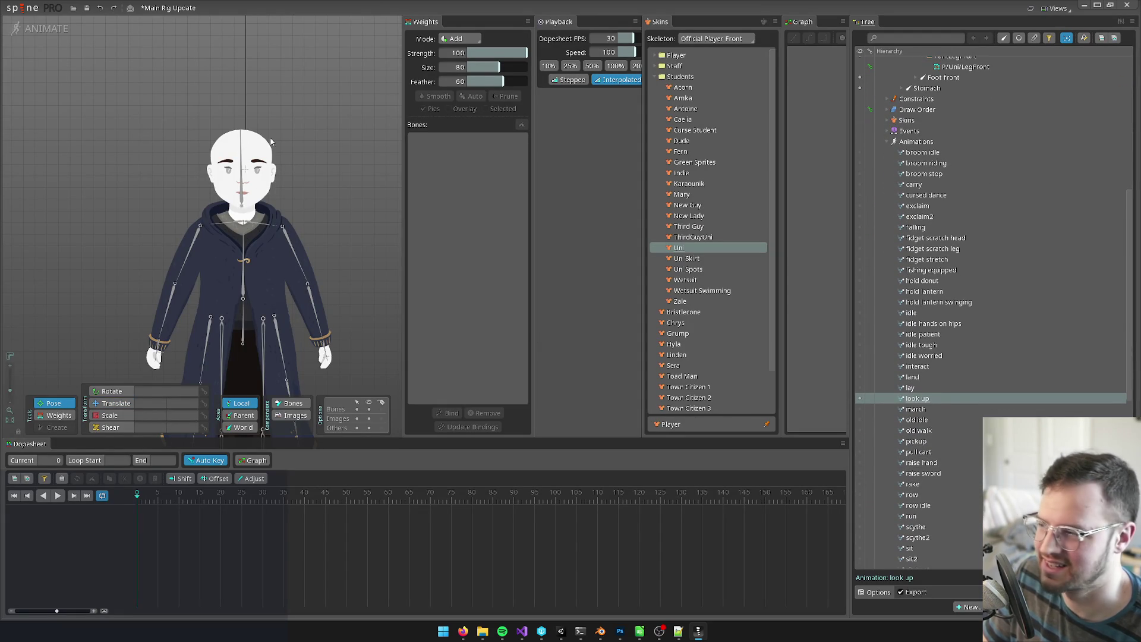
left_click_drag(239, 143, 293, 171)
scroll(321, 211, "down", 3)
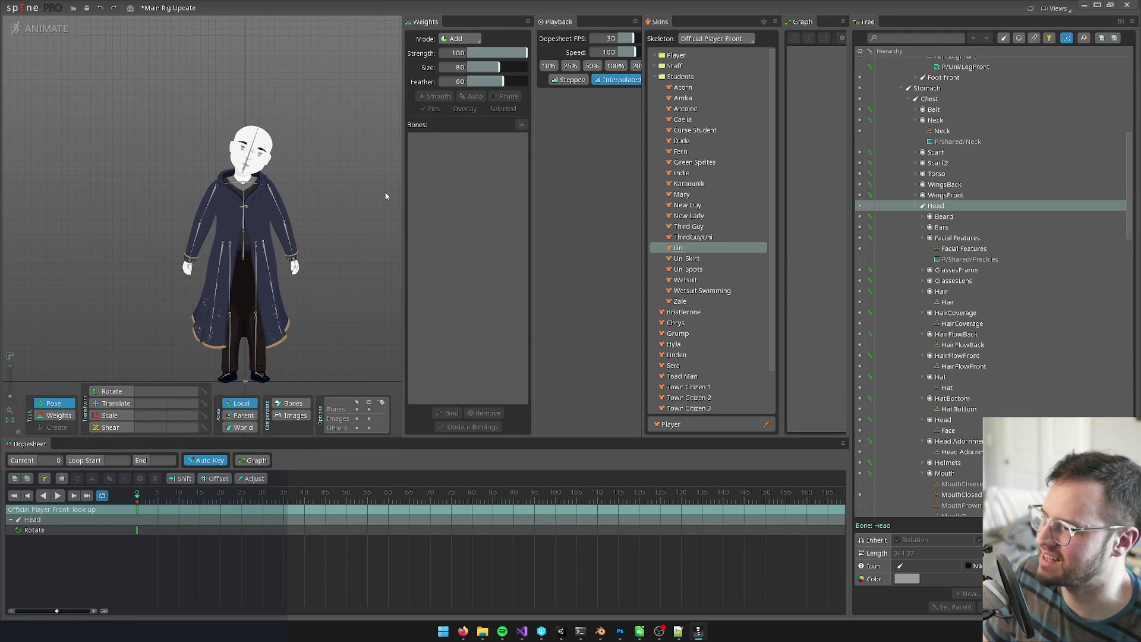
scroll(351, 202, "down", 2)
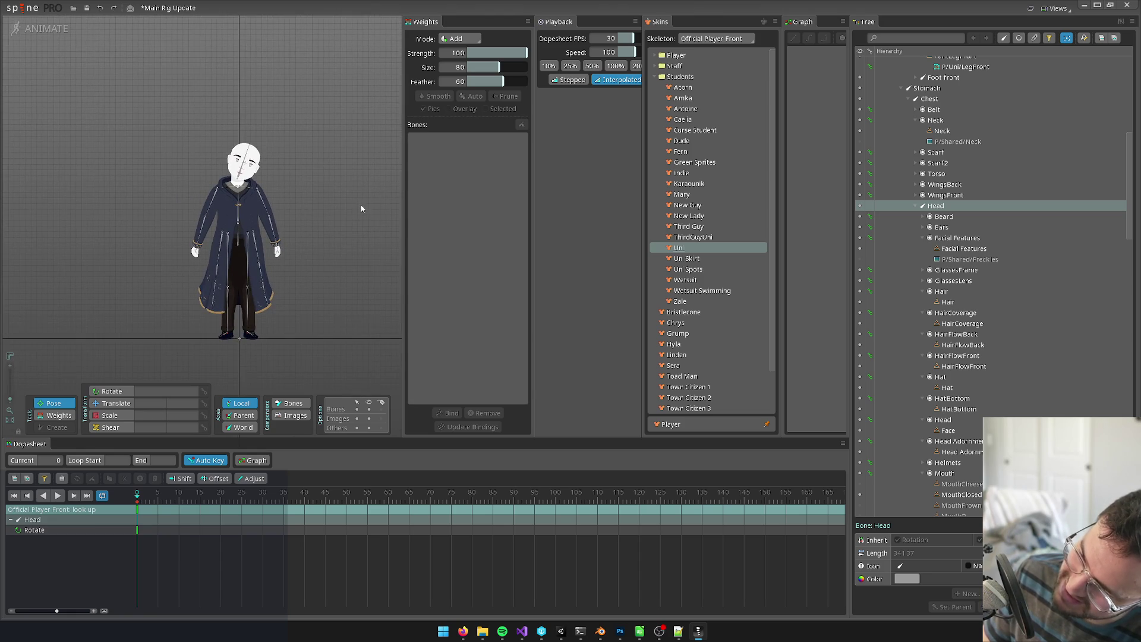
key("ctrl+z")
scroll(262, 172, "up", 3)
mouse_move(262, 172)
left_mouse_down()
mouse_move(402, 315)
mouse_move(446, 339)
mouse_move(314, 225)
mouse_move(384, 254)
mouse_move(372, 266)
left_mouse_up()
scroll(292, 213, "down", 4)
key("ctrl+z")
scroll(348, 232, "up", 2)
Recentre the character and collapse the front player skeleton in the Tree
mouse_move(323, 196)
left_mouse_down()
mouse_move(340, 208)
mouse_move(339, 167)
left_mouse_up()
scroll(324, 183, "up", 3)
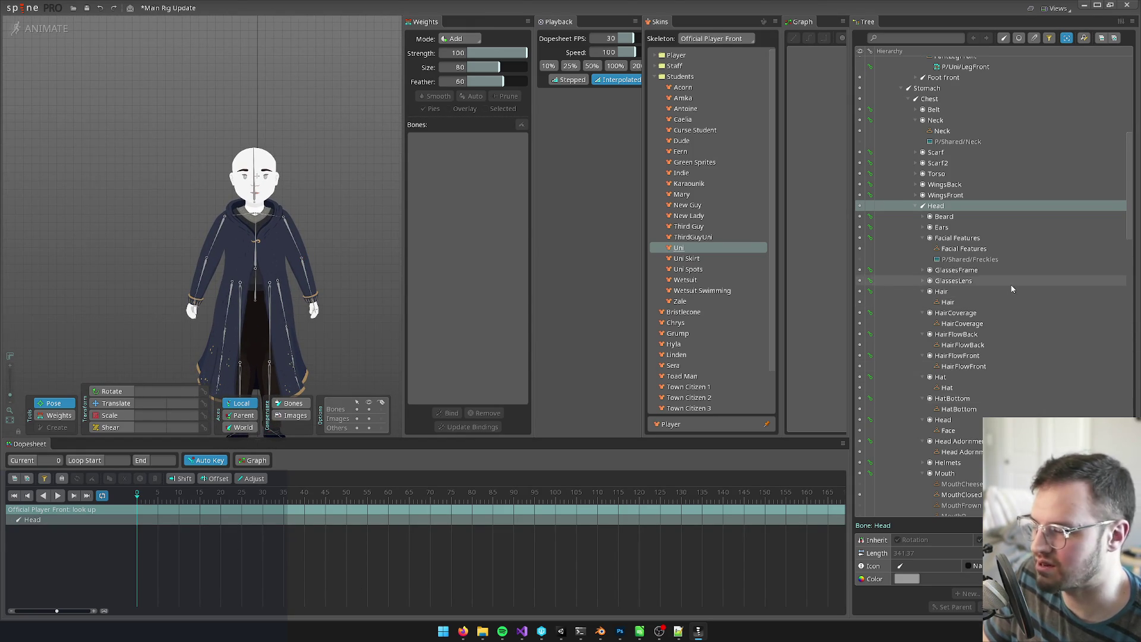
scroll(1009, 291, "up", 3)
scroll(1008, 297, "up", 3)
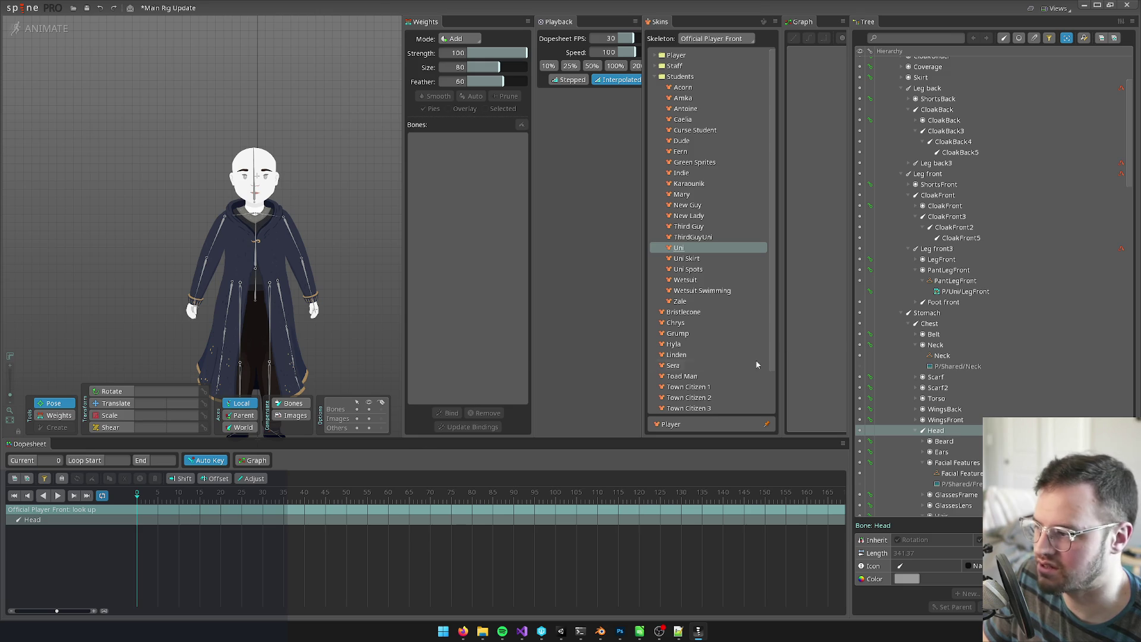
scroll(1052, 357, "down", 15)
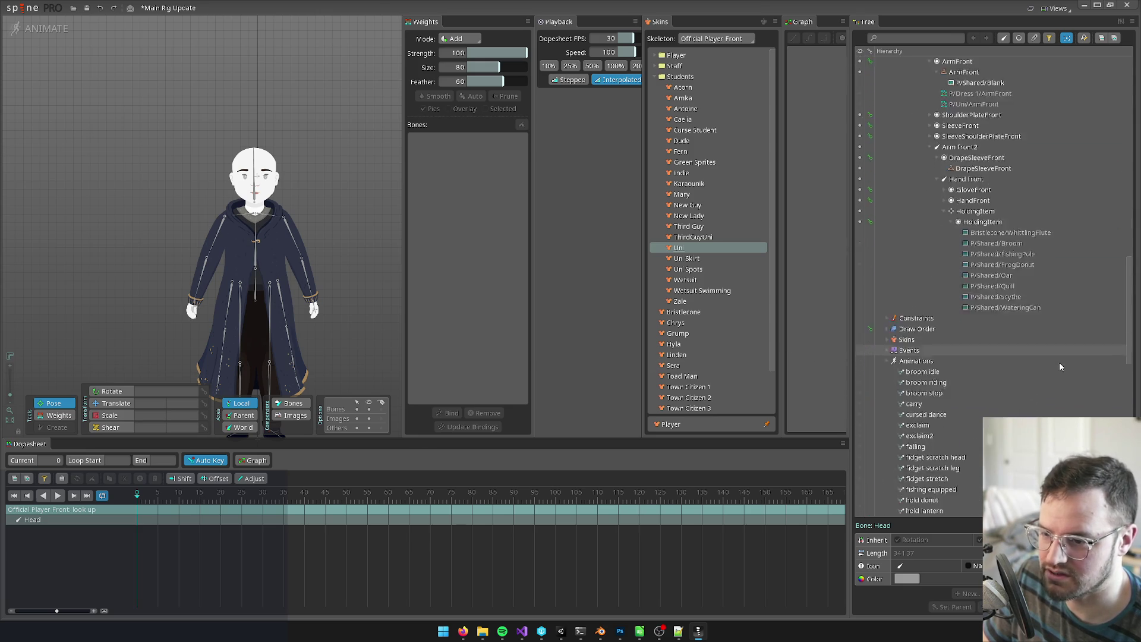
scroll(1060, 360, "down", 2)
scroll(1052, 359, "up", 10)
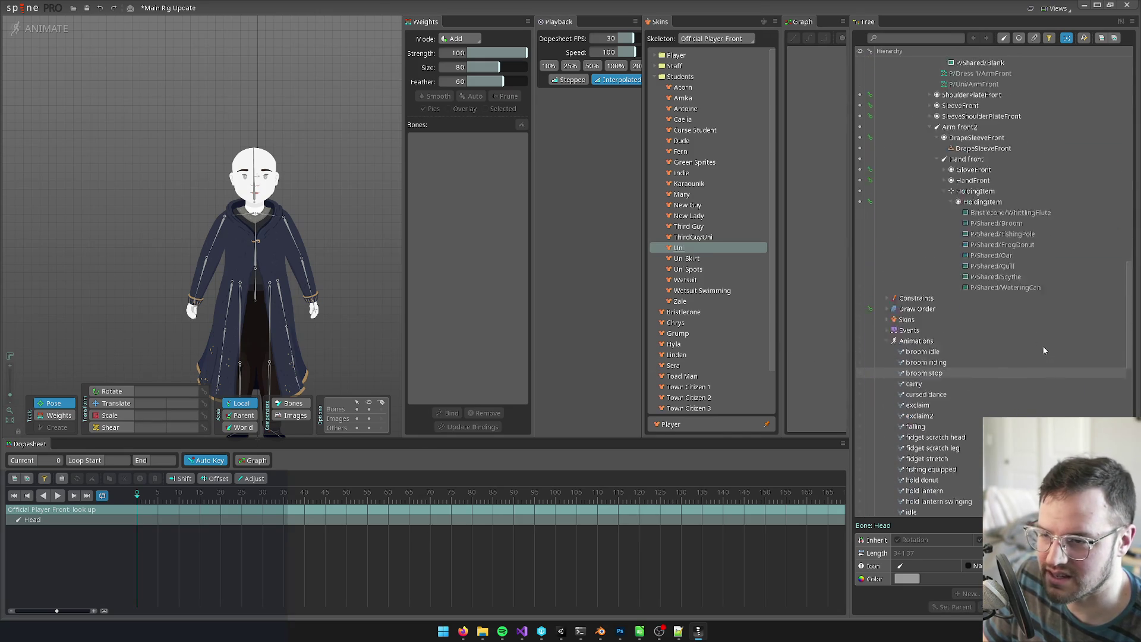
scroll(1042, 340, "up", 12)
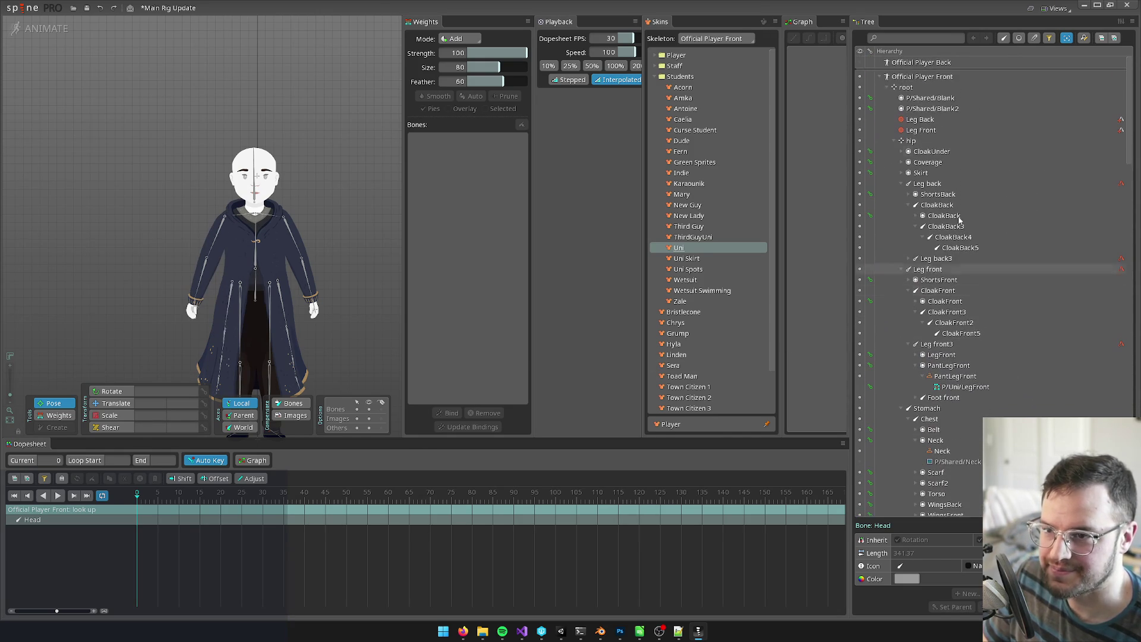
left_click(878, 76)
Swap to the Official Player Back skeleton and add a 'look up' animation to it
left_click(860, 76)
left_click(860, 63)
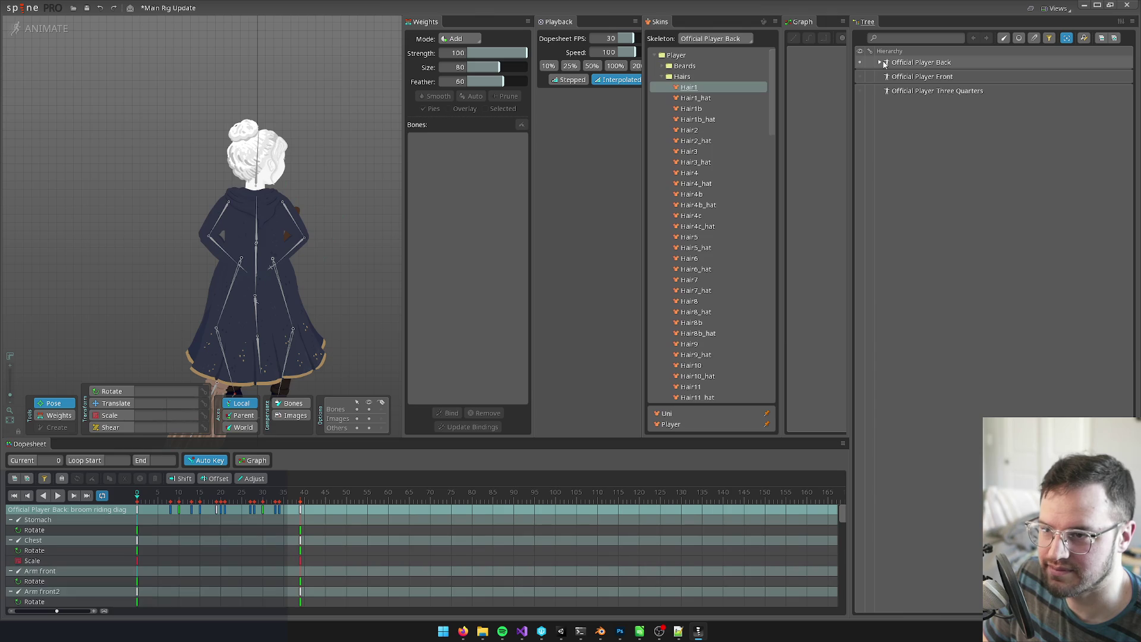
left_click(880, 63)
left_click(916, 159)
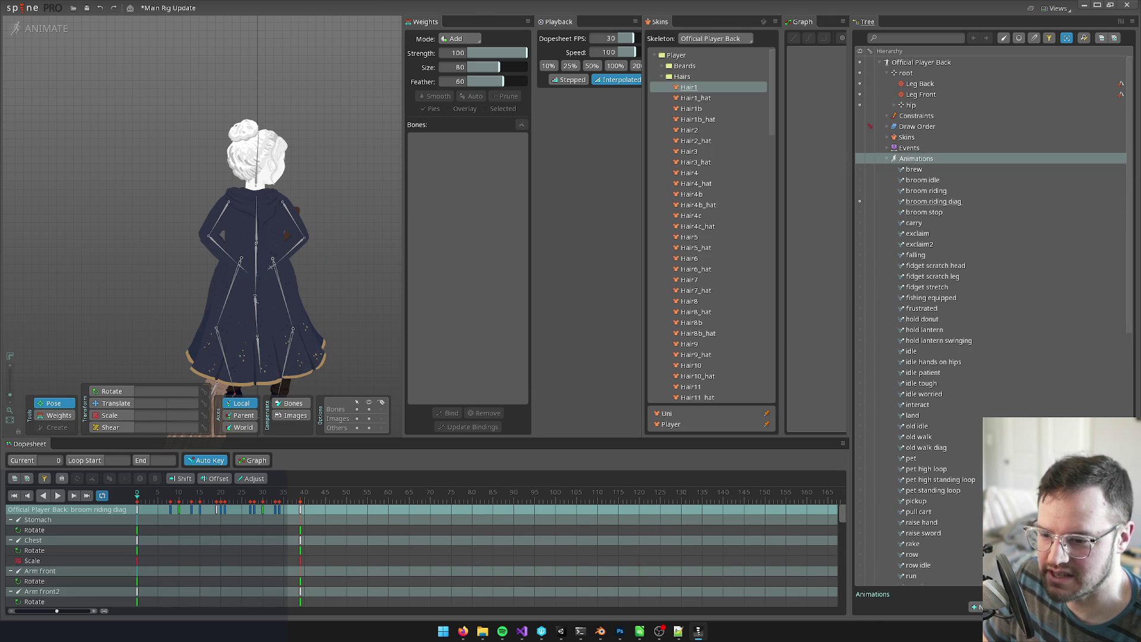
left_click(975, 606)
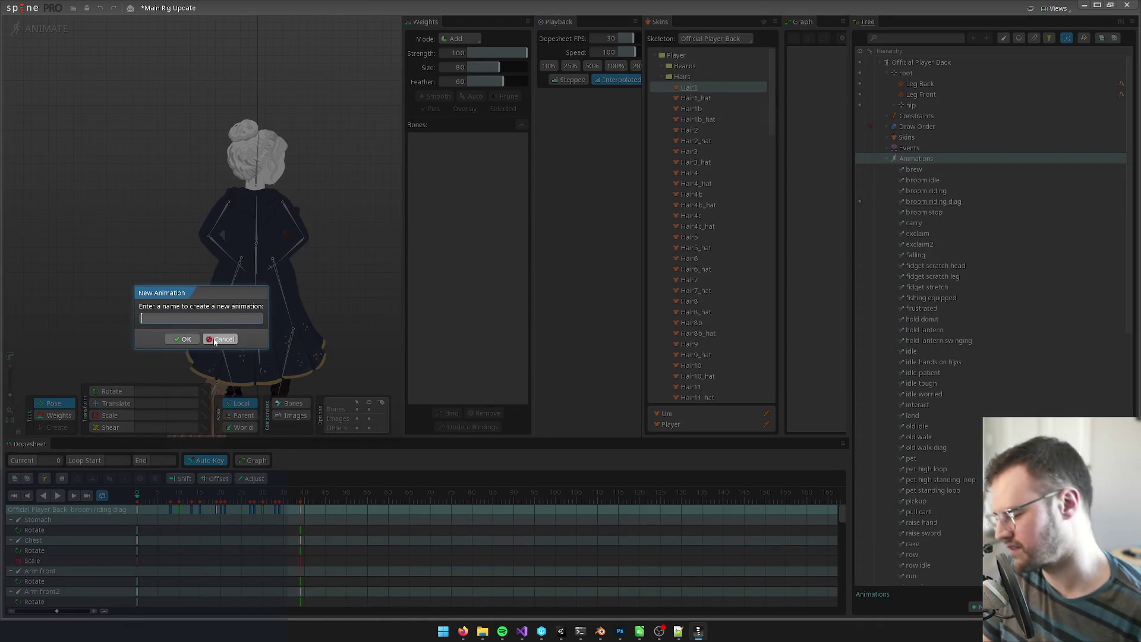
type("look up")
key("Return")
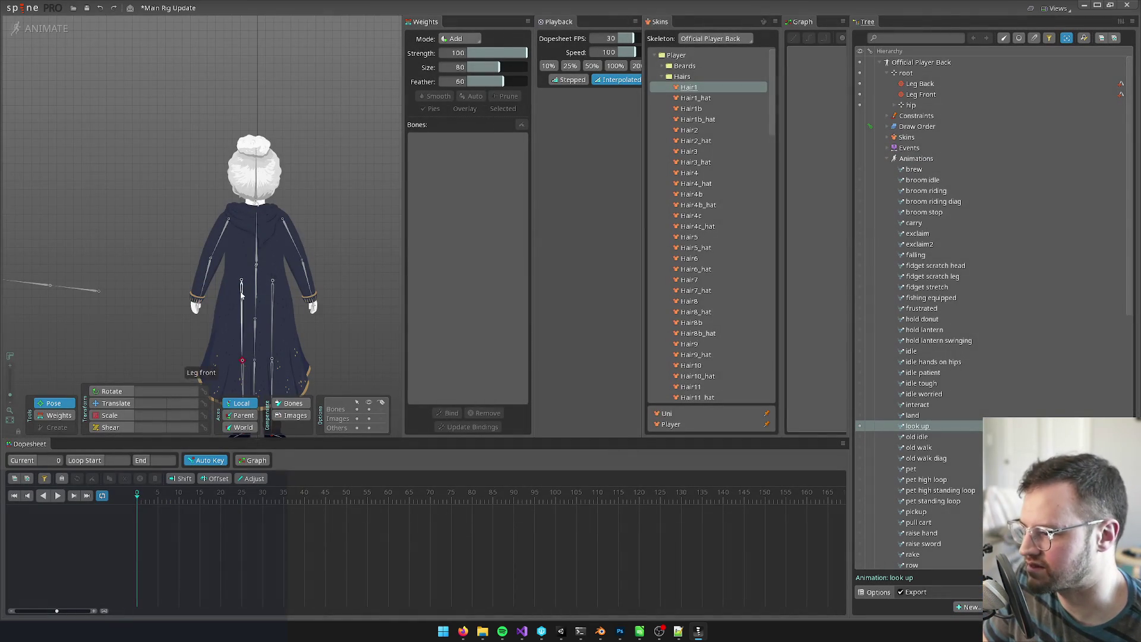
Save the Spine project and make the three-quarters player skeleton visible again
key("ctrl+s")
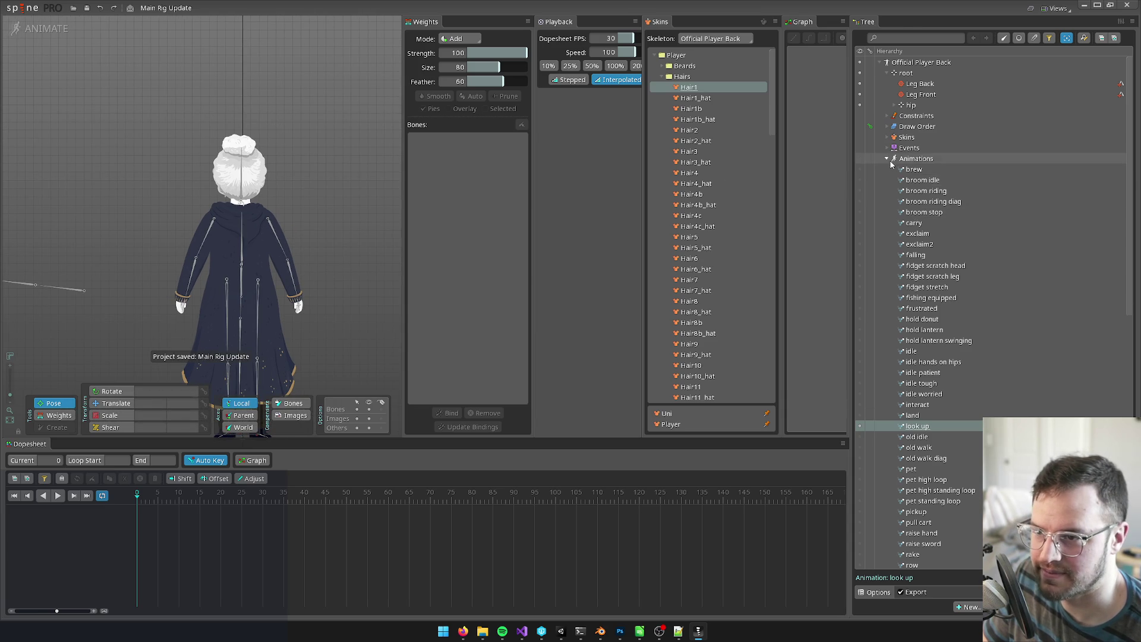
left_click(887, 159)
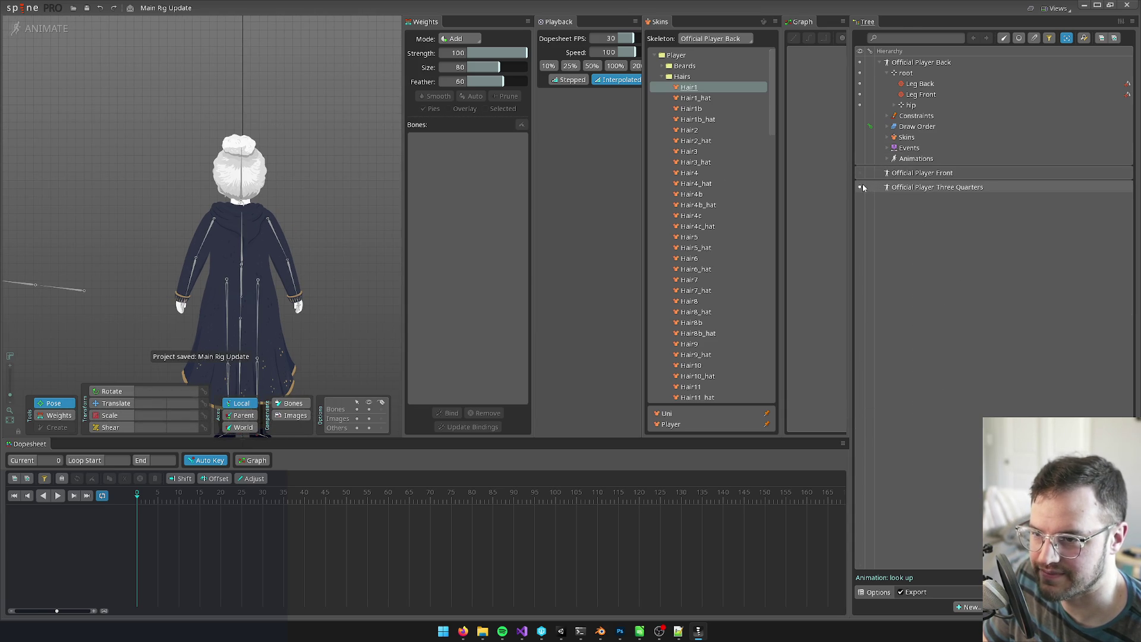
left_click(861, 187)
left_click(562, 632)
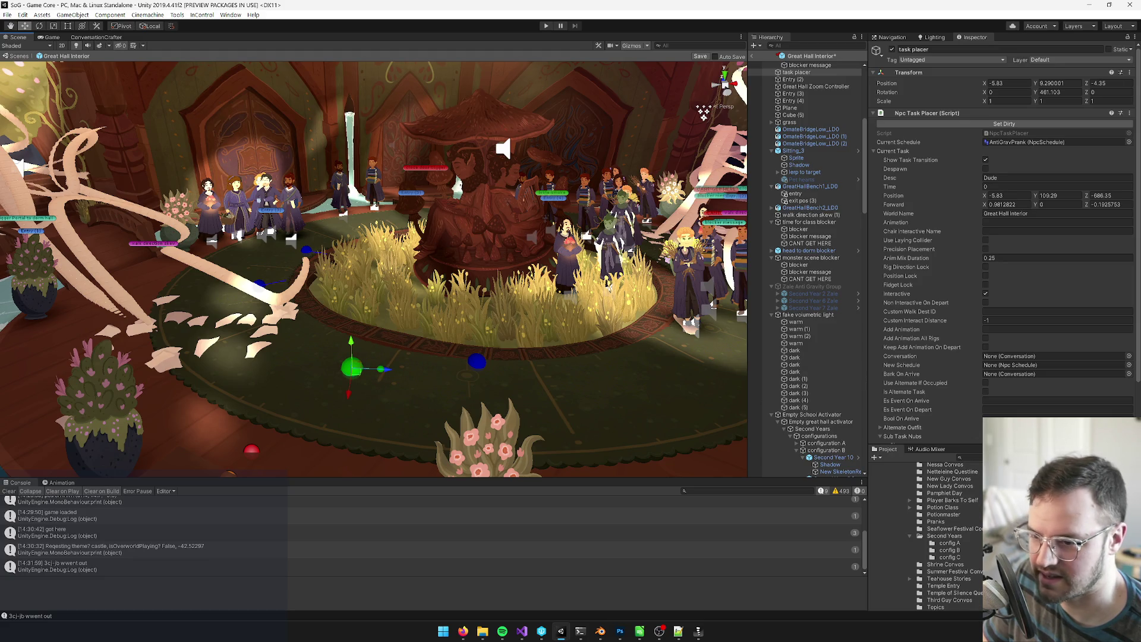
Open the AntiGravPrank schedule, load Zale's task onto the placer, and save the prefab
double_click(1026, 142)
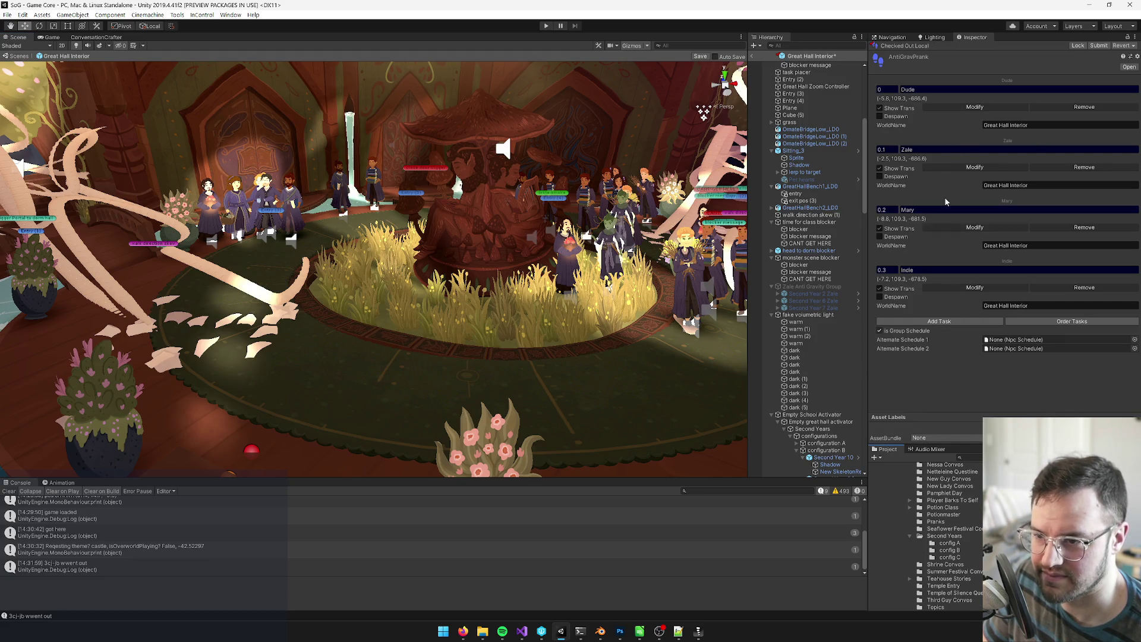
left_click(942, 166)
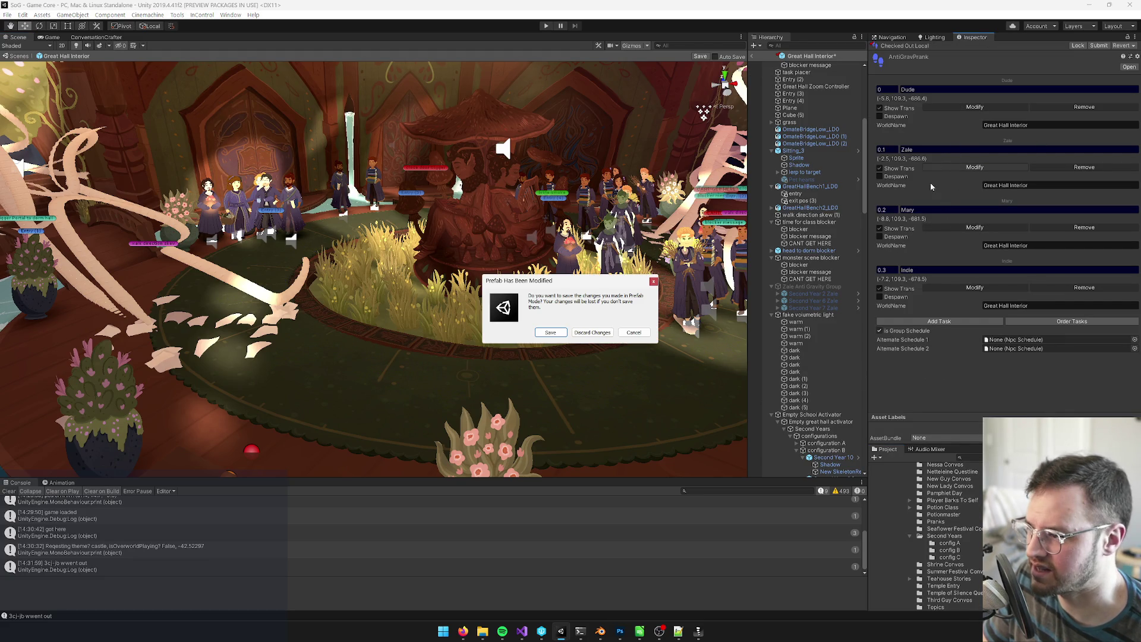
left_click(550, 333)
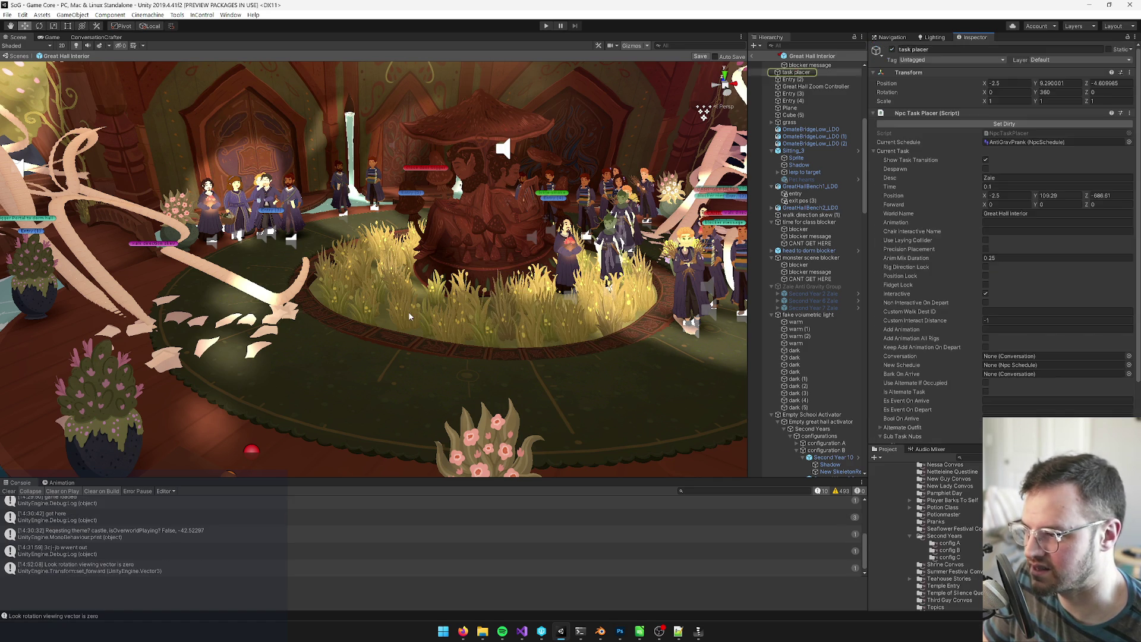
scroll(444, 304, "up", 10)
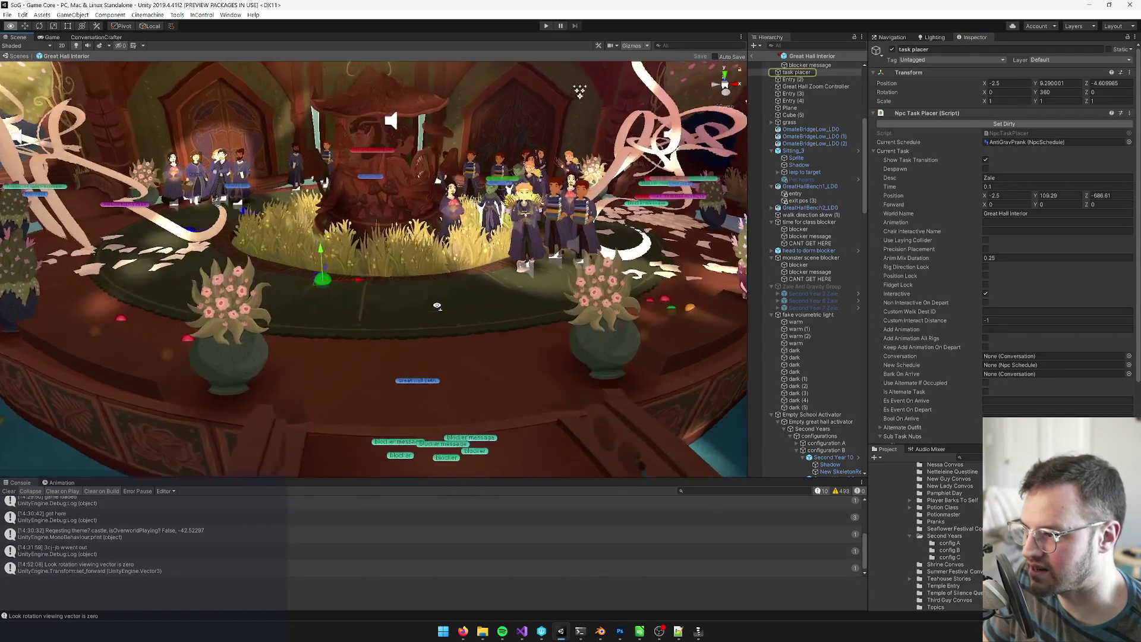
mouse_move(442, 299)
left_mouse_down()
mouse_move(449, 338)
mouse_move(425, 360)
left_mouse_up()
Rotate Zale's task placer to a new facing and store it back in the schedule
key("e")
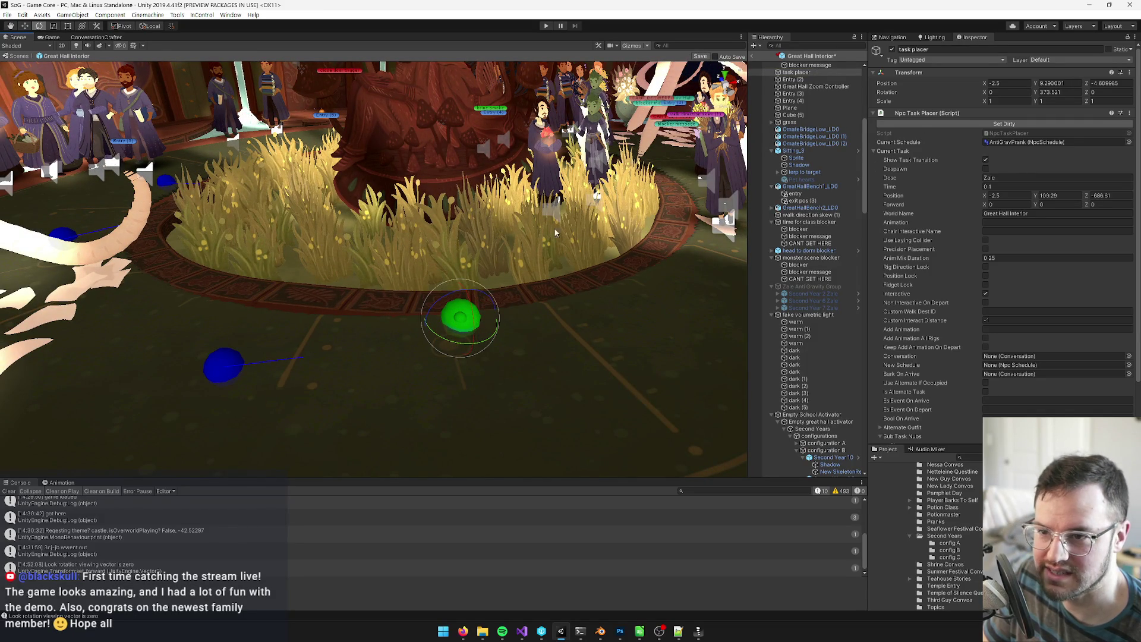
key("f")
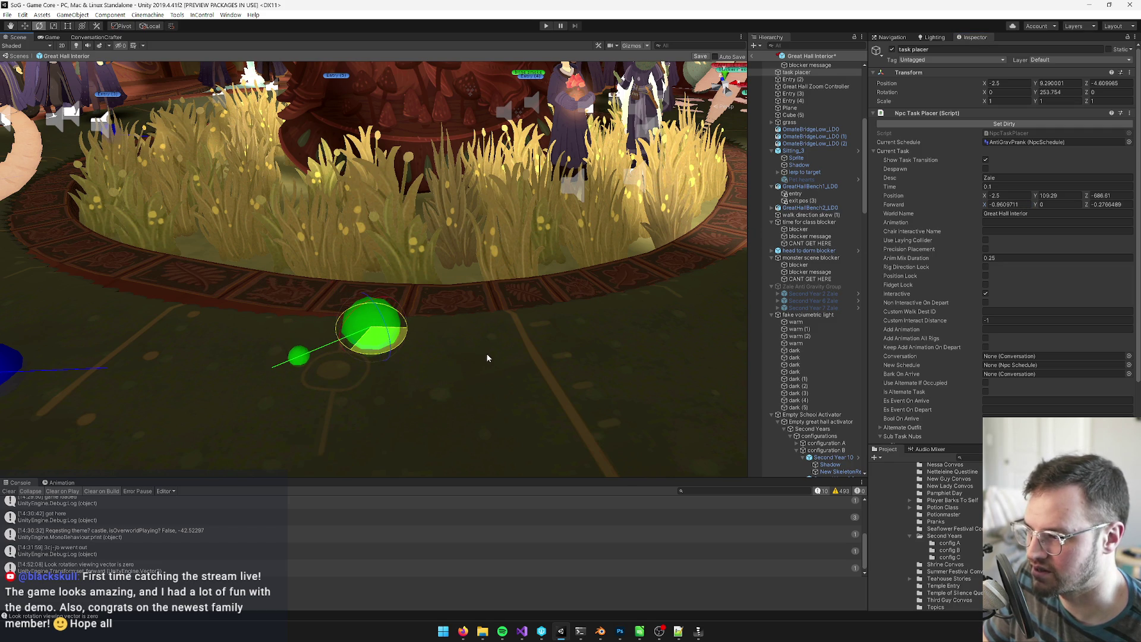
mouse_move(489, 352)
left_mouse_down()
mouse_move(457, 351)
mouse_move(493, 318)
left_mouse_up()
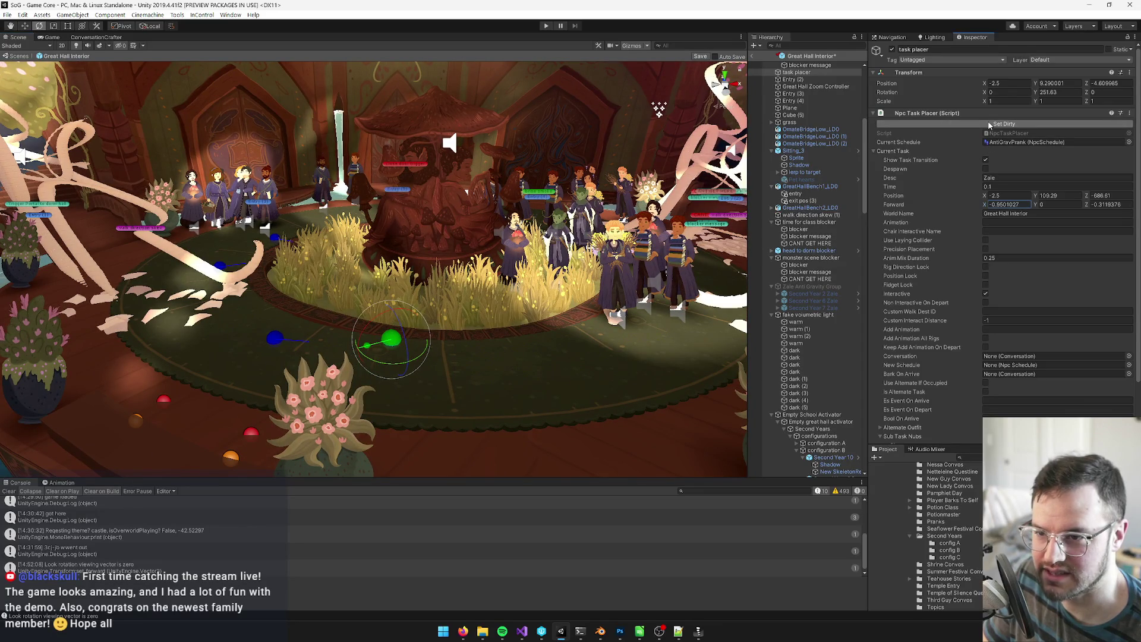
scroll(979, 202, "down", 3)
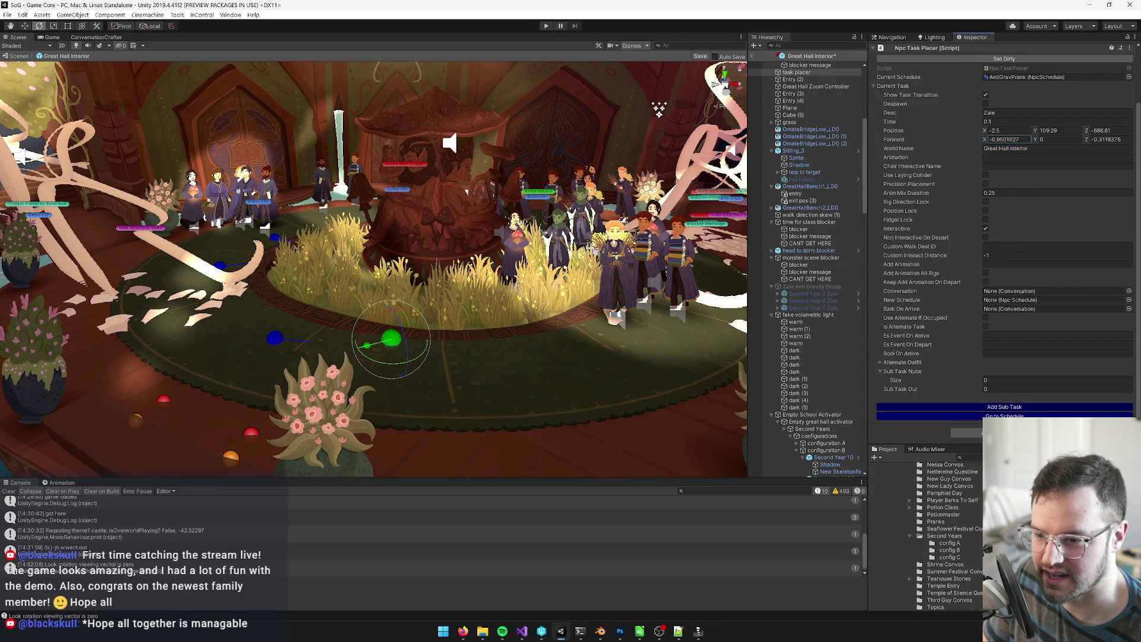
left_click(995, 416)
scroll(379, 299, "up", 3)
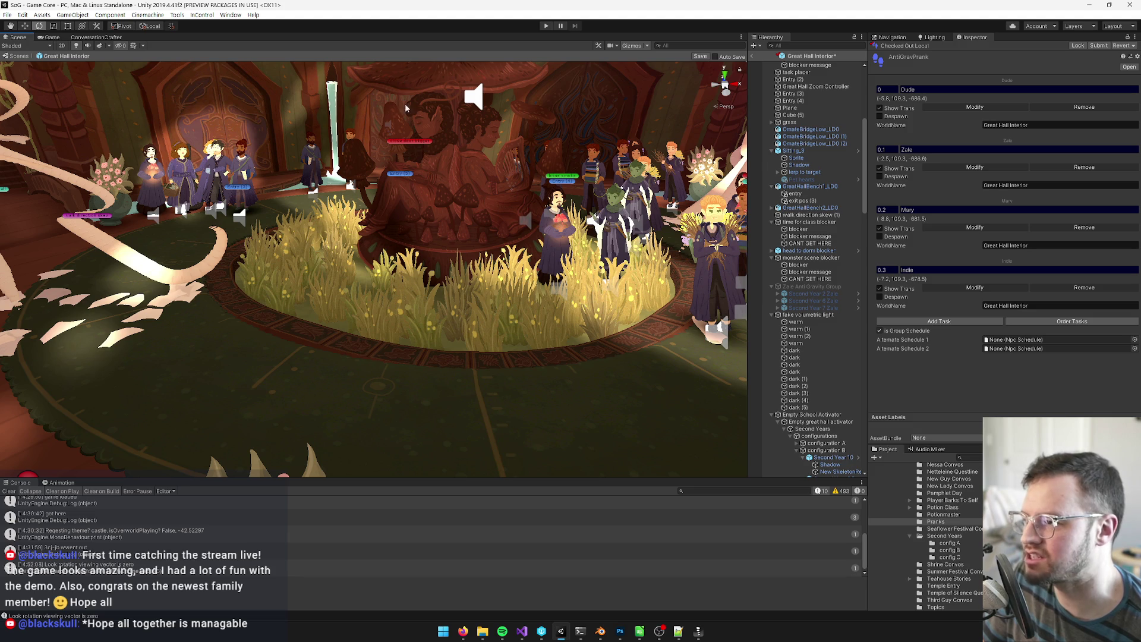
left_click_drag(404, 93, 449, 326)
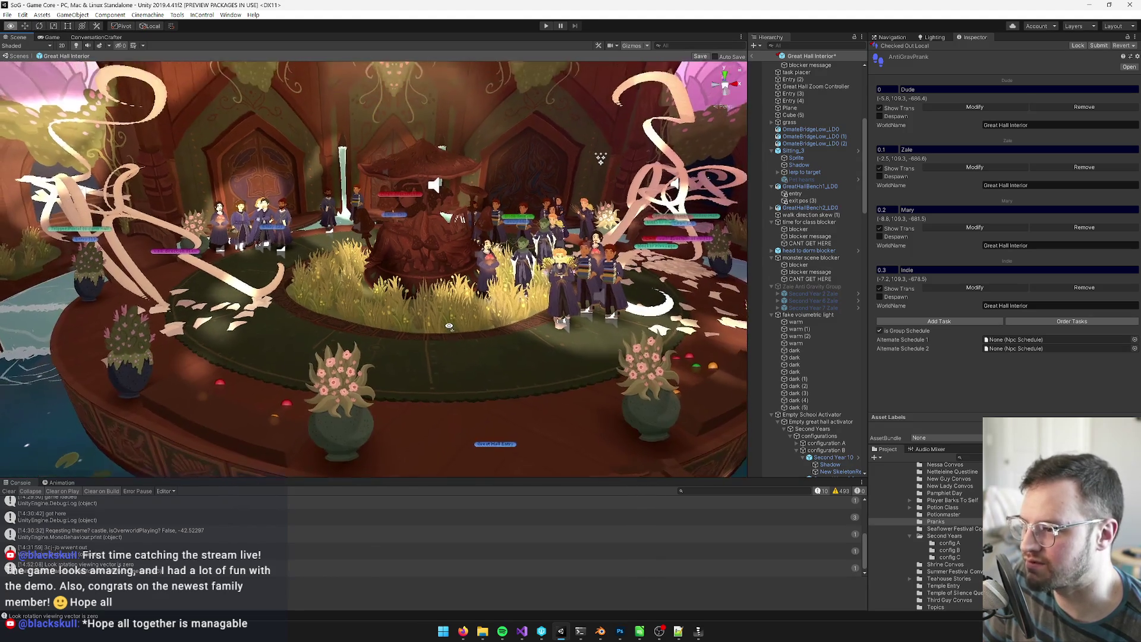
scroll(451, 329, "up", 4)
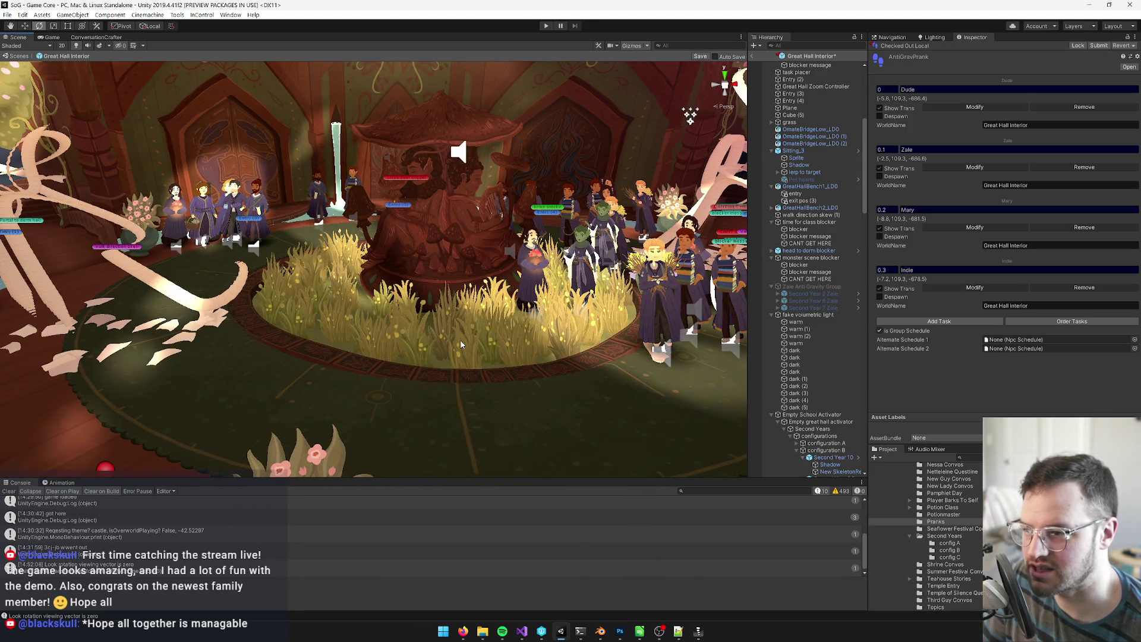
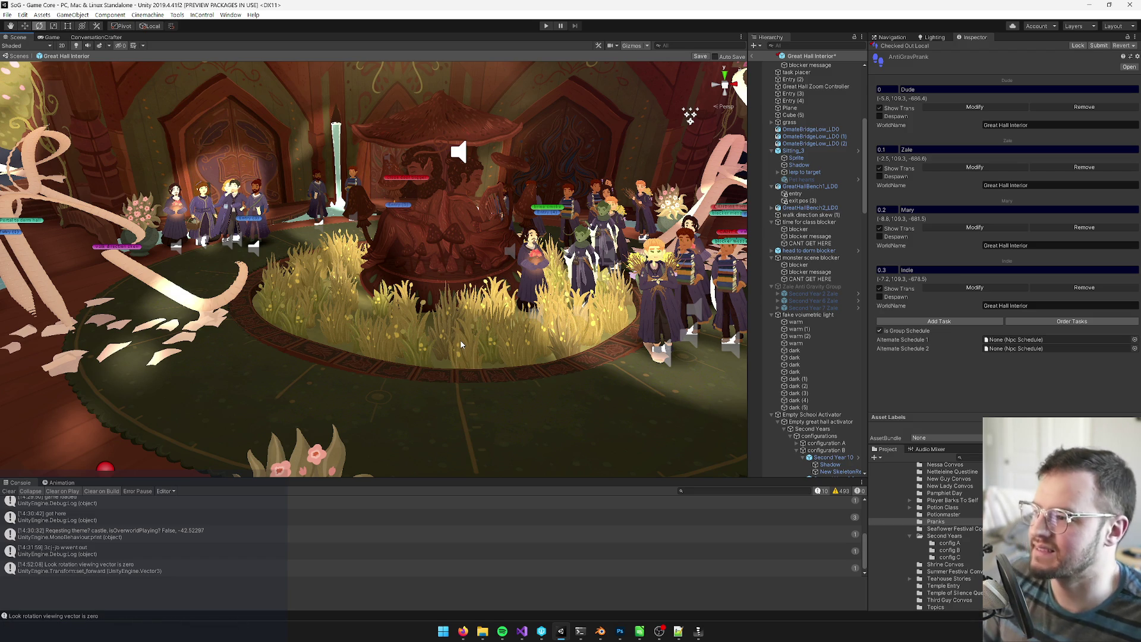
Orbit and zoom around the Great Hall's central statue, then press Modify on the Indie task
left_click_drag(522, 205, 462, 219, "alt")
scroll(462, 219, "down", 5)
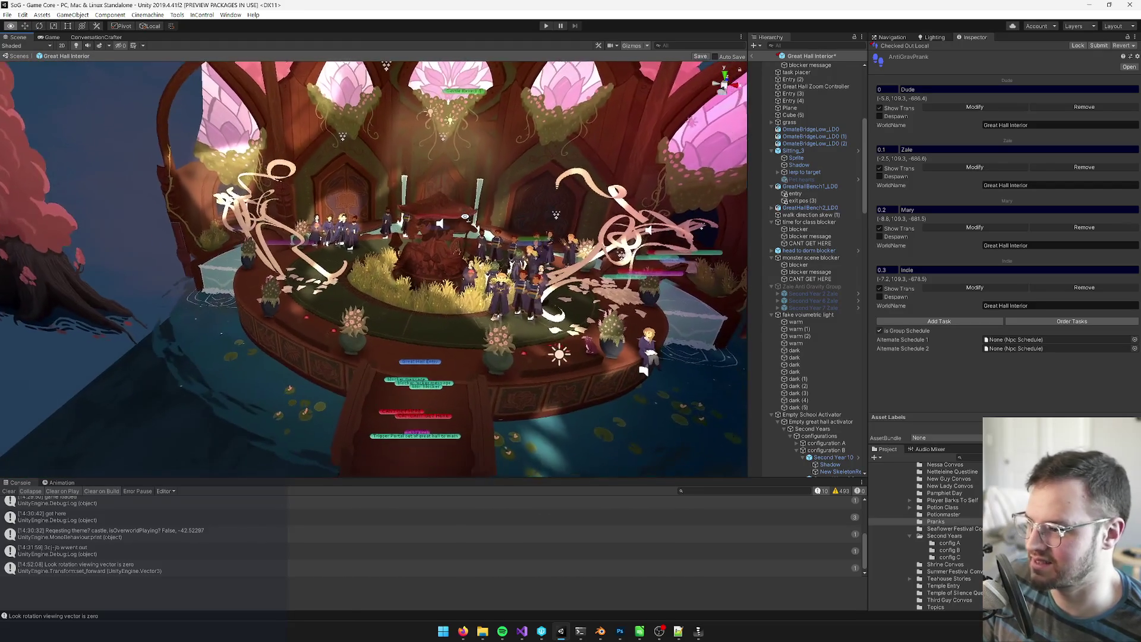
scroll(391, 206, "up", 5)
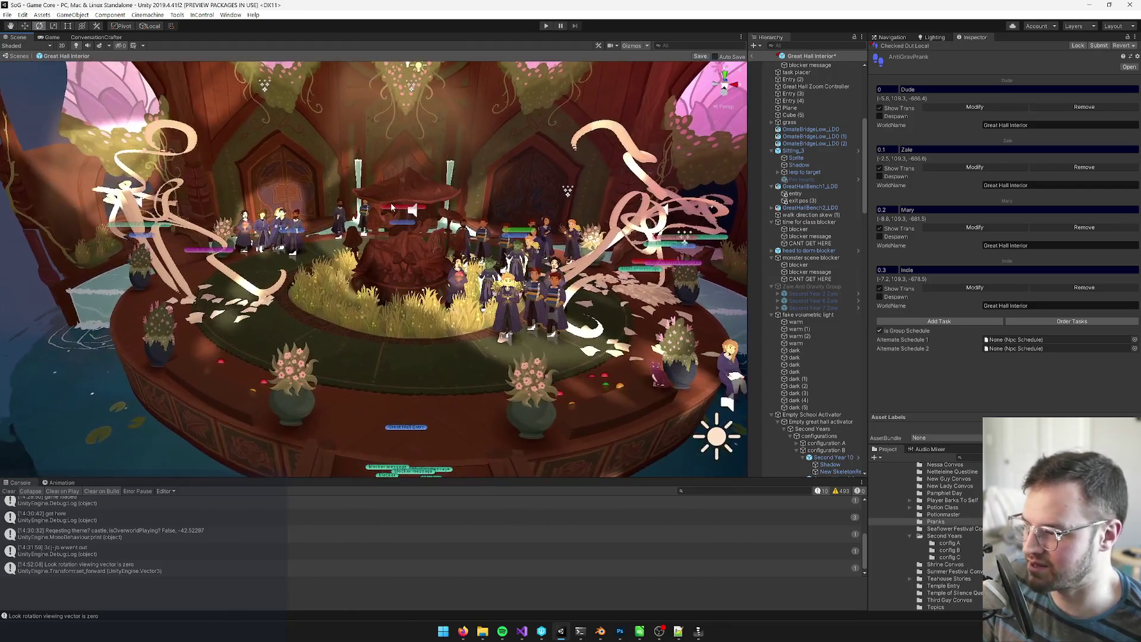
scroll(399, 205, "up", 2)
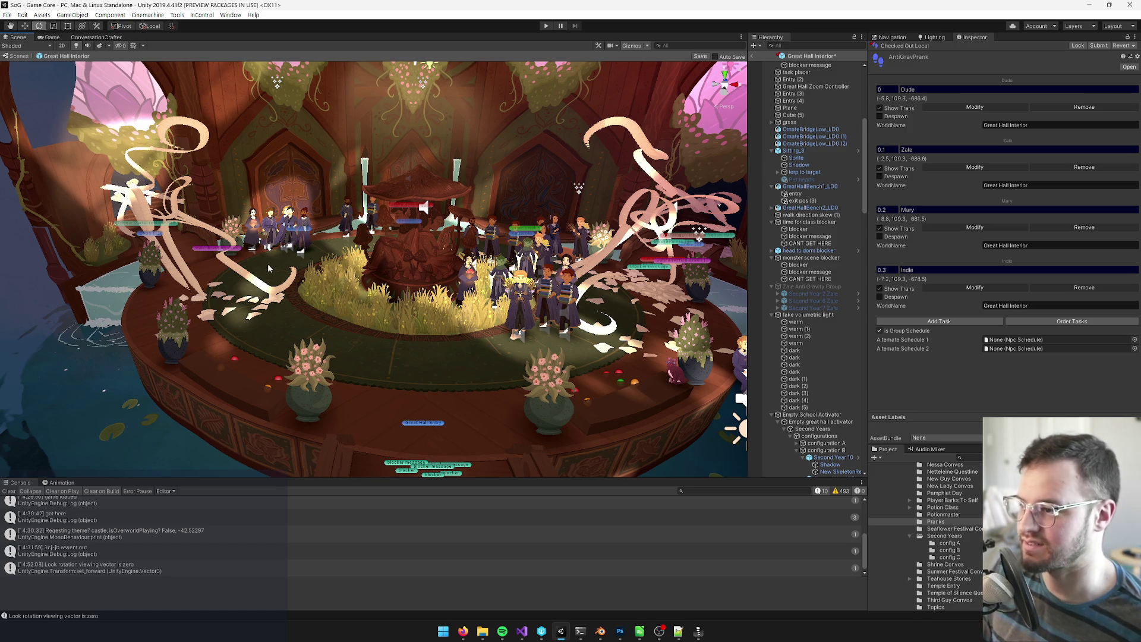
mouse_move(368, 235)
left_mouse_down()
mouse_move(356, 236)
mouse_move(499, 287)
mouse_move(564, 294)
left_mouse_up()
left_click(956, 287)
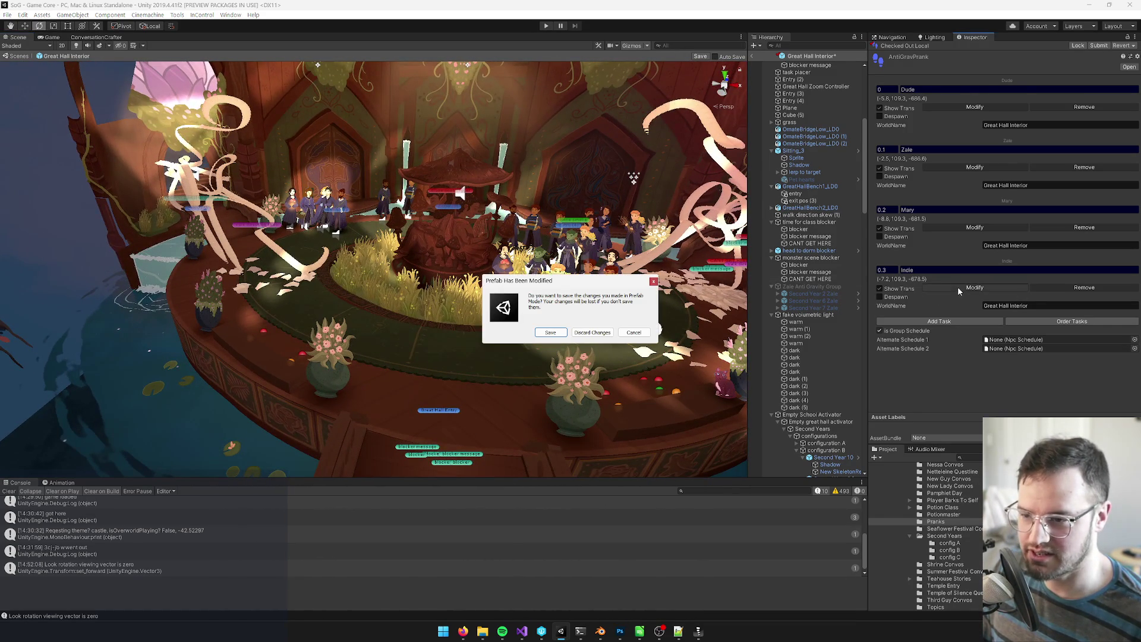
Save the prefab, set the Indie task's Add Animation to 'look up', and mark it dirty
left_click(551, 331)
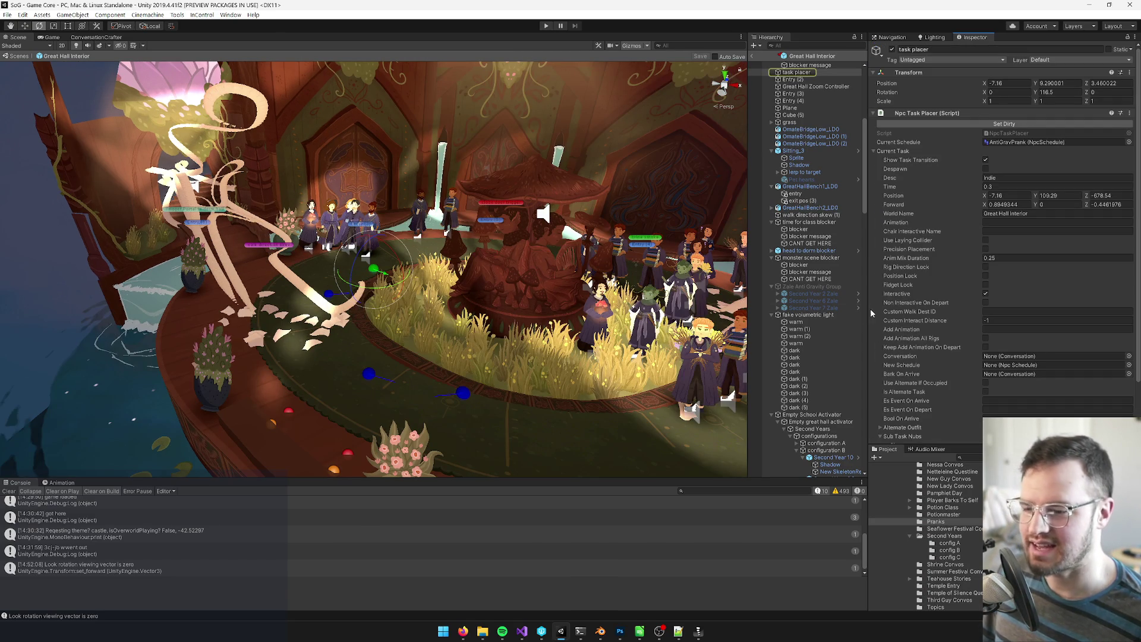
left_click(1000, 329)
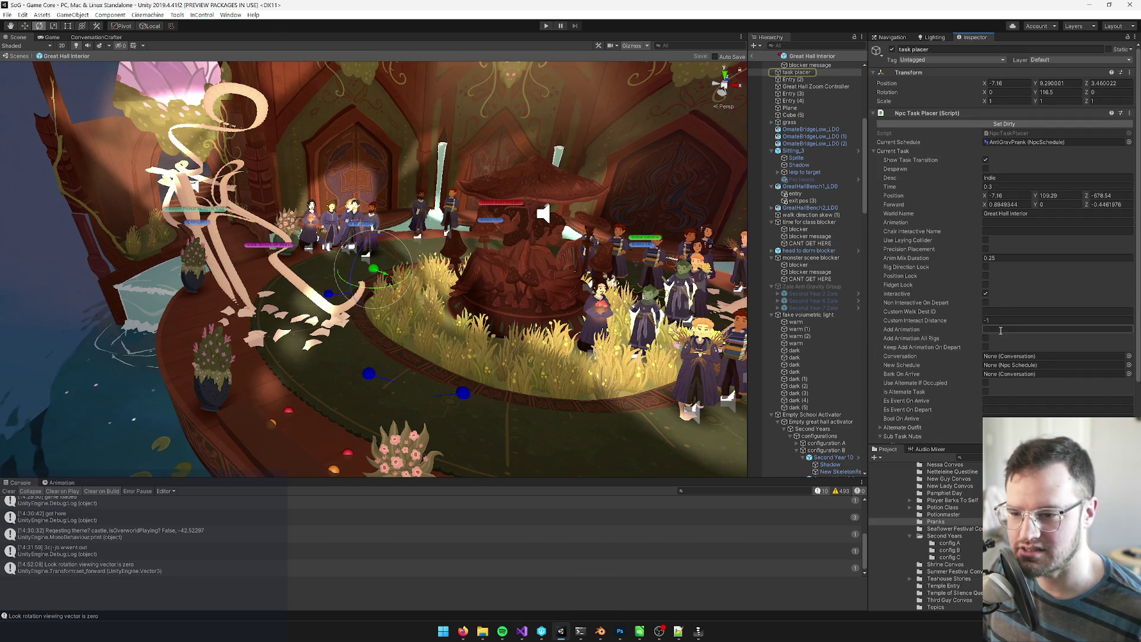
type("look")
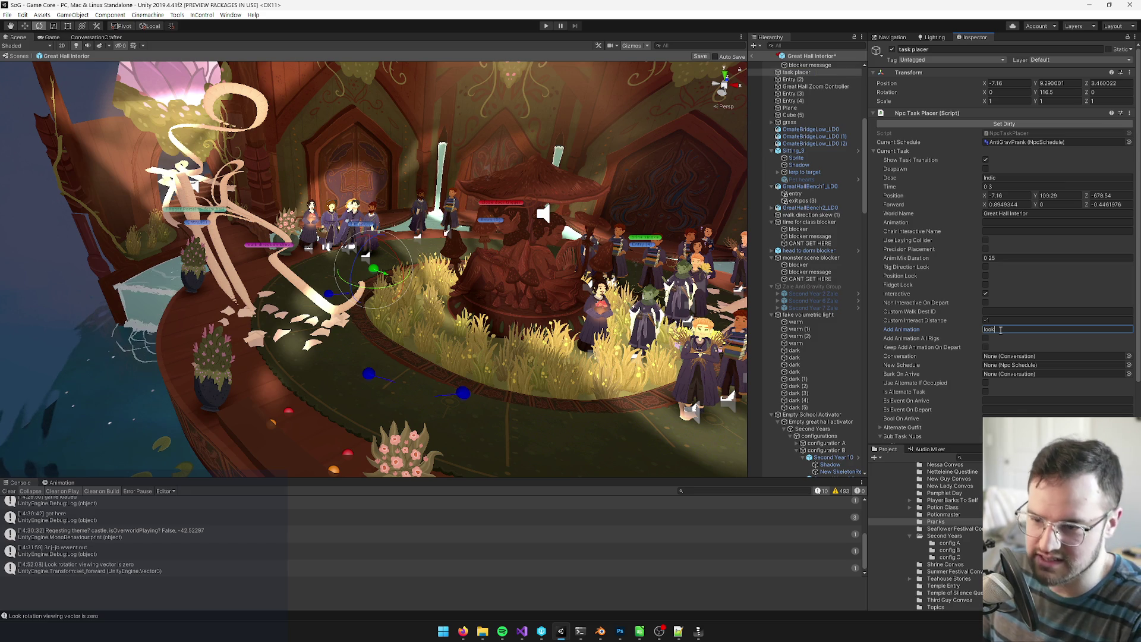
type(" up")
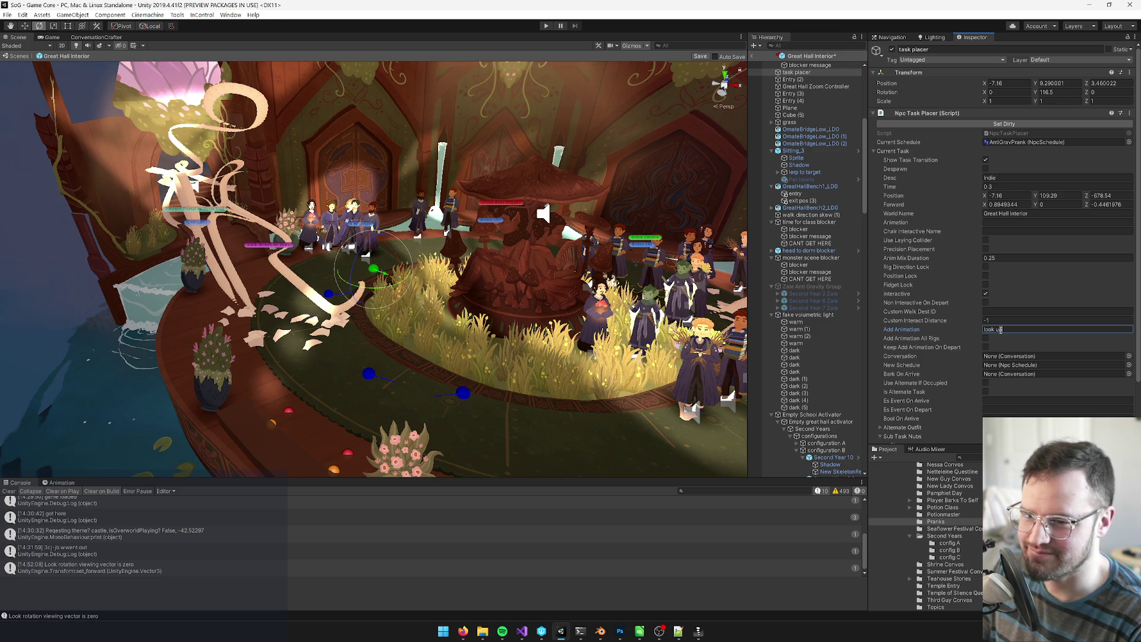
left_click_drag(582, 332, 607, 337)
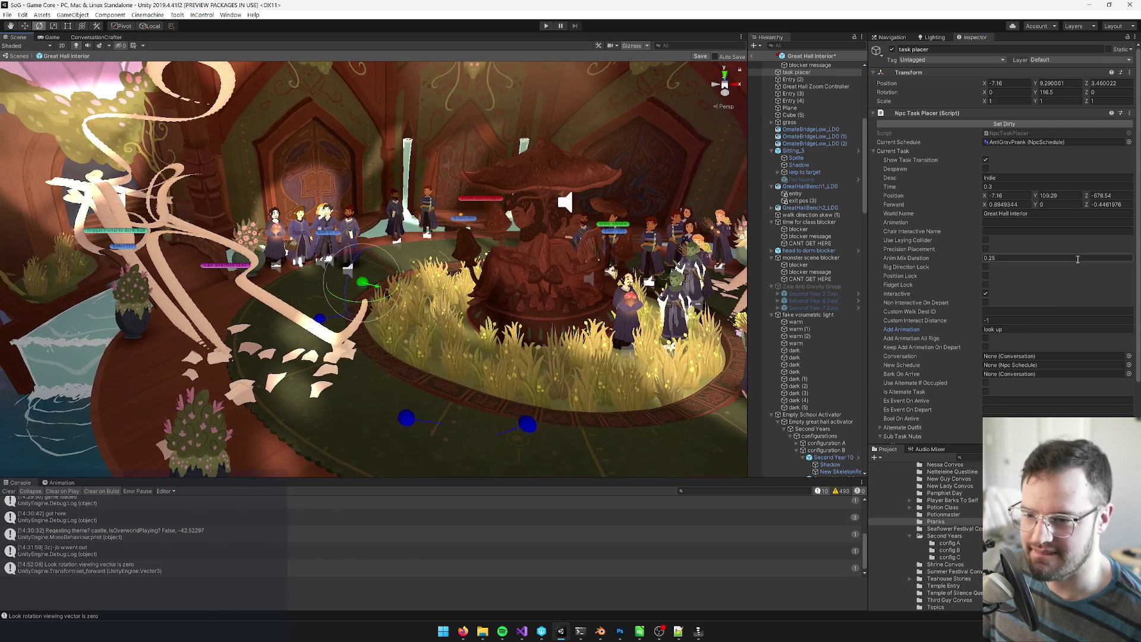
scroll(1072, 254, "down", 3)
left_click(1000, 60)
left_click(1004, 416)
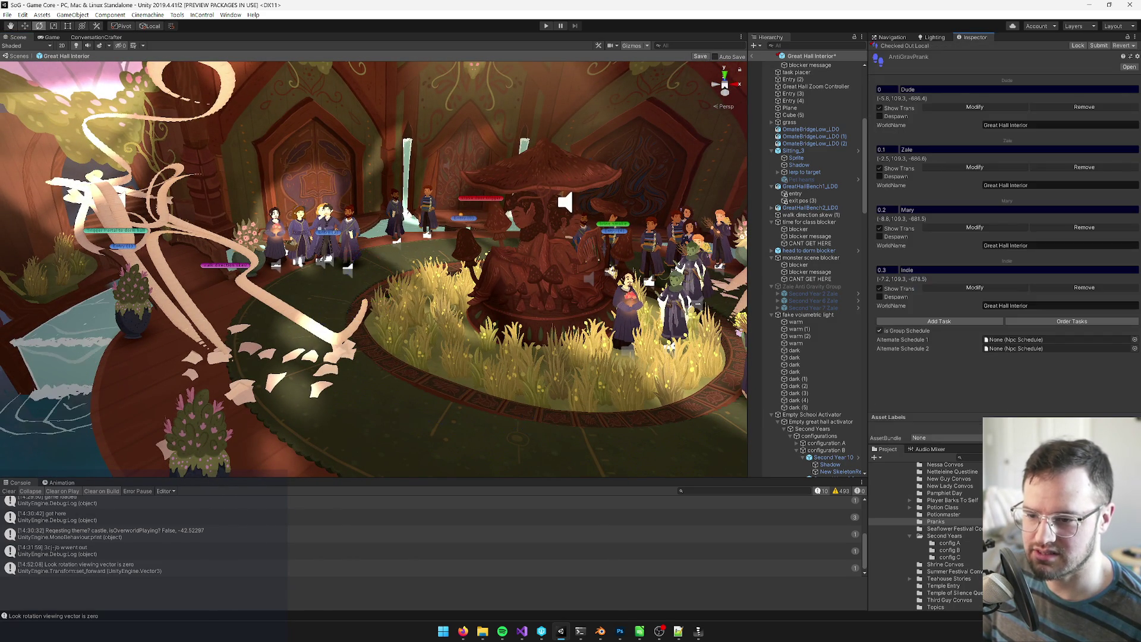
Save the prefab and turn Mary's task placer to face about 105°
left_click(979, 230)
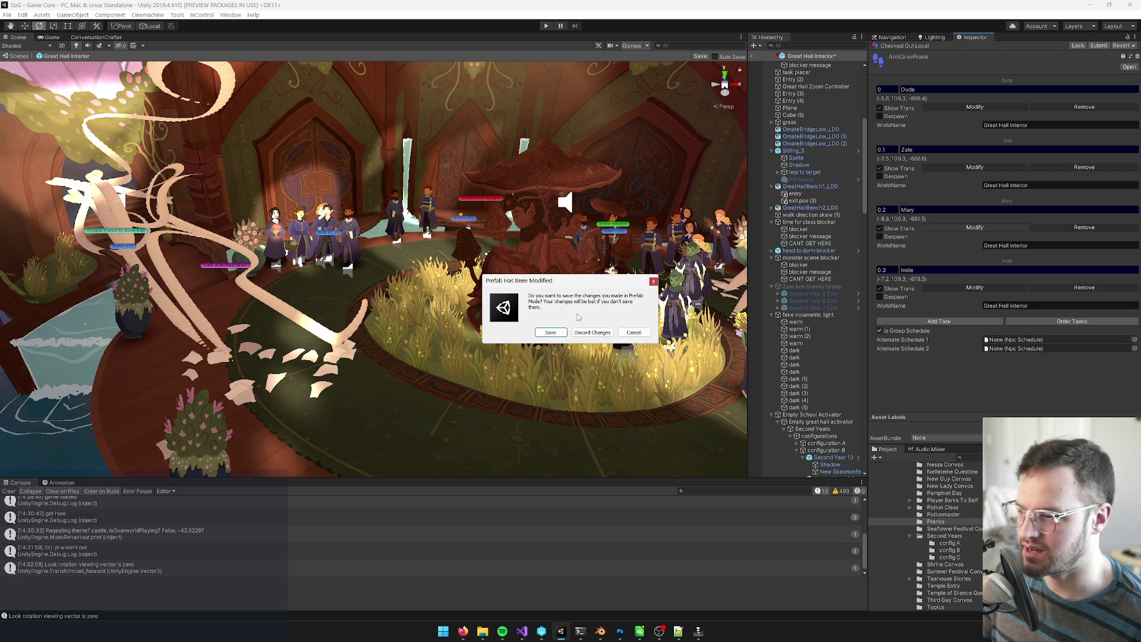
left_click(550, 332)
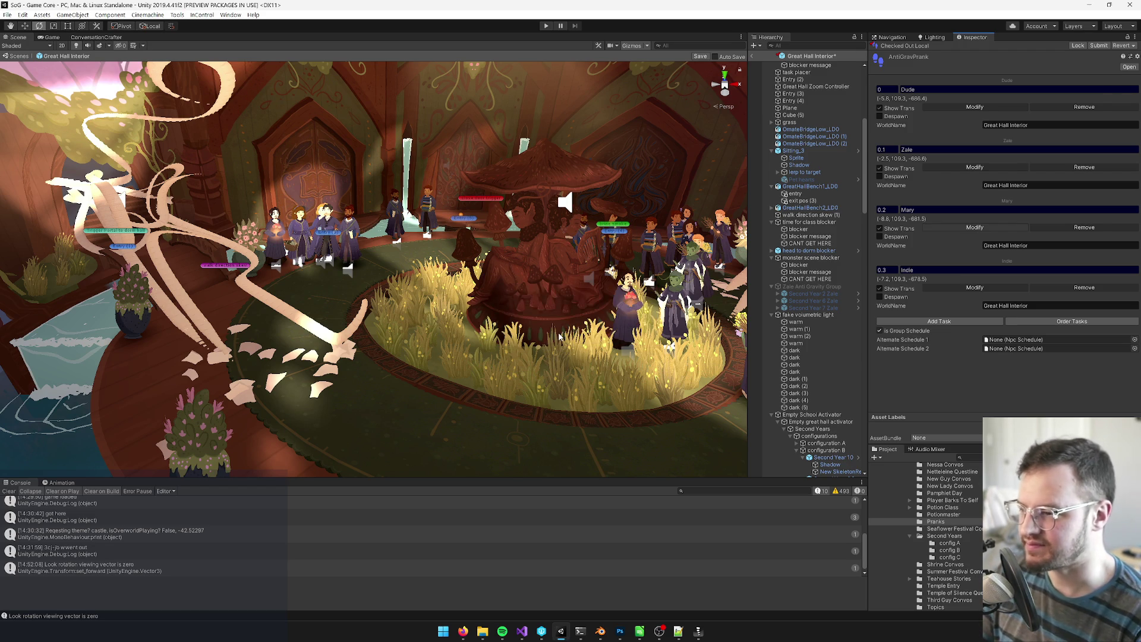
scroll(555, 367, "up", 5)
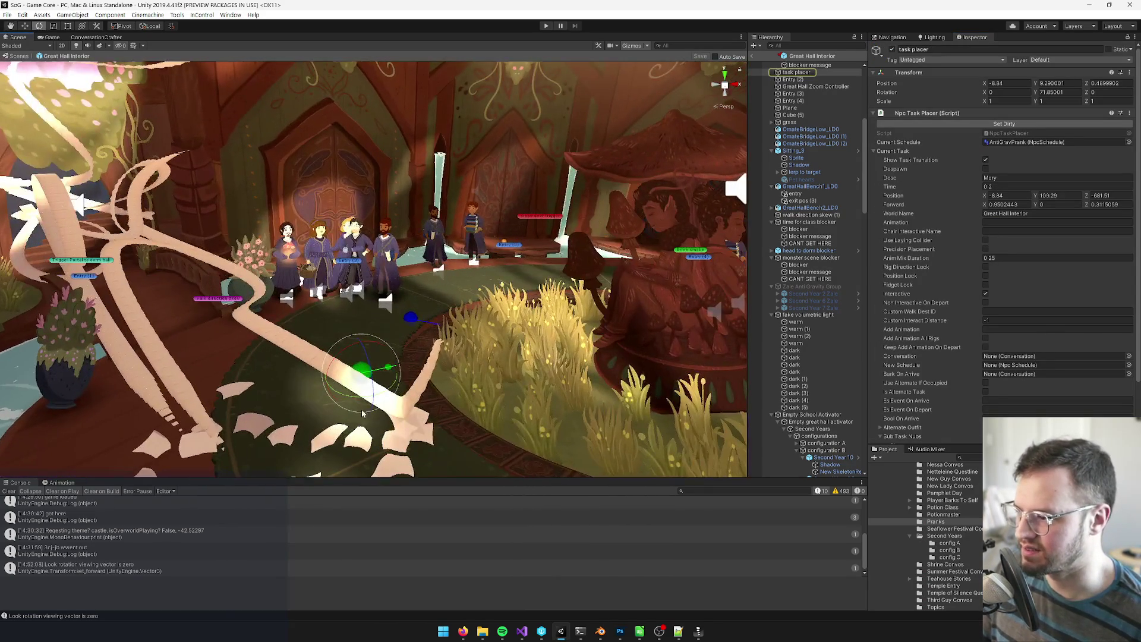
mouse_move(361, 409)
left_mouse_down()
mouse_move(307, 405)
mouse_move(334, 401)
left_mouse_up()
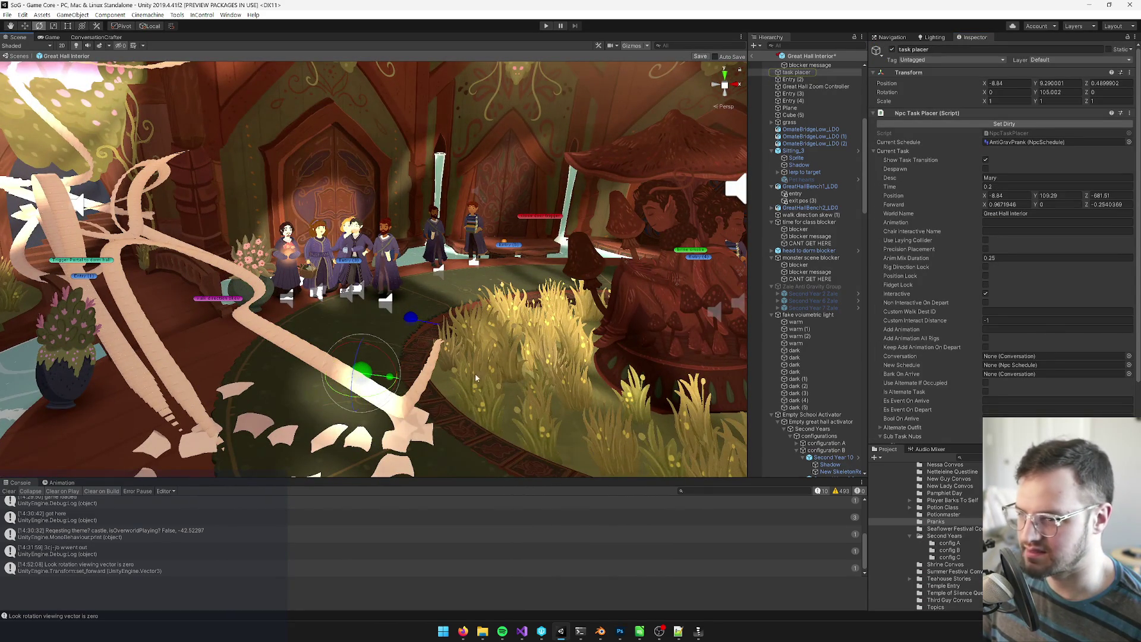
Set Mary's Add Animation to 'look up'
left_click(986, 328)
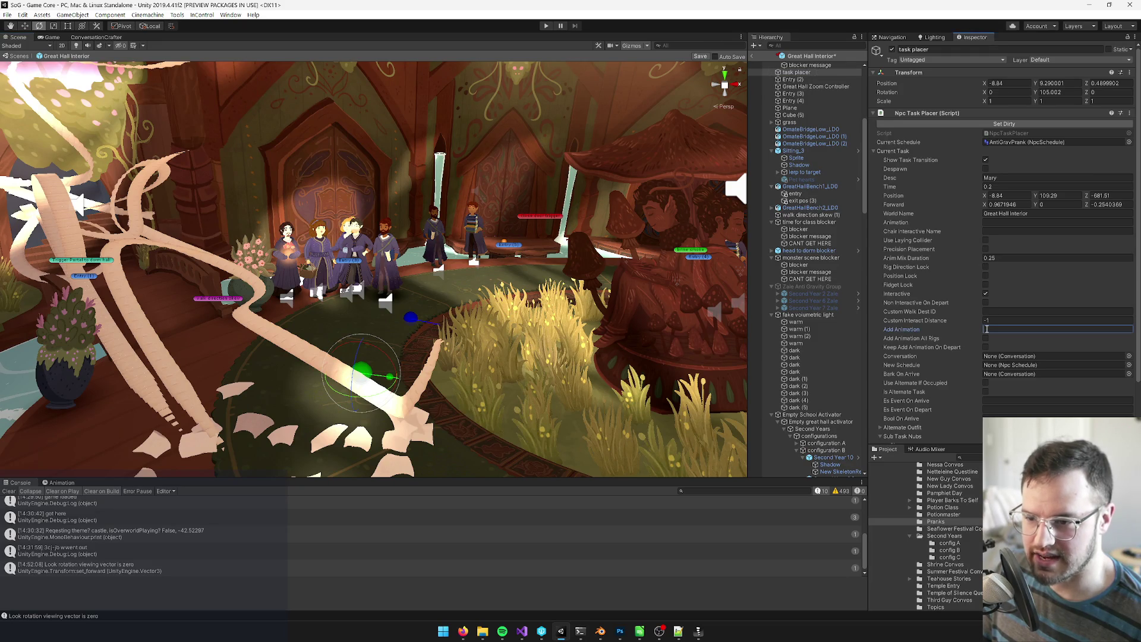
type("look up")
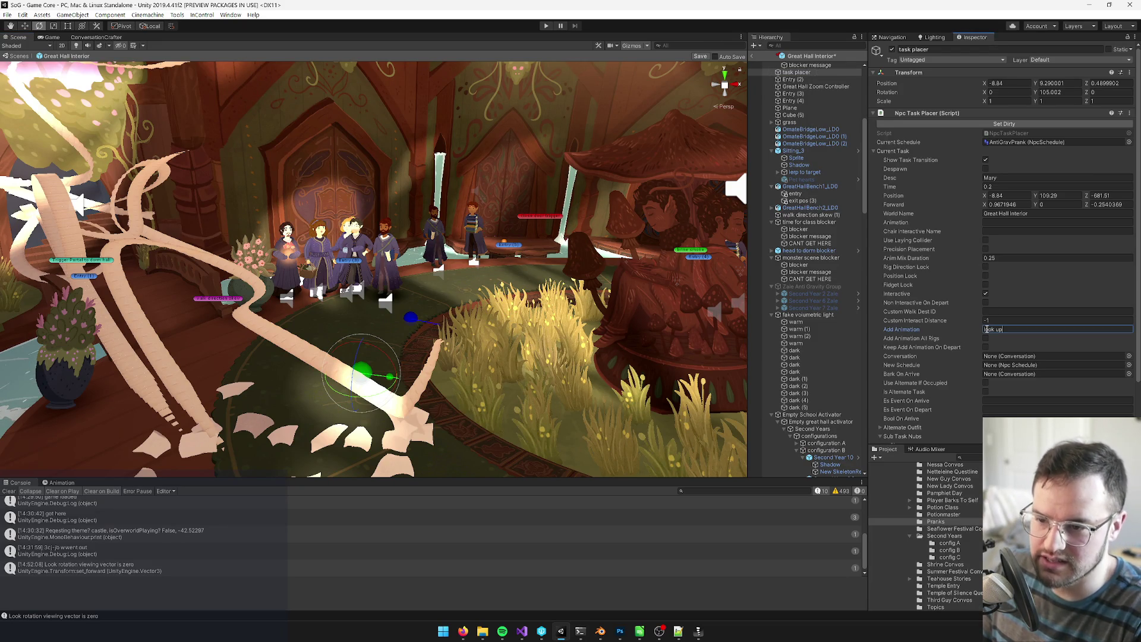
scroll(1003, 368, "down", 3)
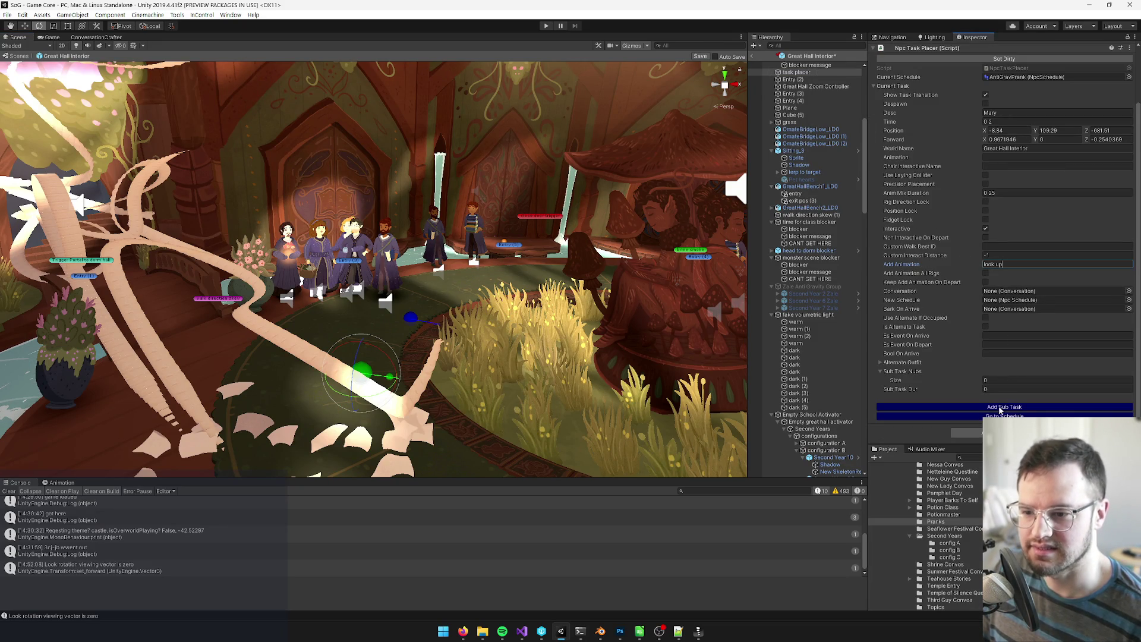
scroll(1015, 343, "up", 3)
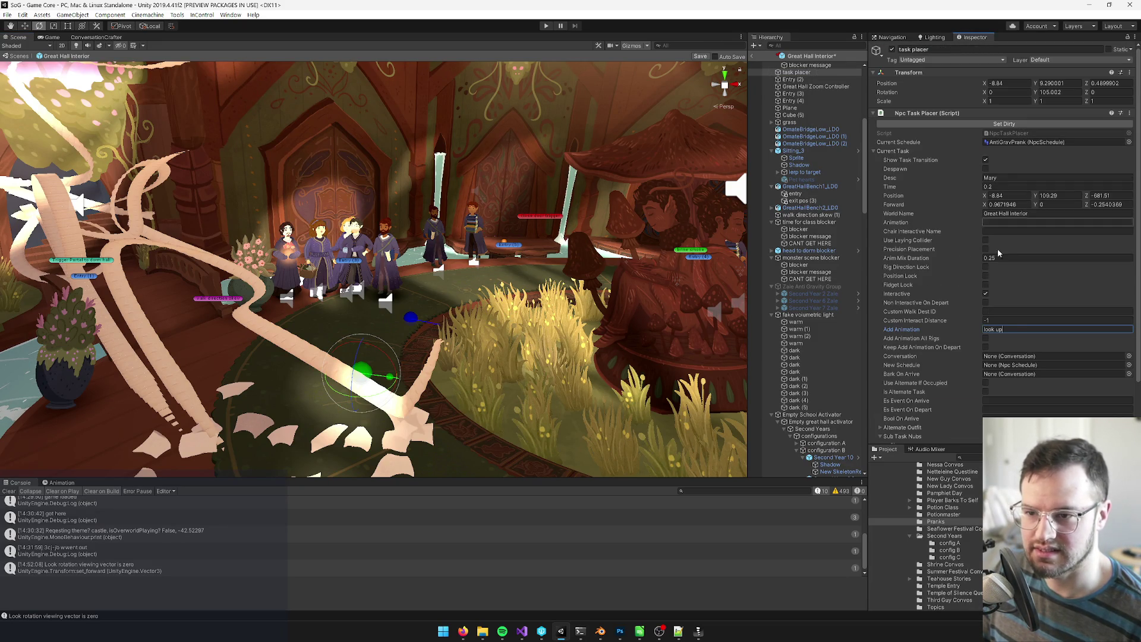
left_click(1016, 318)
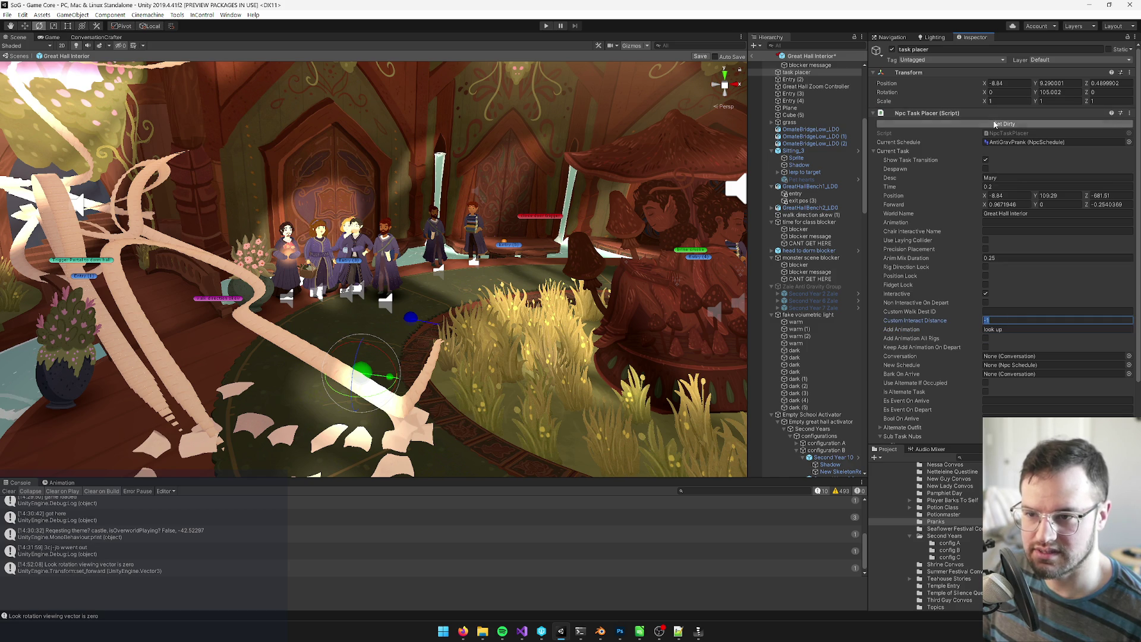
scroll(1004, 279, "down", 3)
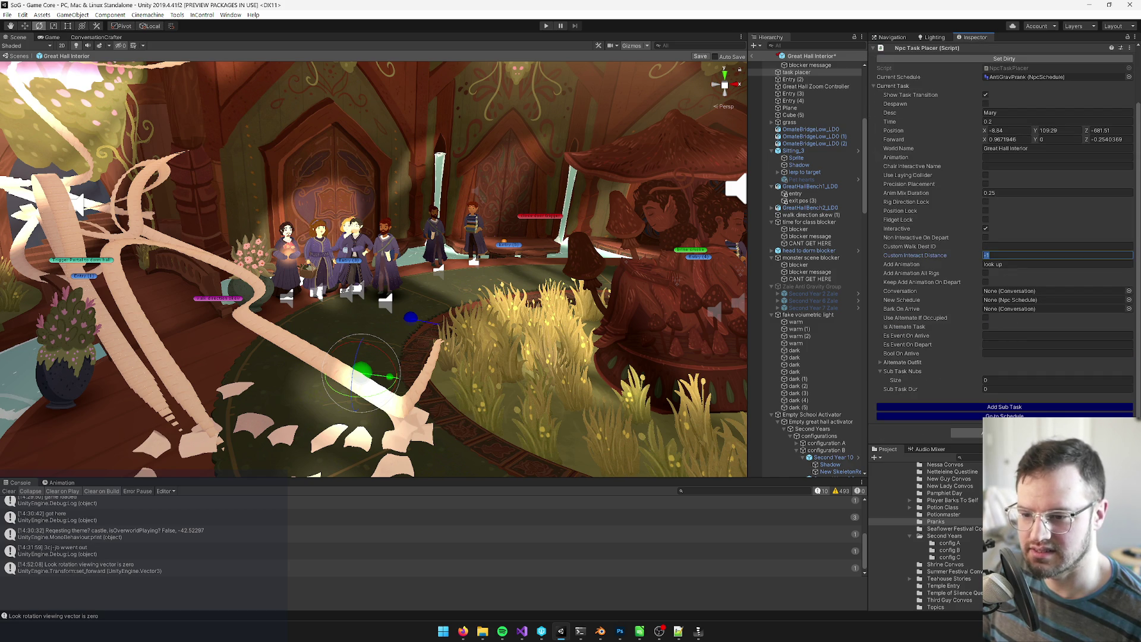
Make Mary's task non-interactive and go back to the AntiGravPrank schedule
left_click(985, 229)
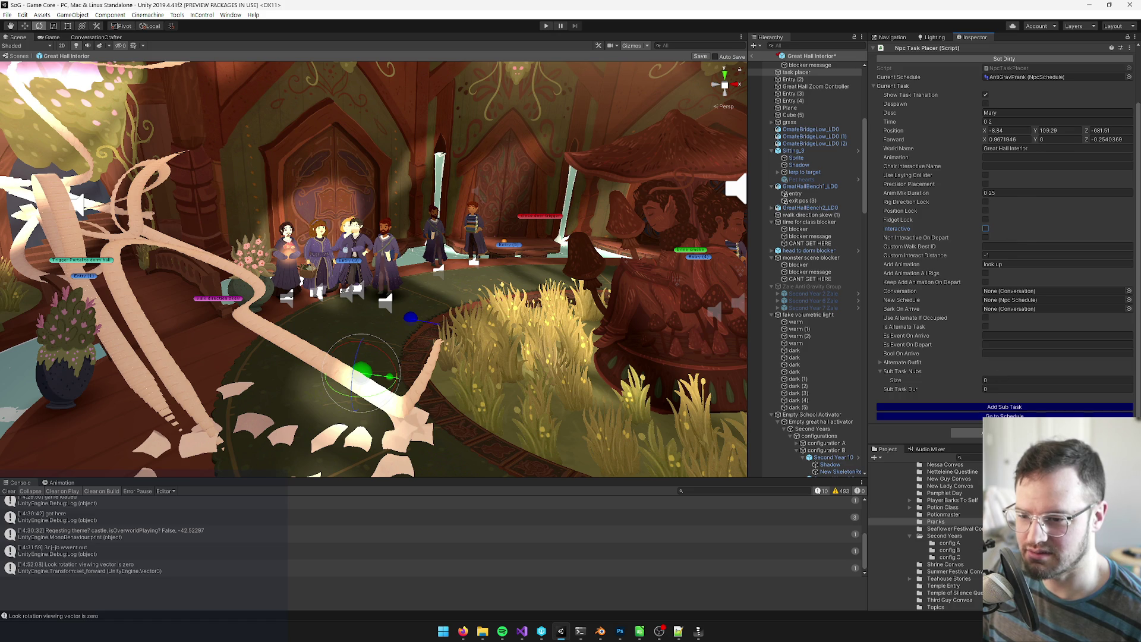
left_click(1004, 416)
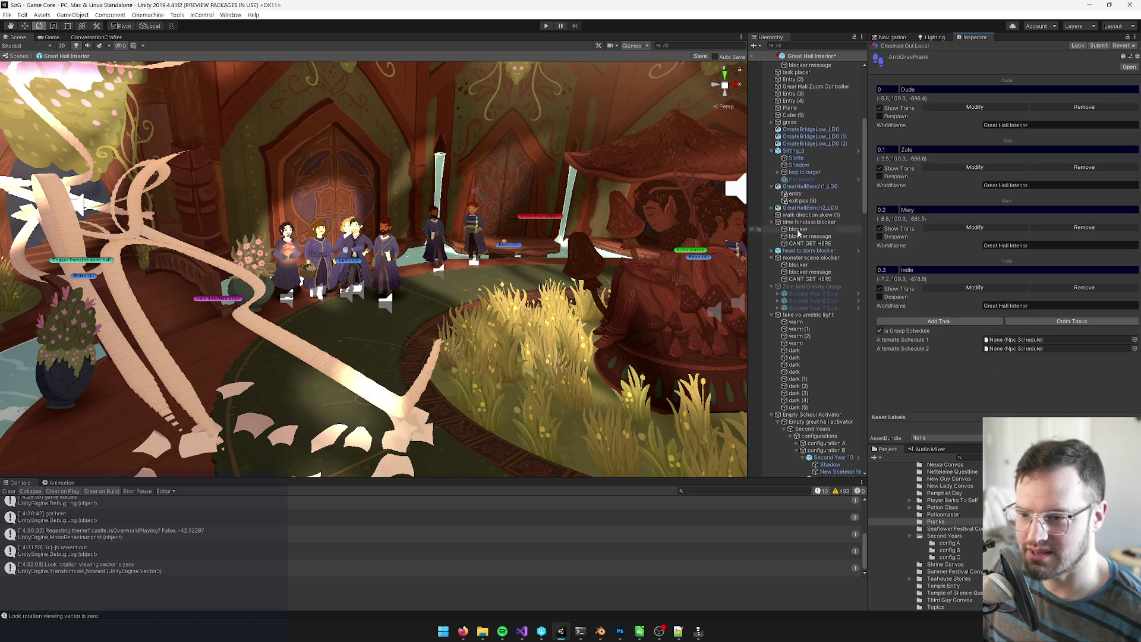
left_click(966, 289)
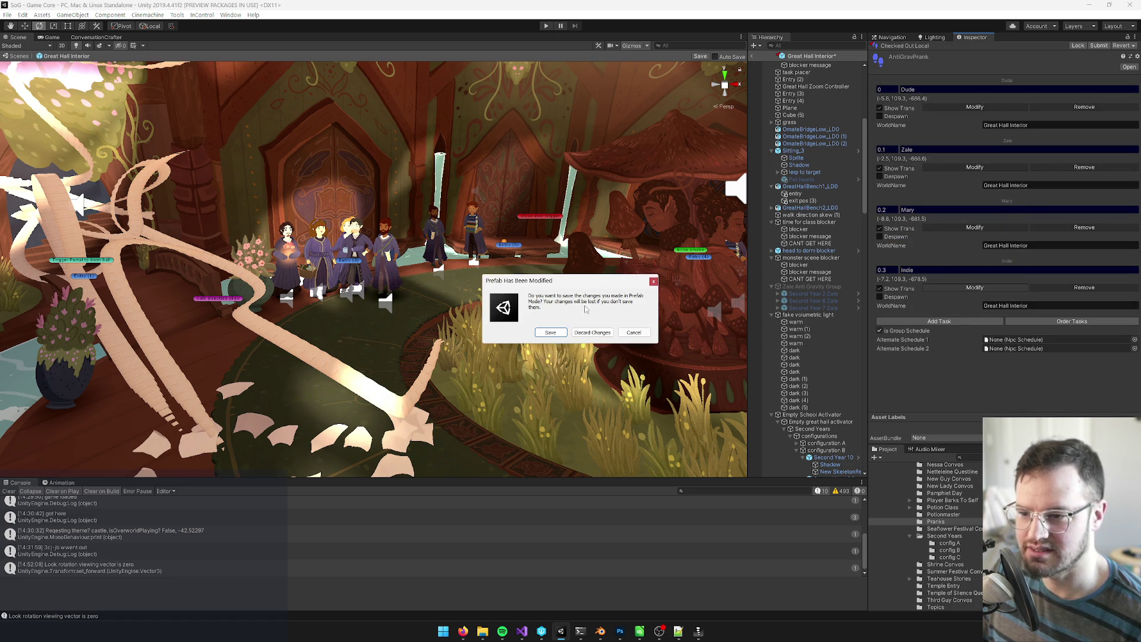
Save the prefab, untick Interactive on Indie's task, then open Zale's task and save
left_click(547, 328)
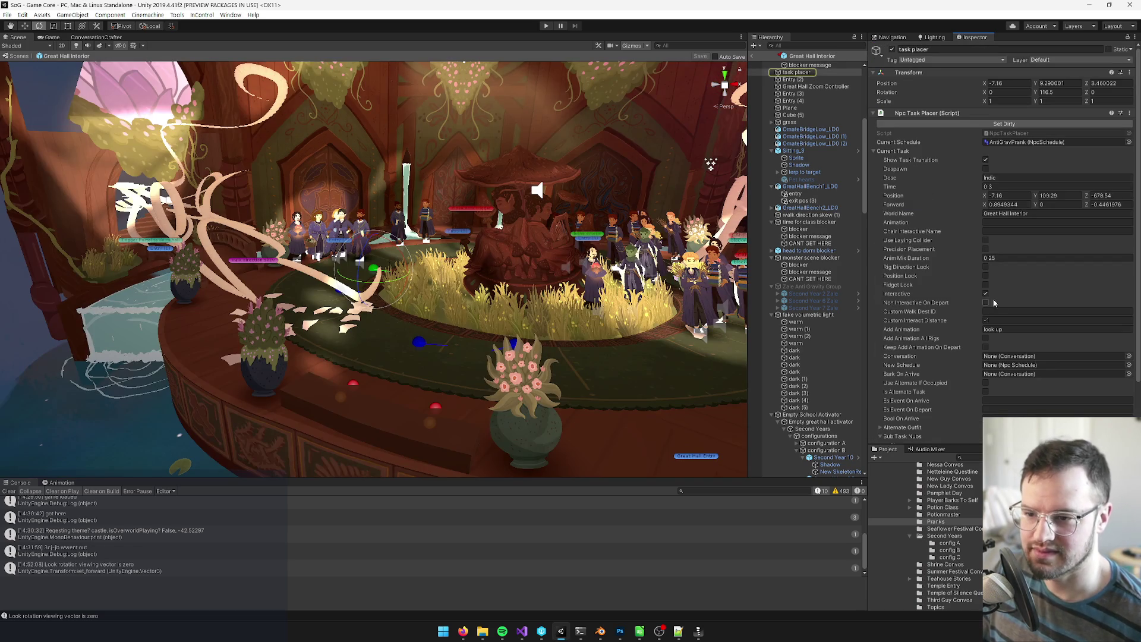
left_click(985, 294)
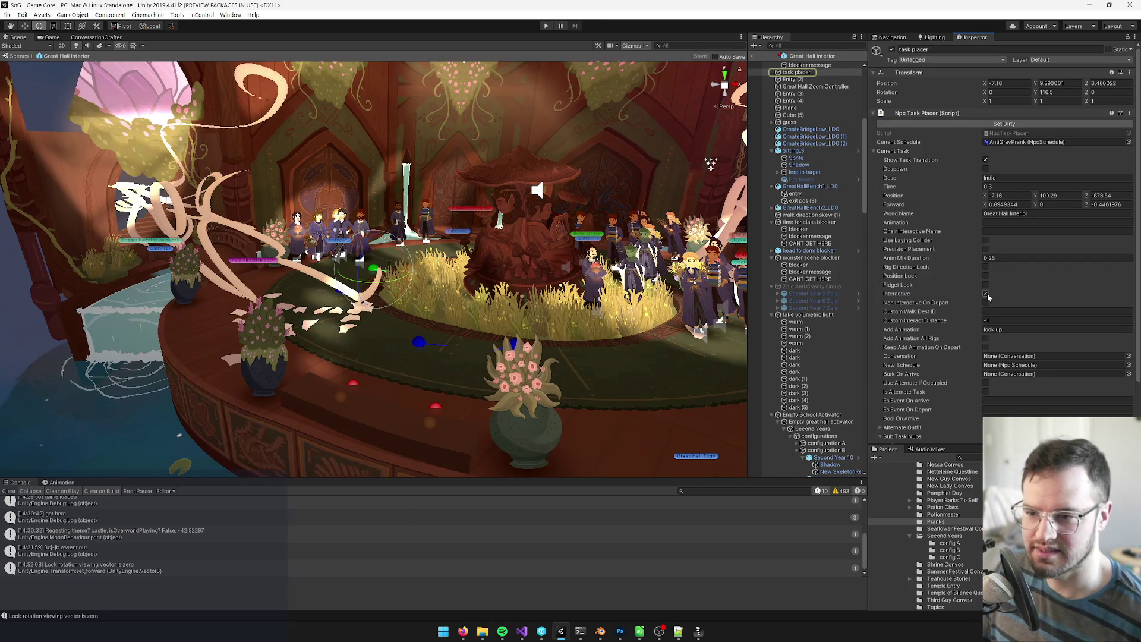
scroll(993, 302, "down", 3)
left_click(1004, 416)
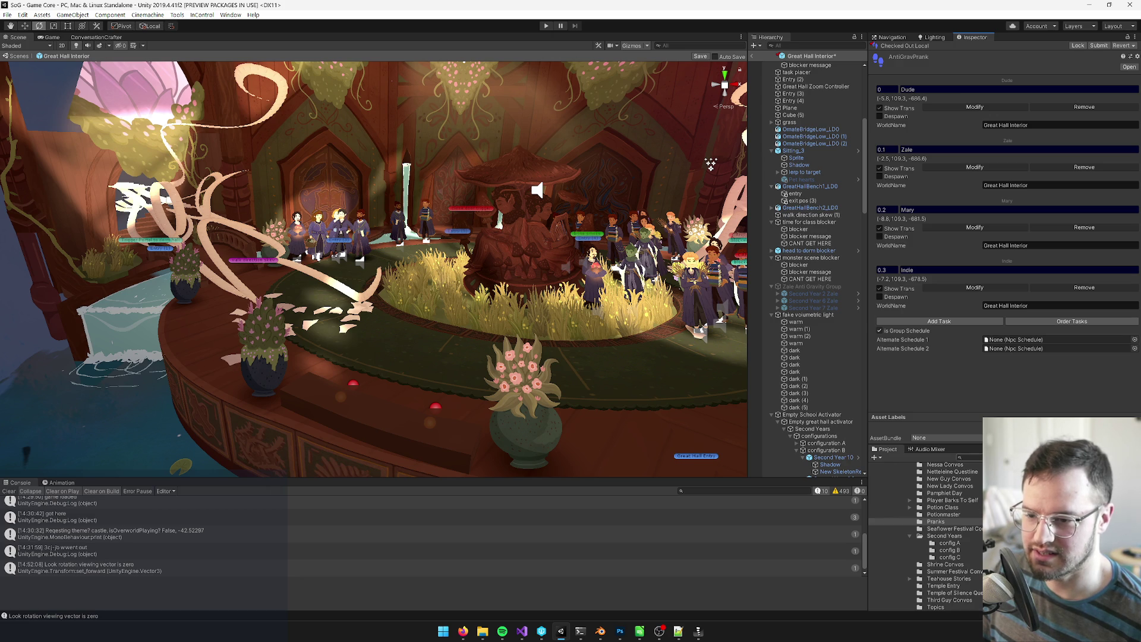
left_click(958, 169)
left_click(574, 332)
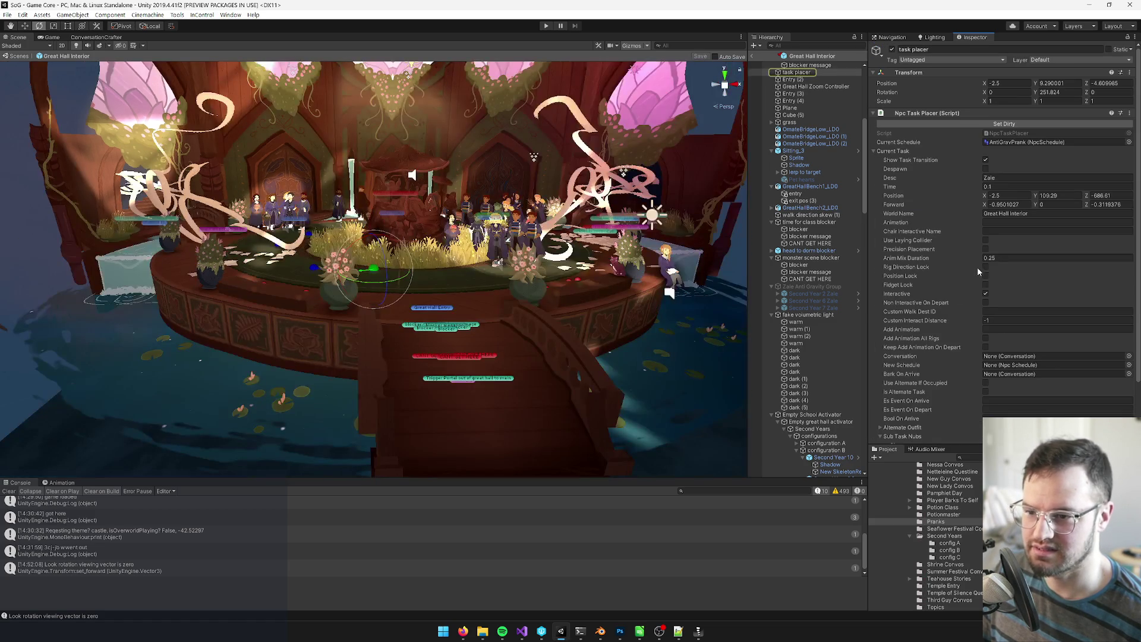
Make Zale's task non-interactive and re-save it into the schedule prefab
left_click(985, 294)
scroll(1034, 309, "down", 3)
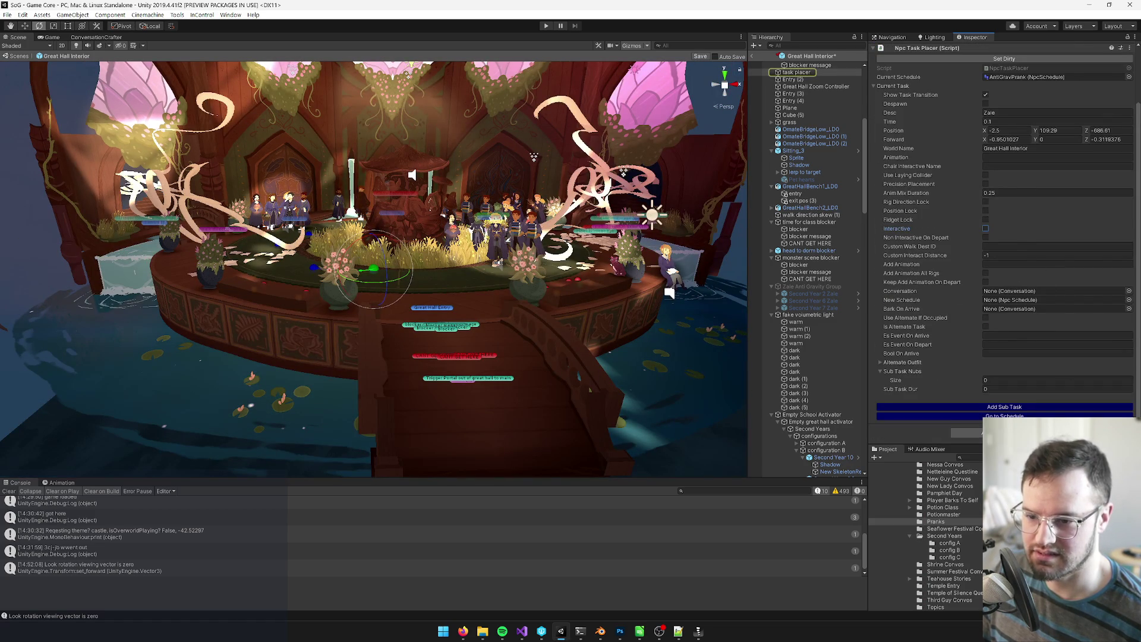
double_click(1026, 77)
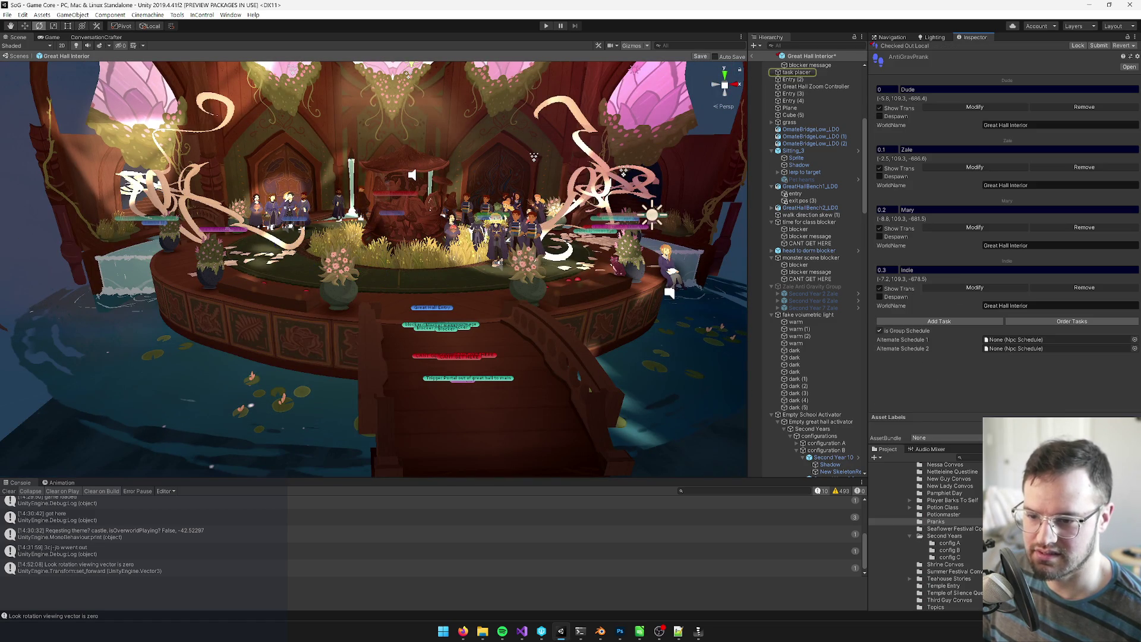
left_click(970, 167)
left_click(555, 331)
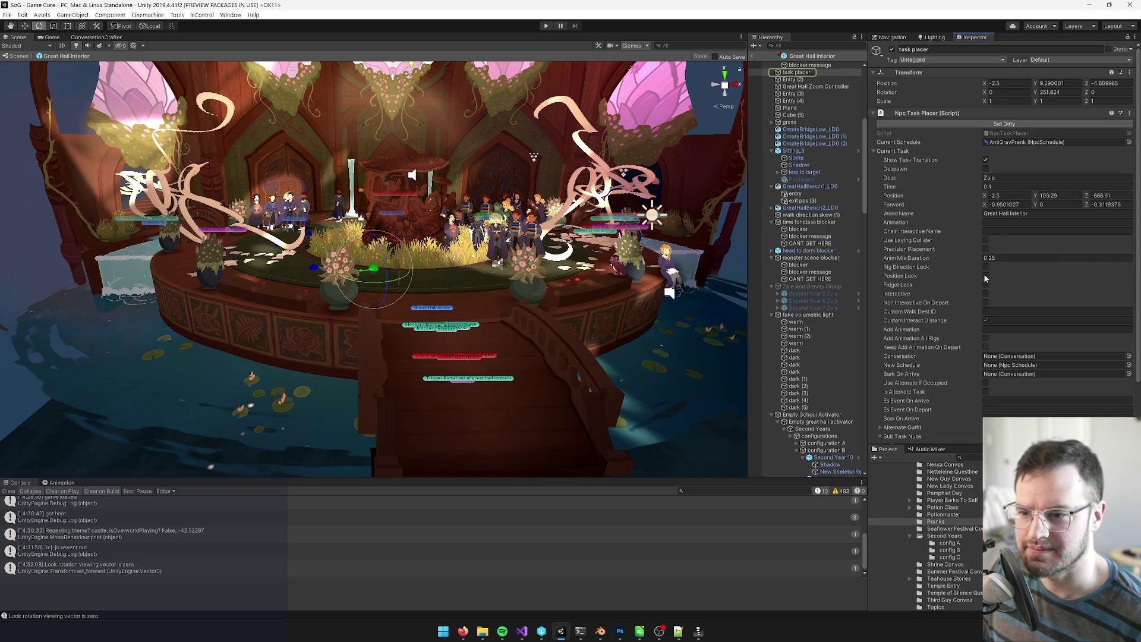
Load Dude's task into the task placer and save the schedule prefab
scroll(1010, 310, "down", 3)
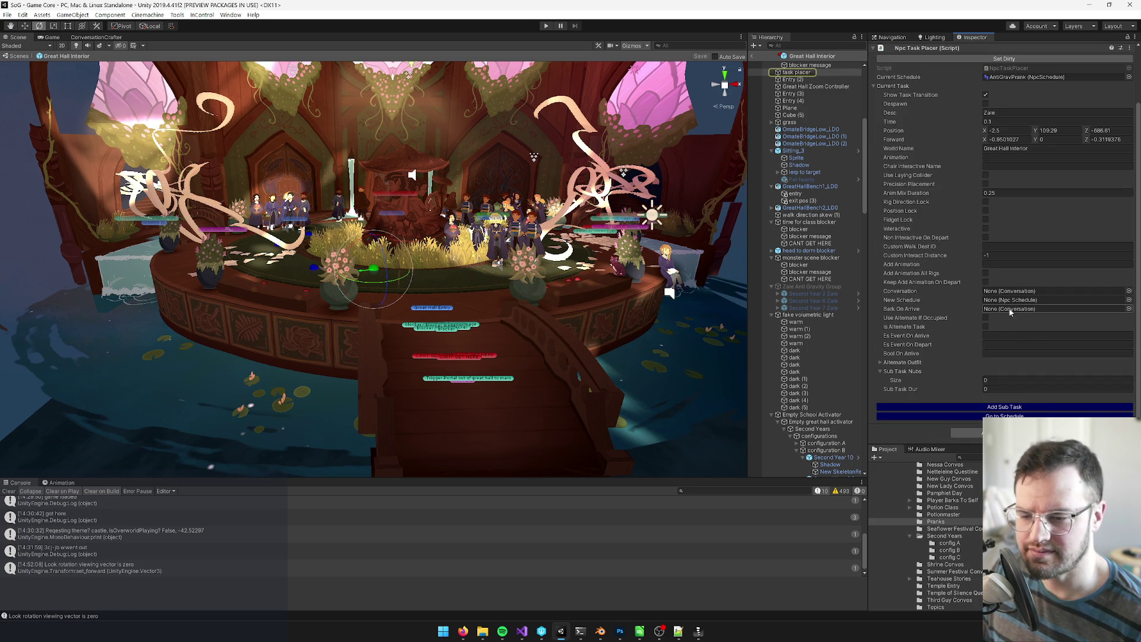
left_click(1018, 398)
left_click(982, 108)
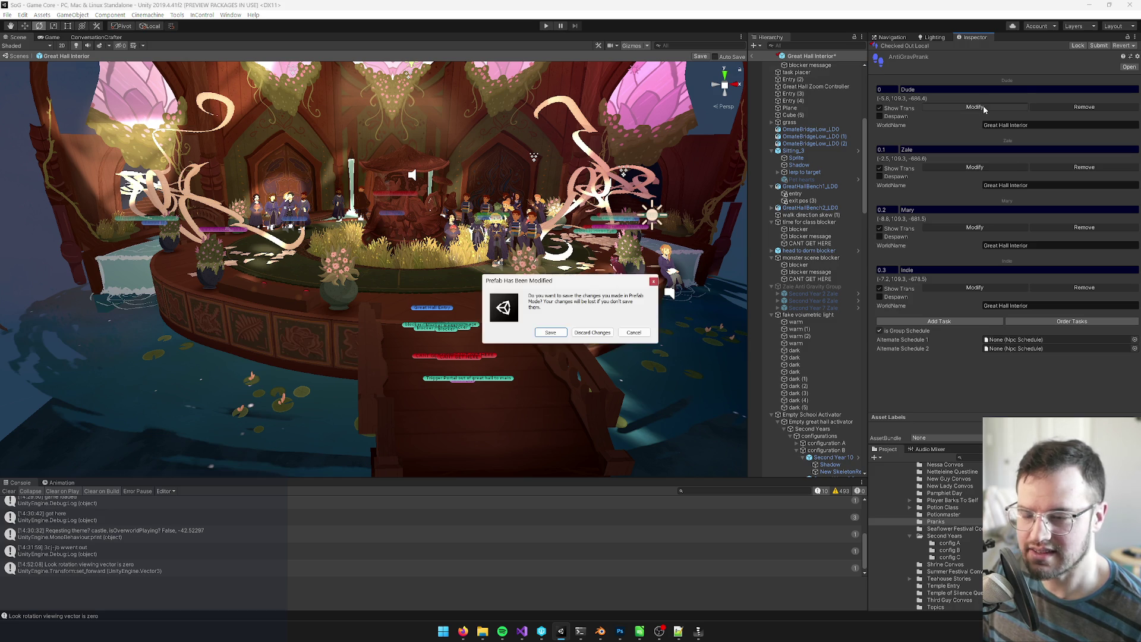
left_click(559, 335)
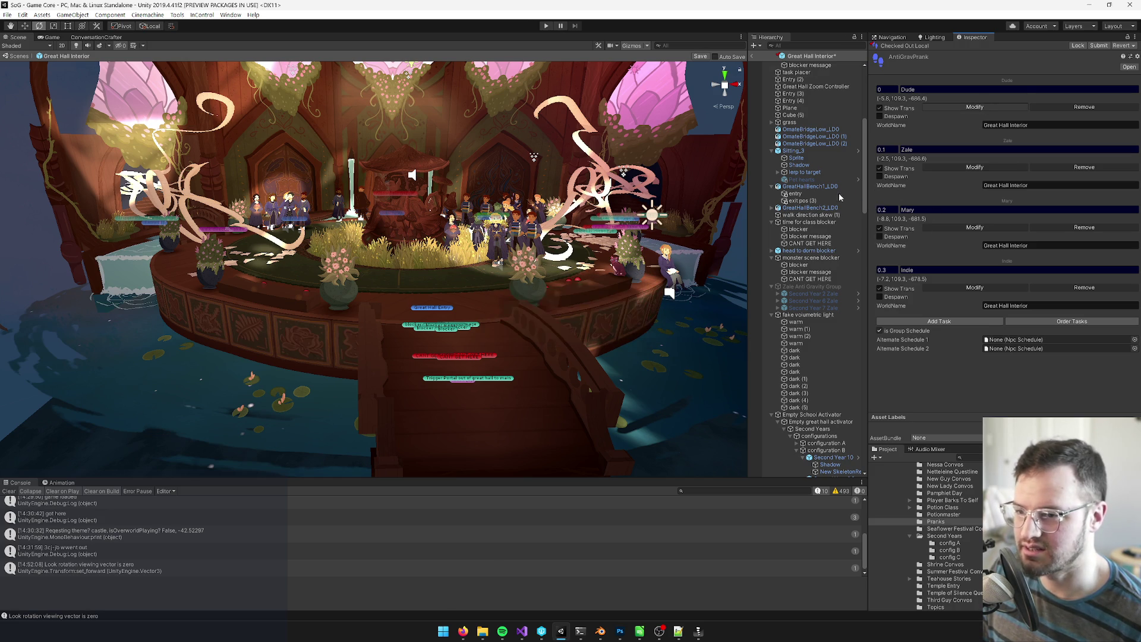
left_click(984, 292)
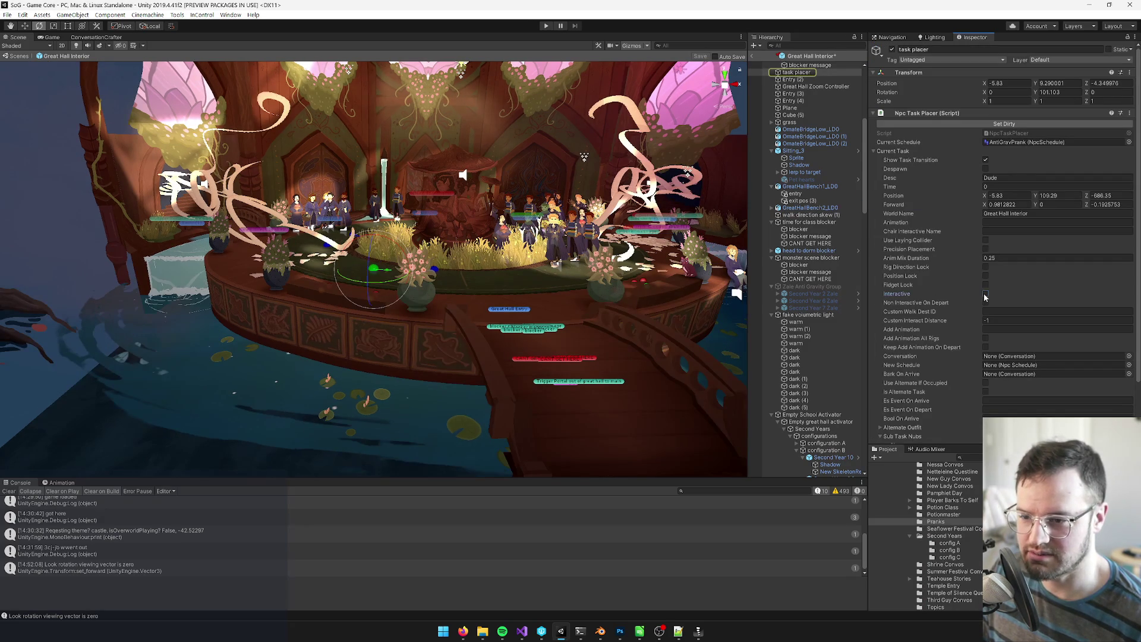
Reload Dude's task into the task placer and save the schedule prefab
scroll(1015, 333, "down", 2)
left_click(1004, 415)
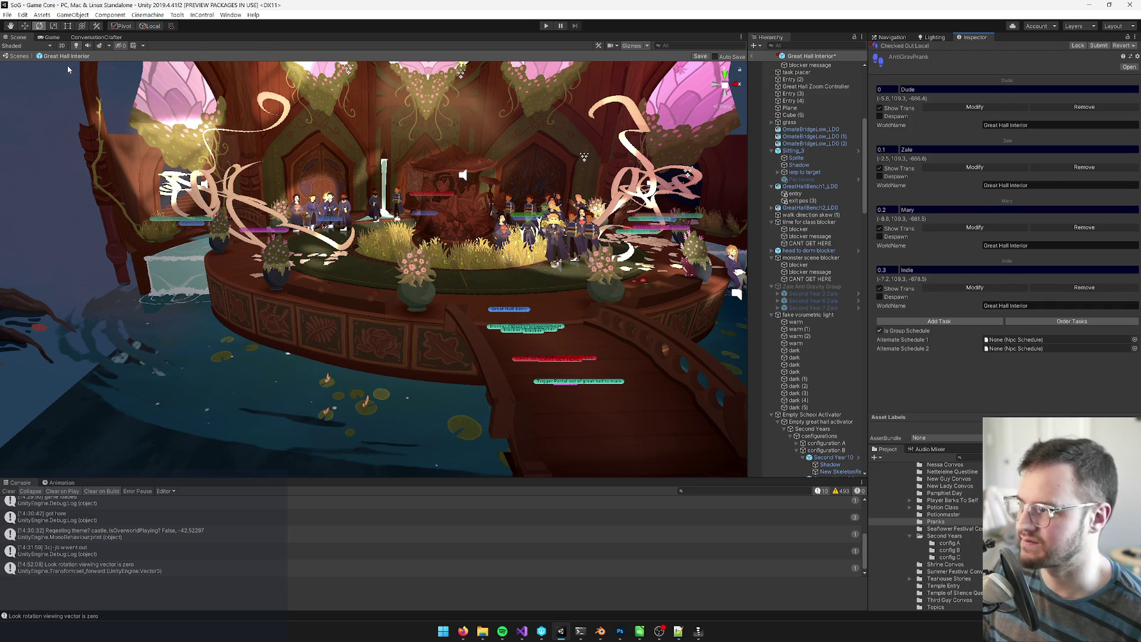
left_click(949, 107)
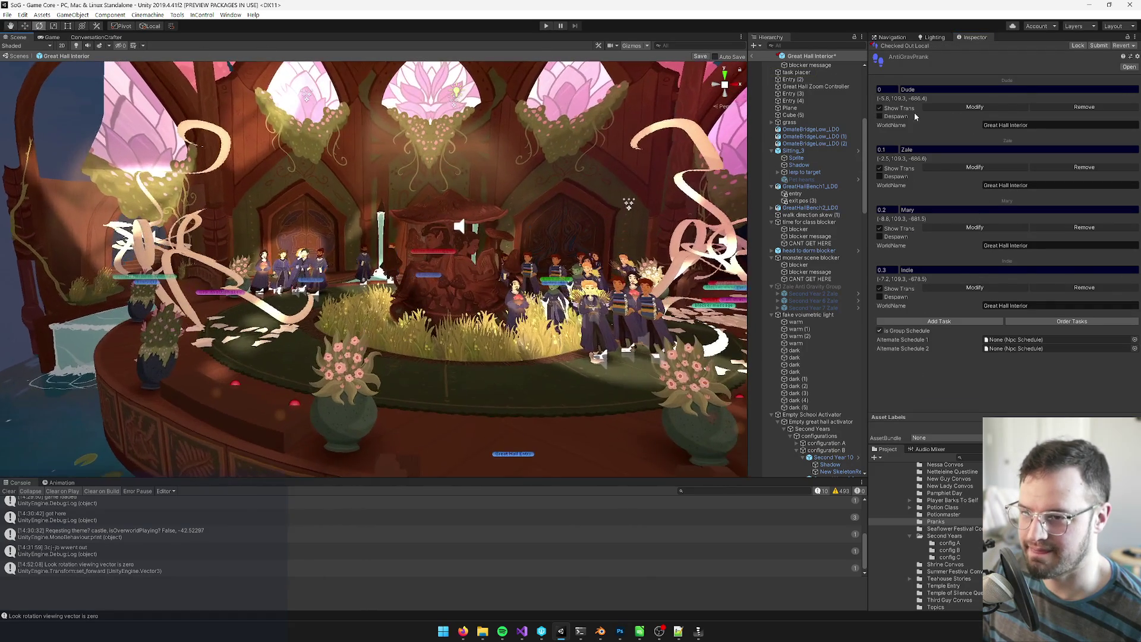
left_click(948, 107)
left_click(547, 333)
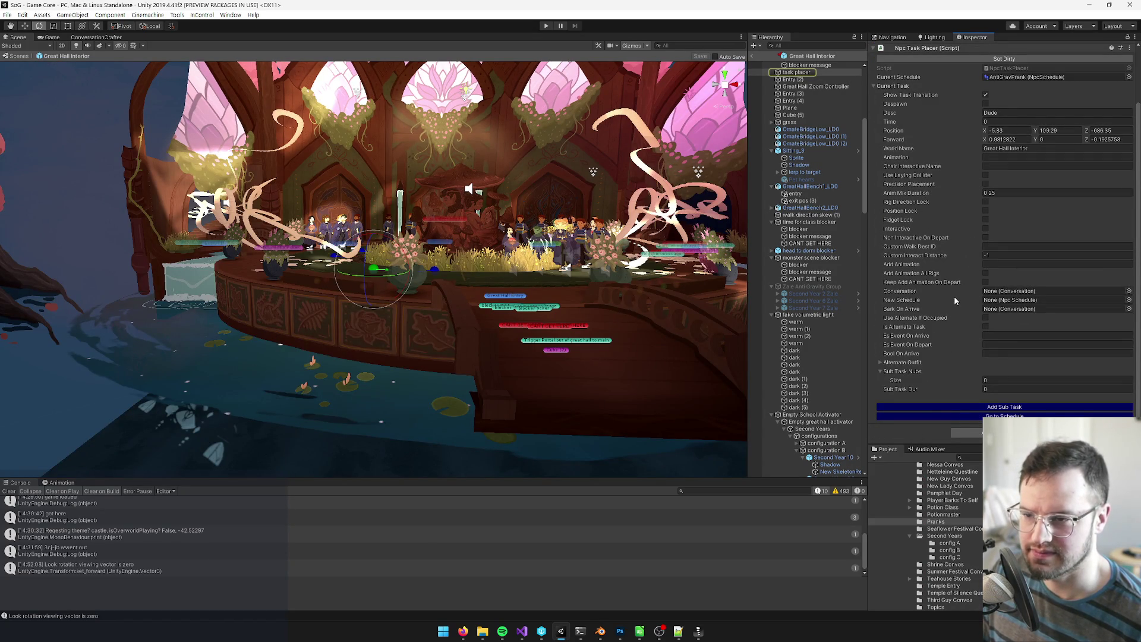
Mark the scene as modified and return to the AntiGravPrank schedule's task list
left_click(998, 58)
double_click(1026, 77)
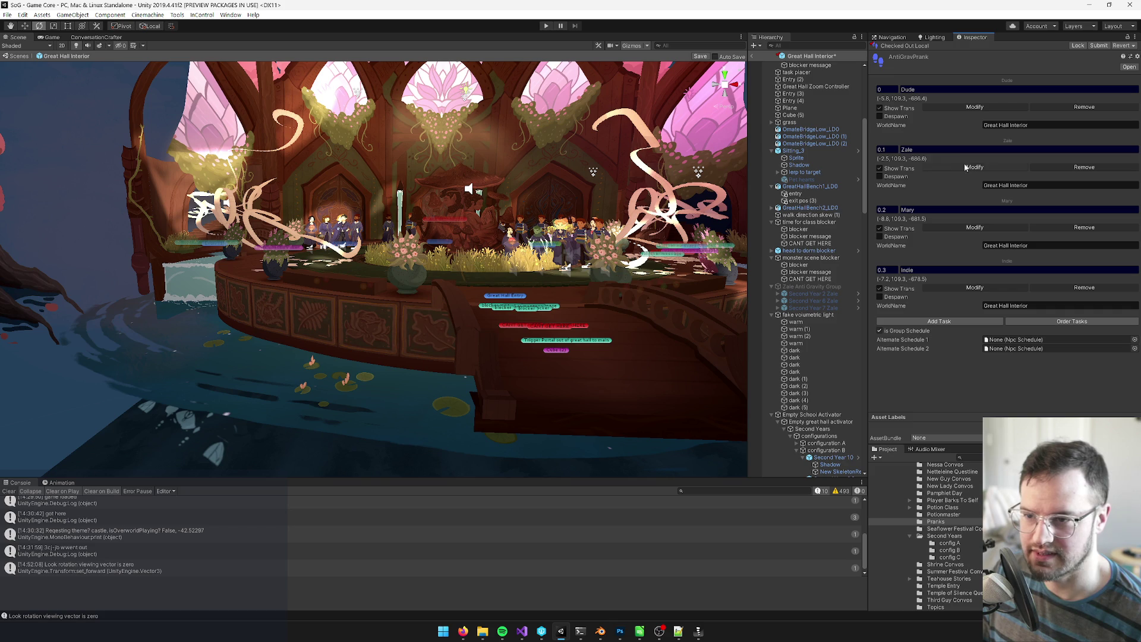
left_click(970, 167)
Save the prefab and change Zale's task Animation from 'prank' to 'floating prank'
left_click(550, 332)
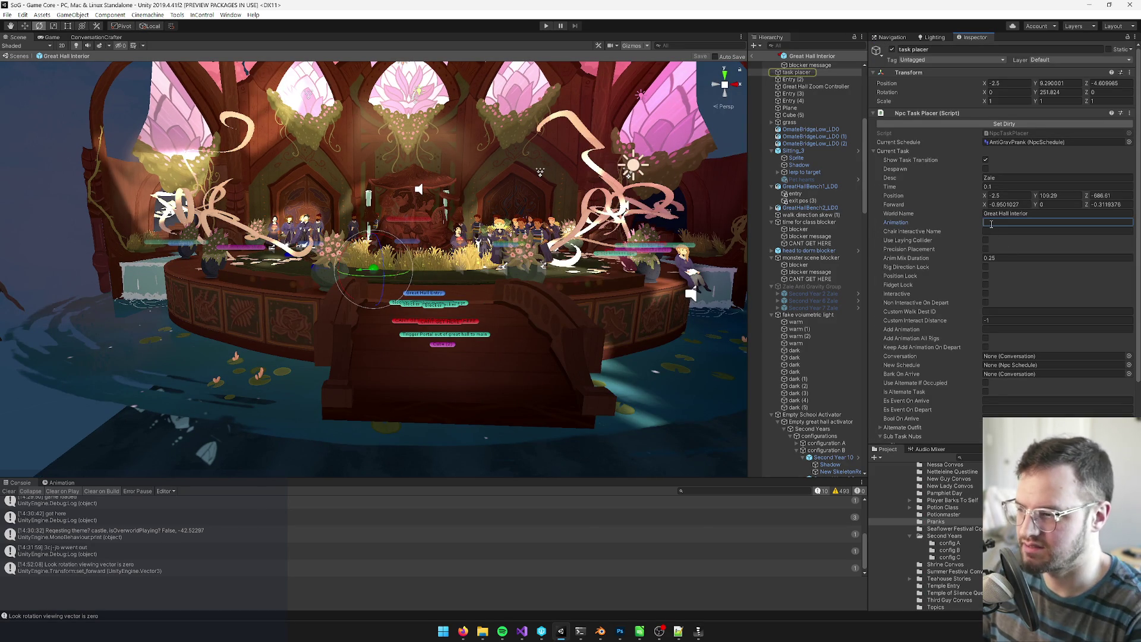
type("prank")
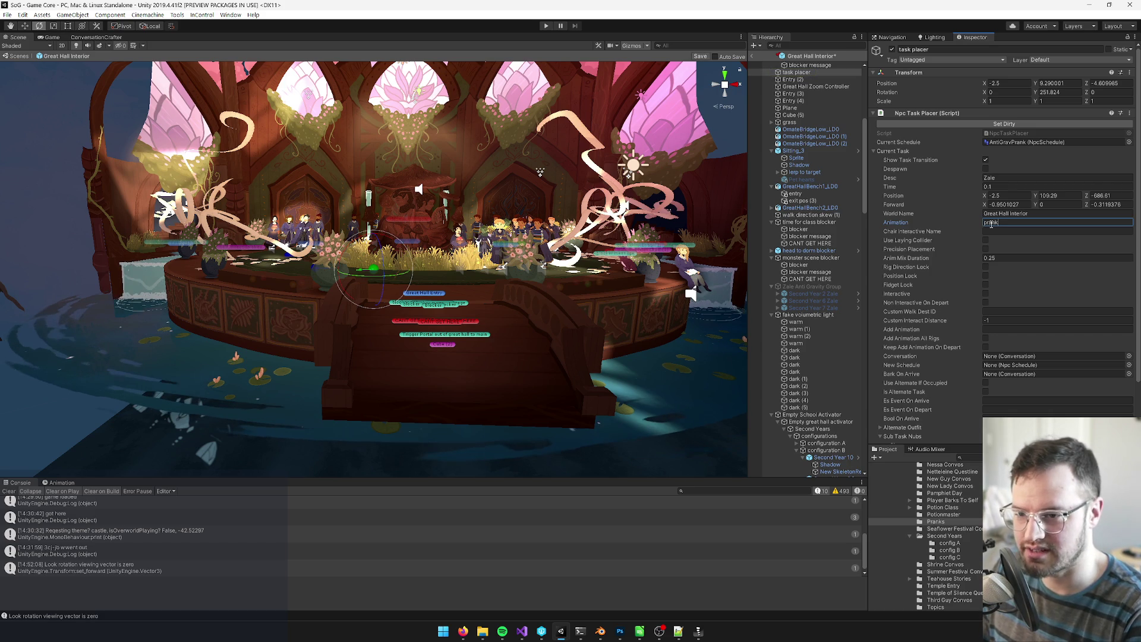
key("BackSpace")
key("BackSpace")
key("BackSpace")
type("floating")
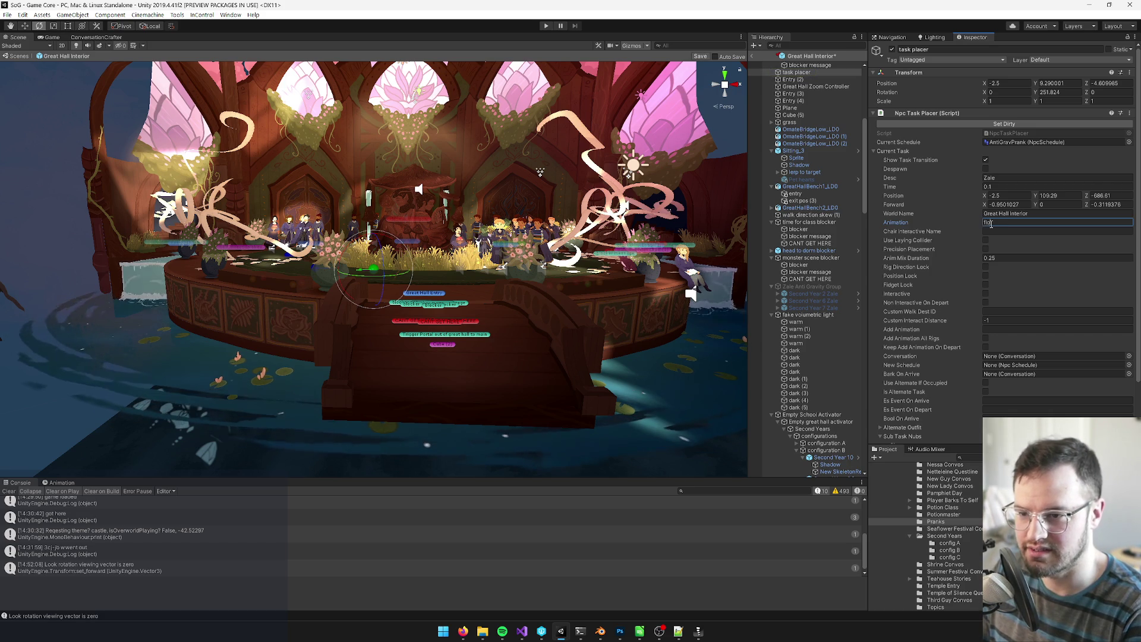
type(" prank")
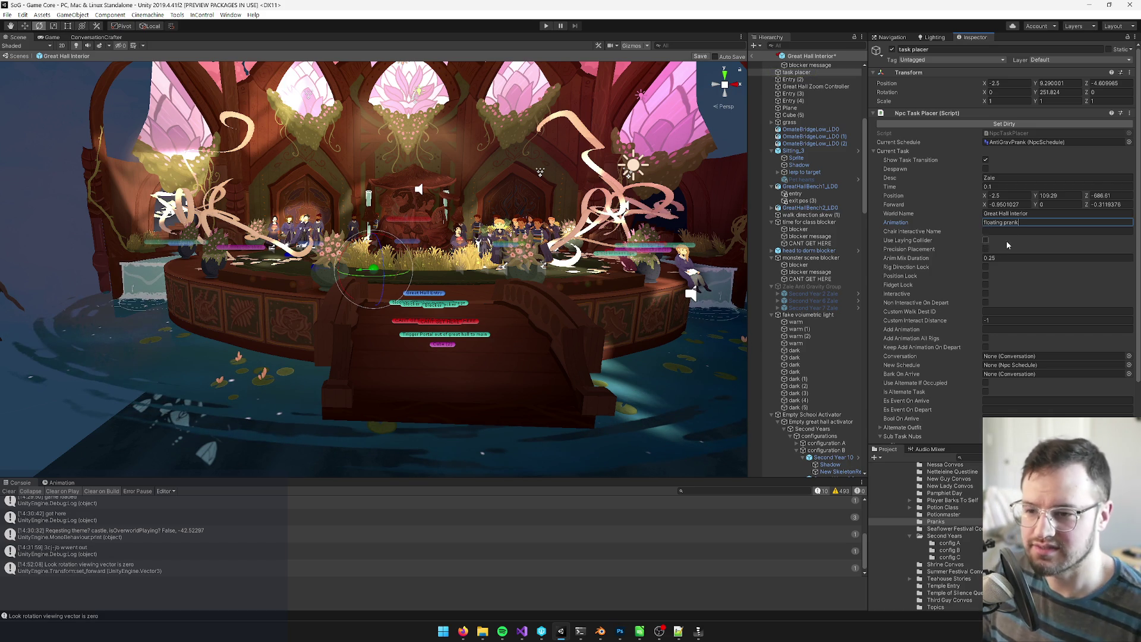
left_click(1013, 231)
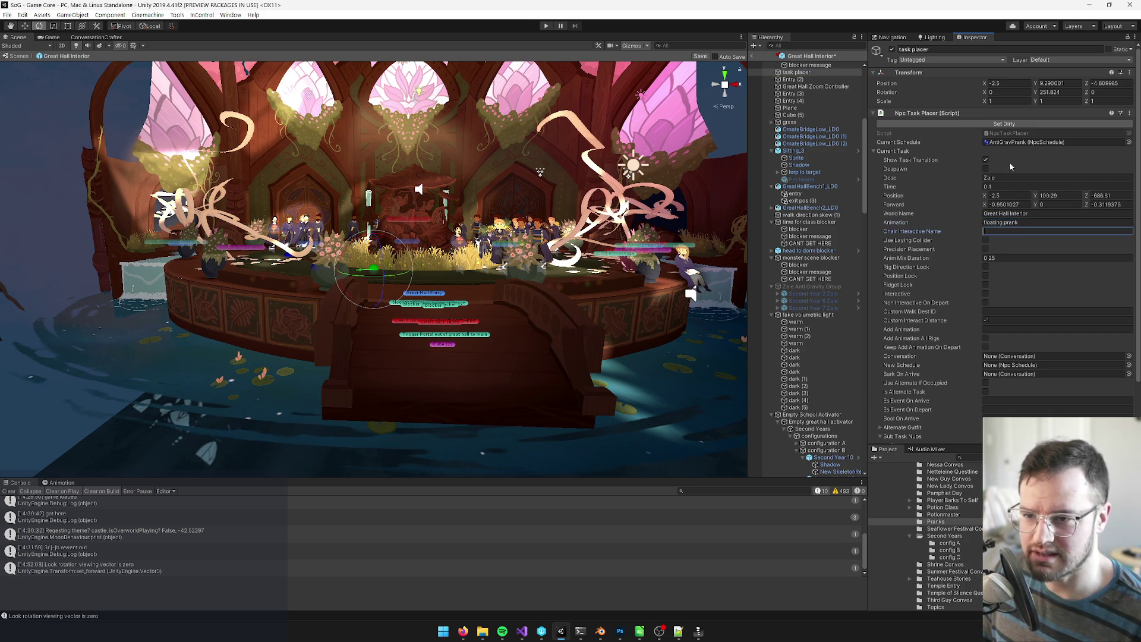
scroll(1013, 159, "down", 3)
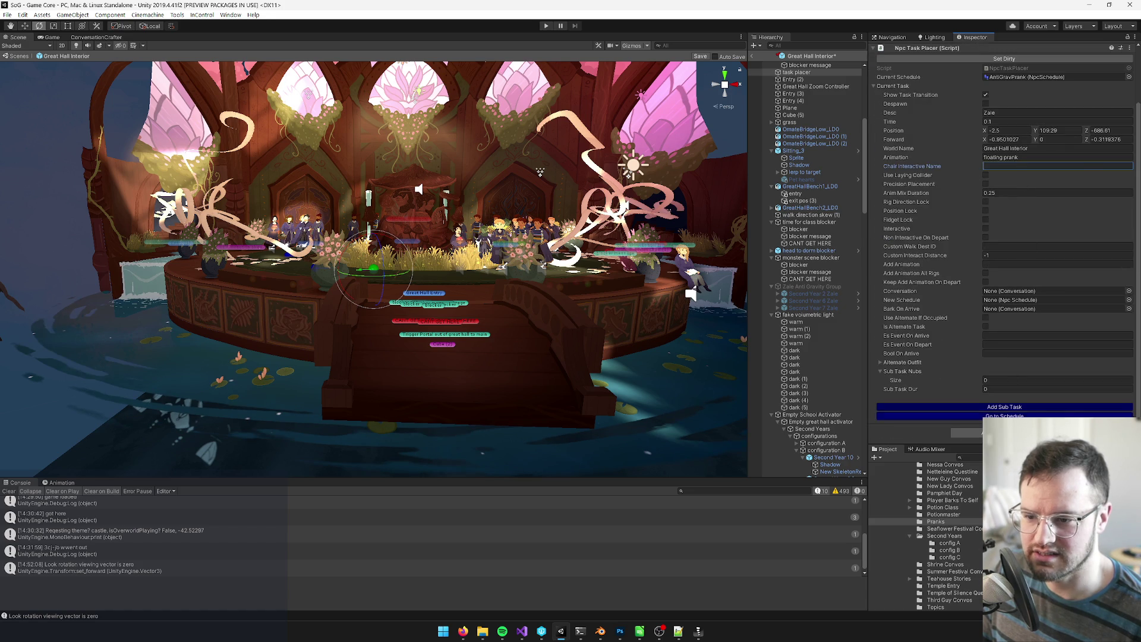
left_click(951, 415)
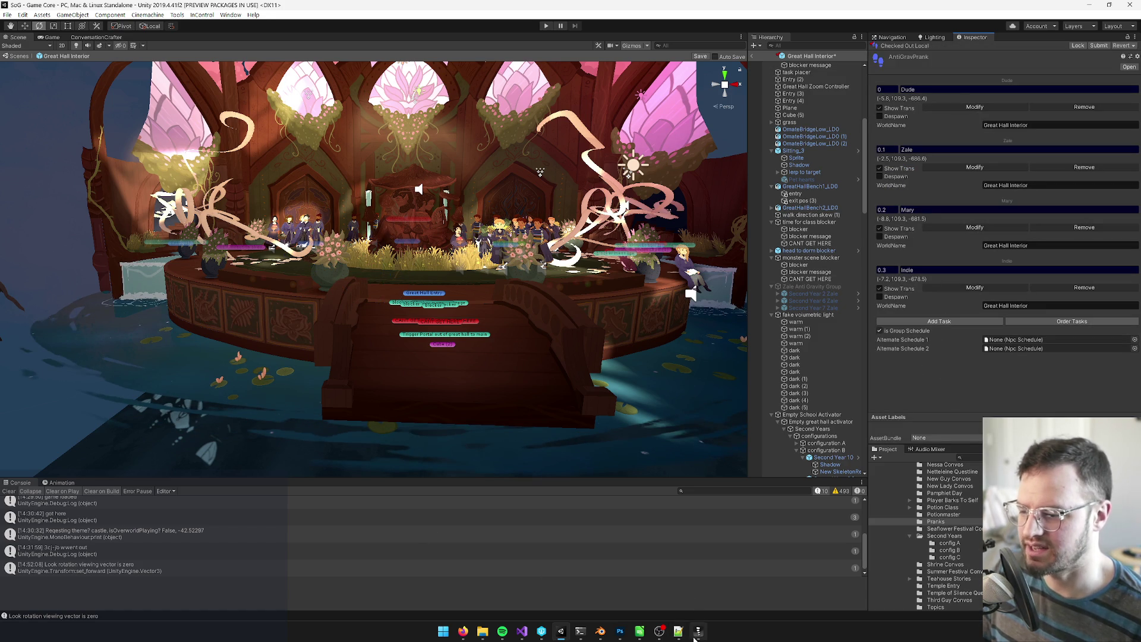
Apply Zale's floating prank task to the schedule, save the prefab, and switch to Spine Pro
left_click(695, 638)
key("alt+Tab")
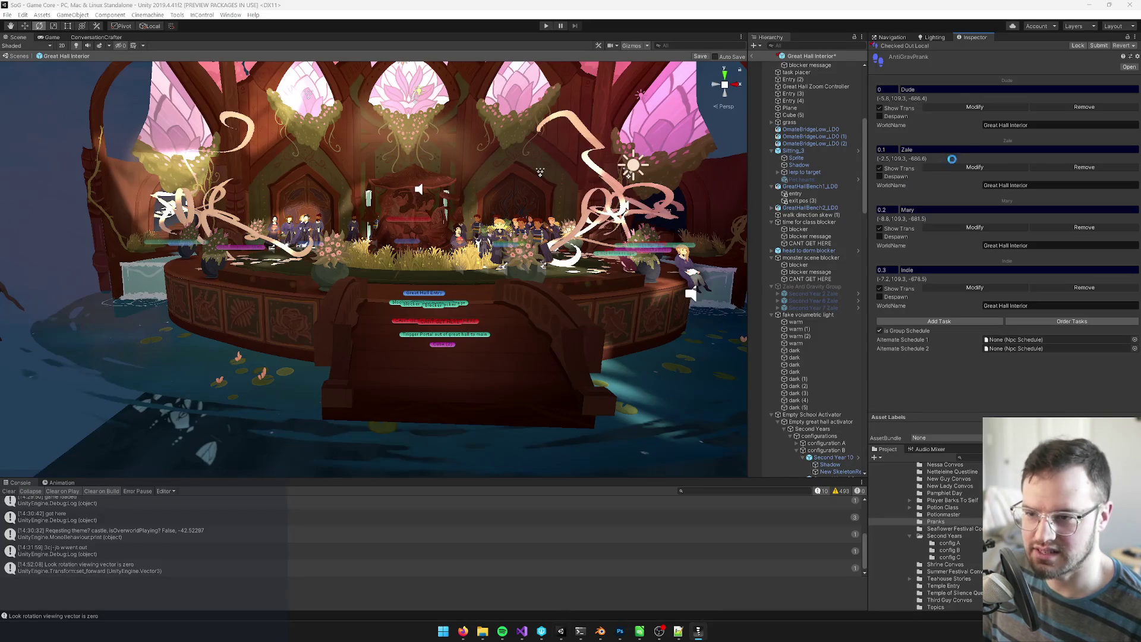
left_click(937, 168)
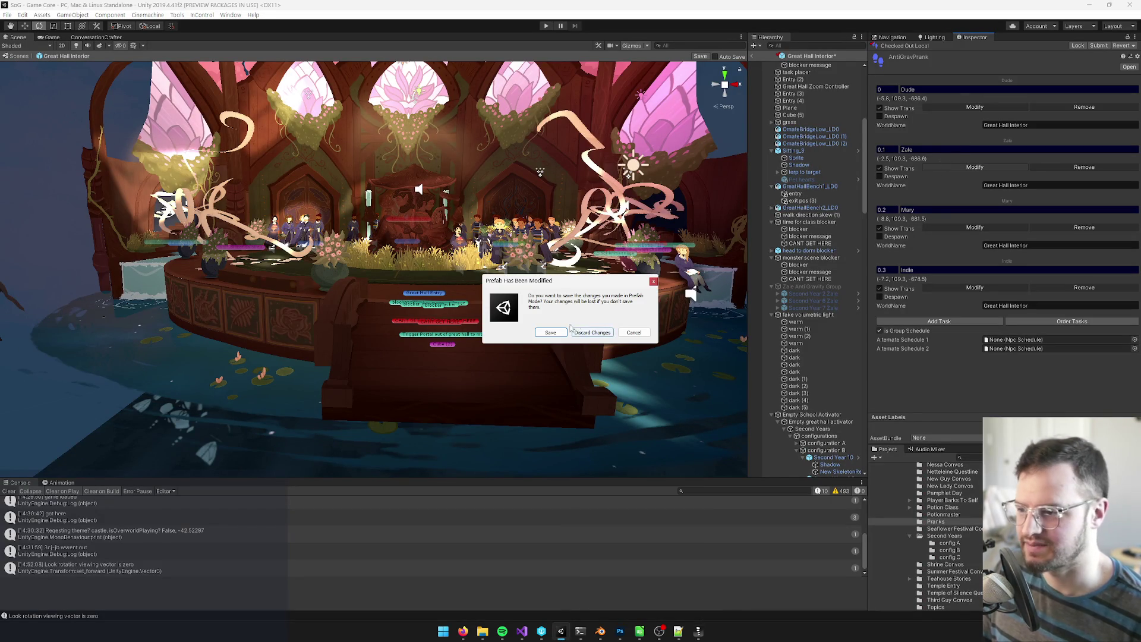
left_click(543, 333)
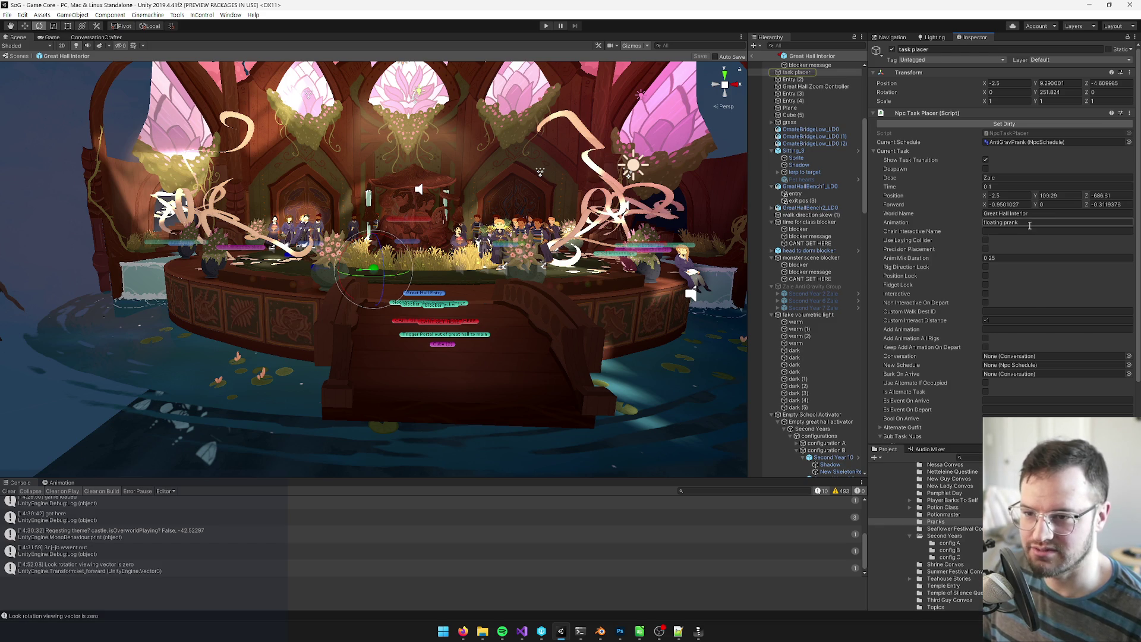
scroll(1029, 224, "down", 3)
left_click(977, 417)
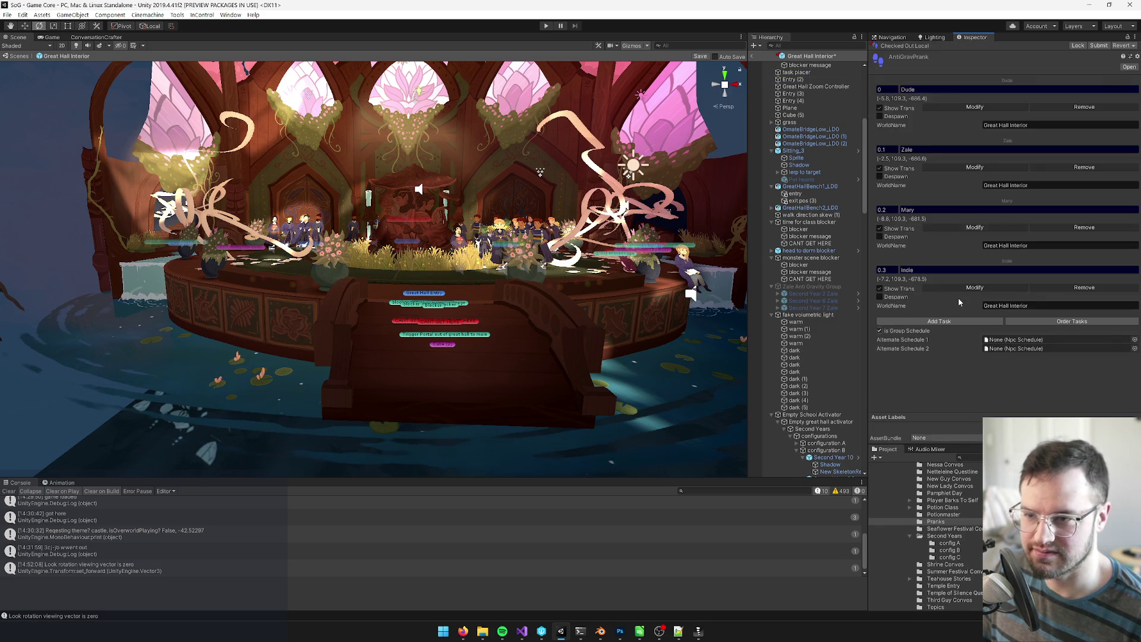
left_click(697, 634)
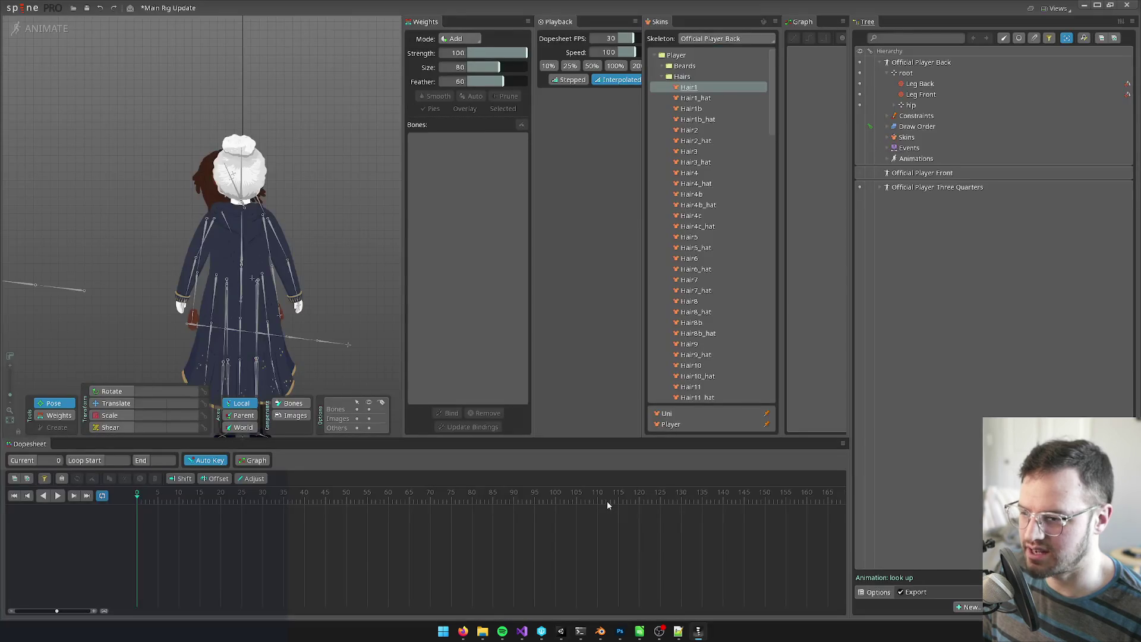
Open the Official Player Three Quarters skeleton and dress it in the Zale skin
left_click(887, 63)
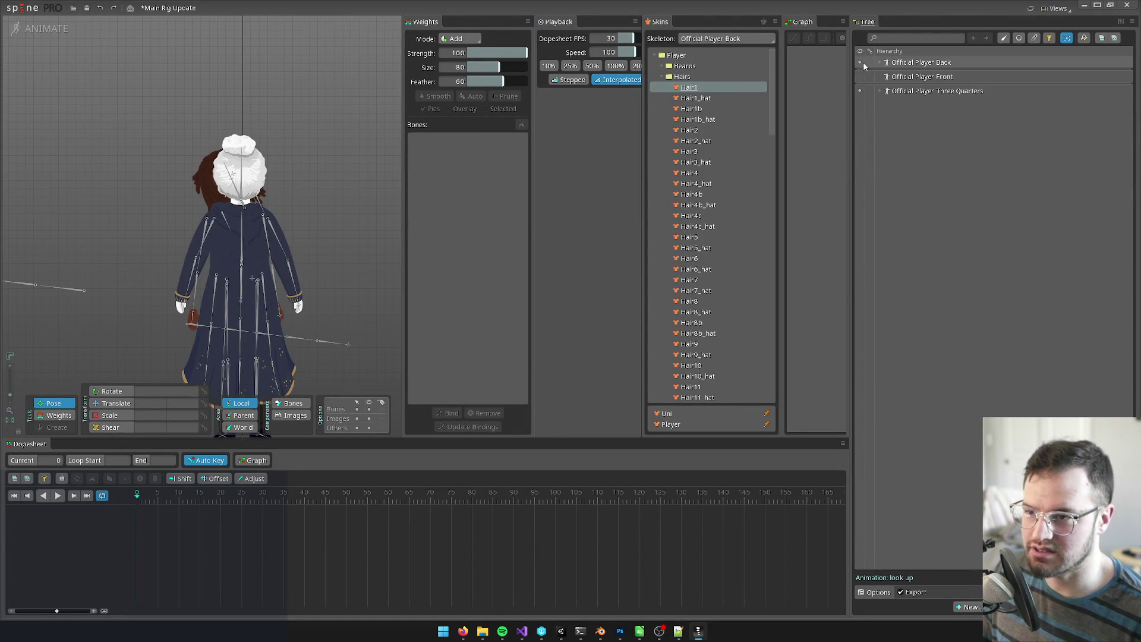
left_click(859, 91)
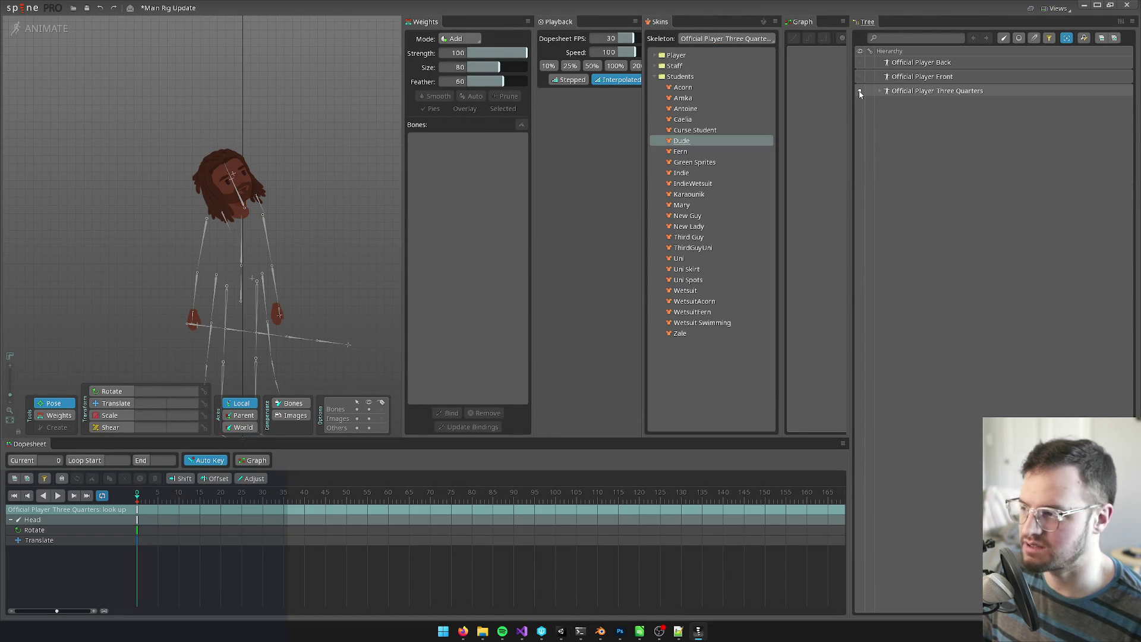
left_click(682, 333)
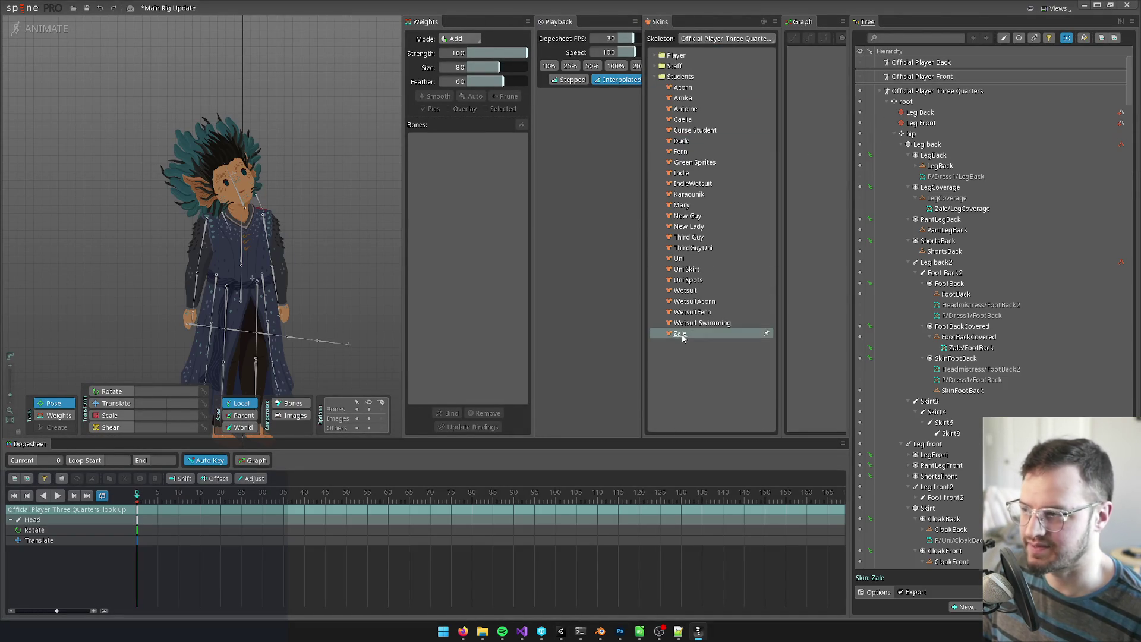
scroll(300, 254, "down", 3)
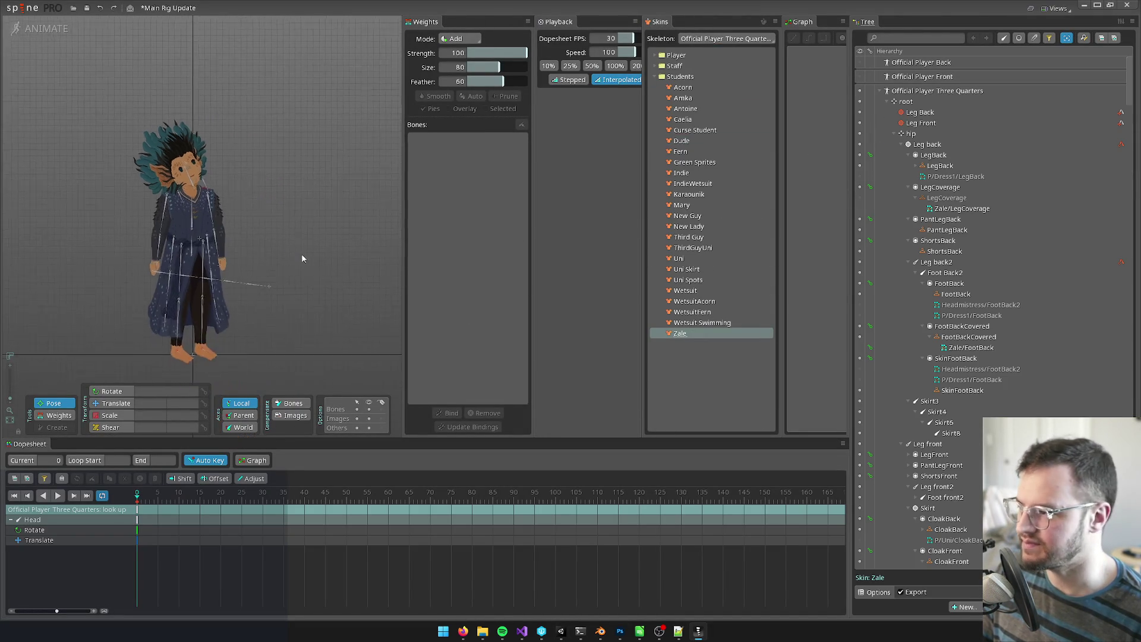
Raise the hip bone to lift the character and key that position on the first frame
left_click(922, 136)
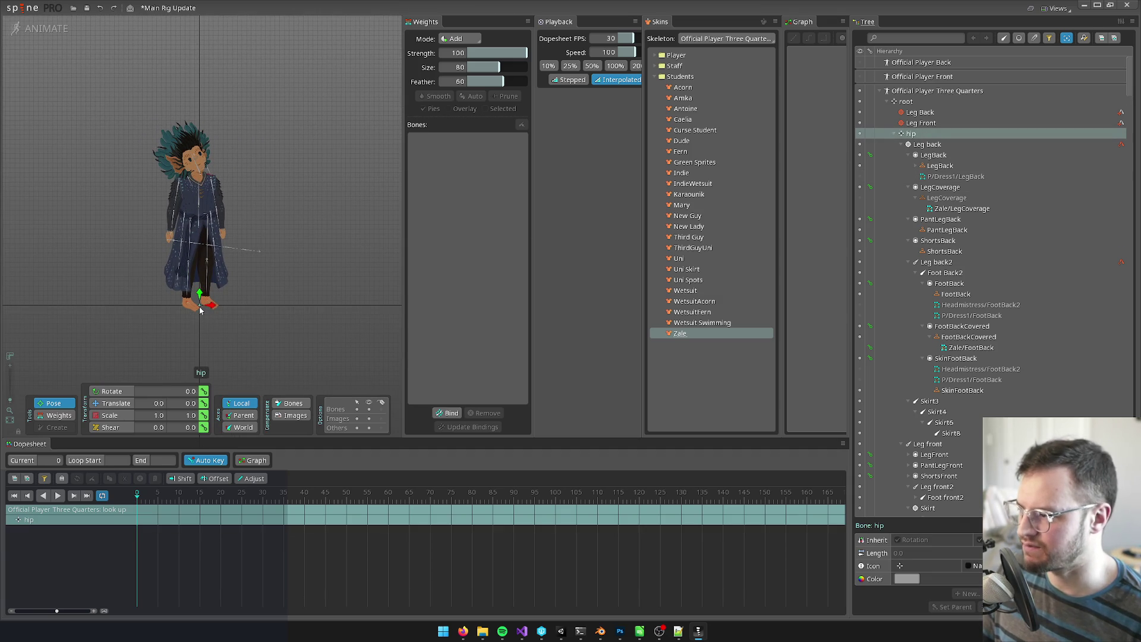
mouse_move(200, 307)
left_mouse_down()
mouse_move(199, 279)
mouse_move(146, 288)
mouse_move(285, 305)
mouse_move(127, 291)
left_mouse_up()
right_click(248, 282)
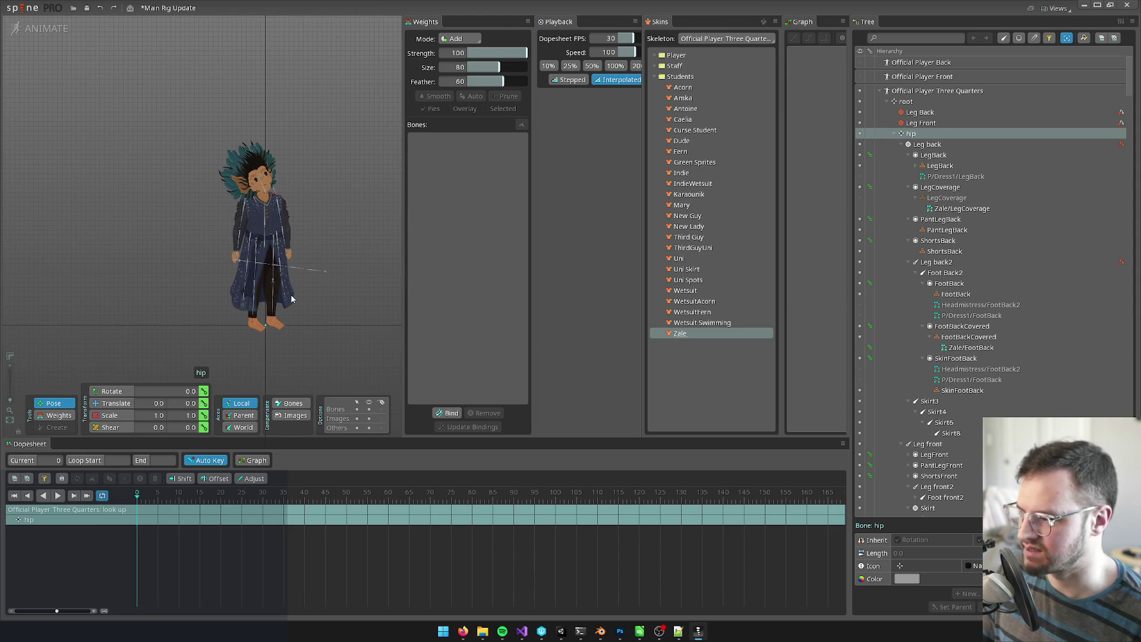
mouse_move(265, 328)
left_mouse_down()
mouse_move(284, 188)
mouse_move(316, 282)
left_mouse_up()
mouse_move(262, 202)
left_mouse_down()
mouse_move(278, 138)
mouse_move(319, 227)
mouse_move(279, 220)
left_mouse_up()
left_click_drag(259, 169, 260, 238)
mouse_move(294, 307)
left_mouse_down()
mouse_move(285, 200)
mouse_move(290, 239)
left_mouse_up()
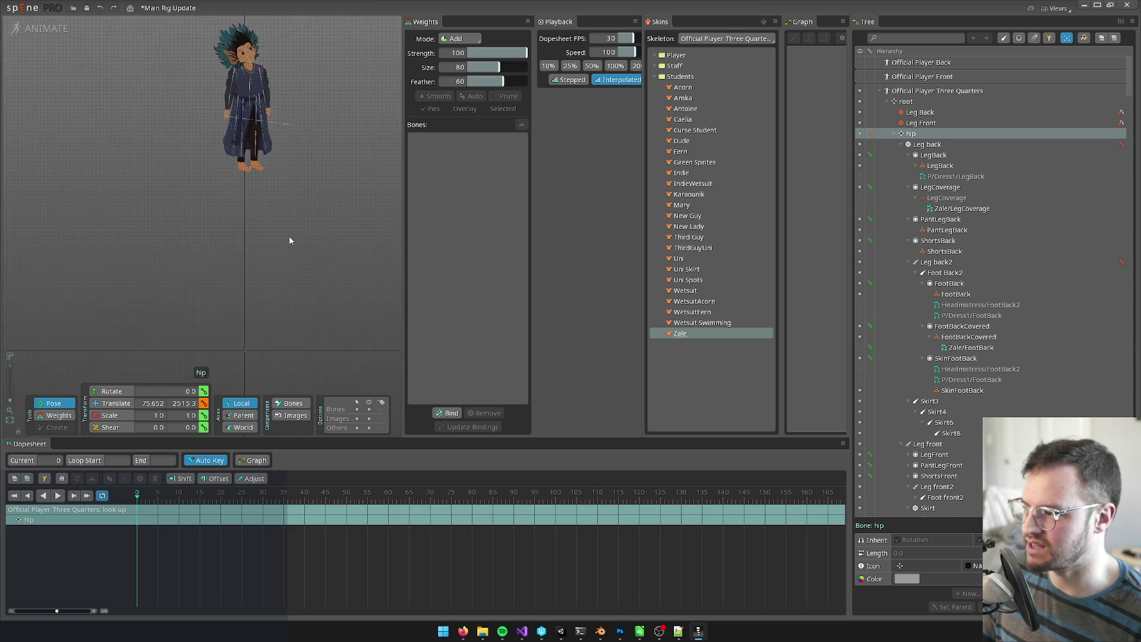
left_click_drag(252, 179, 252, 161)
left_click_drag(267, 201, 283, 250)
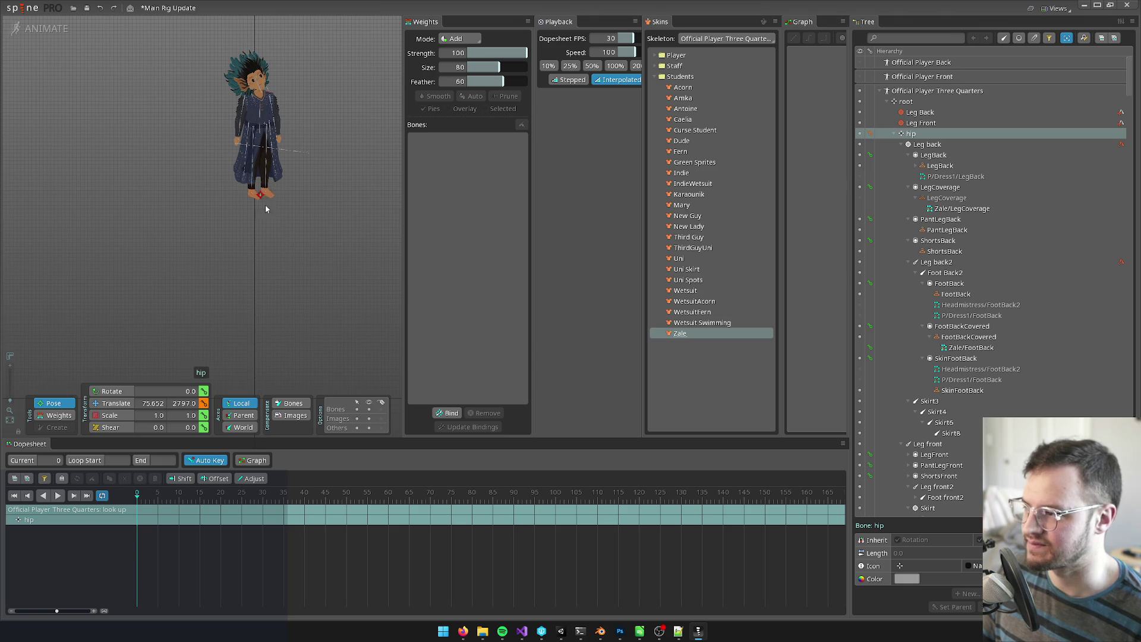
left_click_drag(298, 255, 306, 249)
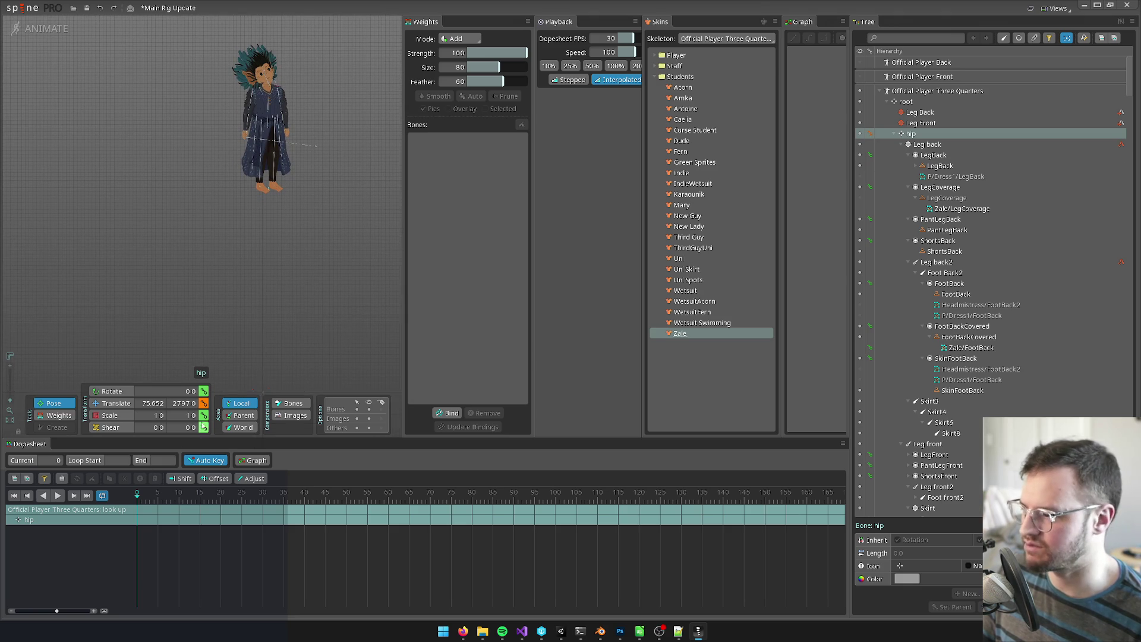
left_click(204, 403)
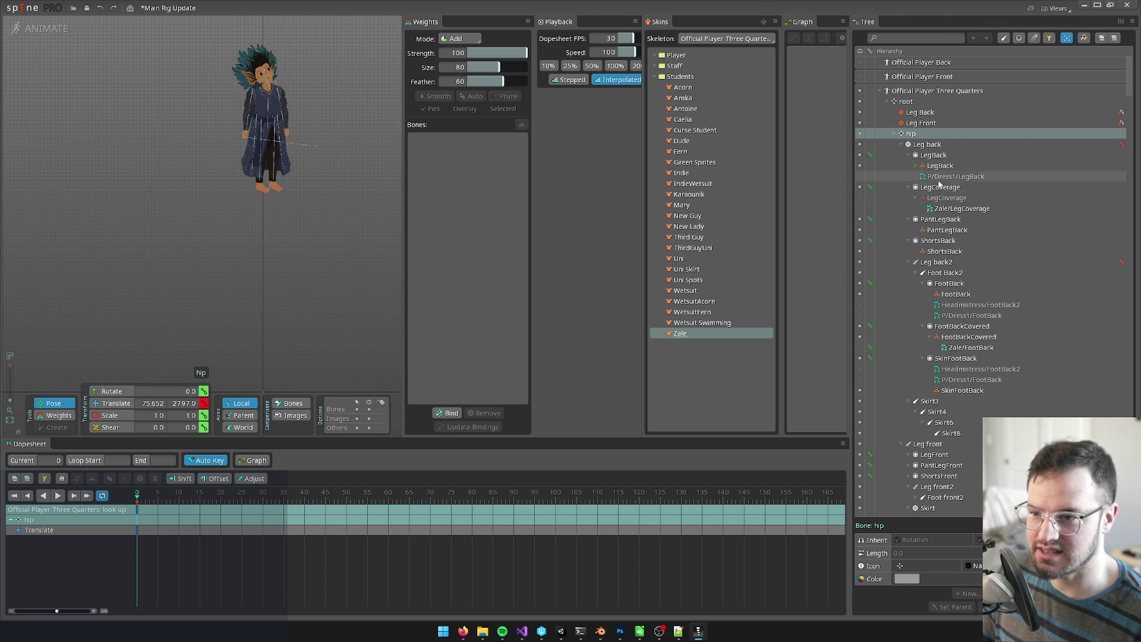
Undo the hip moves so its translation returns to 0, 0
scroll(980, 321, "down", 15)
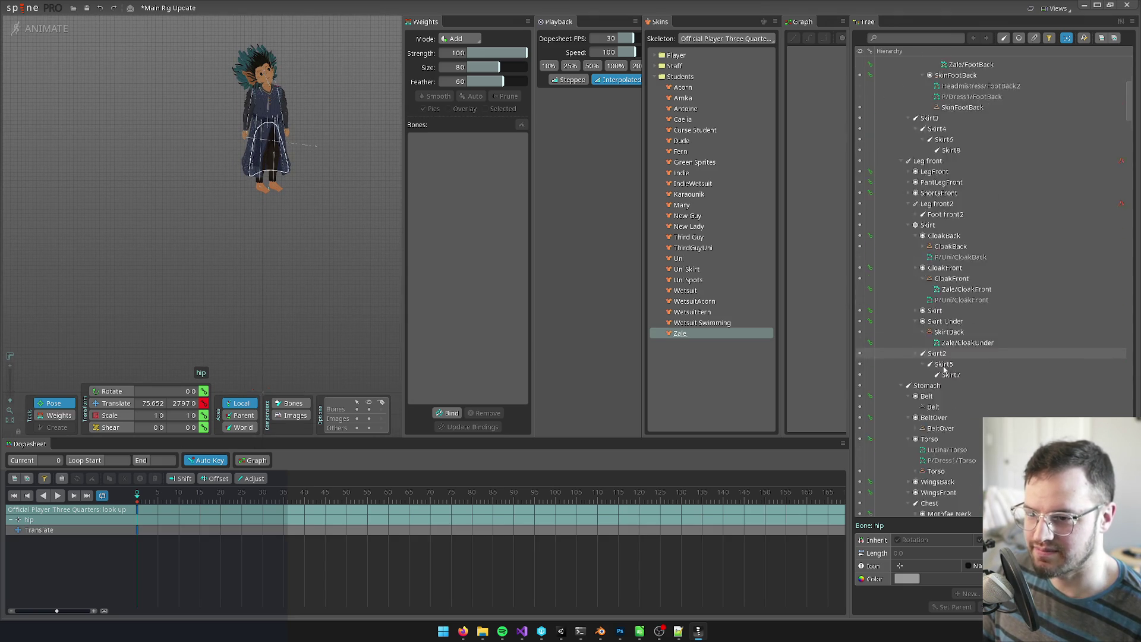
scroll(1014, 364, "down", 20)
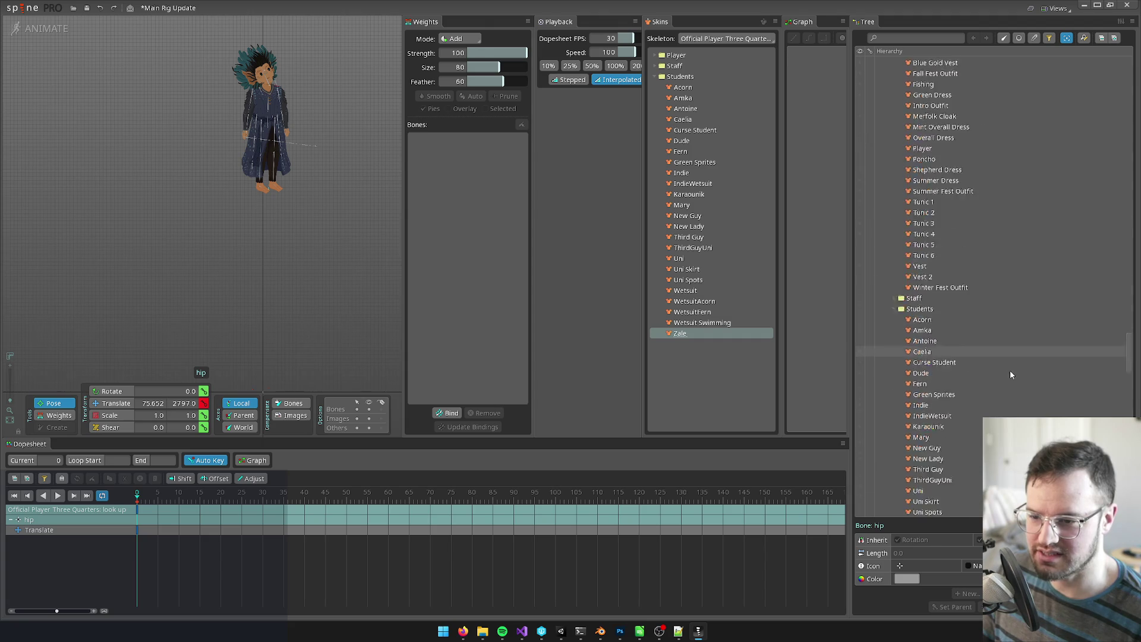
scroll(1009, 377, "up", 15)
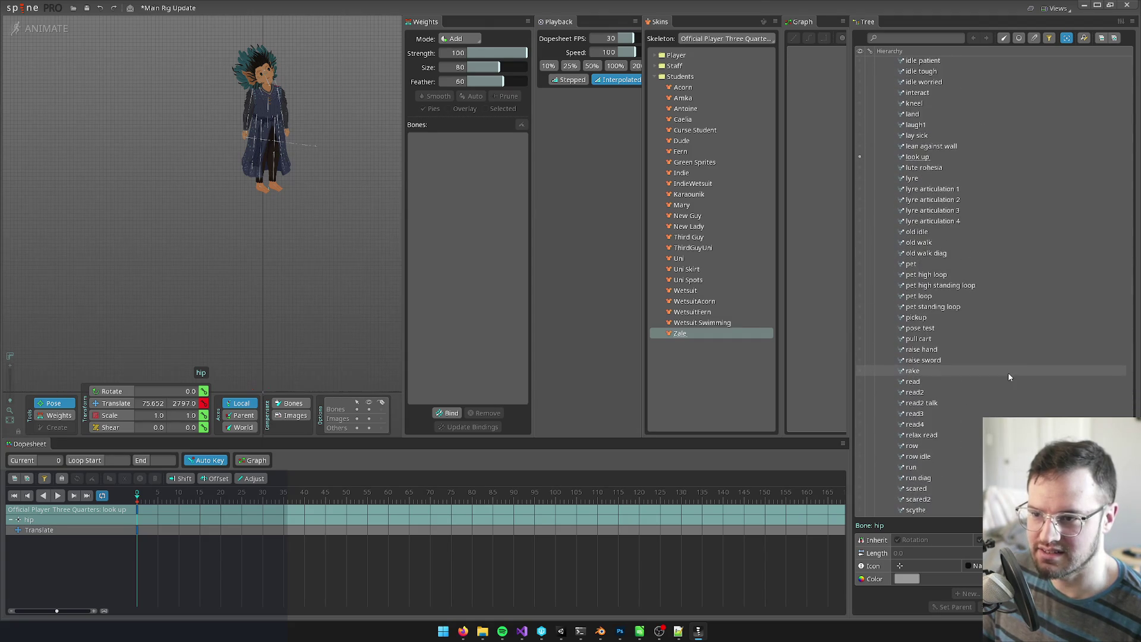
key("ctrl+z")
key("ctrl+z")
key("ctrl+z")
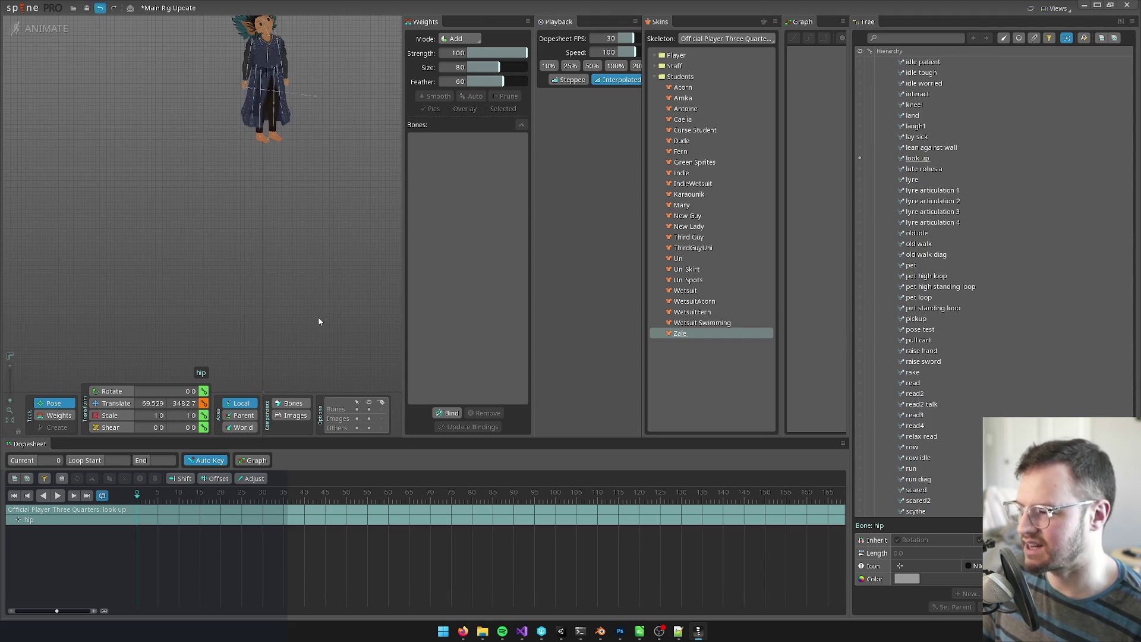
key("ctrl+z")
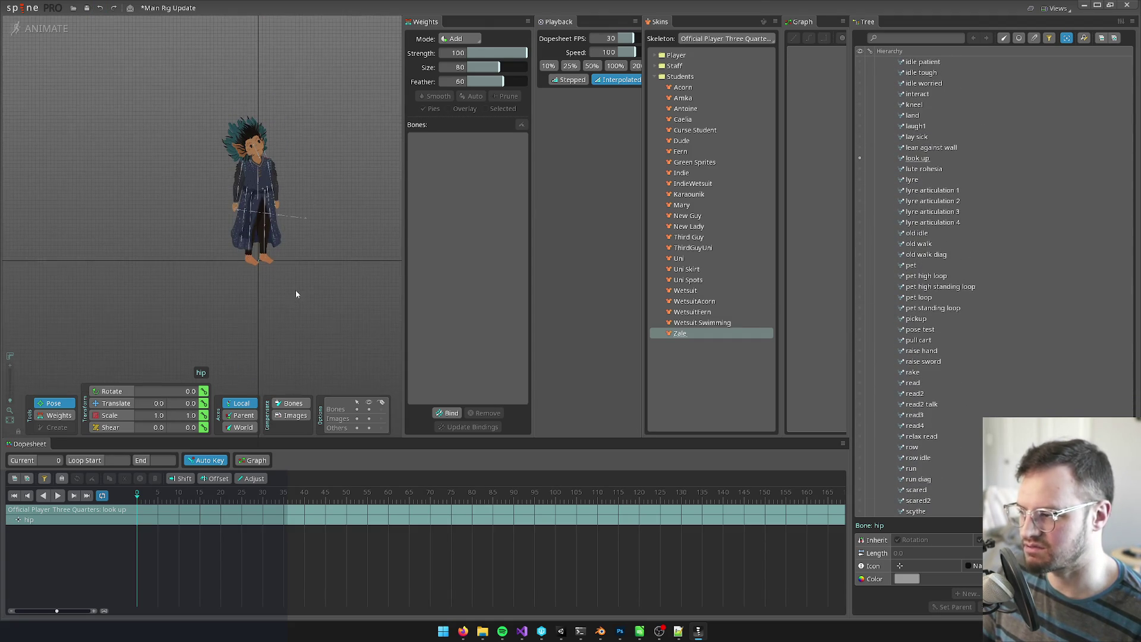
scroll(918, 242, "up", 15)
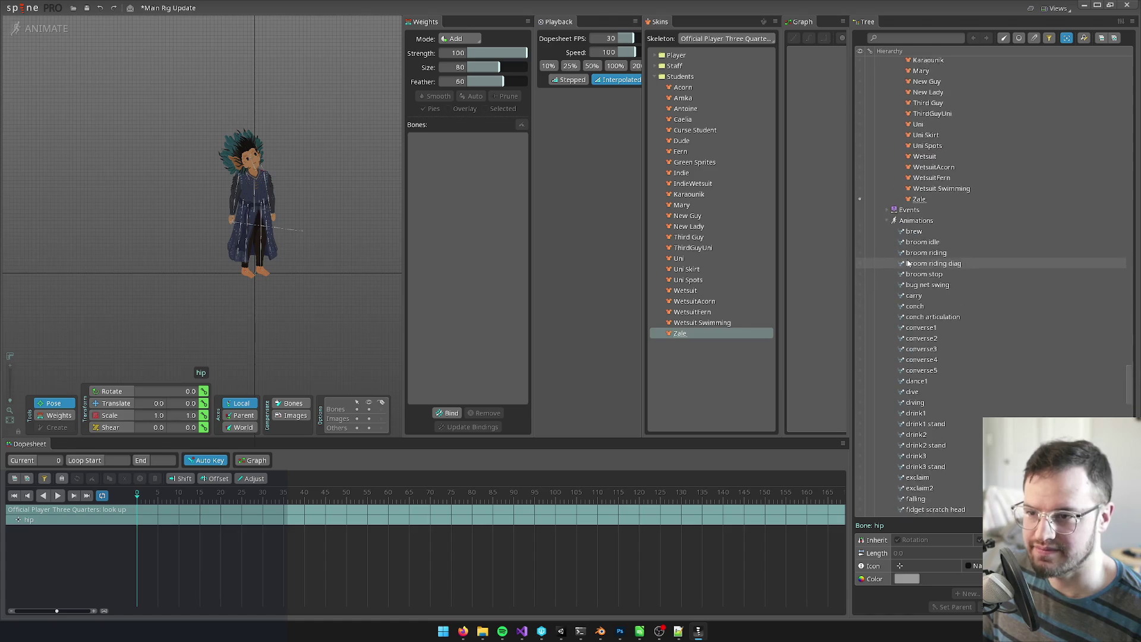
Start a new animation from the Animations group in the tree
left_click(919, 242)
scroll(918, 242, "up", 2)
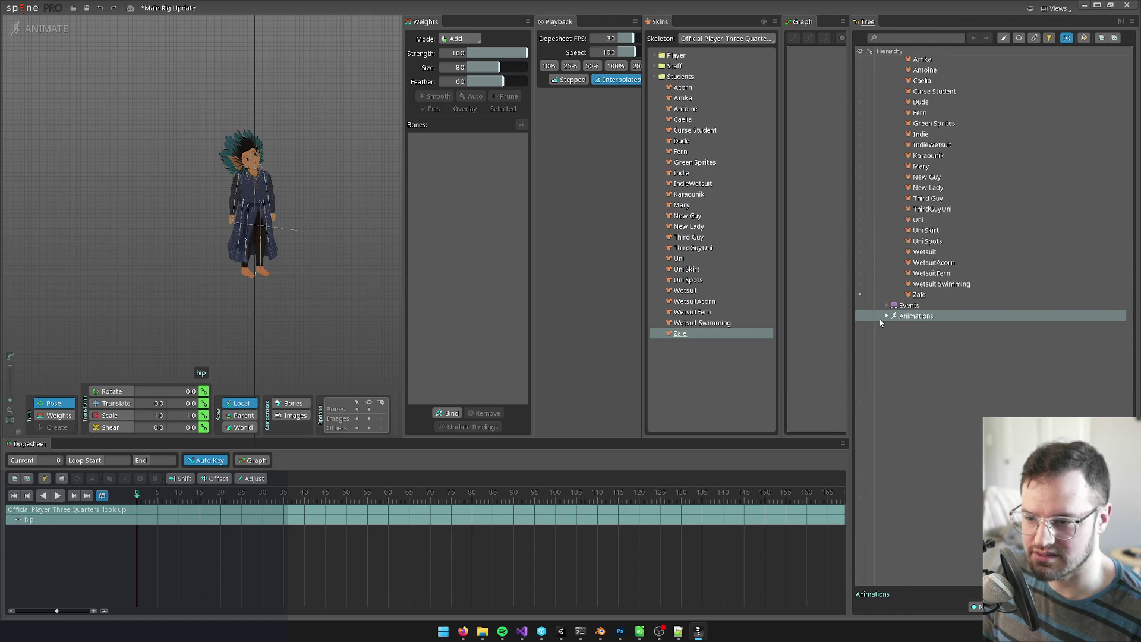
left_click(974, 607)
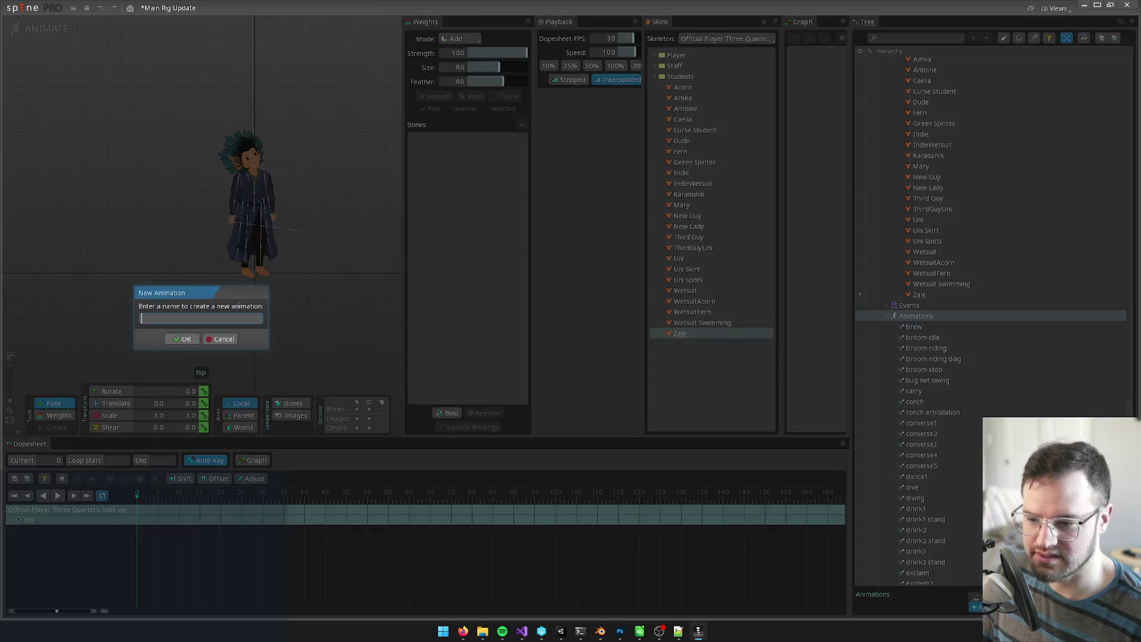
Create the 'floating prank' animation and raise Zale's hip high off the ground
type("floating prank")
left_click(178, 336)
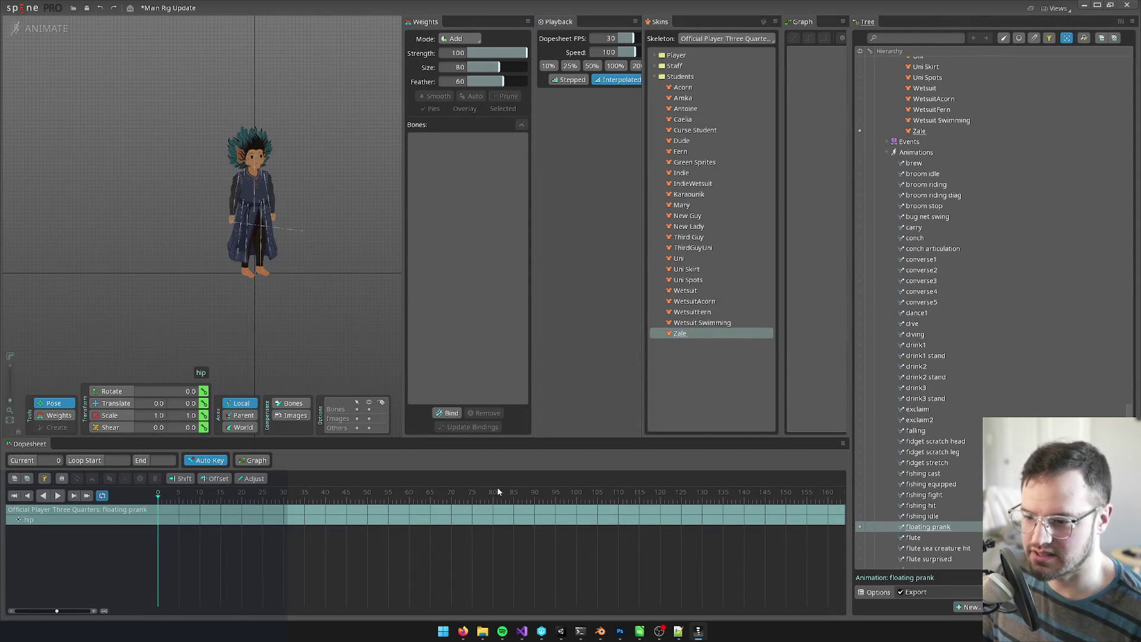
key("v")
scroll(309, 179, "up", 2)
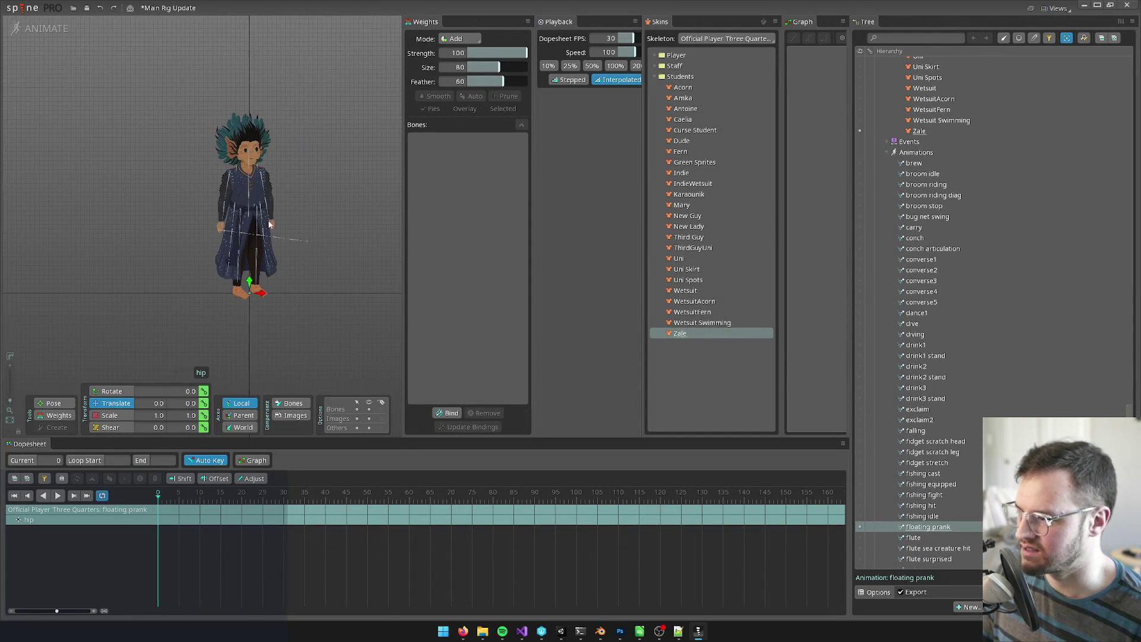
left_click_drag(251, 293, 256, 104)
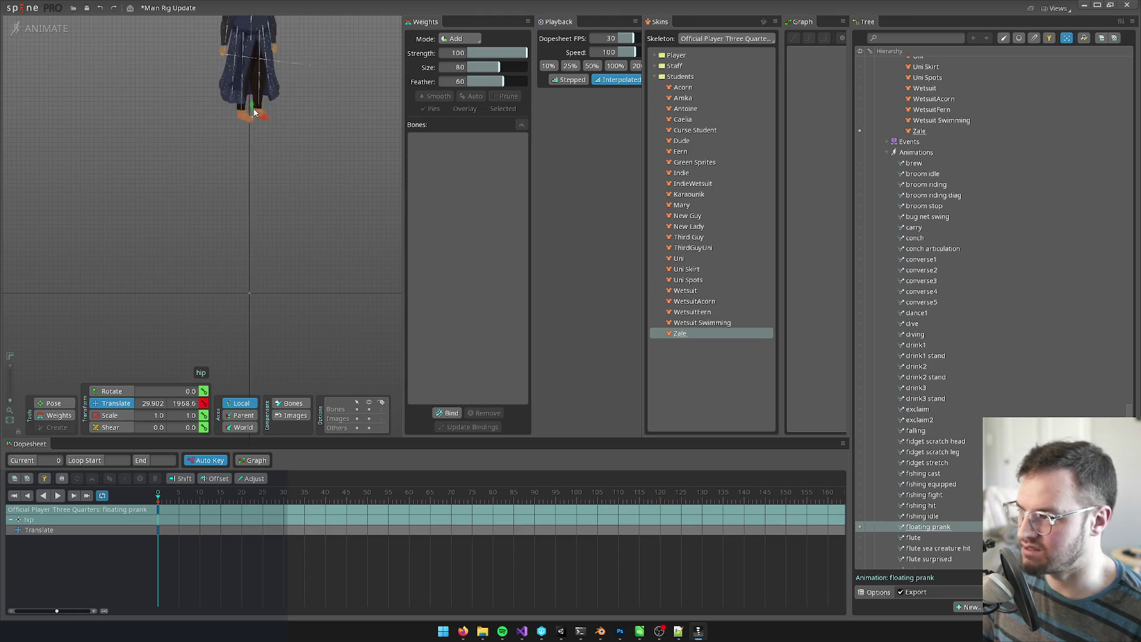
left_click_drag(243, 243, 249, 166)
scroll(293, 272, "down", 2)
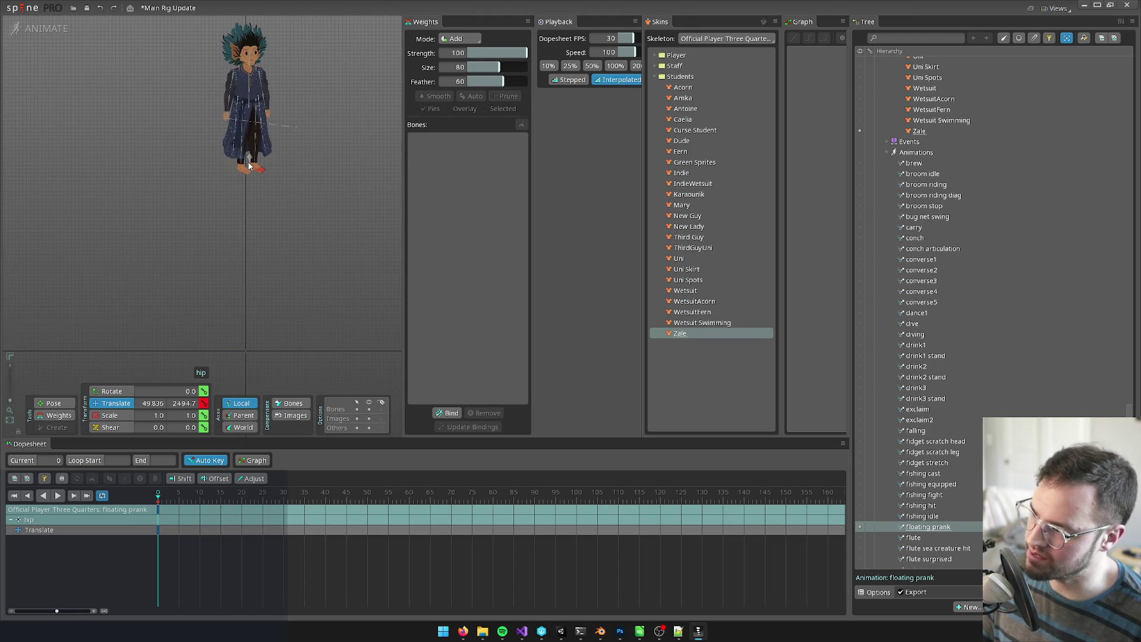
scroll(272, 252, "up", 1)
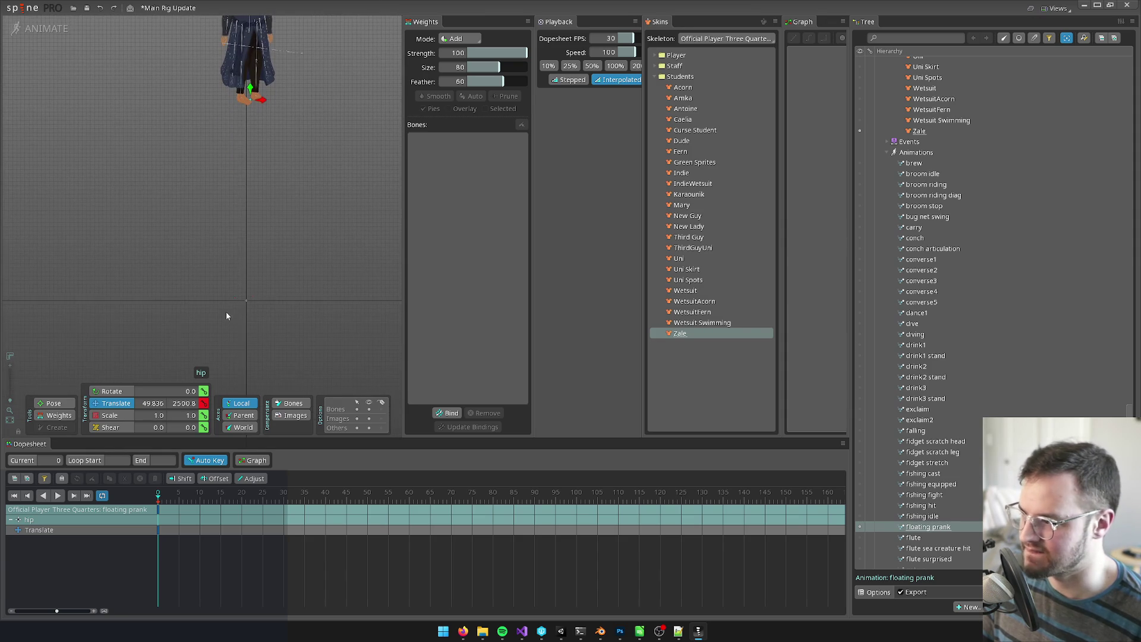
Lift the back and front legs up and forward
left_click(254, 297)
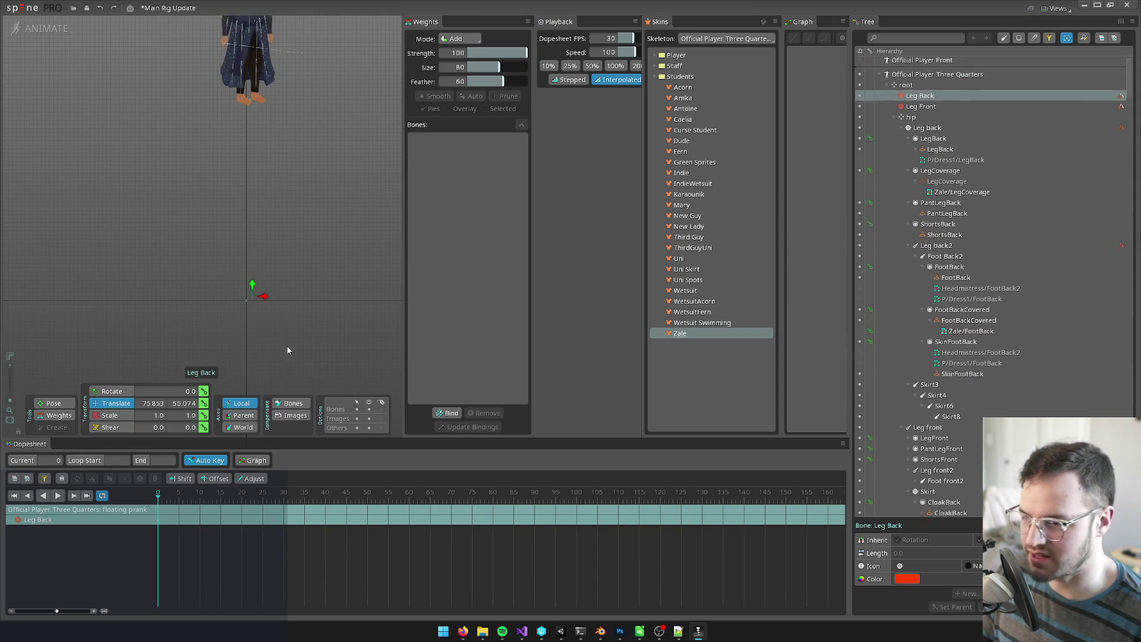
left_click(250, 103)
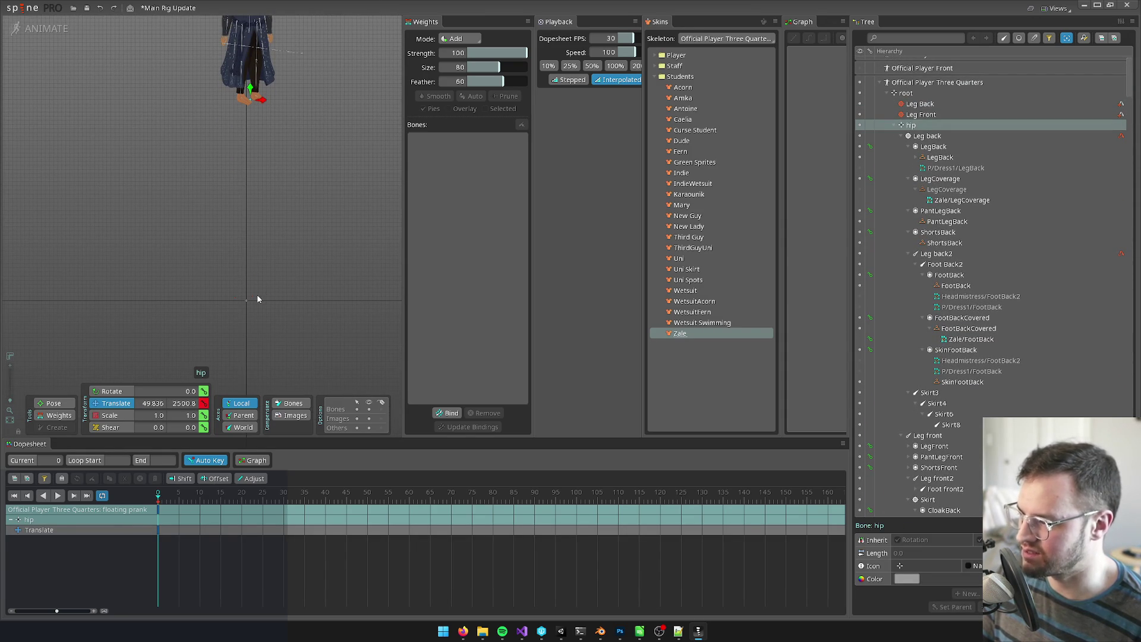
left_click_drag(252, 297, 317, 66)
mouse_move(236, 301)
left_mouse_down()
mouse_move(275, 190)
mouse_move(287, 71)
mouse_move(260, 273)
mouse_move(240, 251)
left_mouse_up()
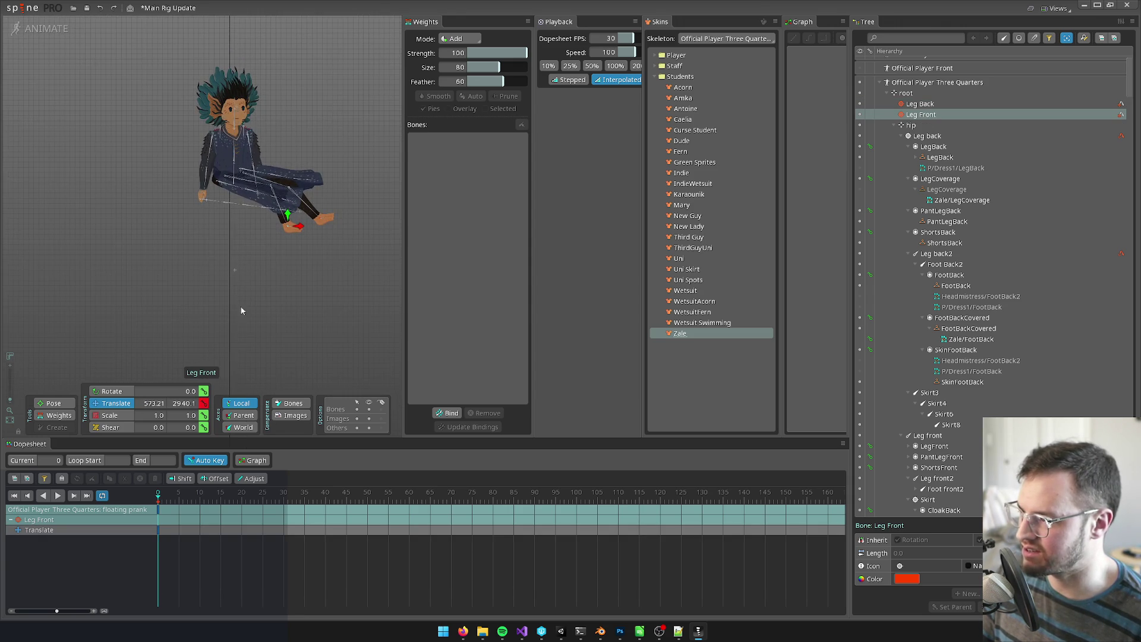
scroll(230, 353, "up", 2)
Tilt the stomach back into a recline and refine the front foot and back leg positions
key("p")
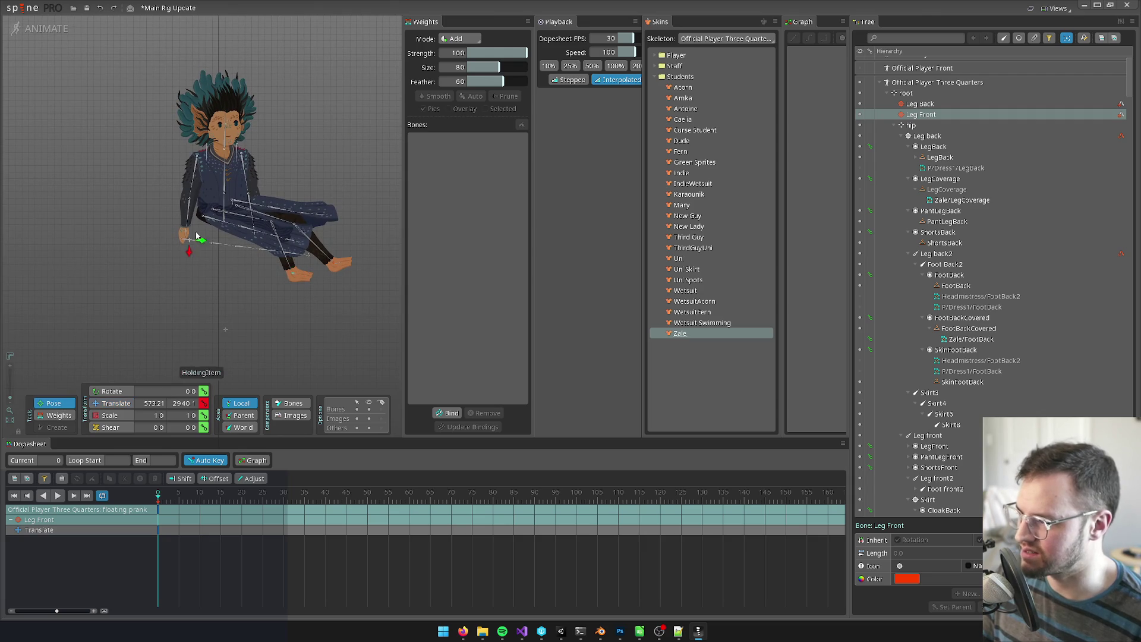
left_click_drag(199, 198, 187, 206)
scroll(193, 203, "up", 3)
key("v")
left_click_drag(240, 315, 203, 275)
left_click_drag(267, 227, 245, 252)
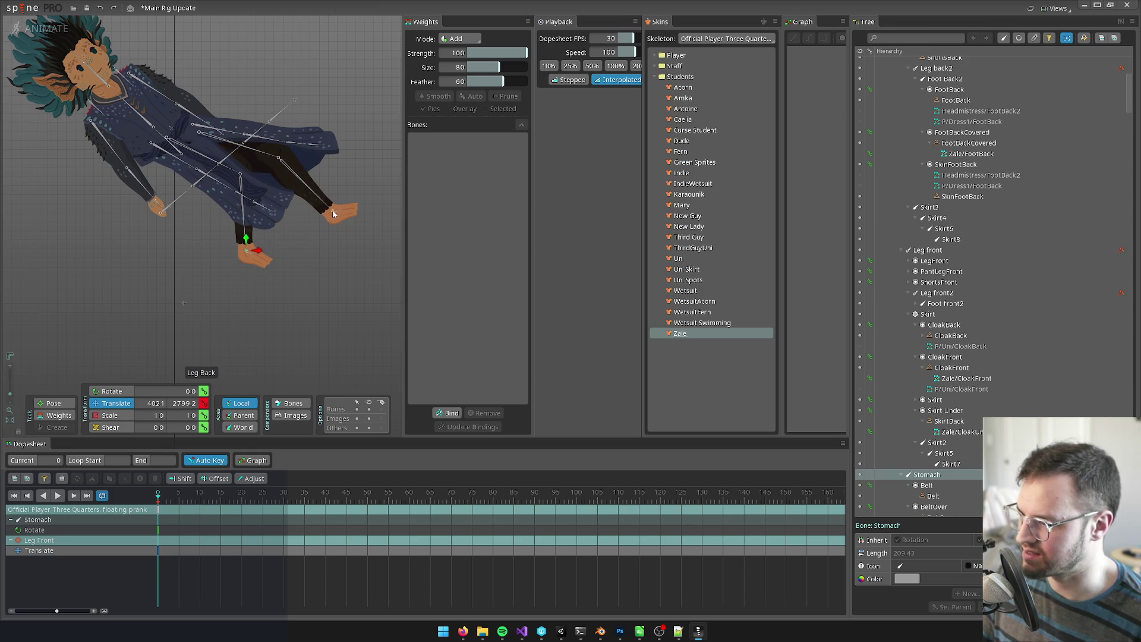
left_click_drag(335, 214, 331, 201)
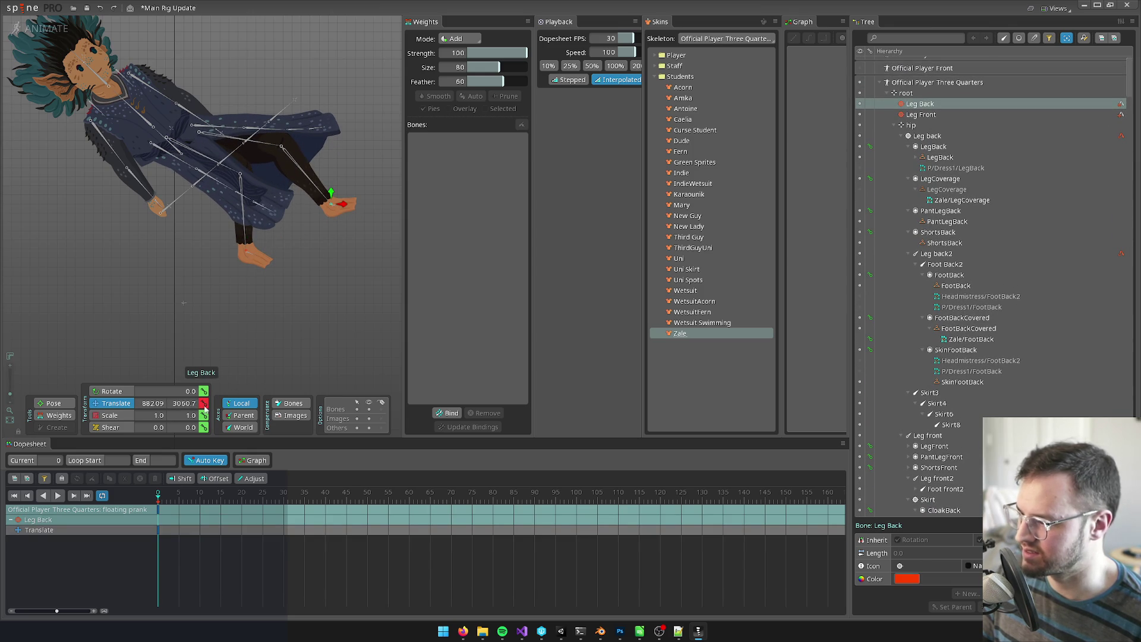
Rotate the front arm downward
left_click(119, 163)
left_click(51, 403)
mouse_move(124, 187)
left_mouse_down()
mouse_move(85, 192)
mouse_move(99, 213)
mouse_move(159, 205)
mouse_move(198, 87)
left_mouse_up()
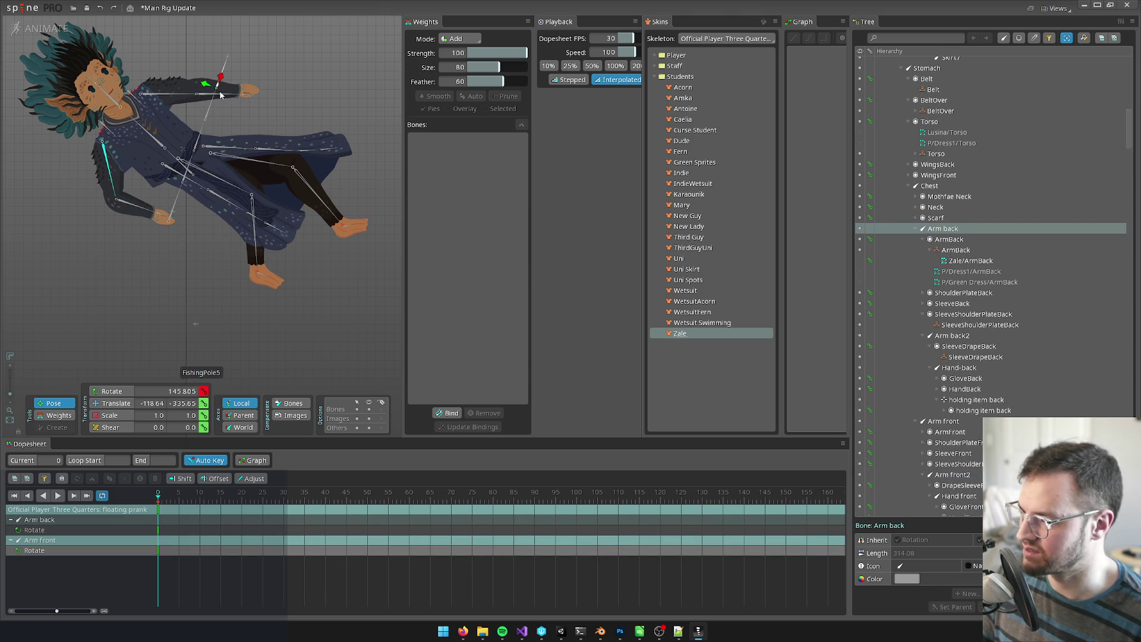
scroll(248, 118, "down", 4)
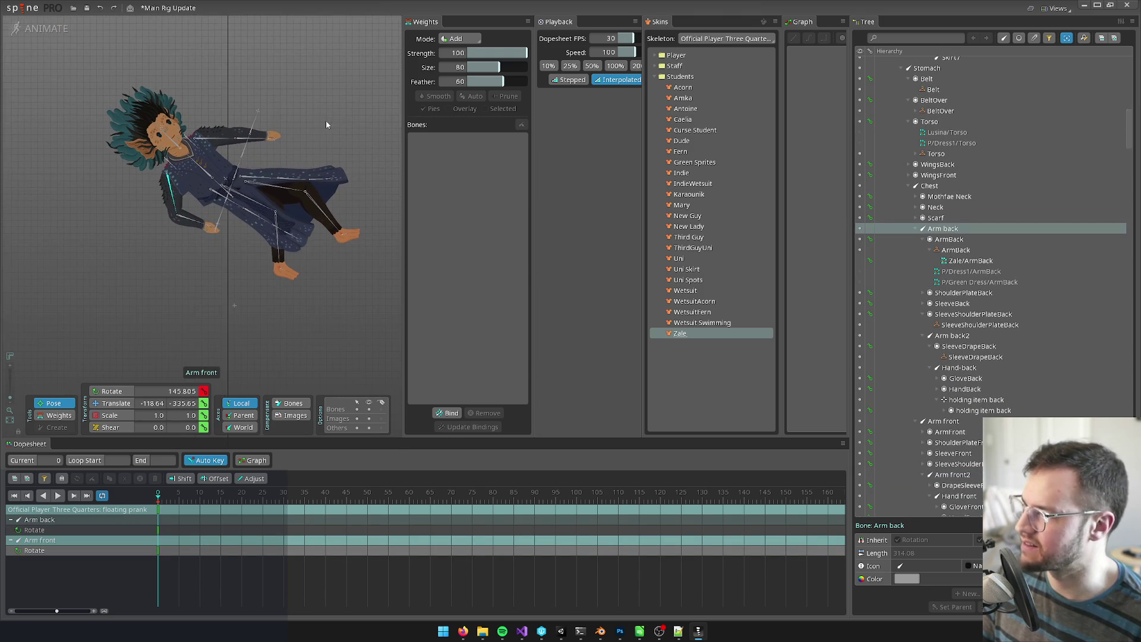
Tilt the head back to about 335.222° and add the eyebrows to the selection
left_click(153, 126)
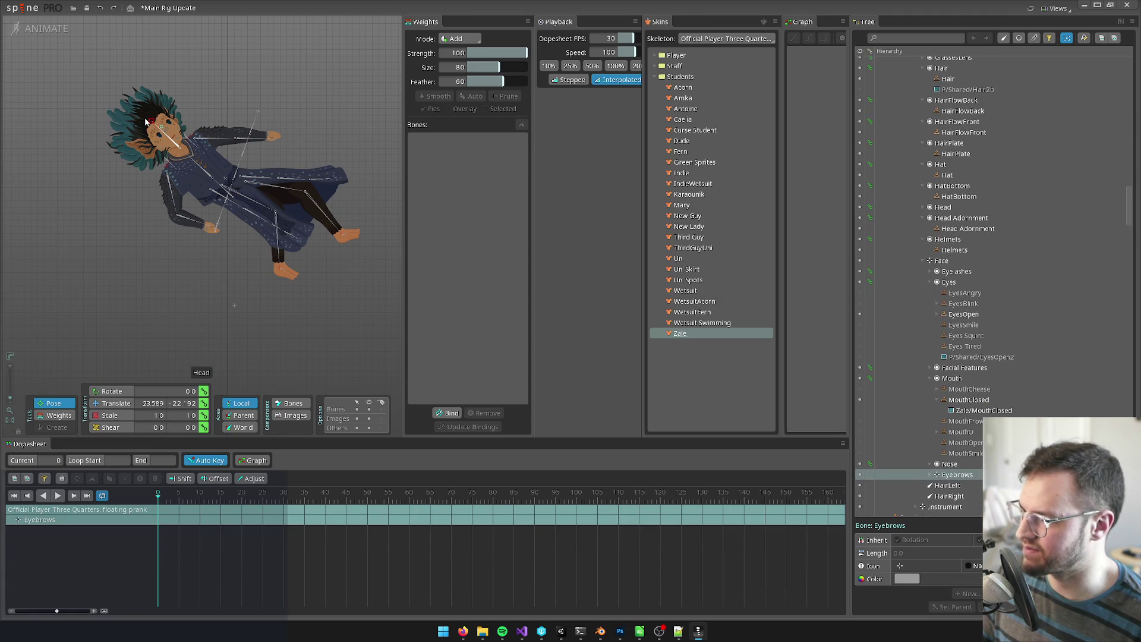
left_click_drag(146, 120, 160, 114)
left_click(169, 118, "ctrl")
scroll(286, 112, "down", 2)
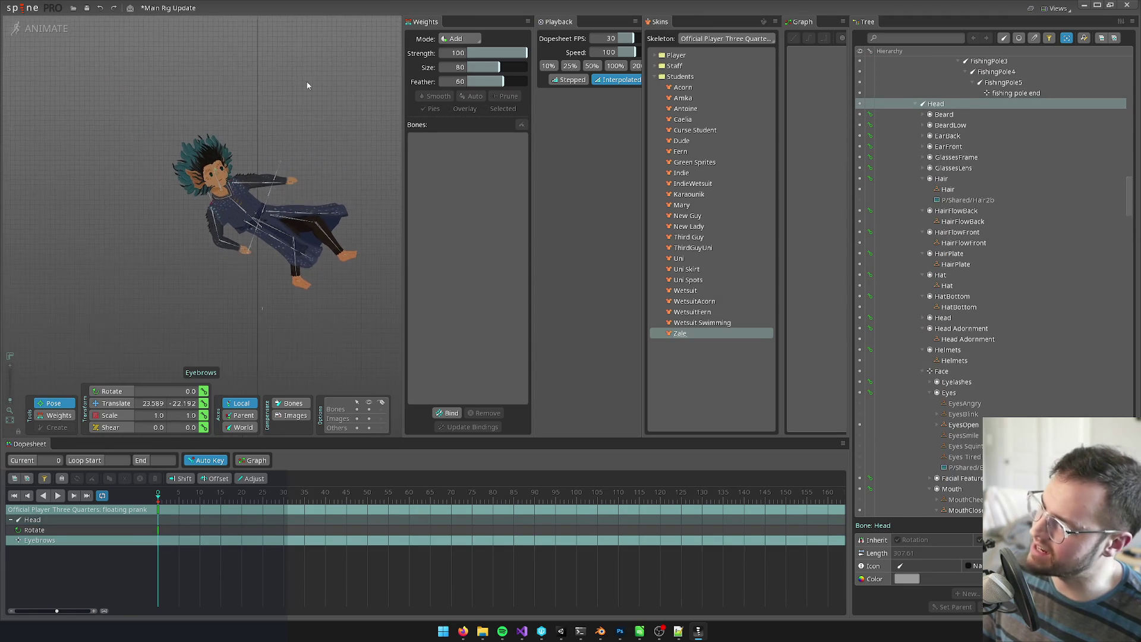
scroll(221, 135, "up", 3)
Shift the head's position on the neck and select the Skirt bone
left_click(112, 404)
left_click(203, 209)
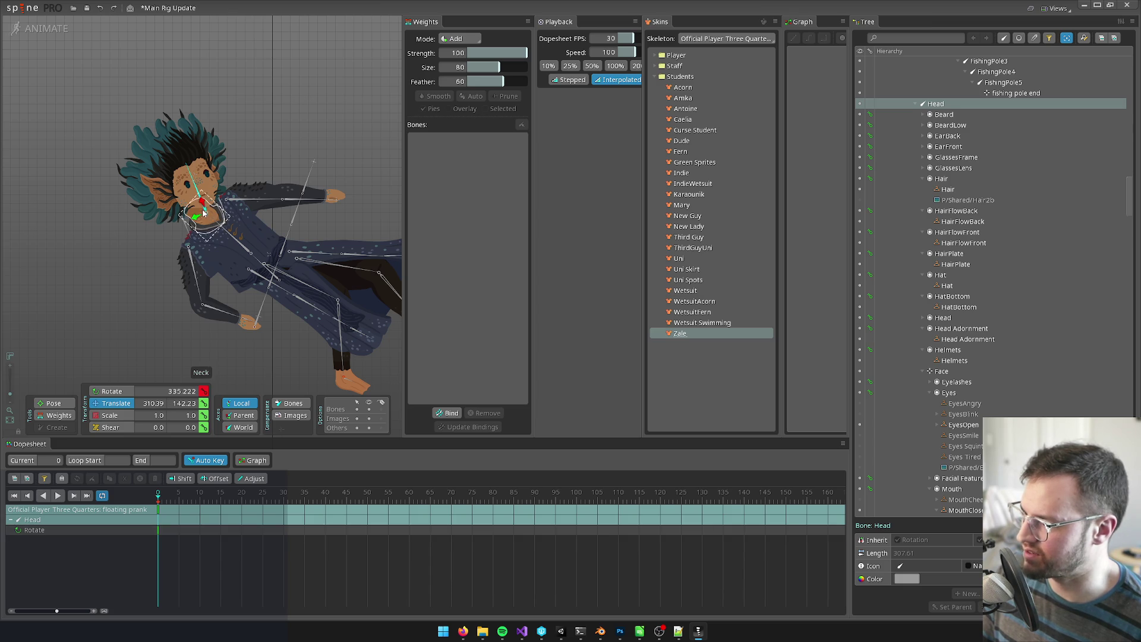
left_click_drag(203, 216, 197, 221)
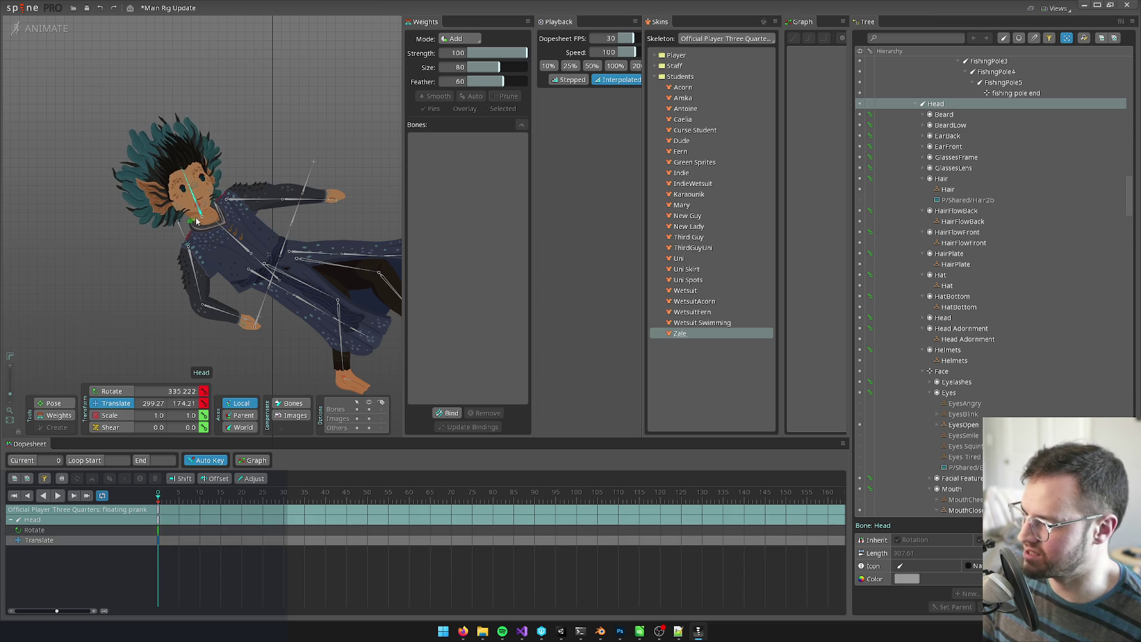
scroll(379, 243, "down", 3)
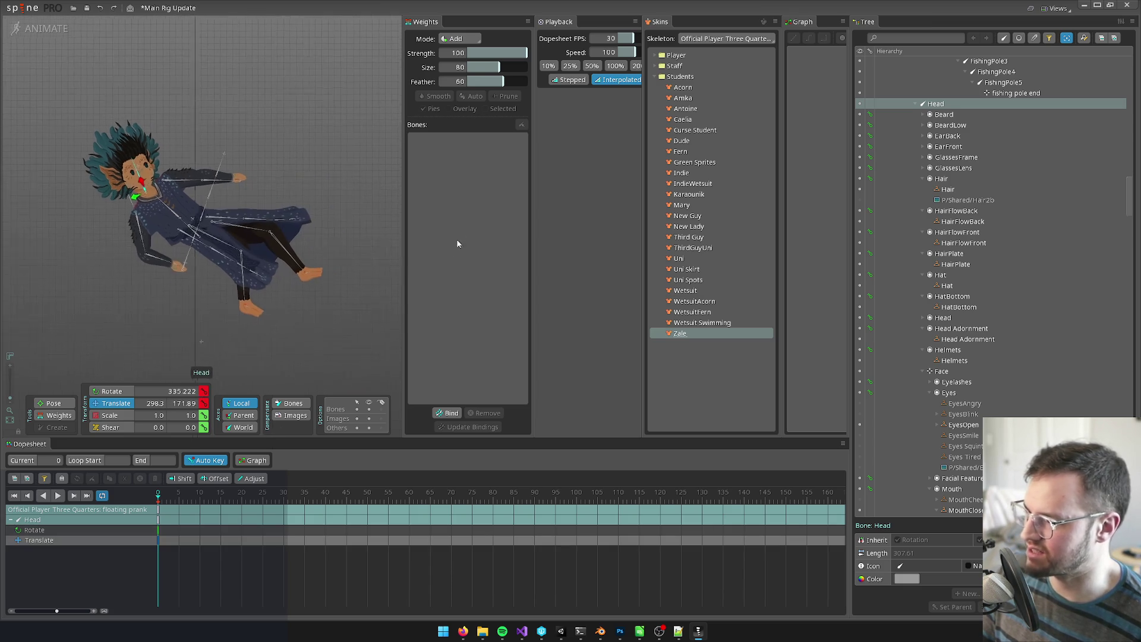
scroll(128, 196, "up", 5)
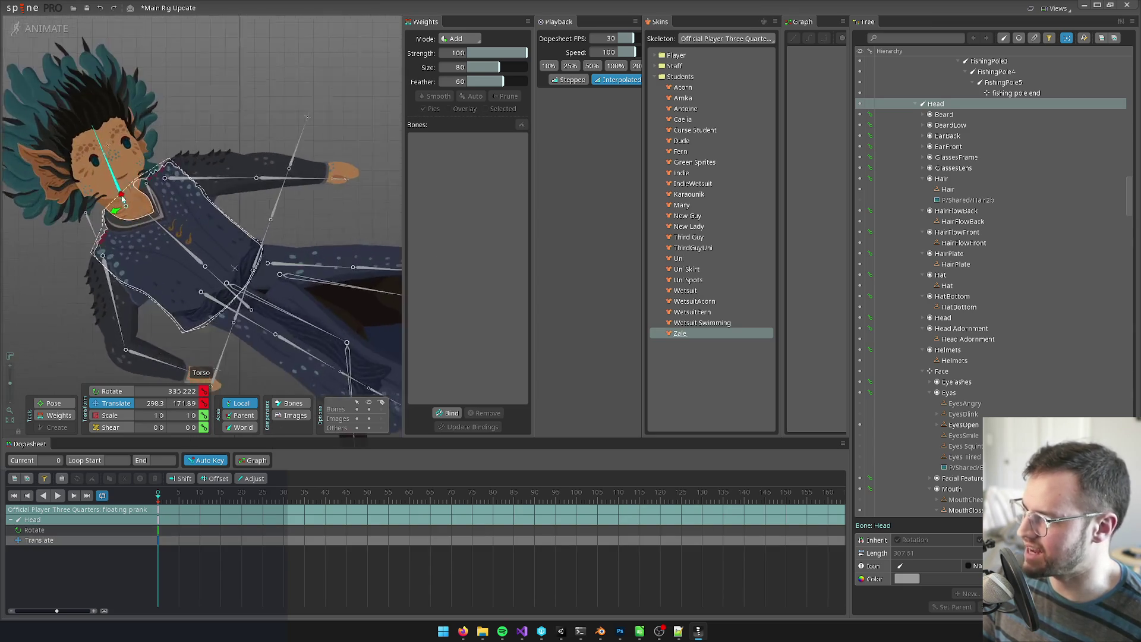
scroll(123, 199, "down", 5)
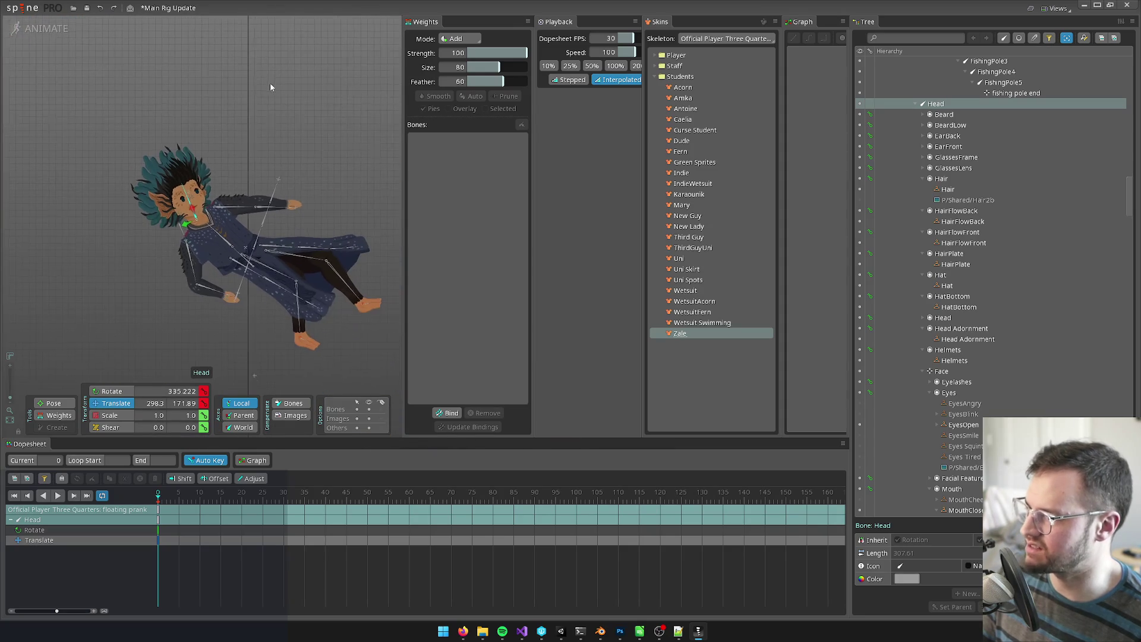
scroll(307, 93, "up", 2)
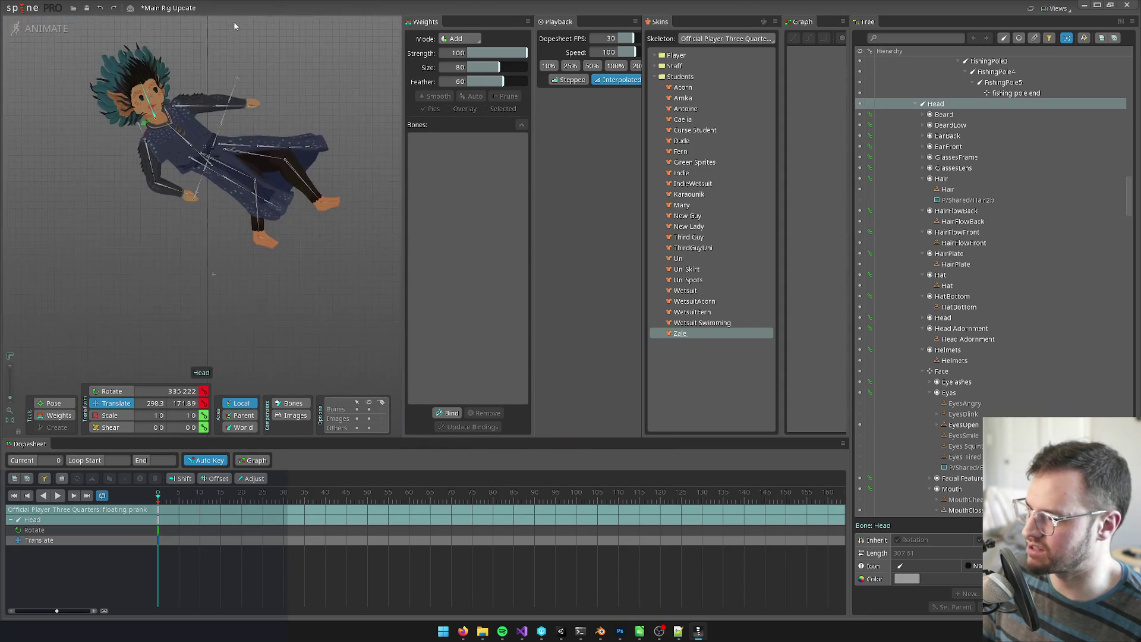
mouse_move(248, 115)
left_mouse_down()
mouse_move(268, 107)
mouse_move(240, 74)
left_mouse_up()
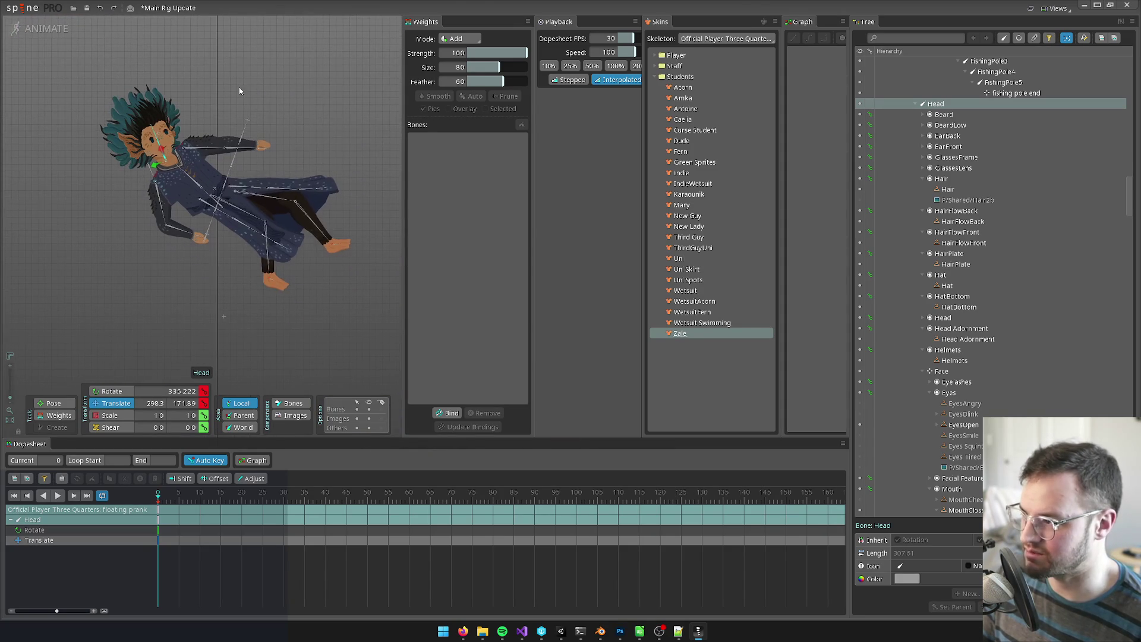
scroll(246, 235, "up", 3)
left_click(211, 211)
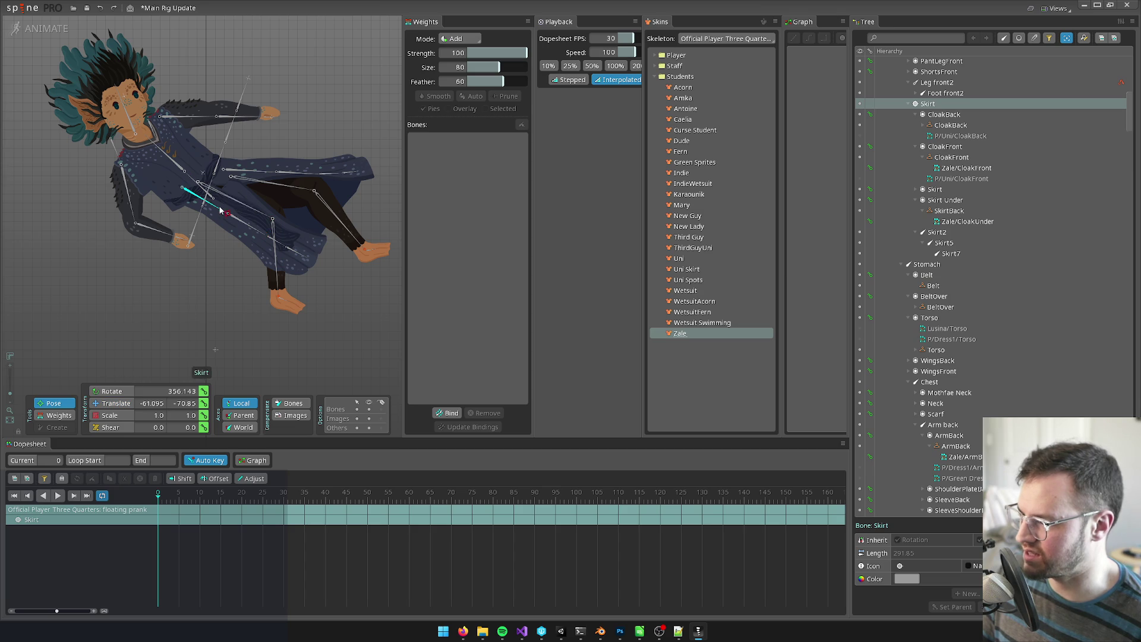
Rotate the Skirt bone downward, move it up and left, and bend Skirt2 at frame 0
left_click_drag(218, 205, 204, 223)
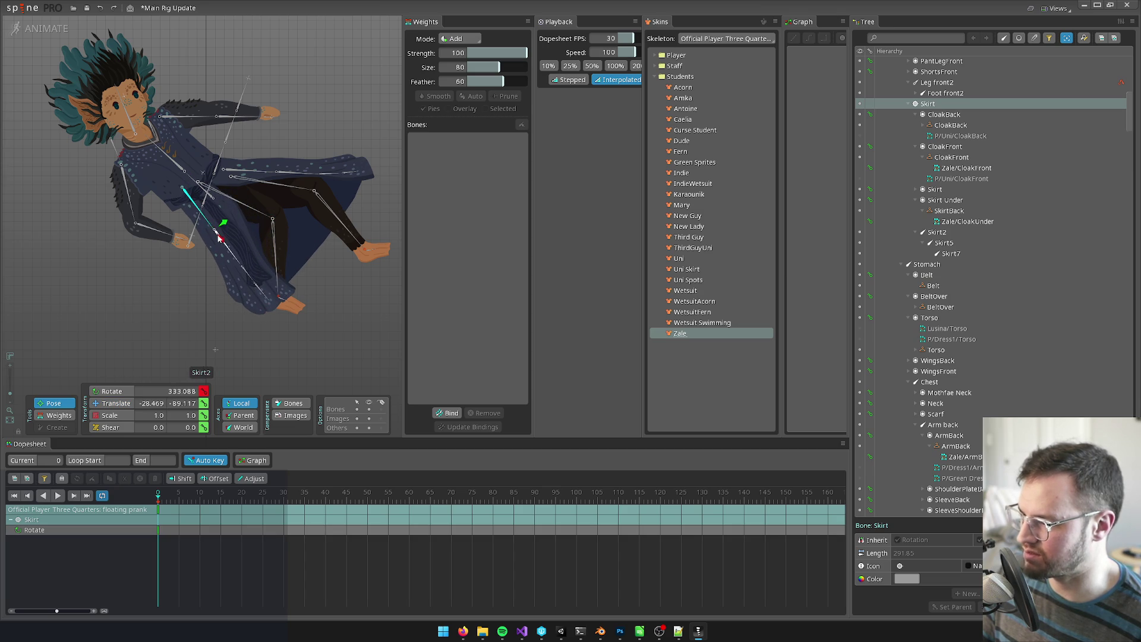
scroll(184, 212, "up", 4)
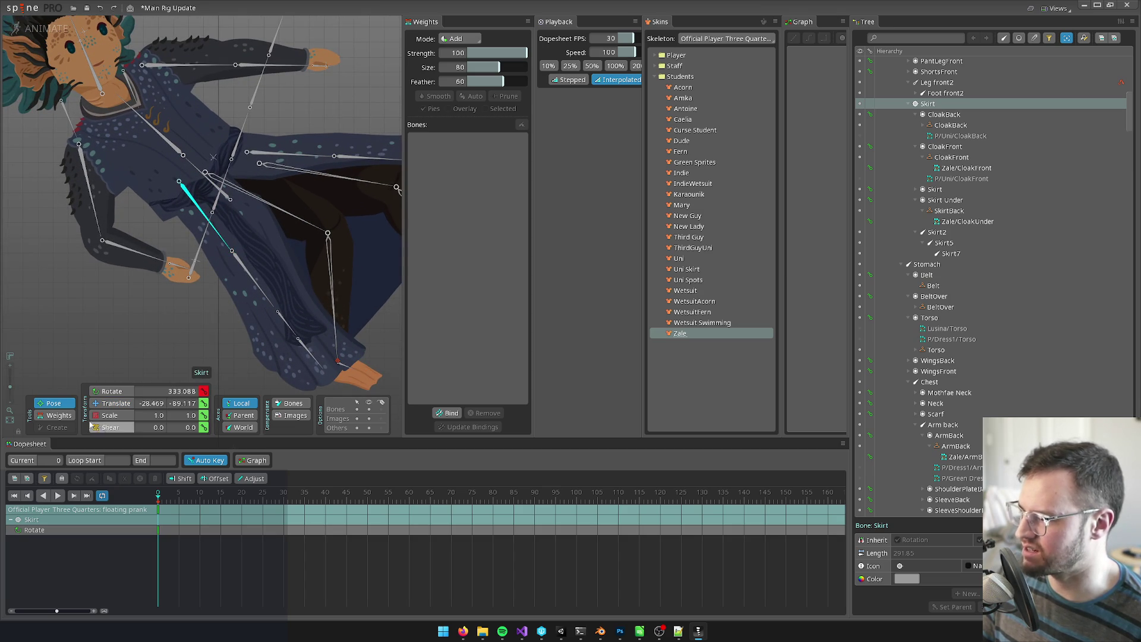
key("t")
left_click_drag(195, 208, 169, 193)
scroll(171, 178, "down", 3)
key("p")
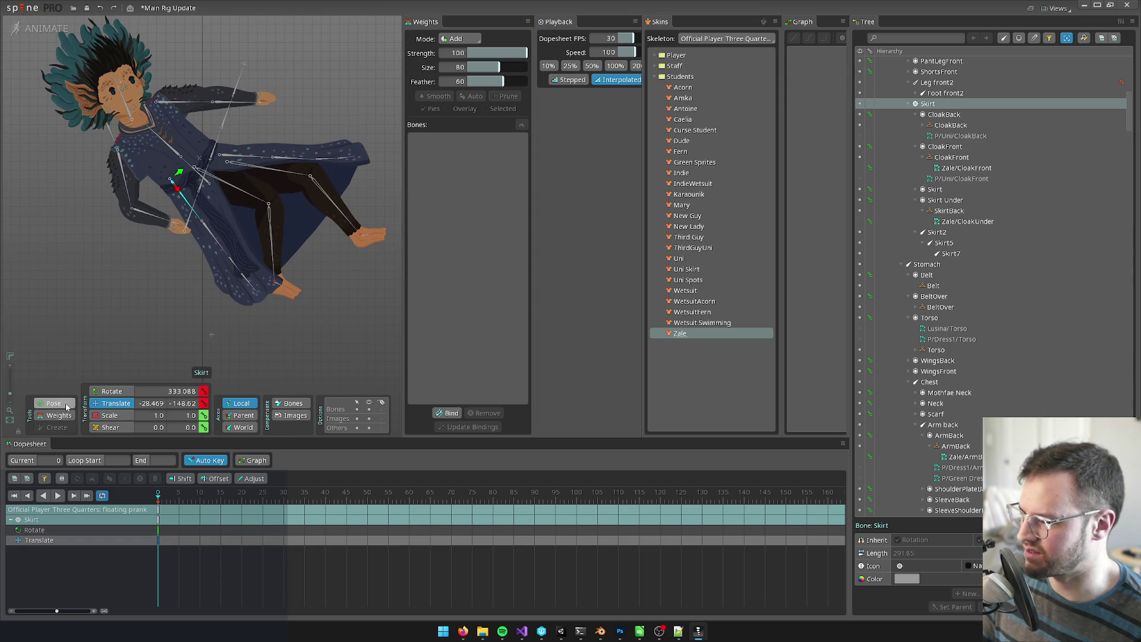
left_click_drag(209, 236, 246, 281)
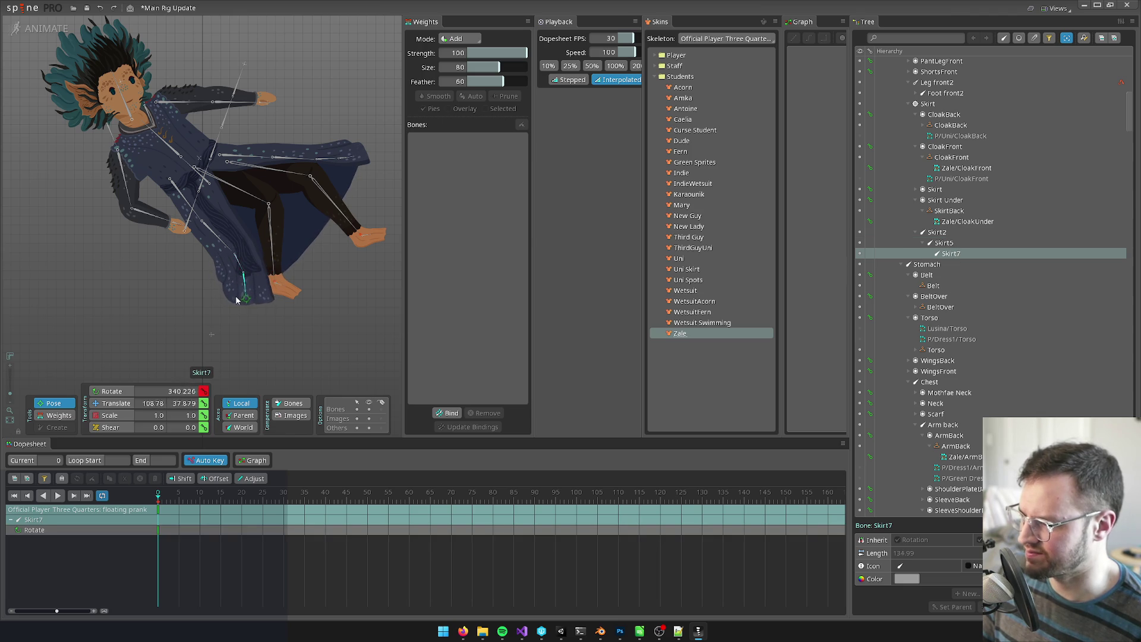
Select Skirt3, Skirt4, Skirt6 and Skirt8, then box-select all of the character's bones
left_click(257, 155)
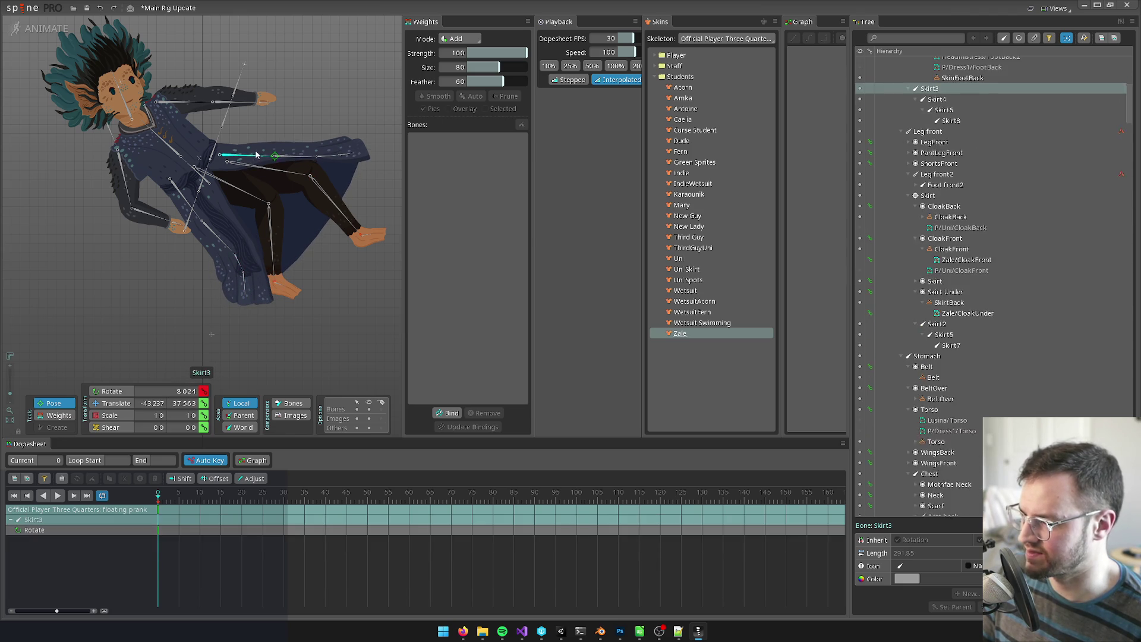
left_click(297, 153)
scroll(326, 152, "up", 3)
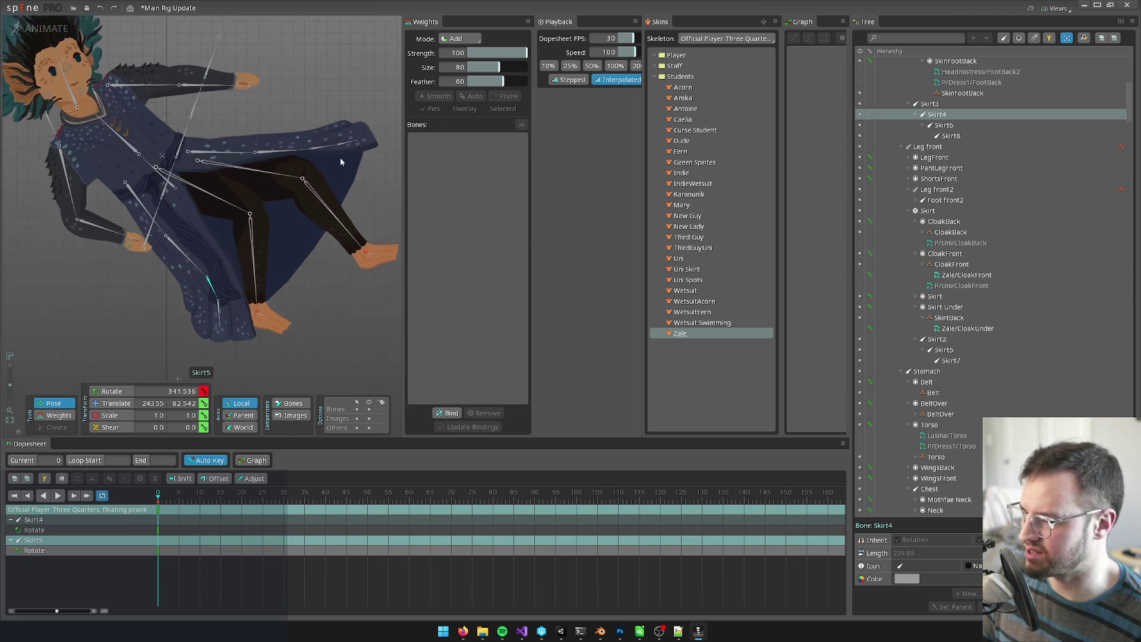
left_click(339, 139)
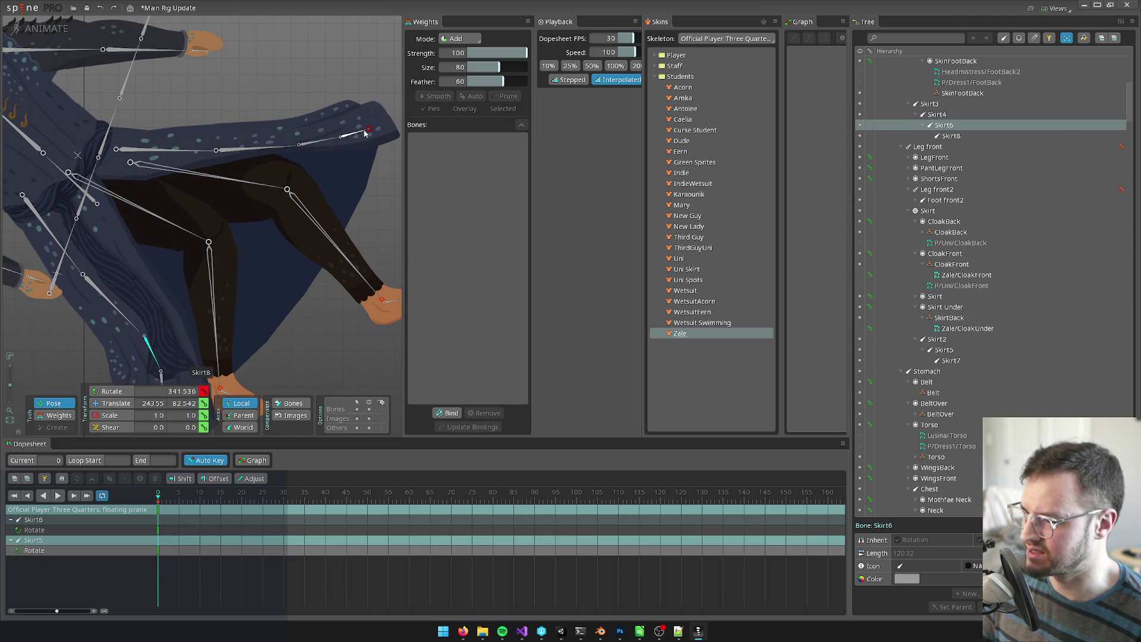
left_click(365, 132)
scroll(355, 152, "down", 4)
scroll(437, 253, "down", 2)
left_click_drag(77, 101, 333, 300)
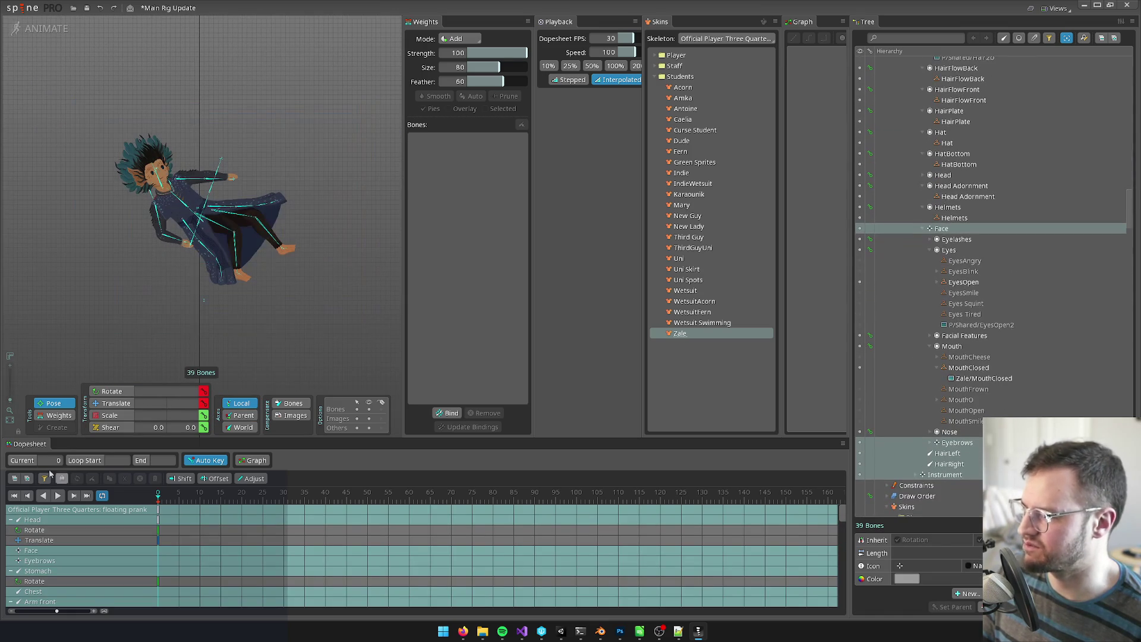
Key the rotation of every selected bone at frame 0, then deselect all bones
scroll(141, 364, "up", 2)
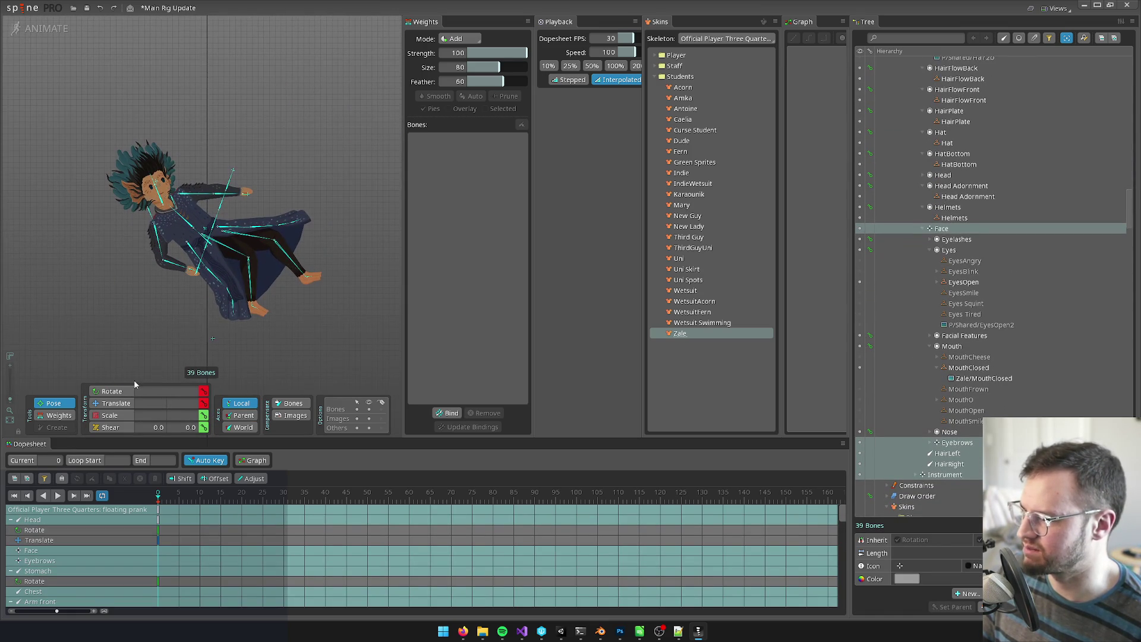
scroll(123, 296, "up", 2)
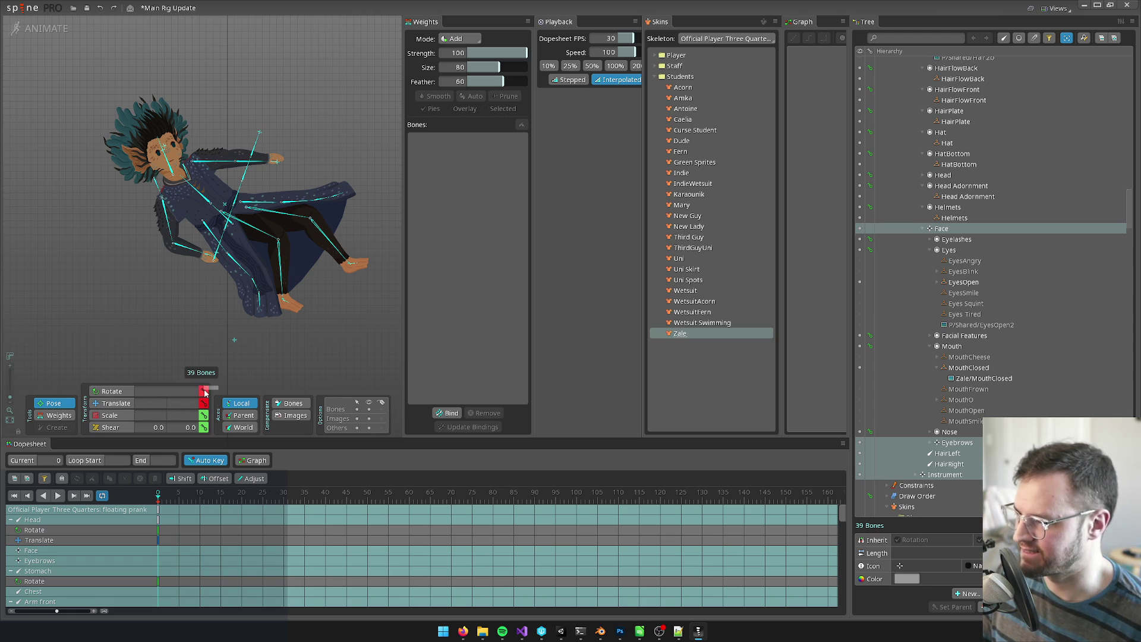
left_click(204, 391)
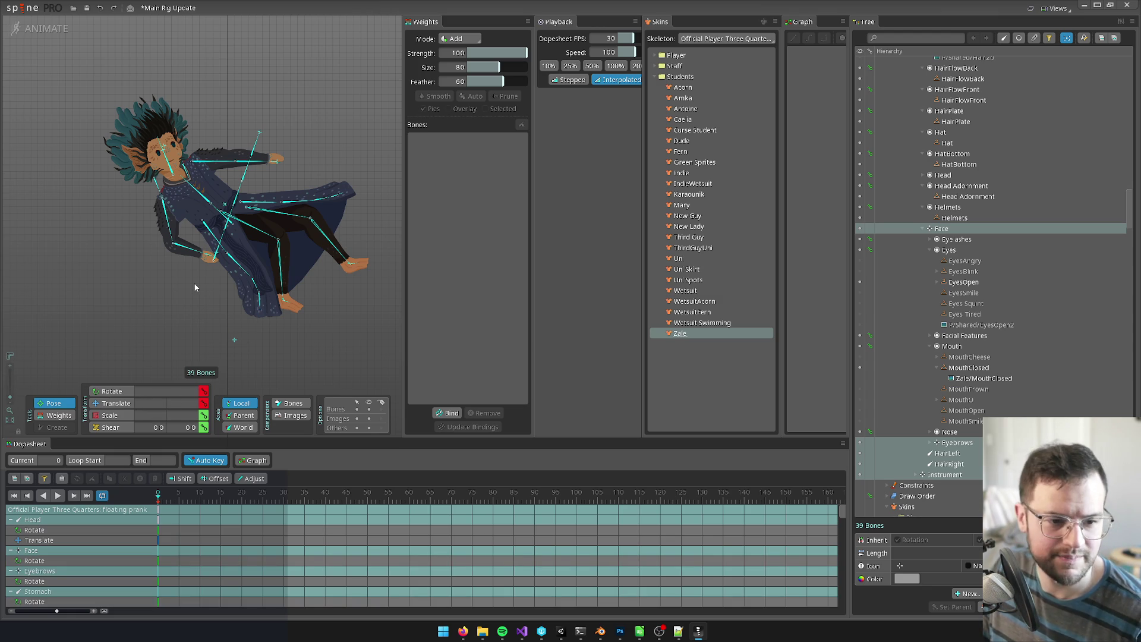
left_click(68, 337)
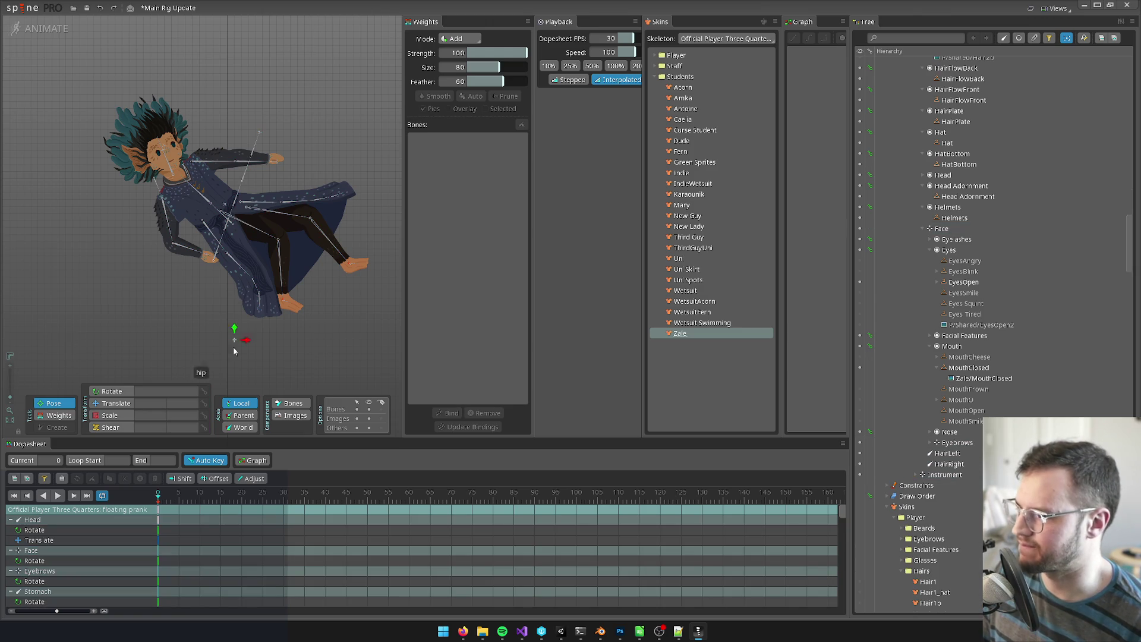
Copy all the frame-0 keys and paste them at frame 300 so the loop closes
scroll(195, 336, "down", 1)
left_click_drag(160, 498, 225, 499)
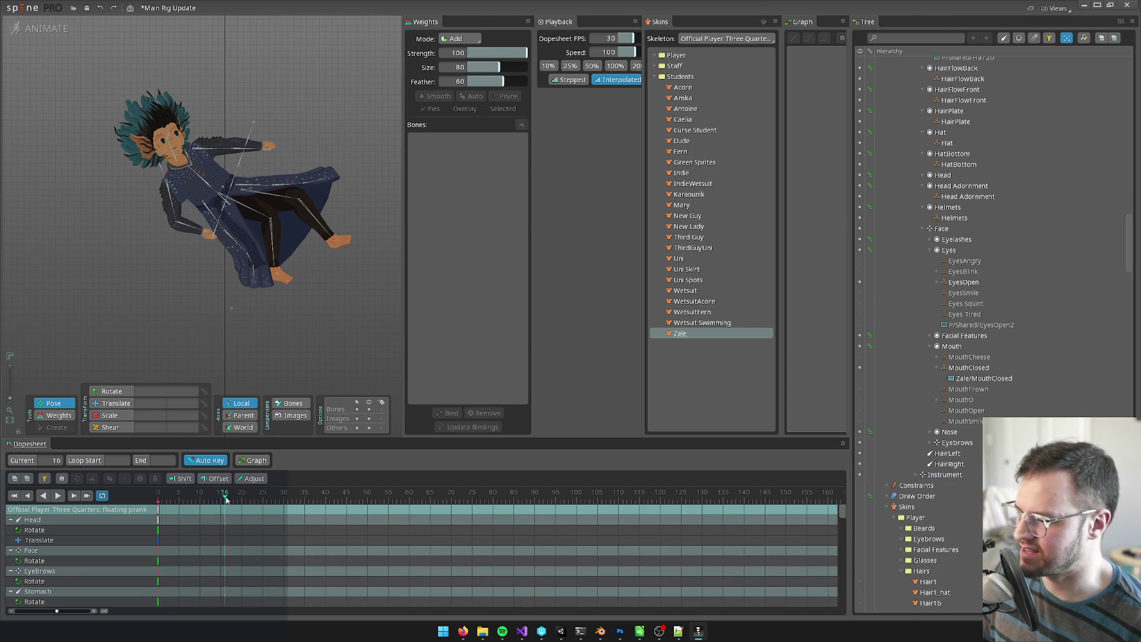
left_click_drag(152, 505, 183, 509)
key("ctrl+c")
left_click(619, 518)
scroll(627, 518, "down", 5)
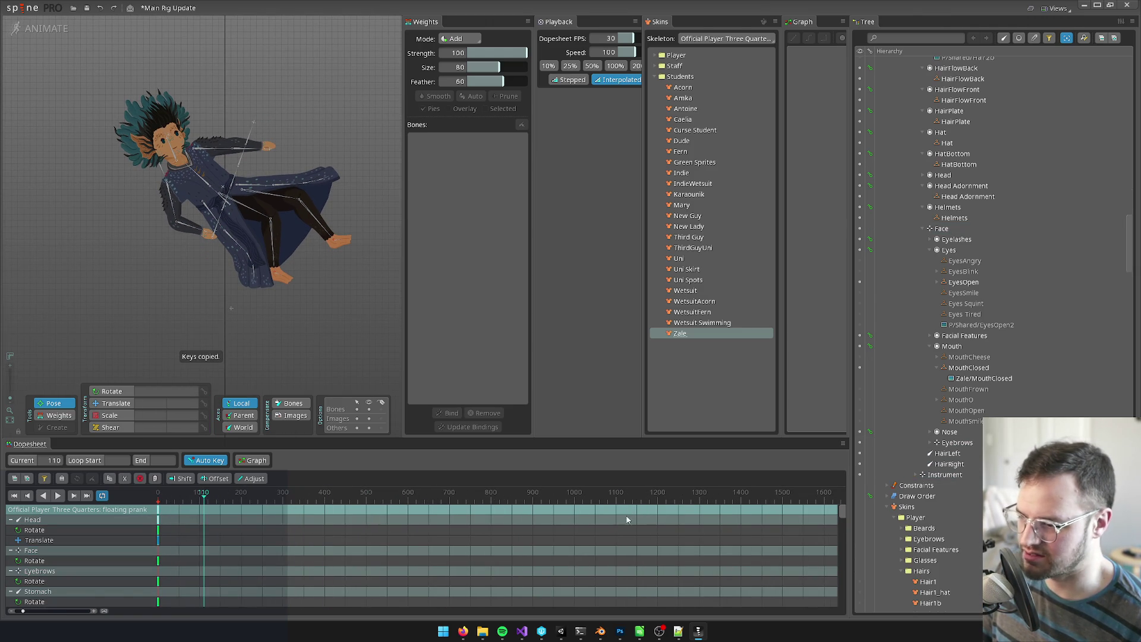
mouse_move(286, 497)
left_mouse_down()
mouse_move(324, 498)
mouse_move(284, 503)
left_mouse_up()
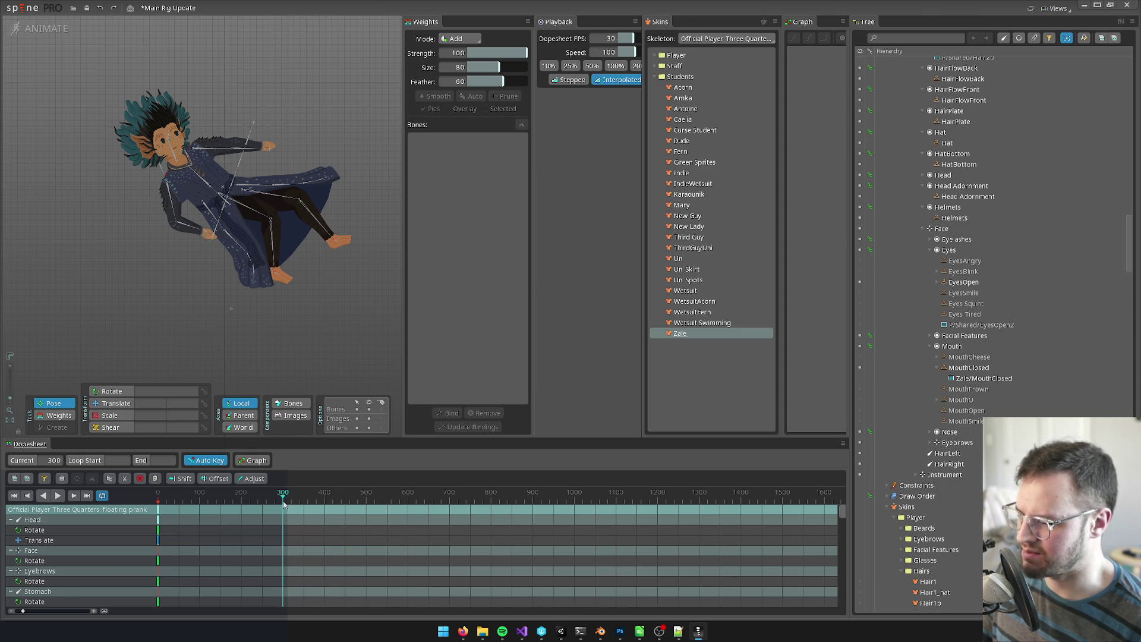
key("ctrl+v")
Move the playhead back to frame 56 and return to the animation editor
left_click(182, 493)
left_click(113, 268)
scroll(128, 299, "up", 2)
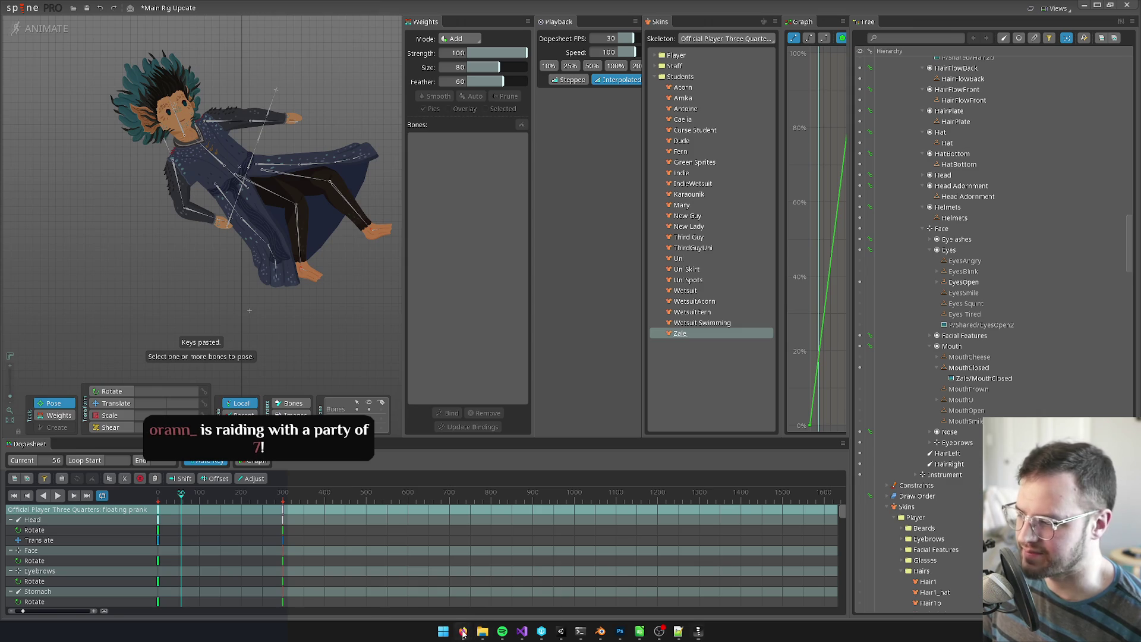
left_click(463, 632)
left_click(462, 632)
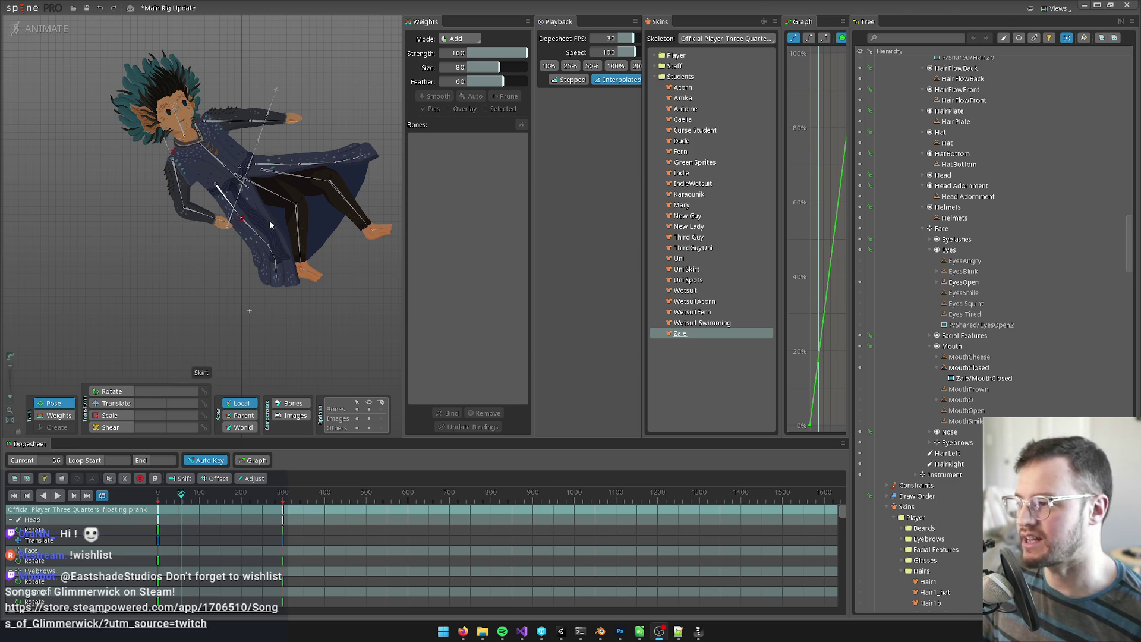
left_click_drag(183, 498, 184, 506)
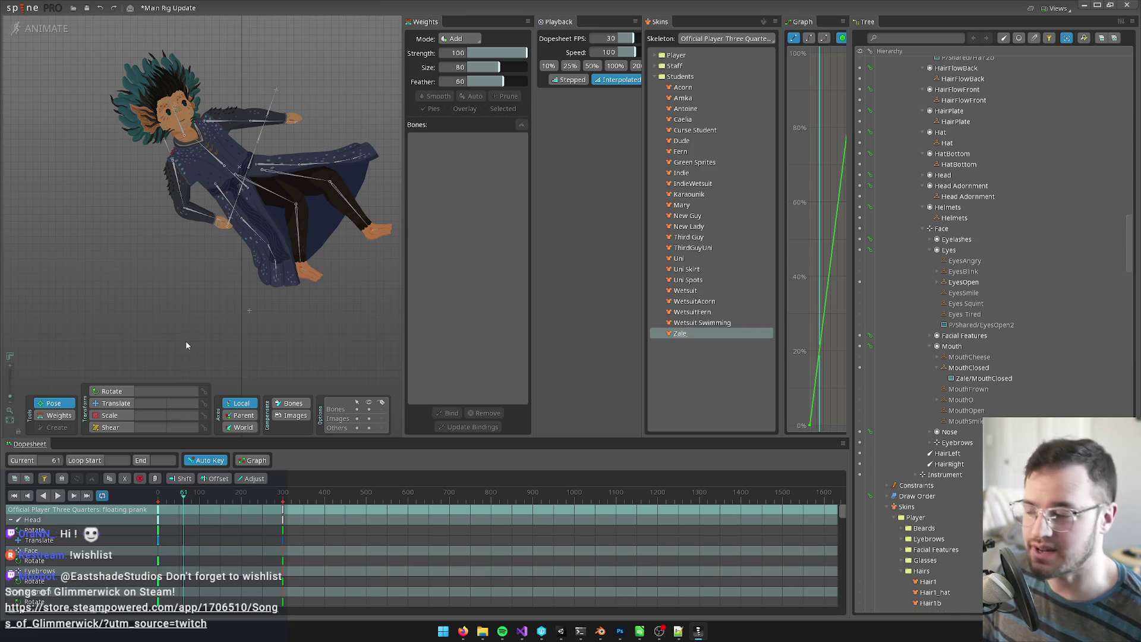
left_click_drag(215, 328, 201, 349)
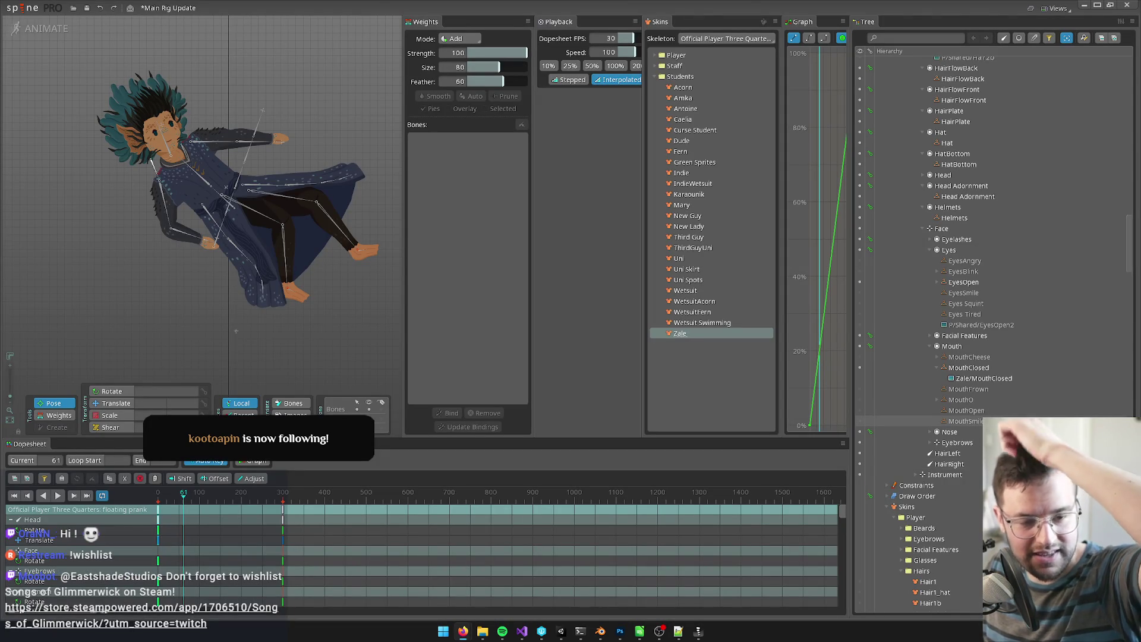
left_click(463, 631)
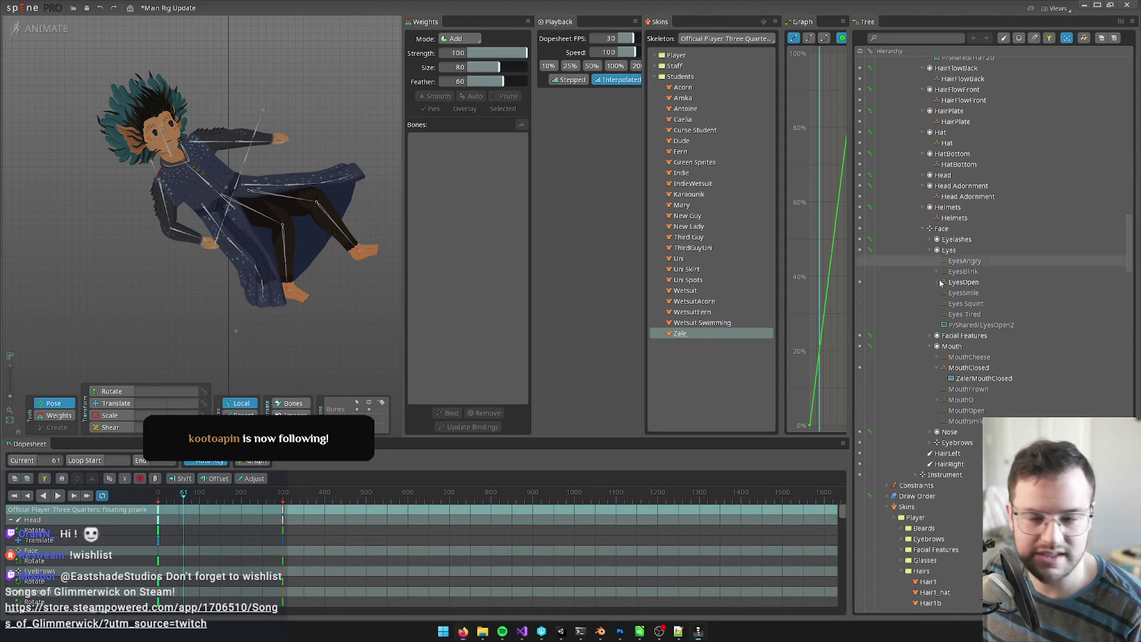
left_click(463, 631)
left_click_drag(149, 294, 129, 191)
Select the hip bone at frame 61 and drag it upward to lift the whole body
scroll(222, 248, "down", 2)
left_click(212, 204)
scroll(225, 260, "up", 1)
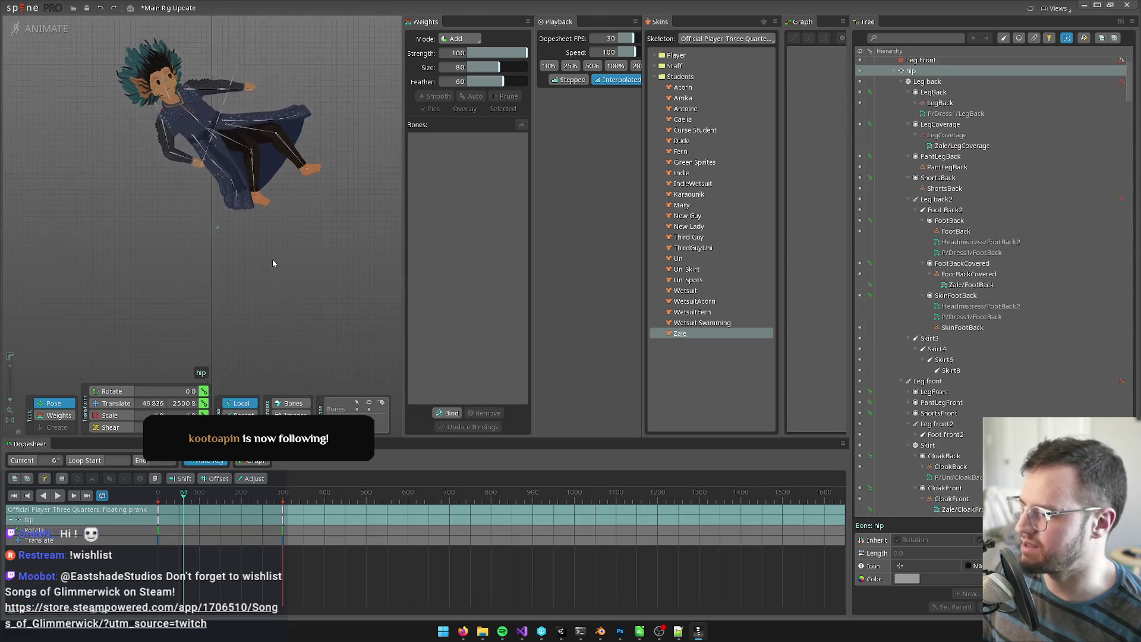
left_click_drag(225, 256, 225, 244)
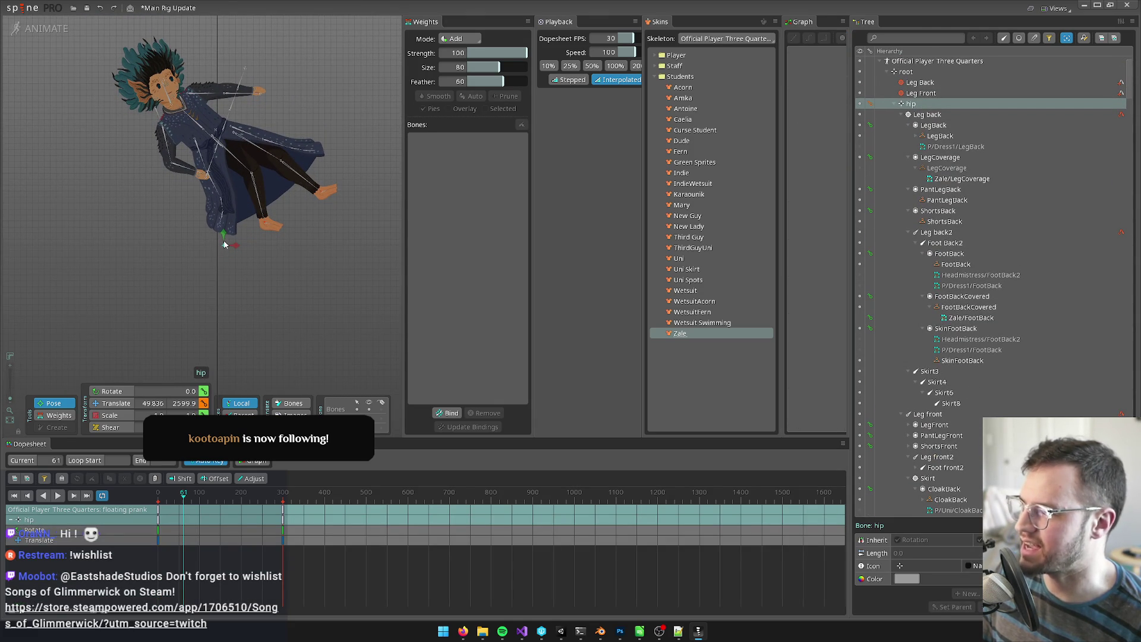
left_click_drag(225, 244, 225, 243)
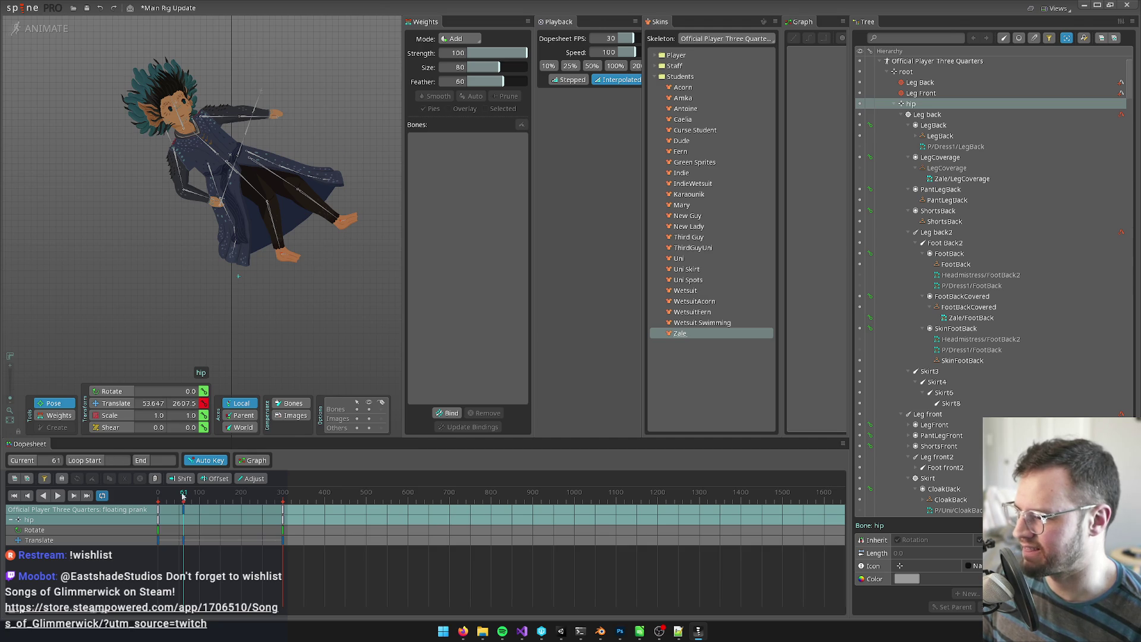
Go back to frame 0 and select the Leg Front bone, then the Leg back bone
left_click(158, 495)
left_click(283, 257)
left_click(283, 255)
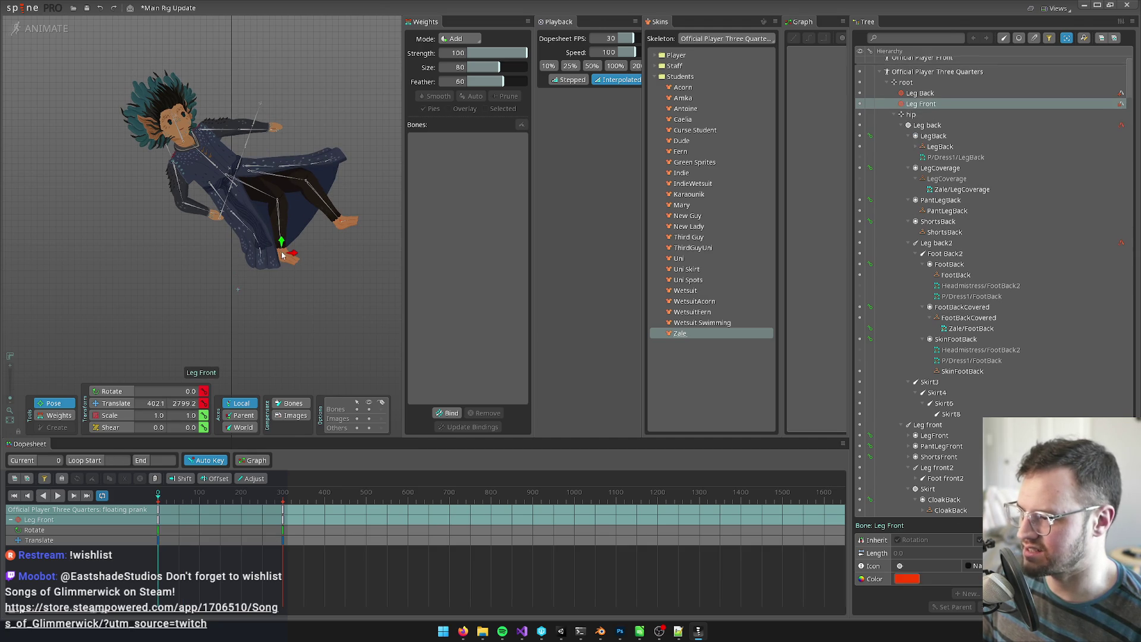
scroll(988, 415, "down", 4)
scroll(990, 410, "up", 5)
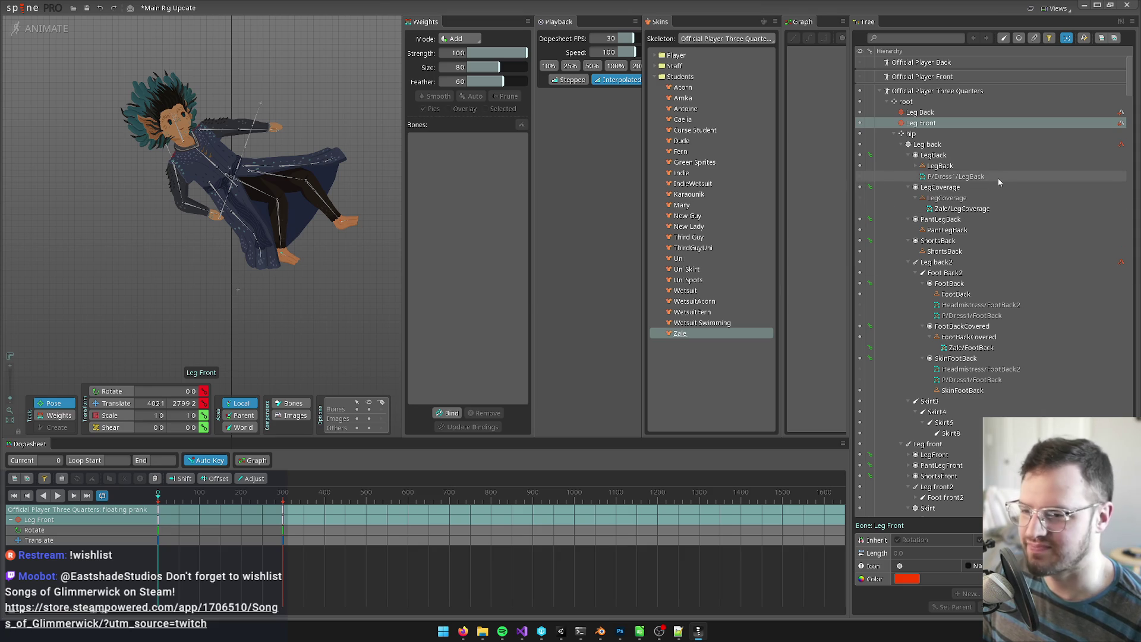
scroll(1078, 141, "down", 2)
scroll(1078, 141, "up", 2)
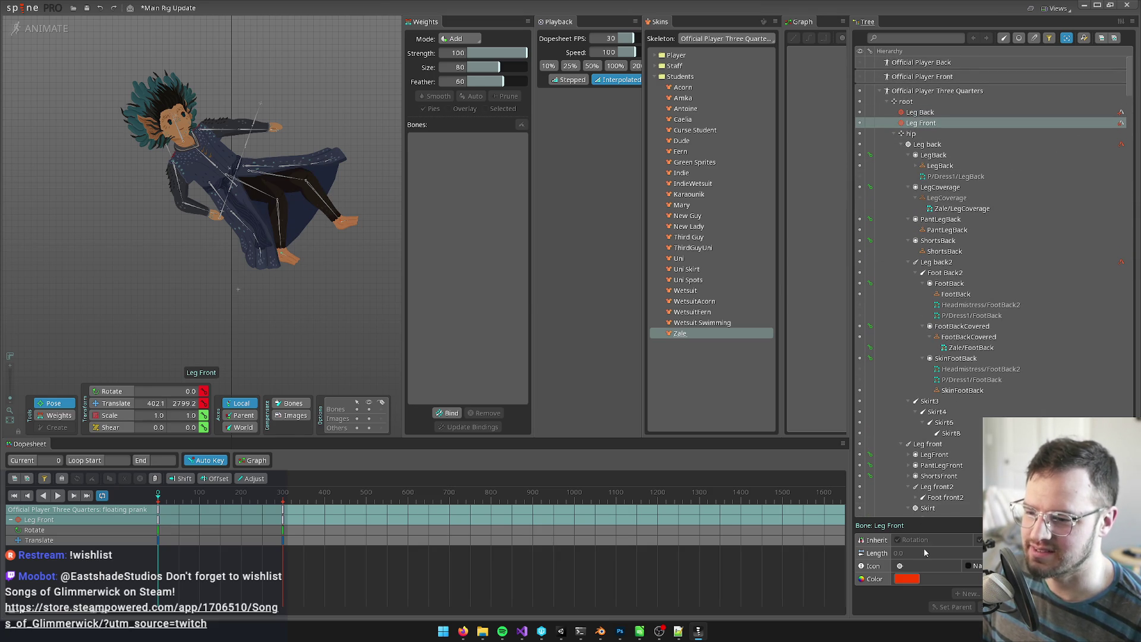
left_click(929, 145)
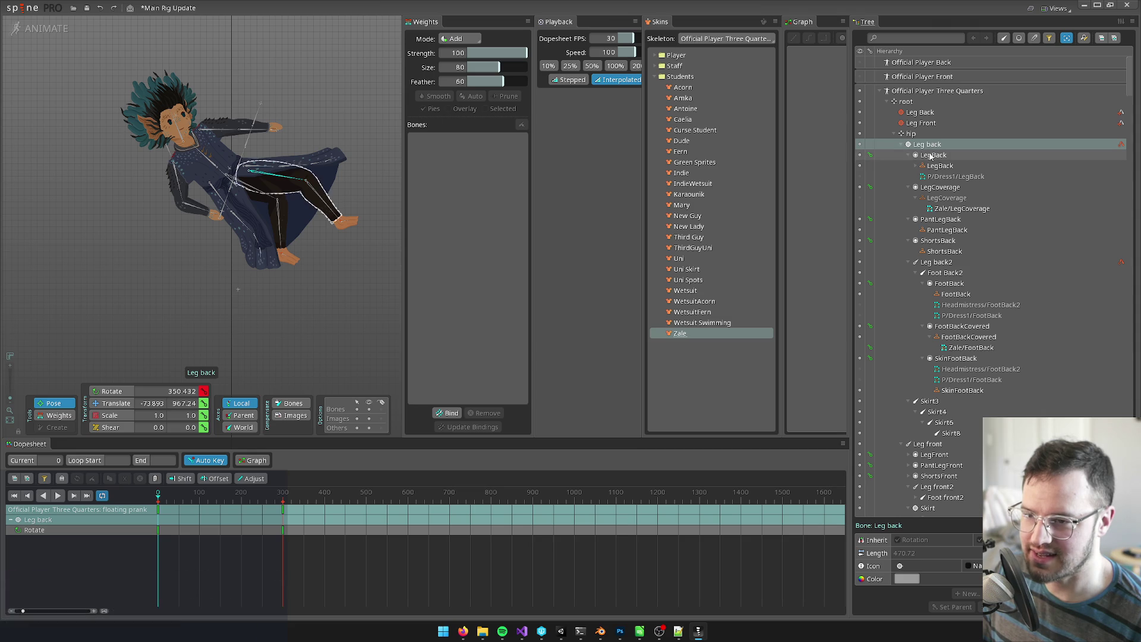
Key the Foot Front and Let Back IK mixes down so the legs hang freely, then scrub to check
left_click(931, 156)
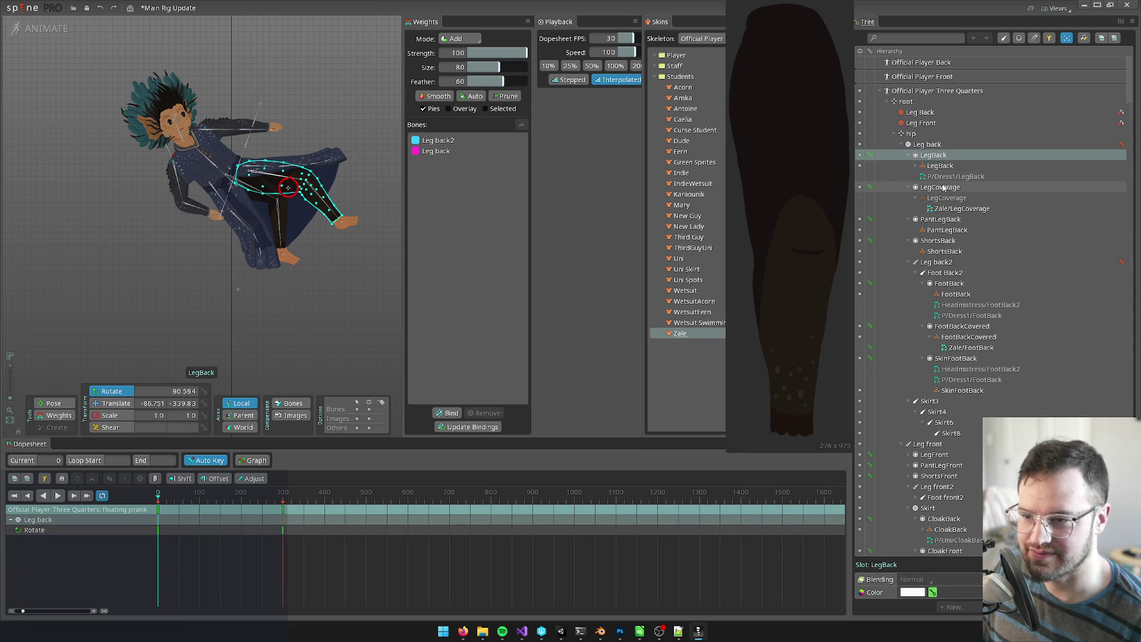
left_click(283, 257)
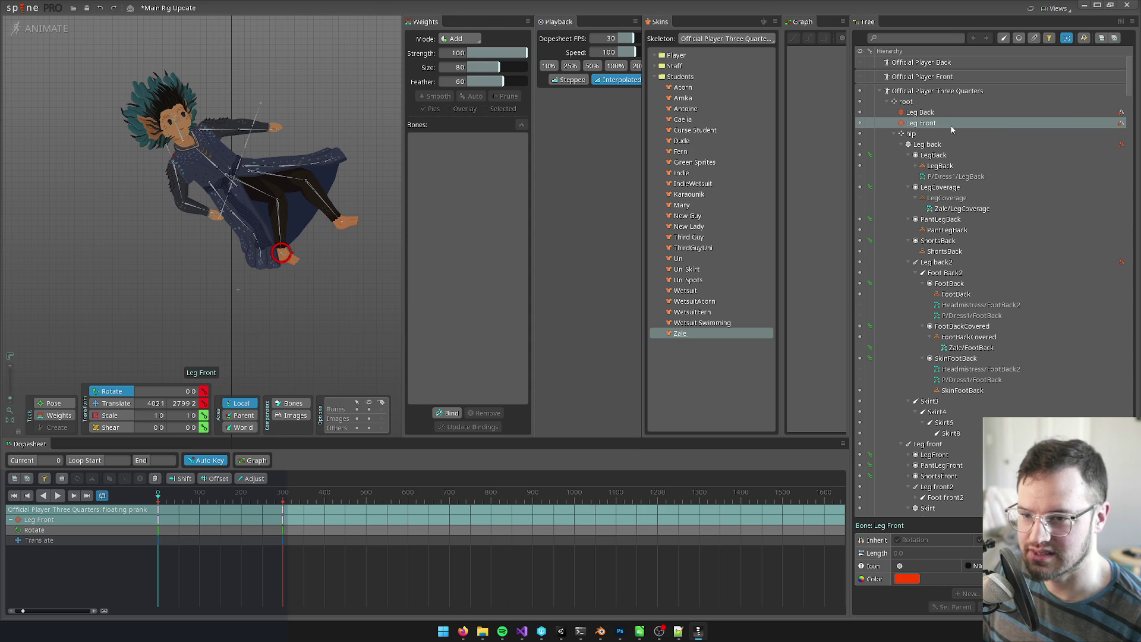
left_click(1120, 124)
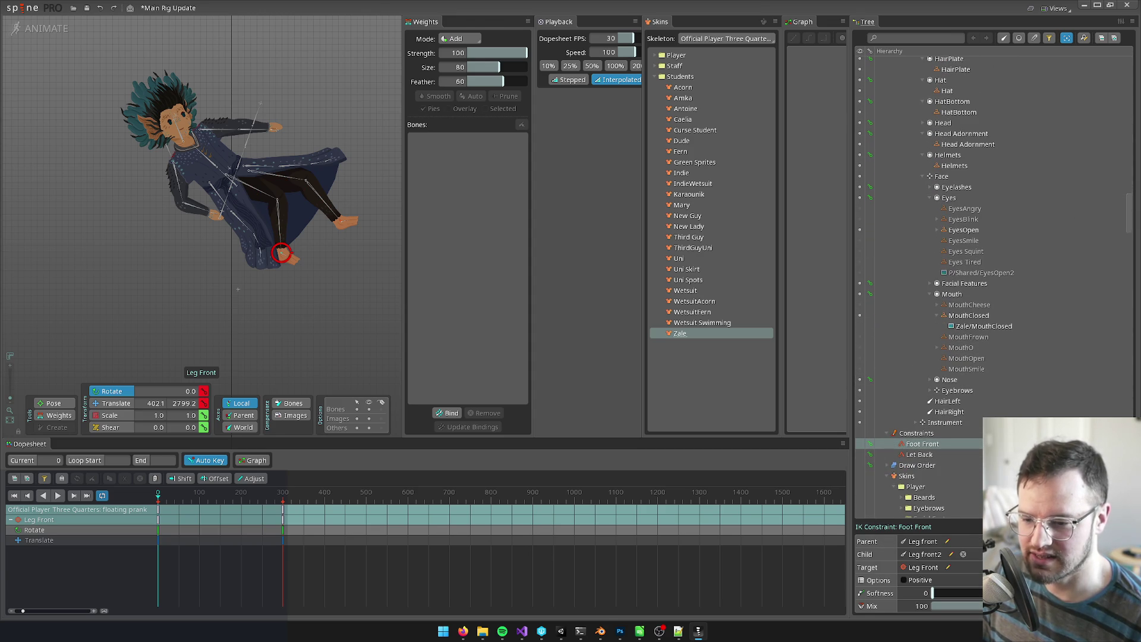
left_click_drag(1128, 605, 1048, 605)
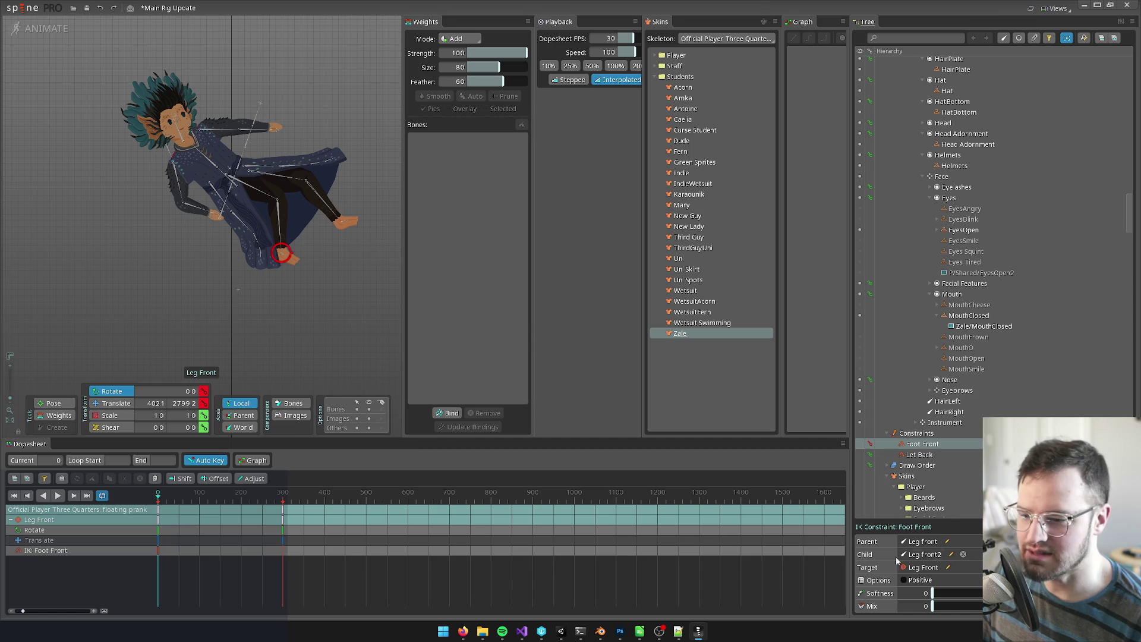
left_click(918, 455)
left_click_drag(1129, 605, 790, 606)
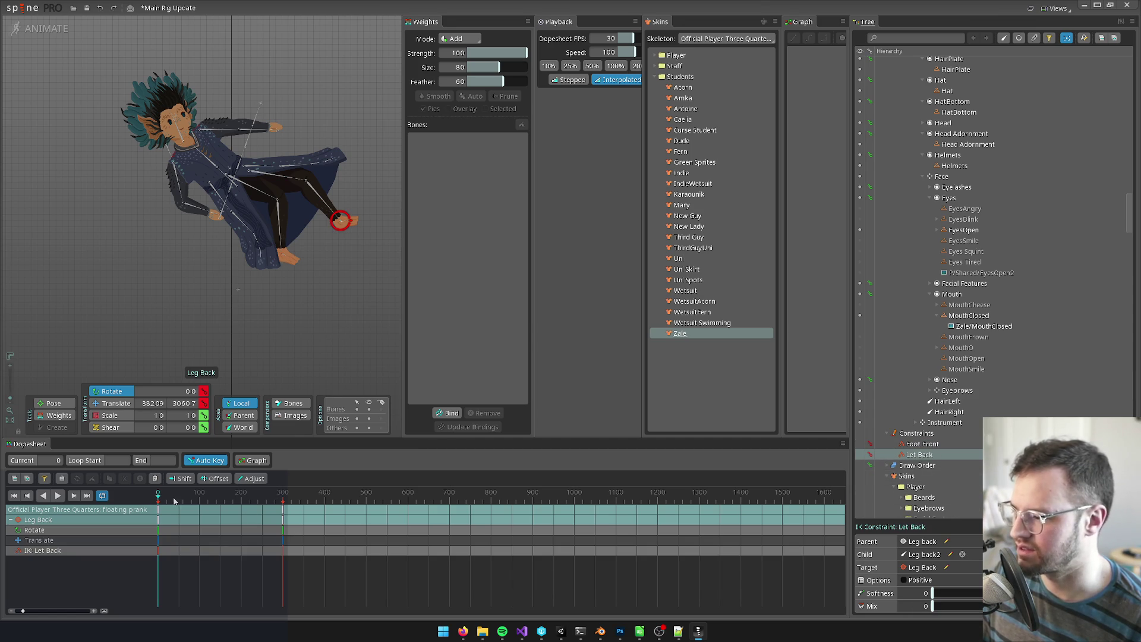
mouse_move(159, 499)
left_mouse_down()
mouse_move(200, 499)
mouse_move(158, 521)
mouse_move(188, 521)
mouse_move(172, 520)
mouse_move(207, 499)
left_mouse_up()
left_click(238, 277)
Copy the hip's translate keys and paste them at frames 117 and 178
left_click(161, 540)
key("ctrl+c")
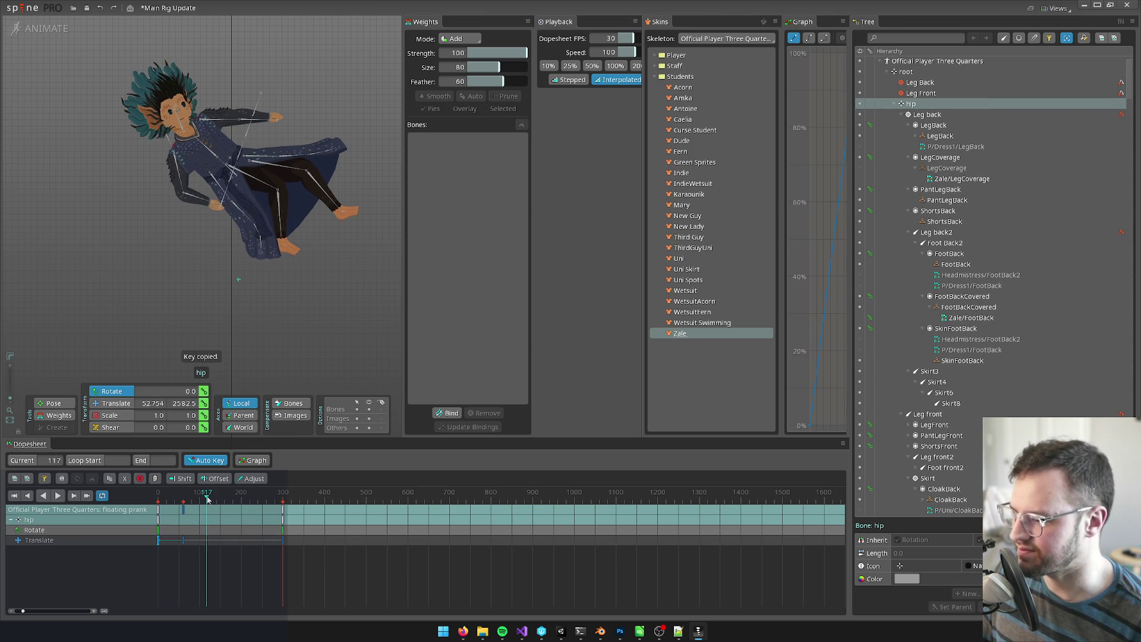
left_click(238, 276)
key("ctrl+v")
left_click(184, 496)
left_click(237, 497)
key("ctrl+c")
left_click(231, 498)
left_click(238, 276)
key("ctrl+v")
mouse_move(186, 497)
left_mouse_down()
mouse_move(160, 497)
mouse_move(291, 504)
mouse_move(183, 506)
mouse_move(259, 515)
left_mouse_up()
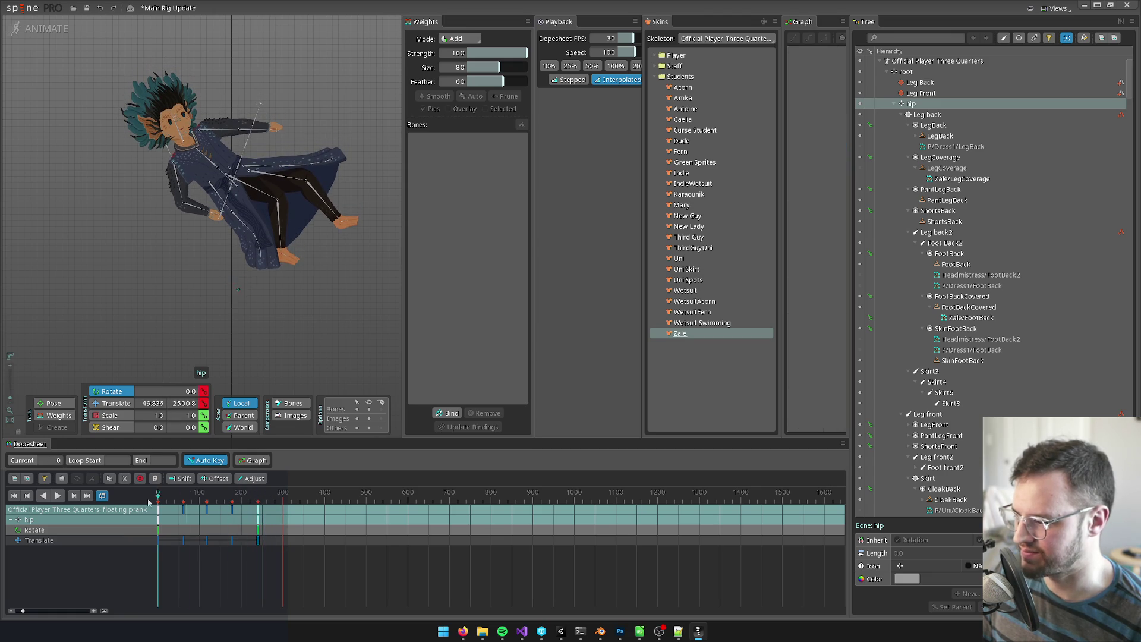
Raise the hip at frame 61 and paste that raised key at frame 200
left_click(58, 498)
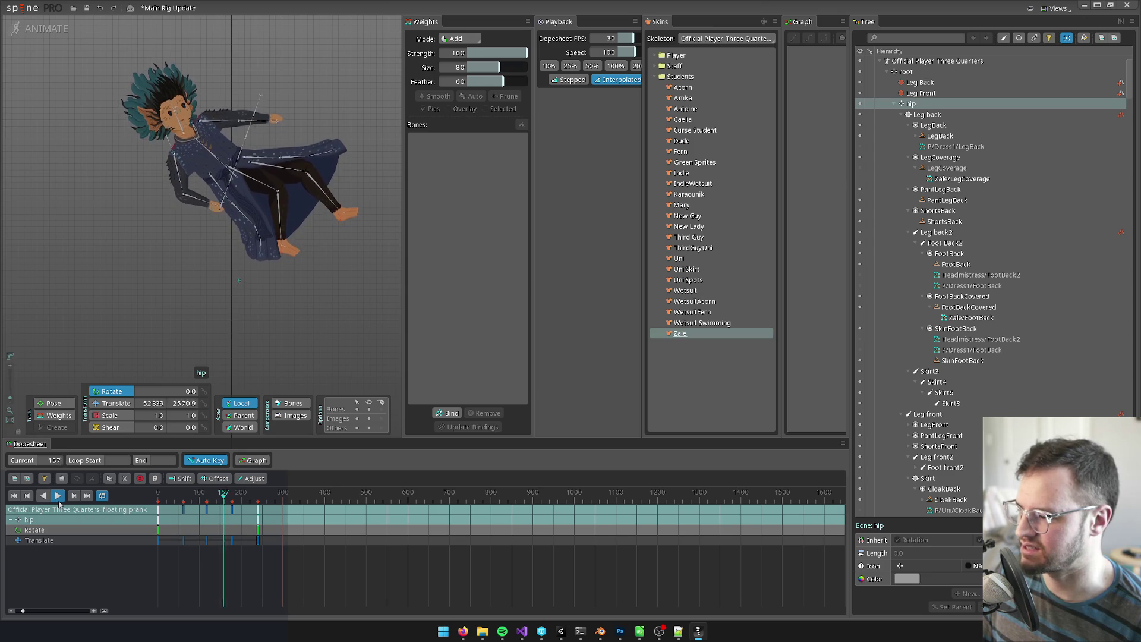
key("space")
left_click(183, 509)
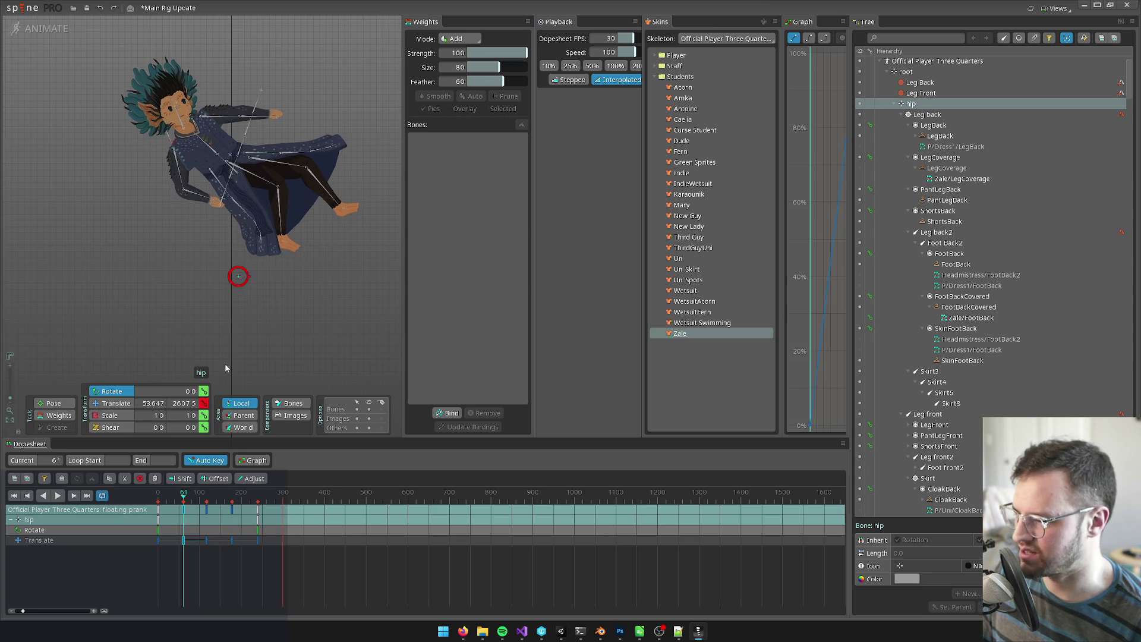
left_click(113, 403)
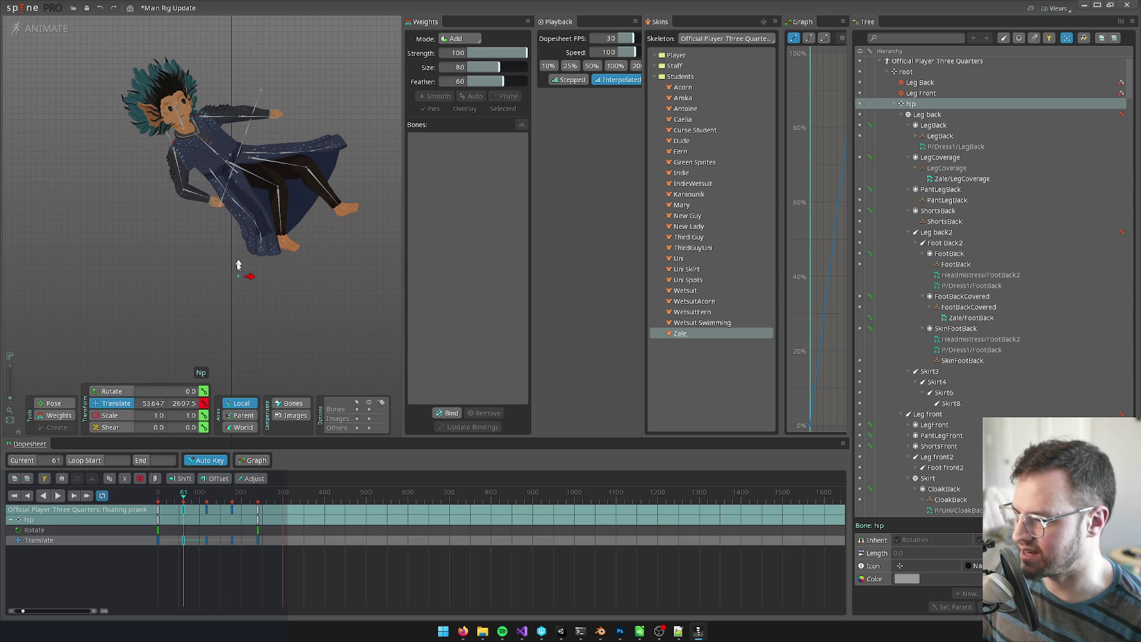
left_click_drag(237, 265, 238, 248)
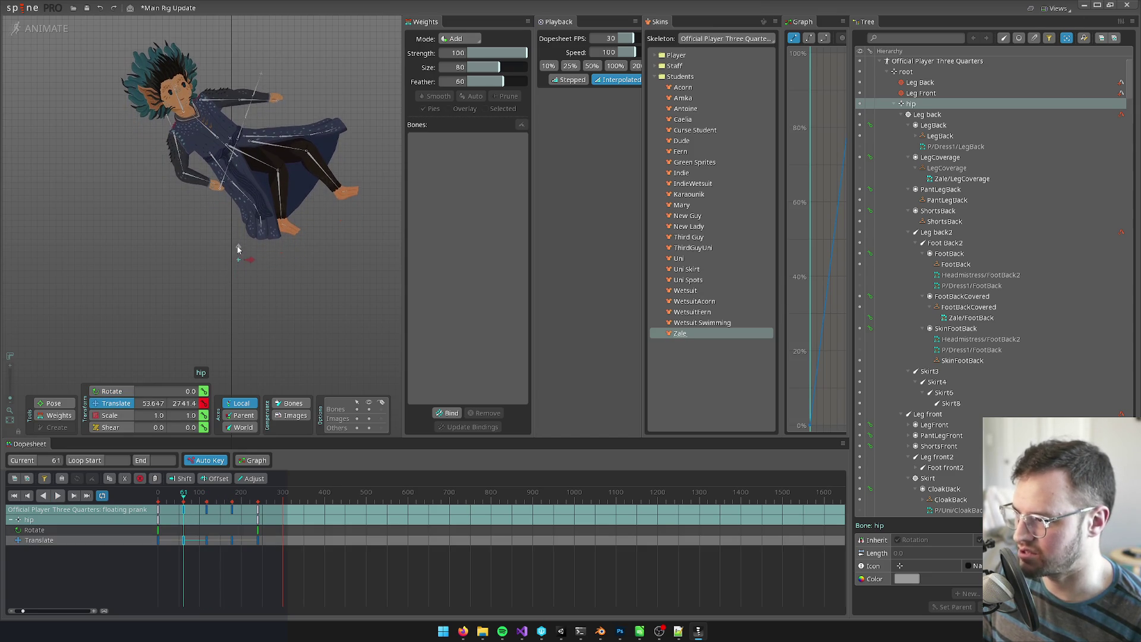
key("ctrl+c")
left_click(241, 502)
key("ctrl+v")
Give all the hip's translate keys an eased curve and play the bobbing from frame 0
left_click_drag(241, 501, 230, 501)
left_click_drag(273, 550, 145, 541)
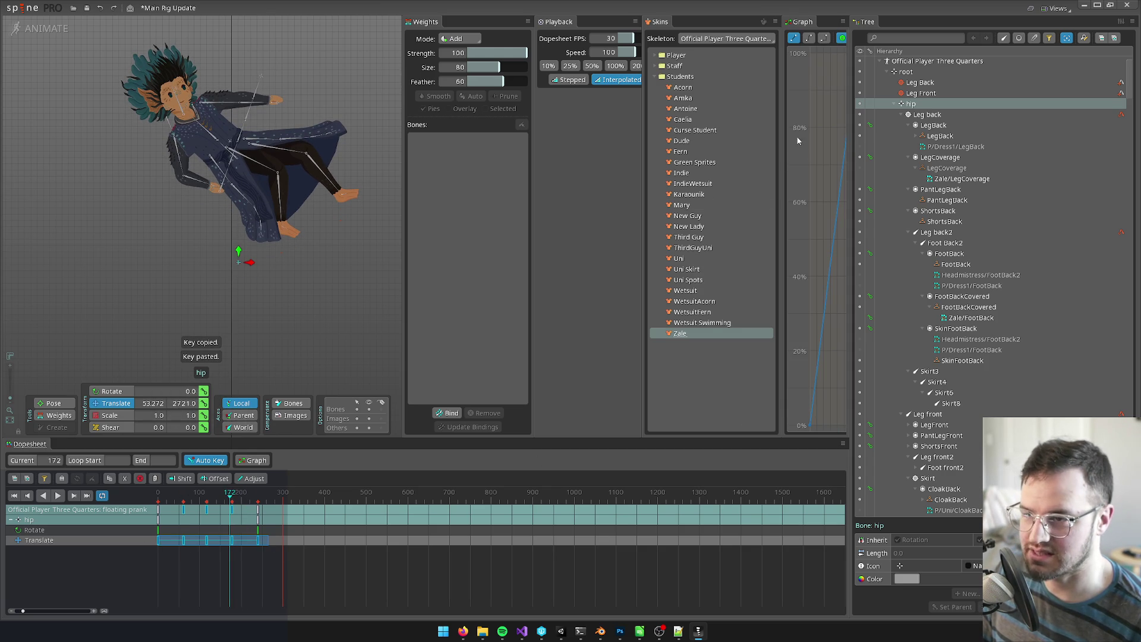
left_click_drag(780, 173, 719, 178)
left_click(747, 39)
left_click(158, 493)
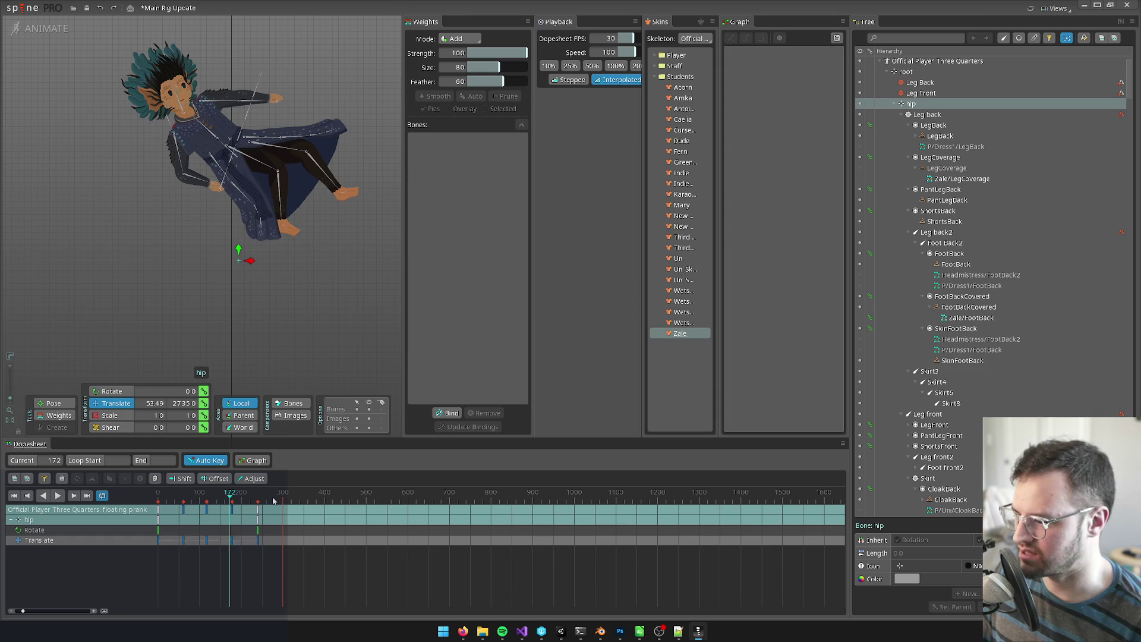
left_click(58, 495)
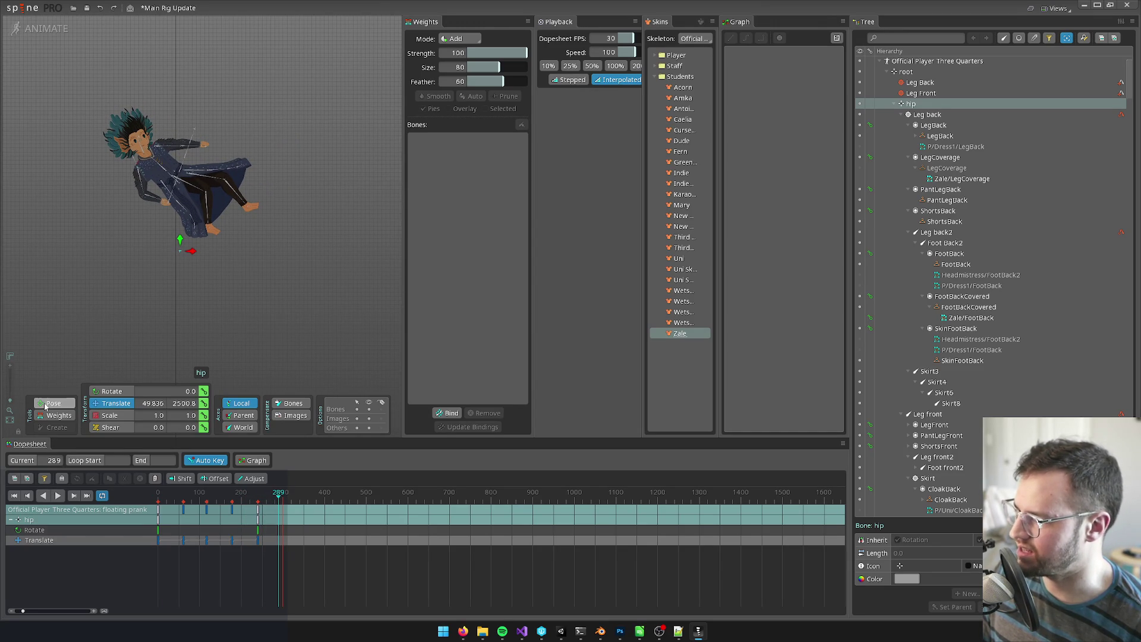
Select all the character's bones and zoom the Dopesheet in on the loop's frames
left_click_drag(373, 315, 75, 89)
left_click(281, 512)
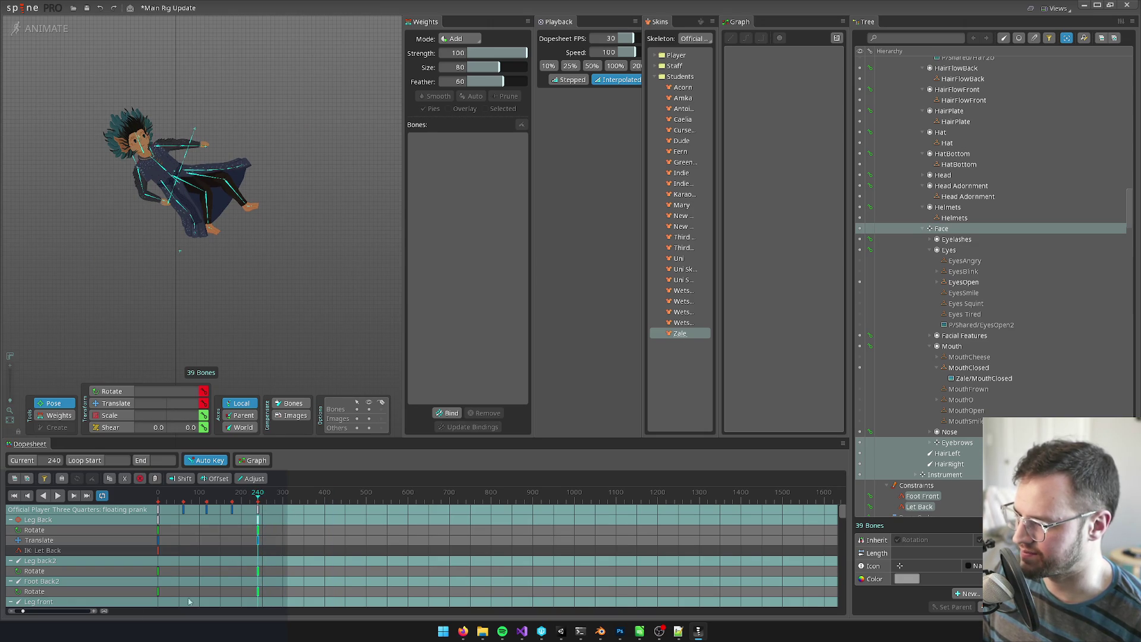
left_click_drag(31, 612, 48, 612)
left_click_drag(522, 499, 109, 513)
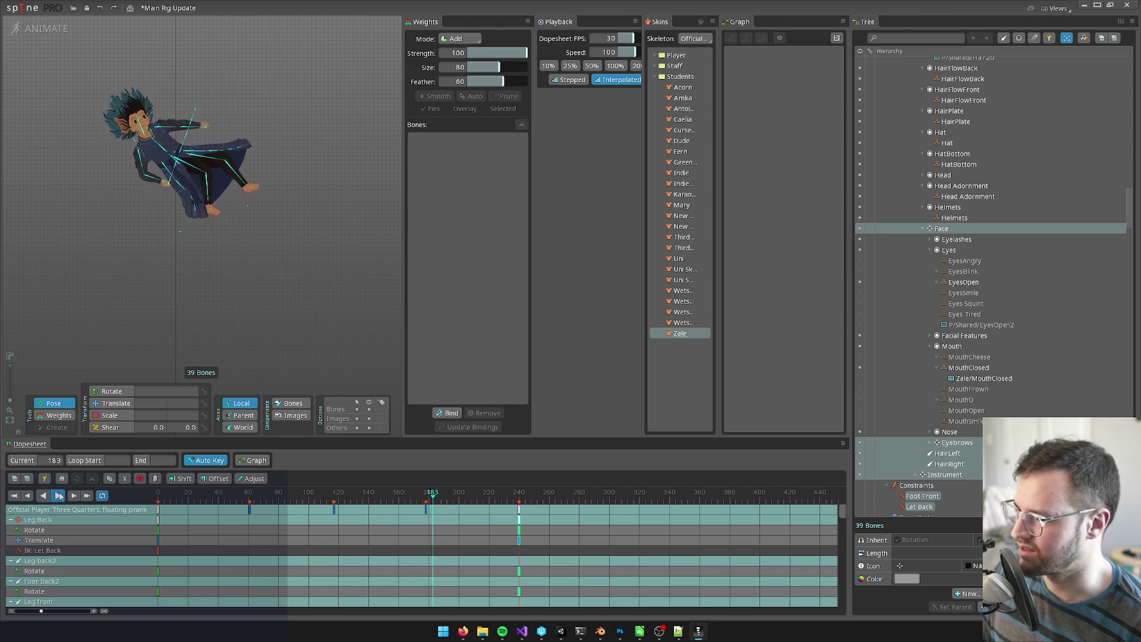
left_click(58, 495)
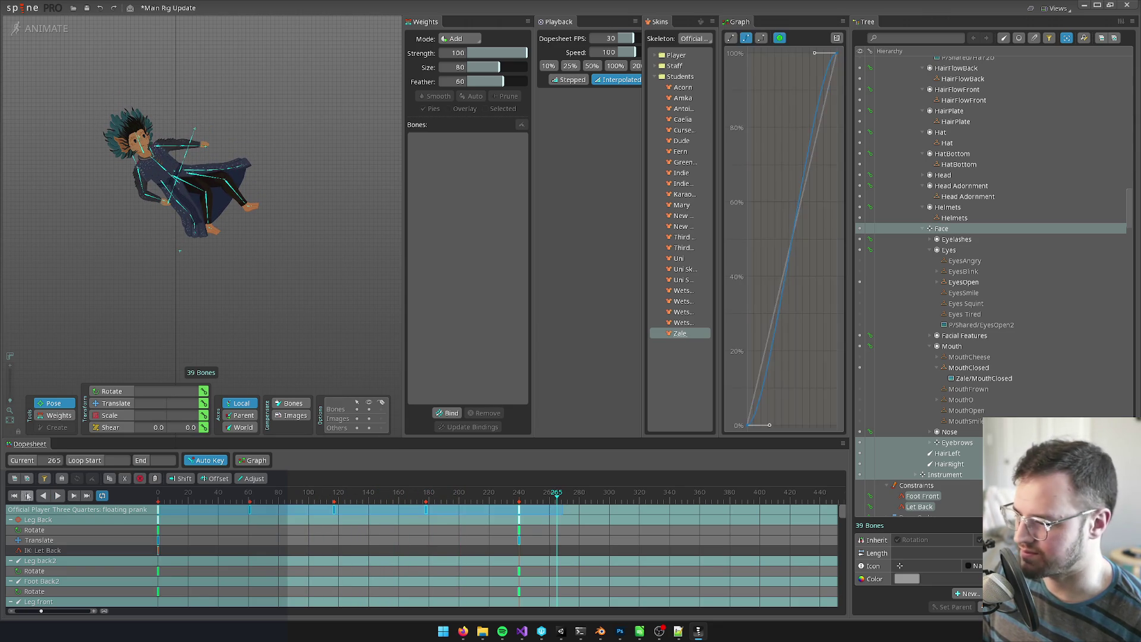
Drag the closing keys earlier, play back to check the timing, then reselect those keys
mouse_move(479, 511)
left_mouse_down()
mouse_move(495, 523)
mouse_move(8, 516)
left_mouse_up()
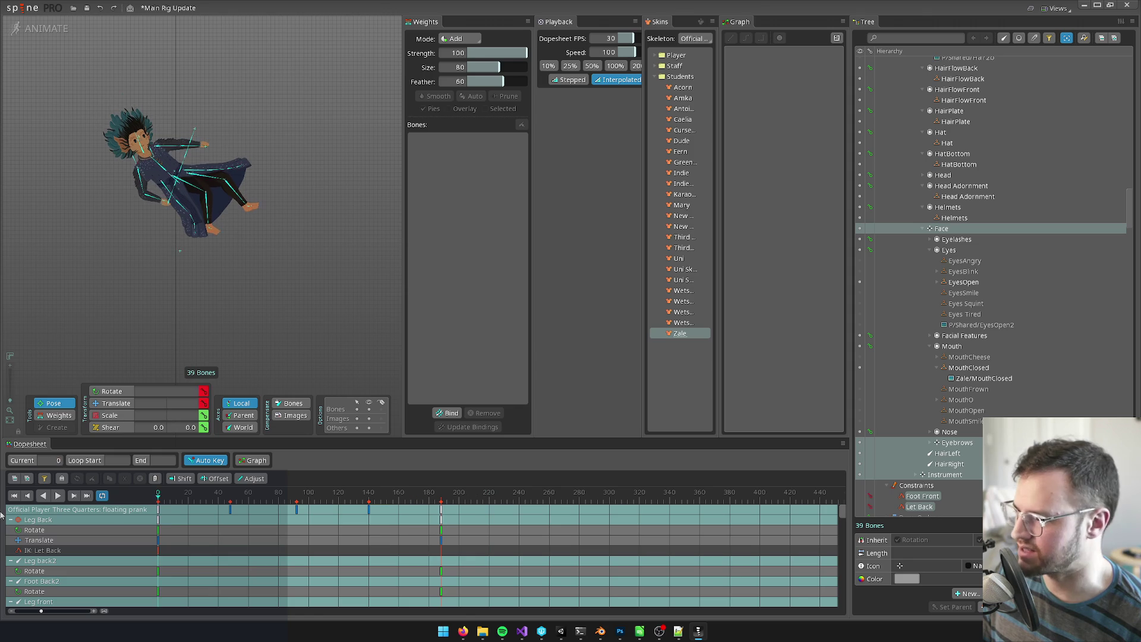
left_click(58, 495)
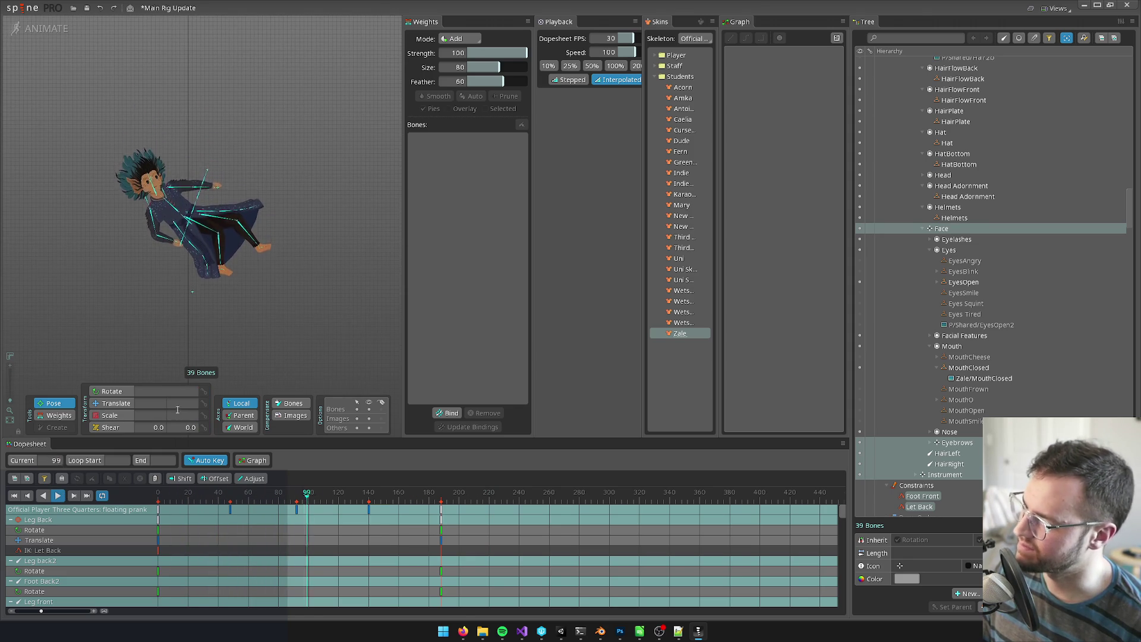
key("space")
left_click_drag(537, 509, 254, 504)
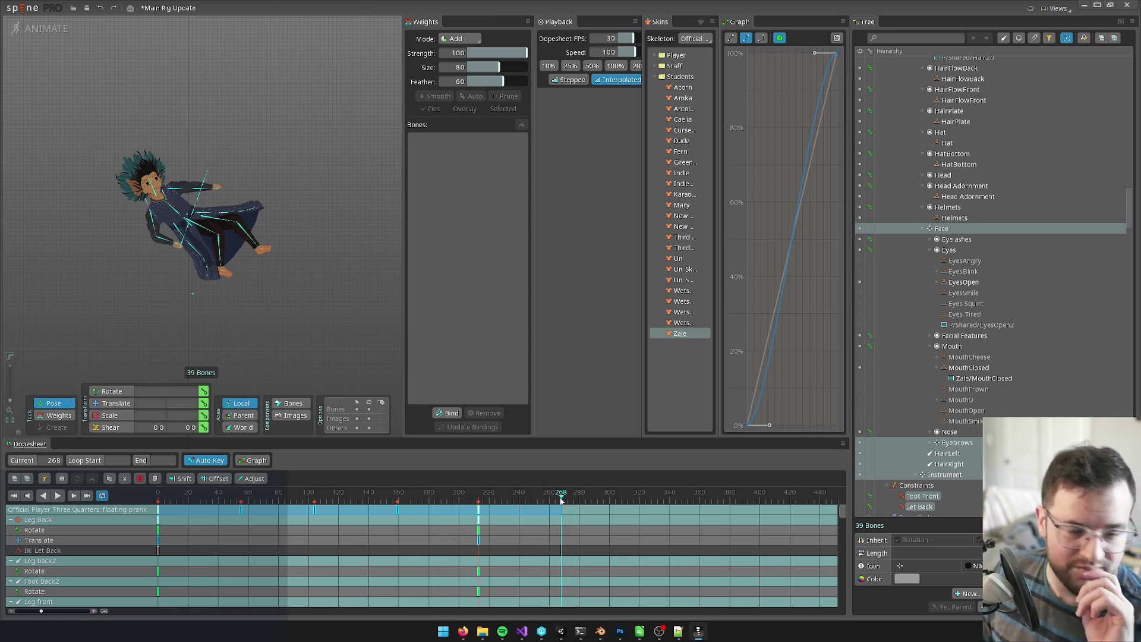
scroll(152, 264, "up", 4)
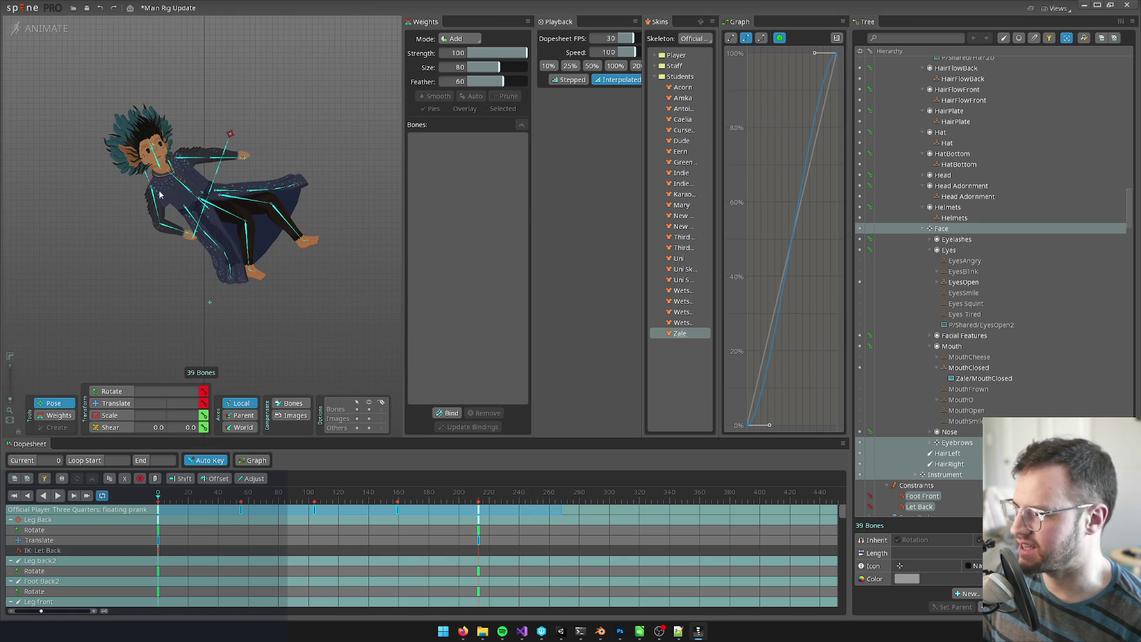
Select the Leg back bone and key swing rotations at frames 76 and 122
left_click(118, 237)
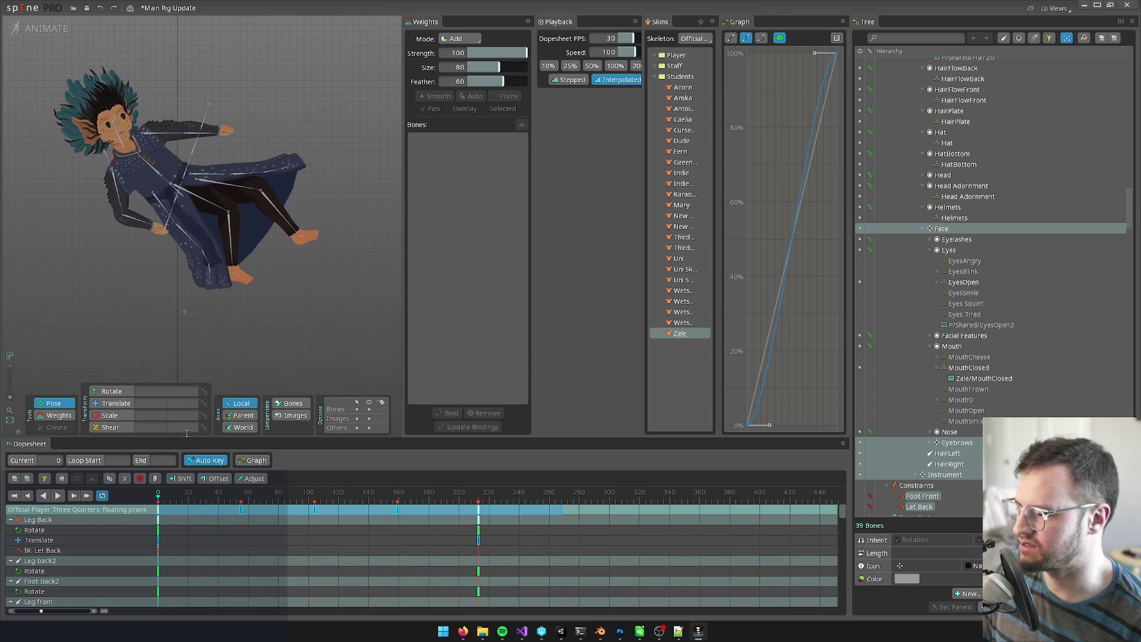
left_click_drag(167, 500, 200, 265)
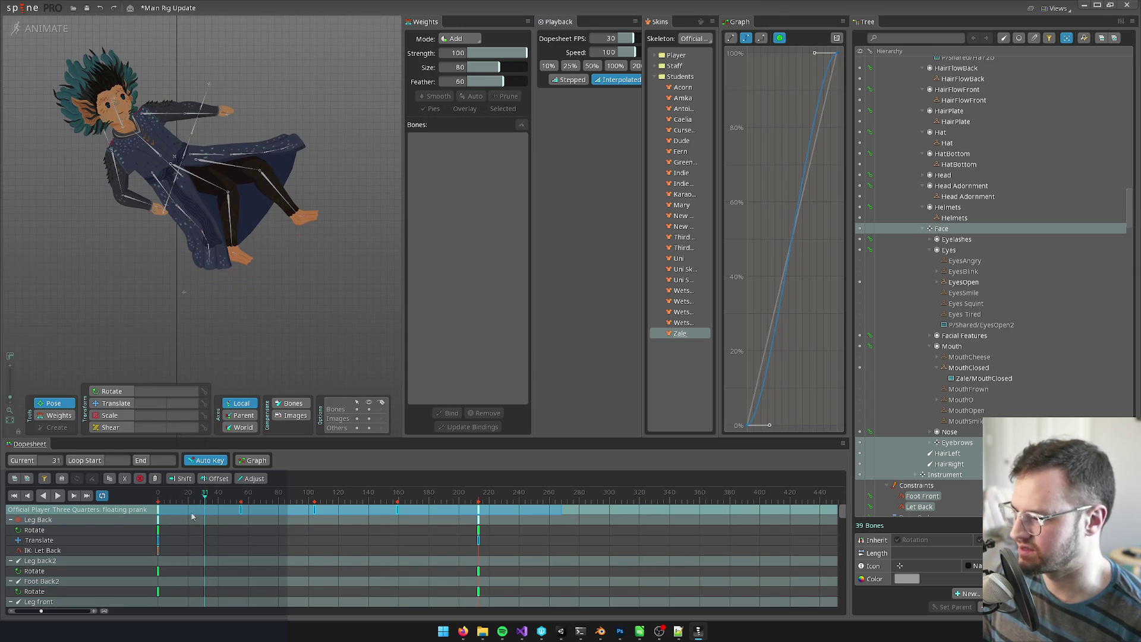
mouse_move(204, 501)
left_mouse_down()
mouse_move(164, 501)
mouse_move(245, 501)
mouse_move(213, 504)
mouse_move(212, 416)
mouse_move(187, 297)
mouse_move(192, 193)
mouse_move(217, 182)
left_mouse_up()
left_click(226, 174)
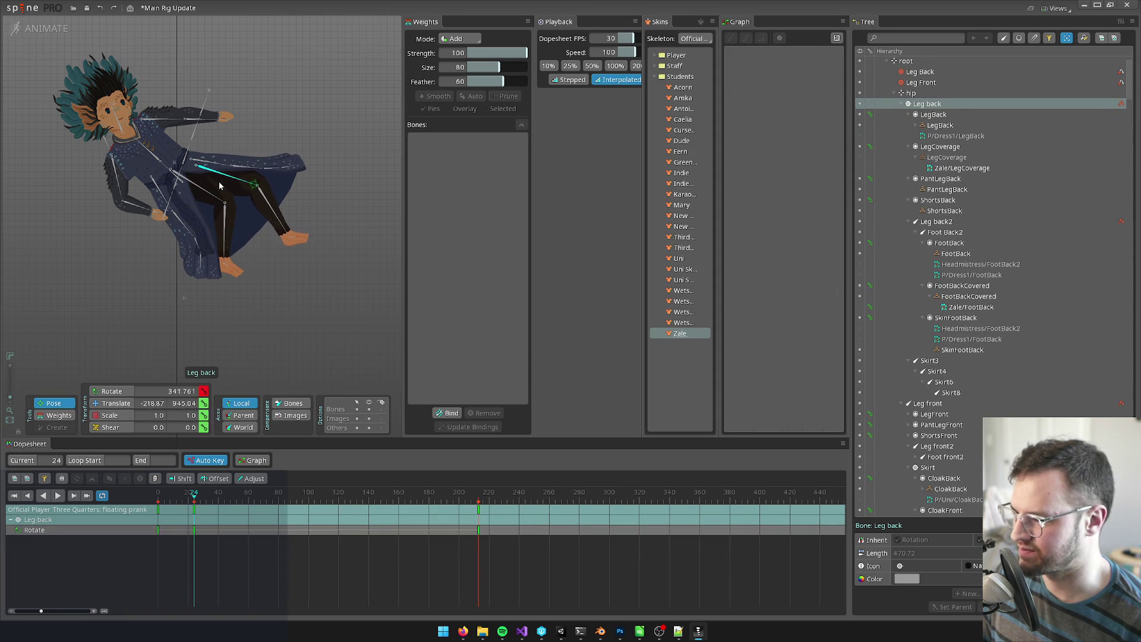
left_click_drag(202, 498, 272, 499)
left_click_drag(205, 189, 242, 172)
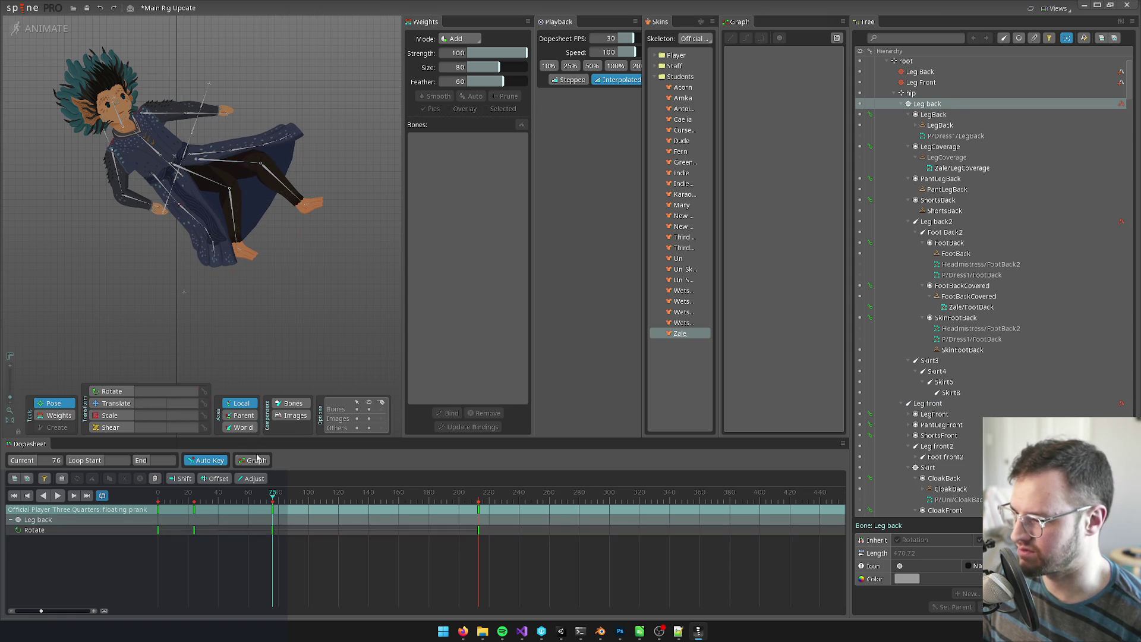
left_click(113, 502)
left_click_drag(166, 499, 334, 501)
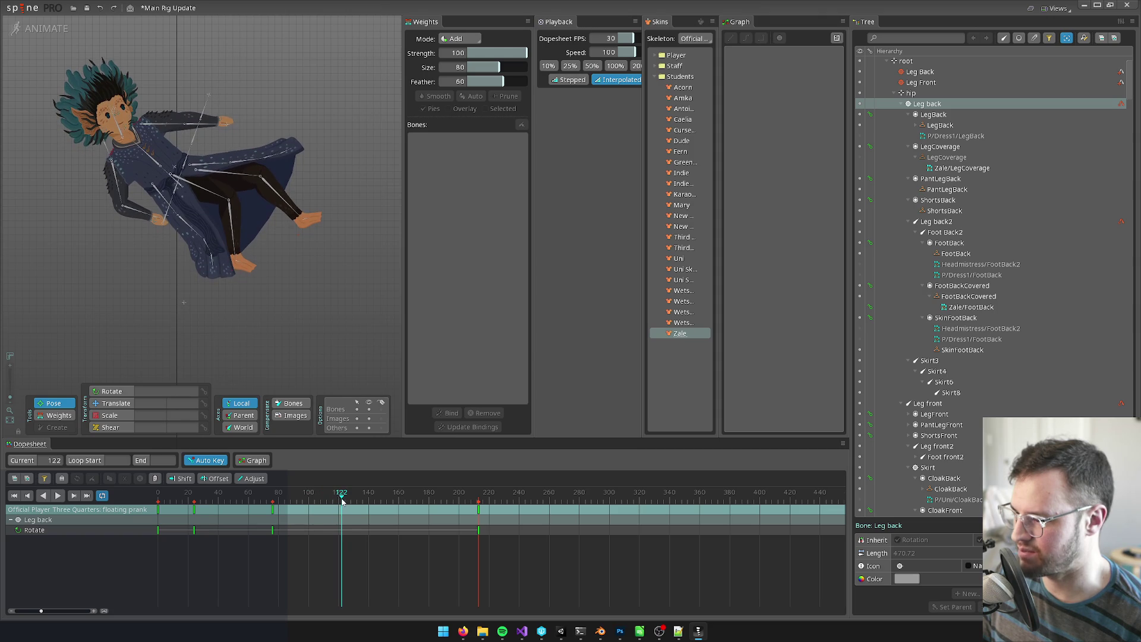
left_click_drag(209, 190, 221, 182)
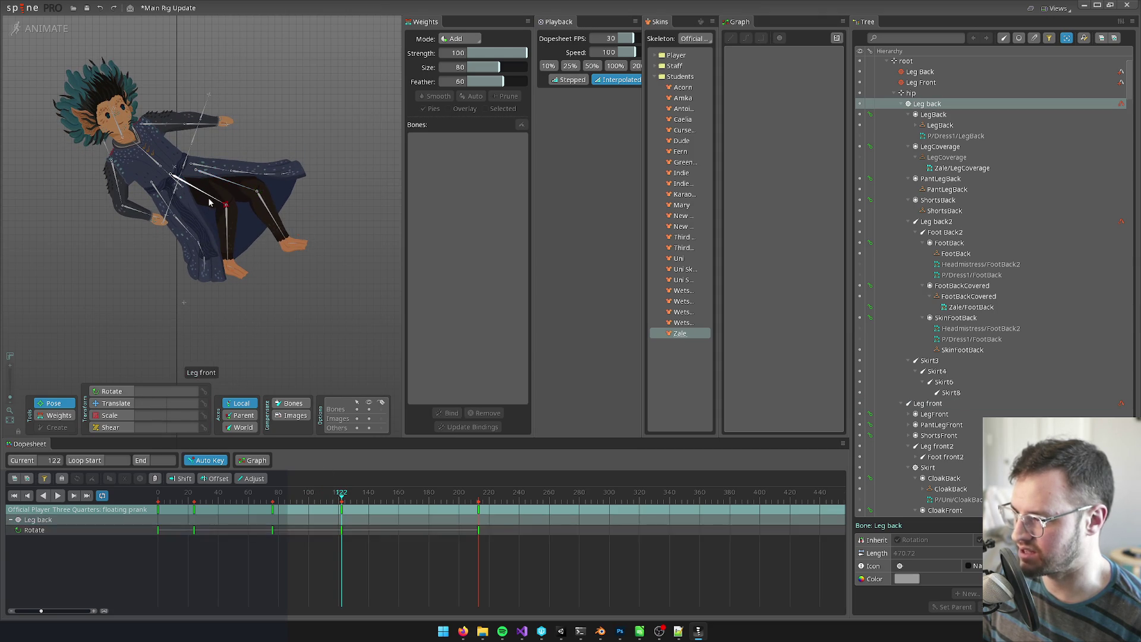
Key the leg rotation at 336.206° near frame 185, then rewind to the first frame
left_click(225, 232)
scroll(232, 278, "up", 3)
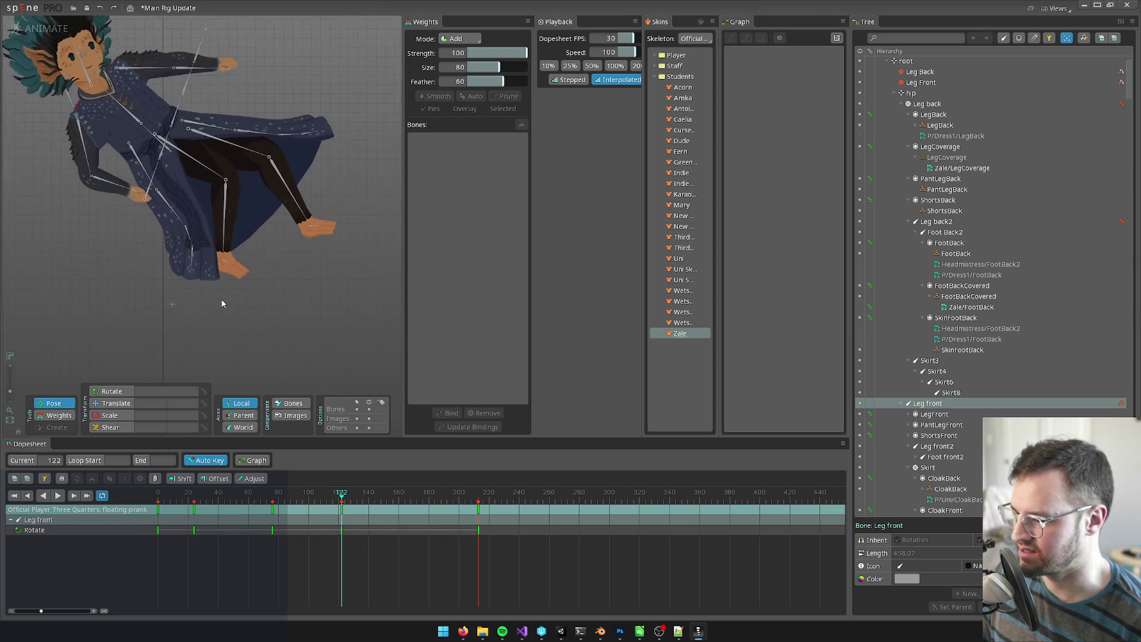
left_click(363, 498)
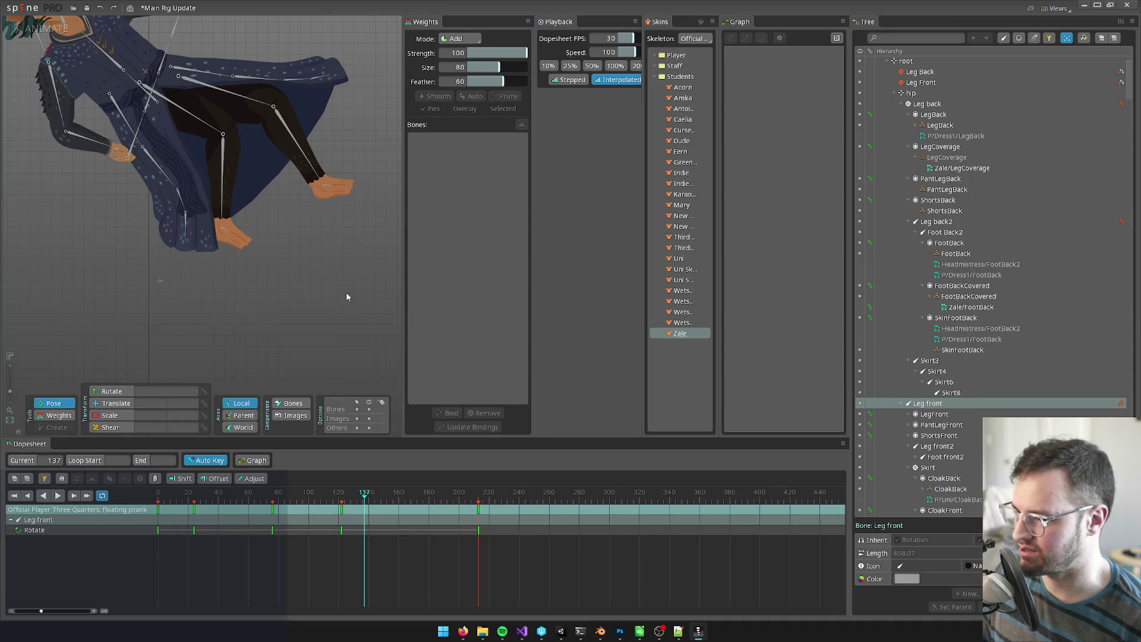
left_click_drag(344, 292, 360, 328)
left_click_drag(365, 494, 437, 504)
key("l")
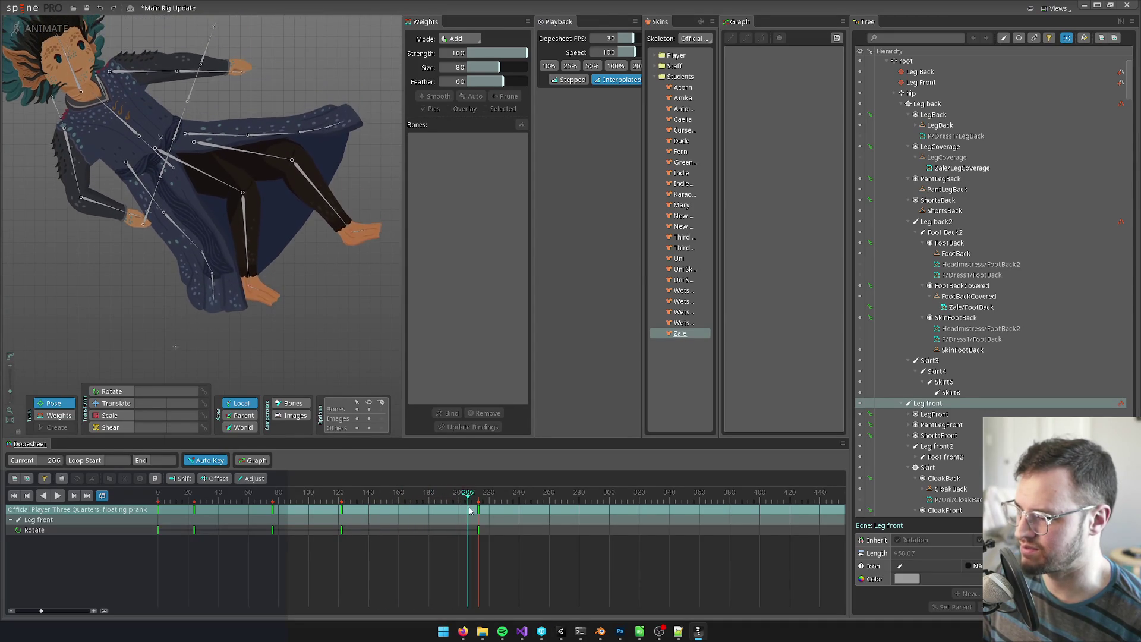
mouse_move(363, 513)
left_mouse_down()
mouse_move(305, 514)
mouse_move(436, 515)
left_mouse_up()
left_click_drag(207, 159, 223, 175)
key("ctrl+z")
left_click_drag(262, 122, 279, 113)
key("ctrl+z")
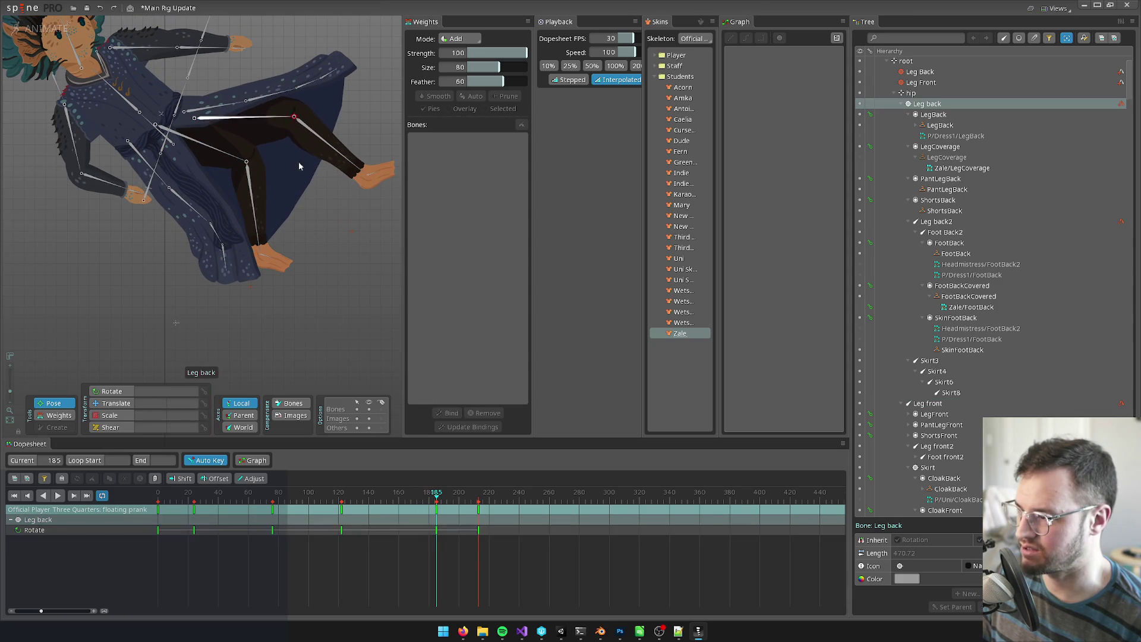
left_click_drag(440, 500, 40, 493)
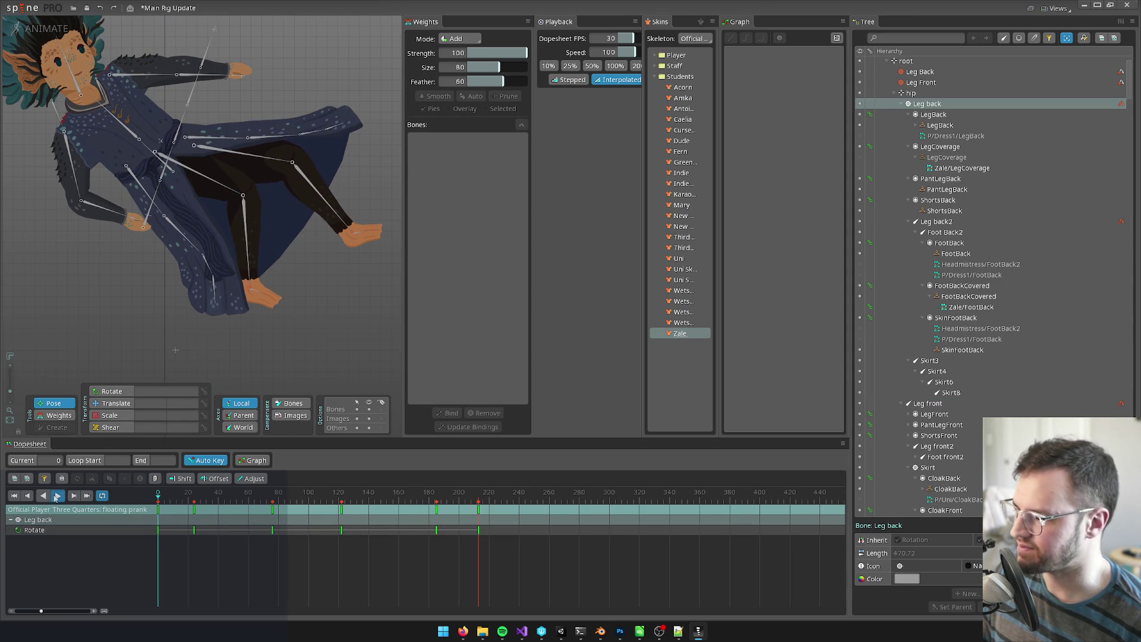
left_click(57, 496)
scroll(279, 105, "down", 2)
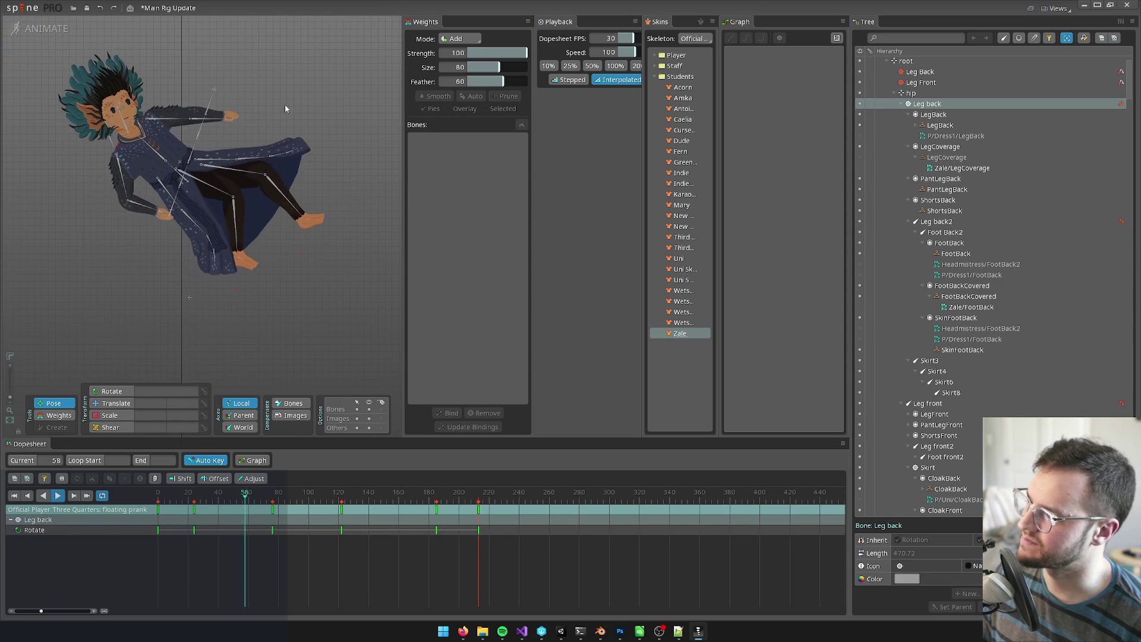
left_click(57, 496)
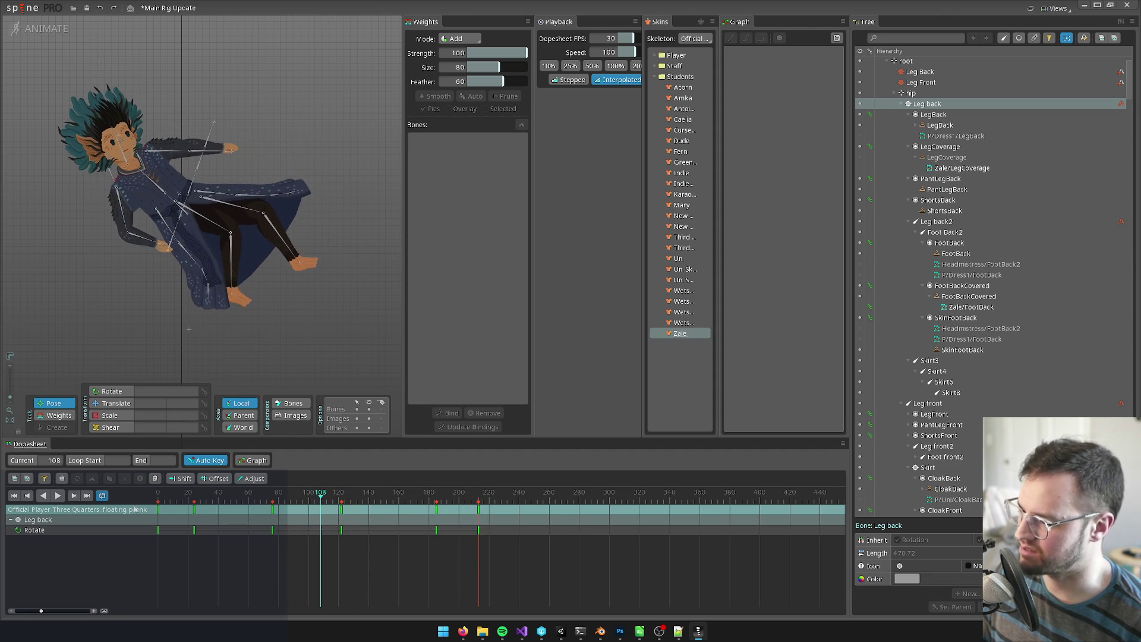
left_click(58, 495)
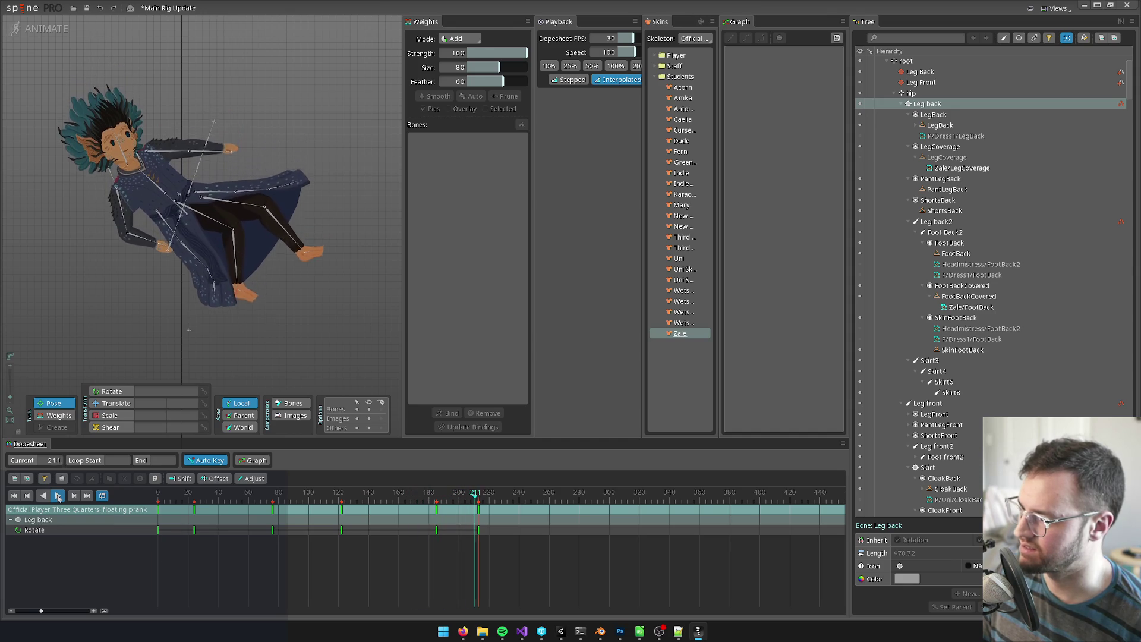
left_click(220, 187)
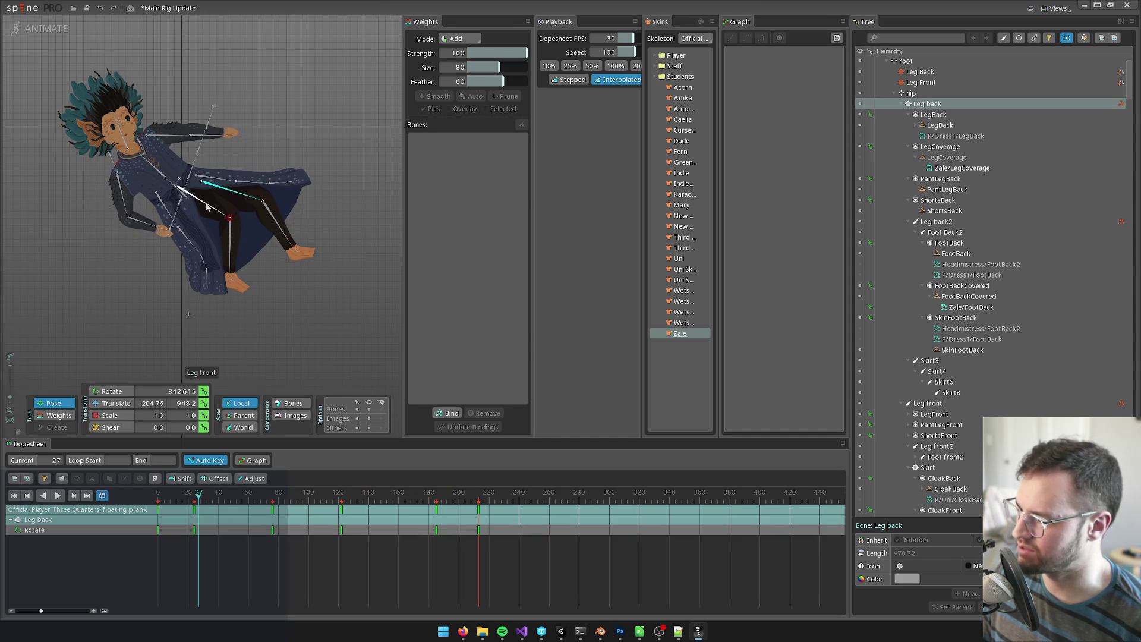
left_click(202, 208, "ctrl")
left_click_drag(508, 515, 151, 521)
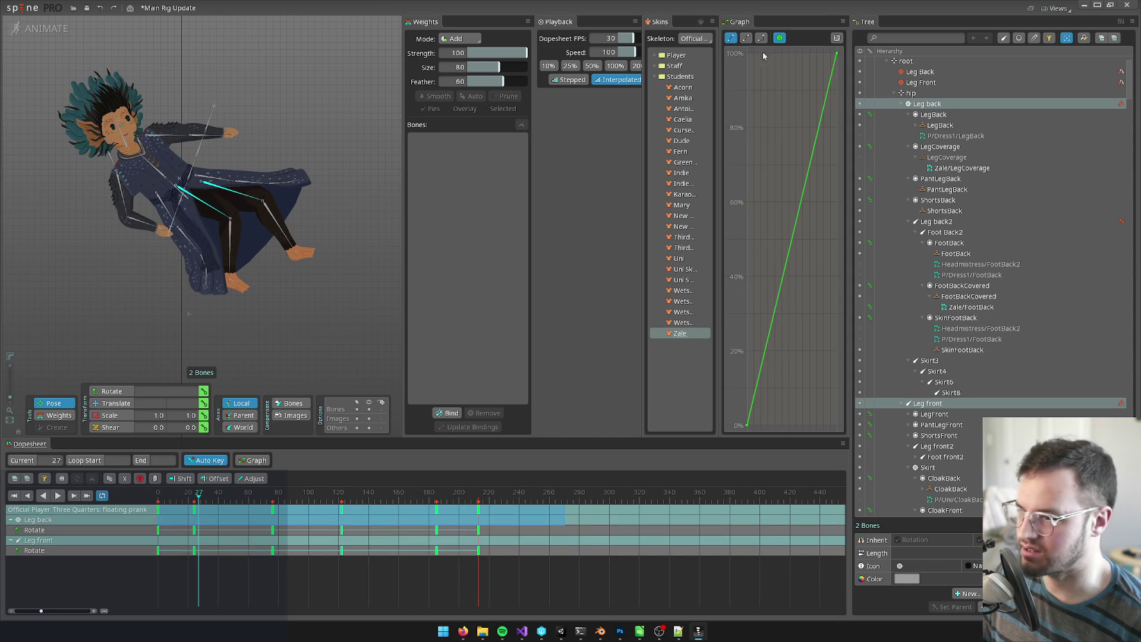
left_click(574, 493)
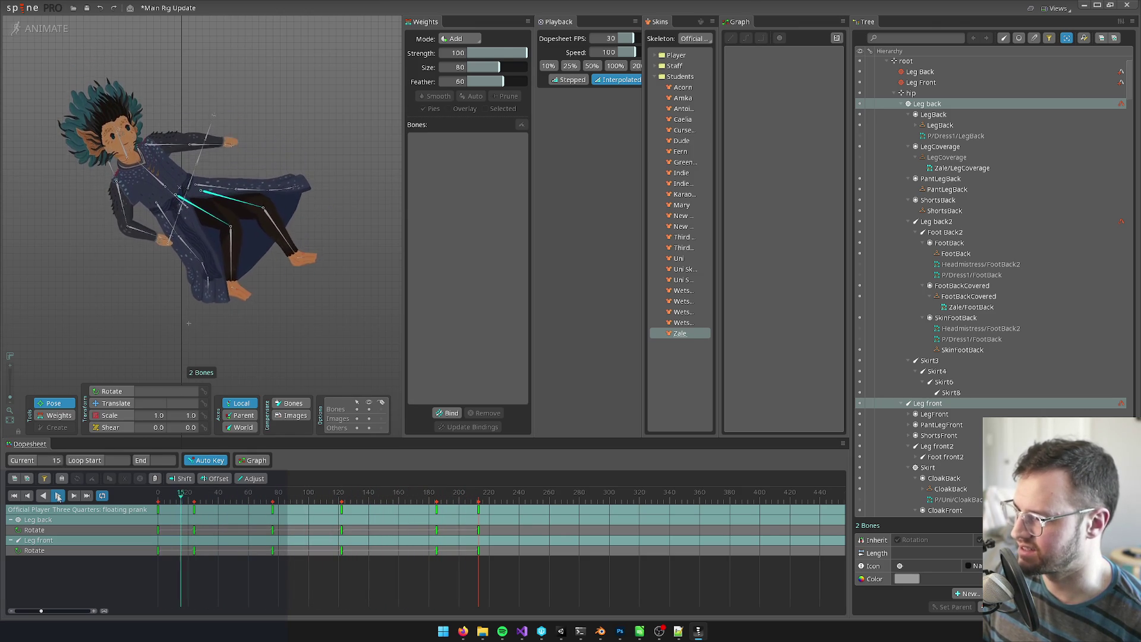
left_click(57, 496)
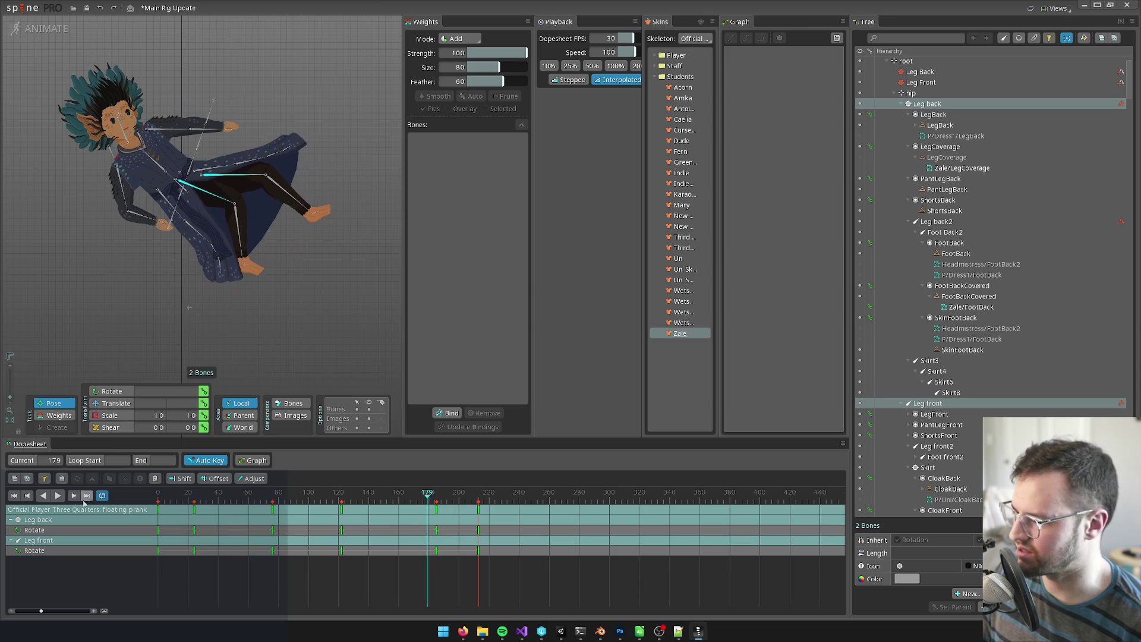
left_click(58, 495)
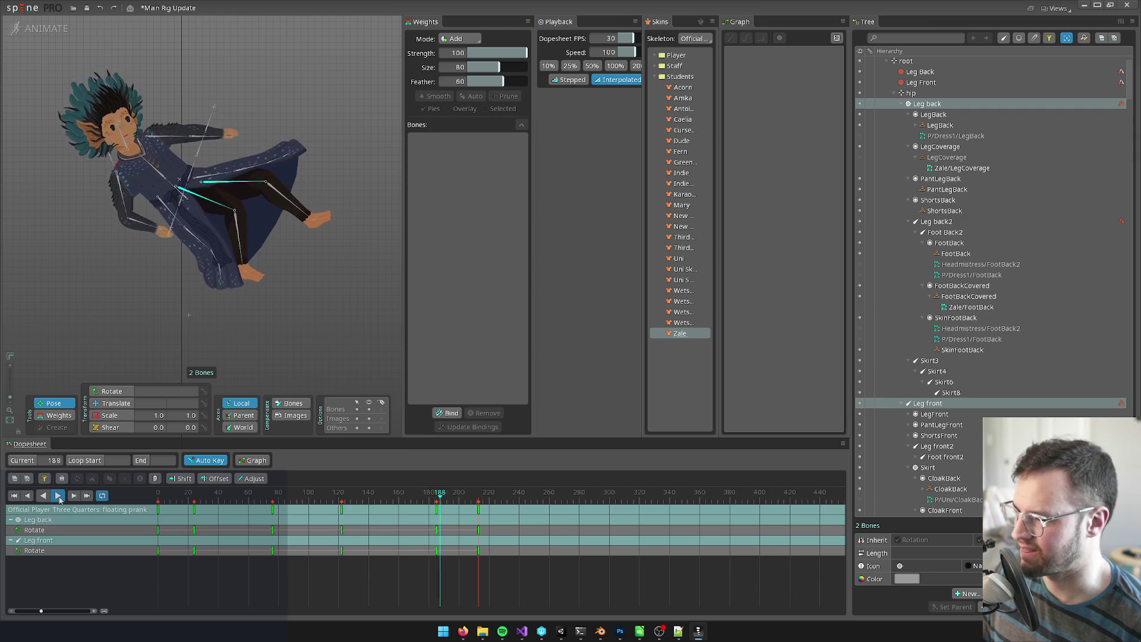
scroll(255, 99, "down", 2)
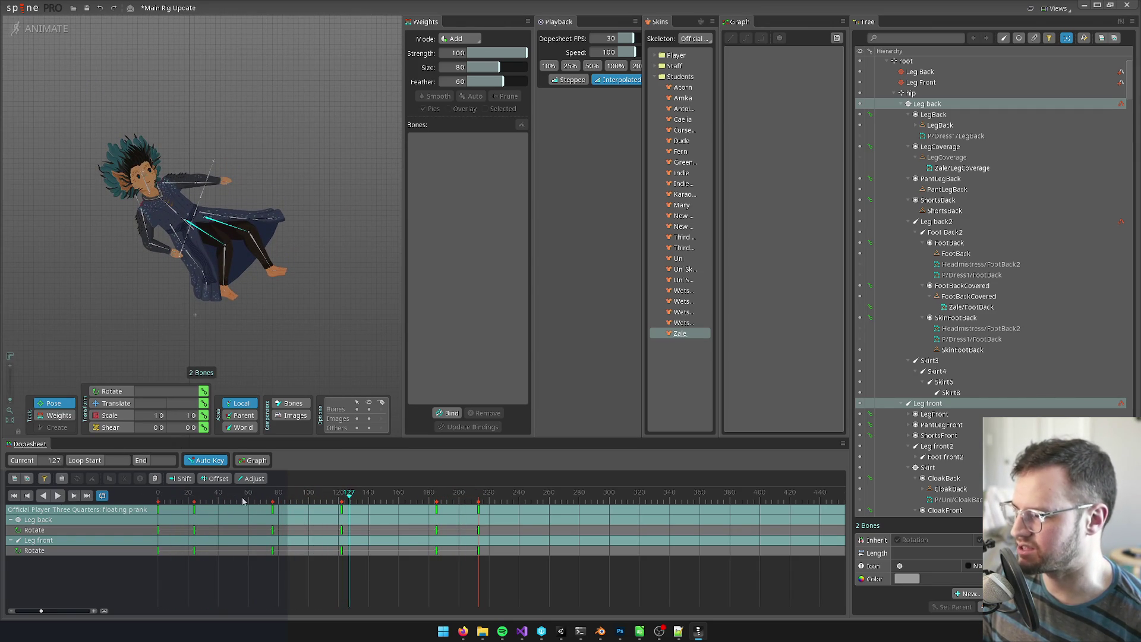
left_click_drag(151, 502, 338, 514)
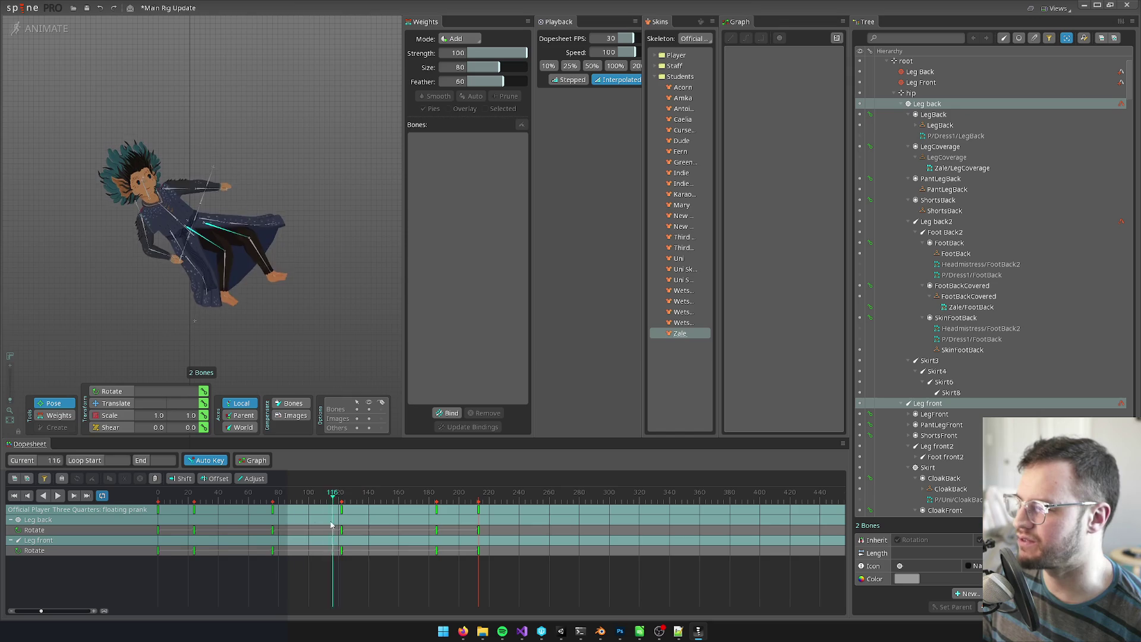
left_click_drag(206, 532, 254, 535)
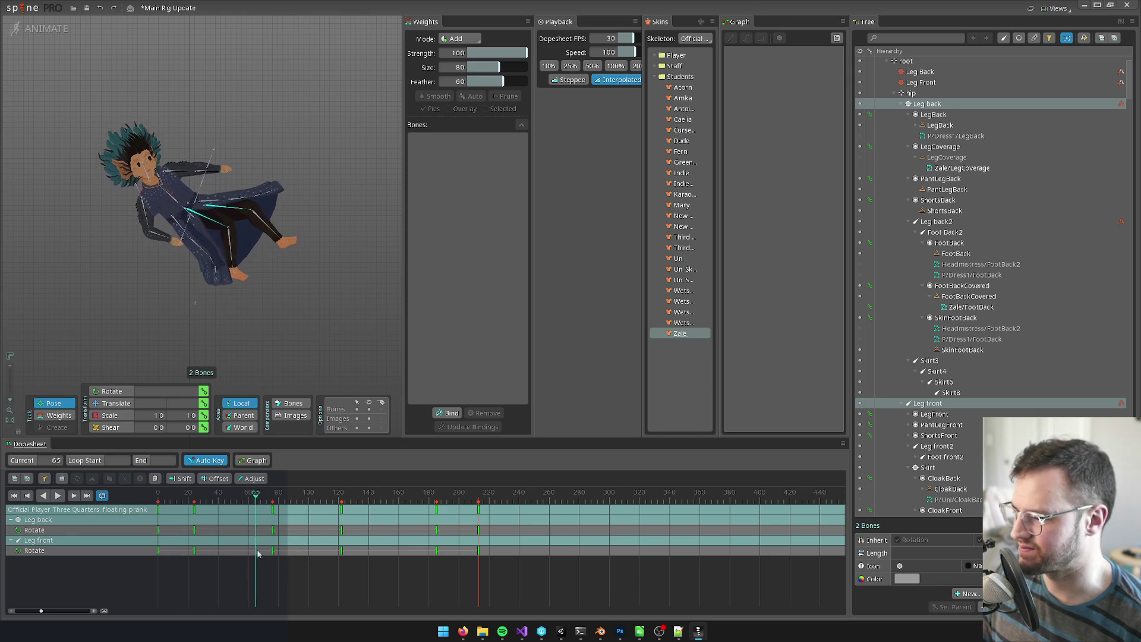
mouse_move(281, 498)
left_mouse_down()
mouse_move(364, 498)
mouse_move(160, 499)
mouse_move(196, 496)
left_mouse_up()
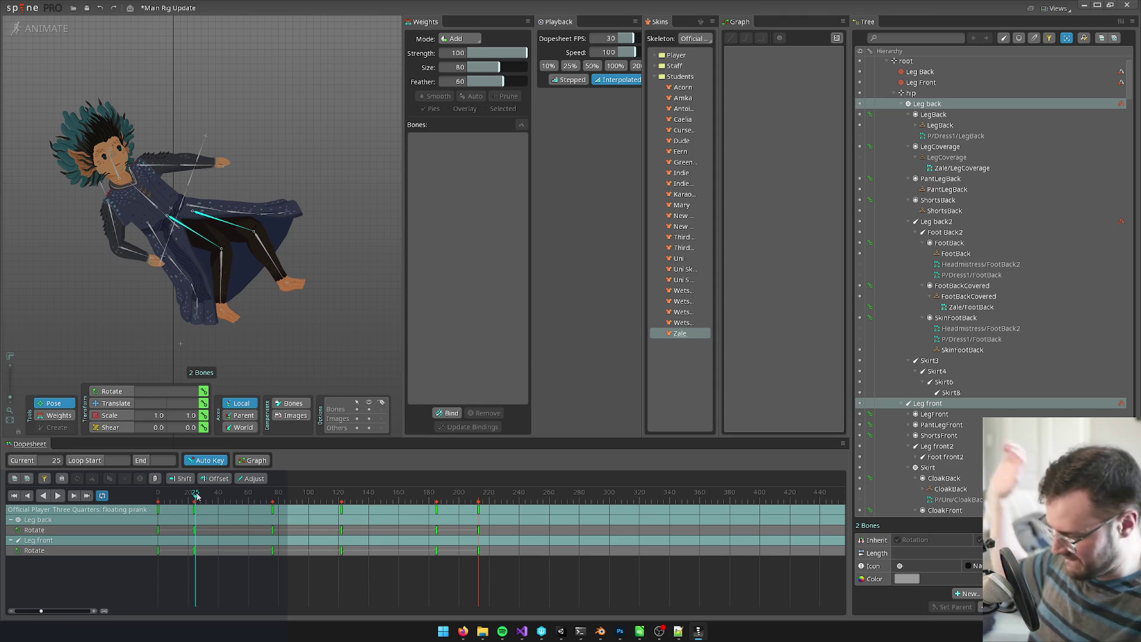
mouse_move(197, 496)
left_mouse_down()
mouse_move(178, 504)
mouse_move(207, 499)
left_mouse_up()
Rotate the back forearm up at frame 33 and pose the front arm at frame 91
left_click(167, 176)
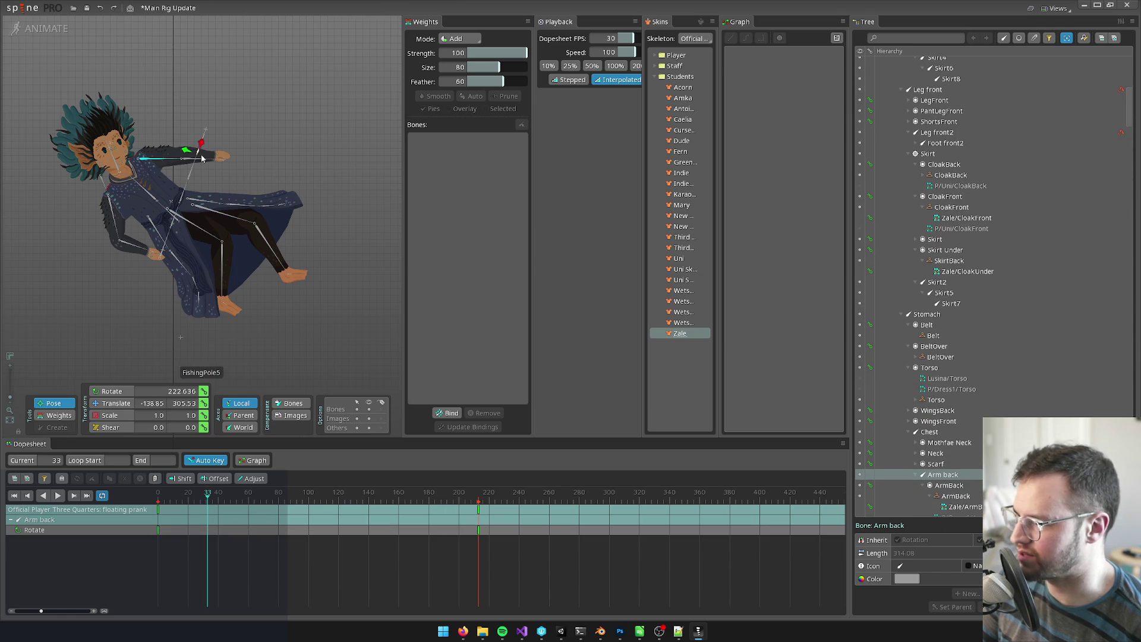
left_click_drag(207, 164, 213, 131)
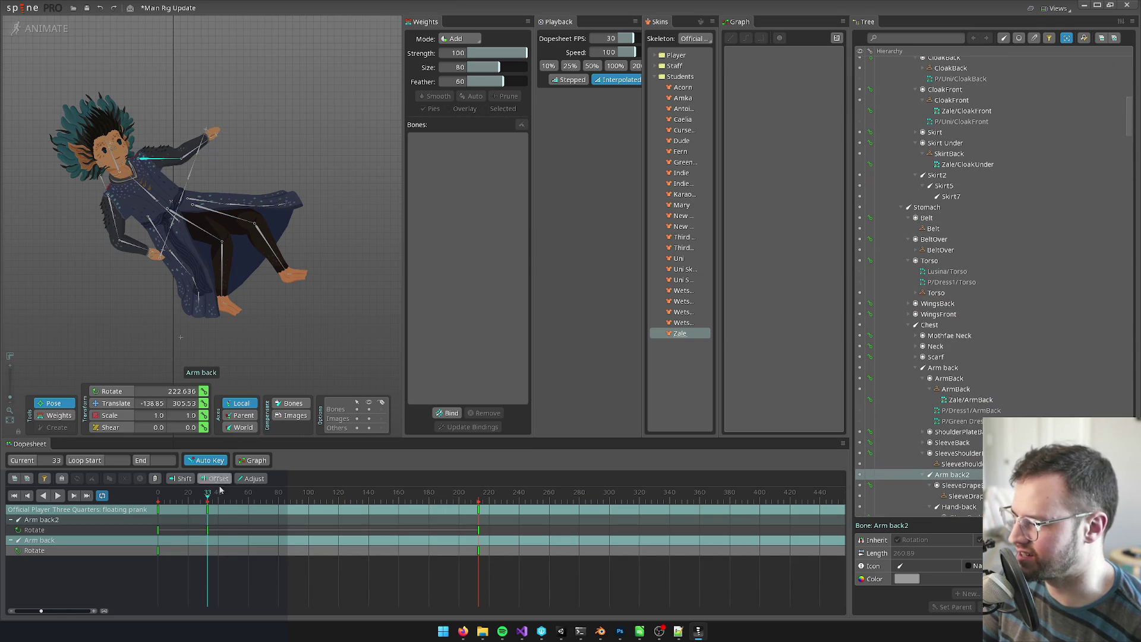
left_click_drag(207, 492, 294, 492)
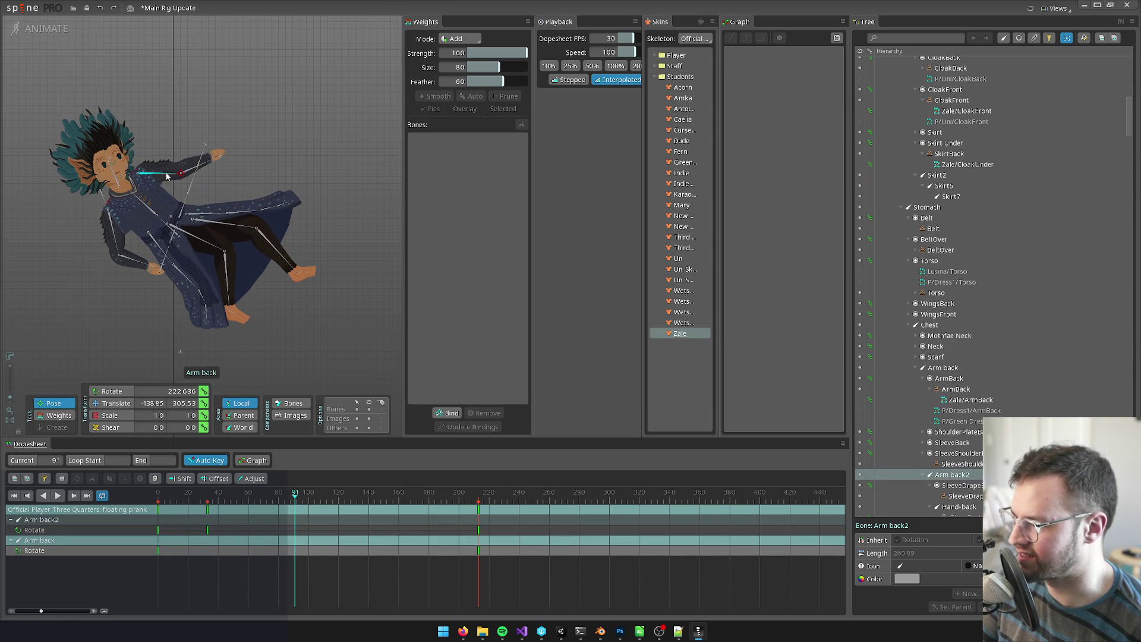
left_click_drag(111, 226, 95, 236)
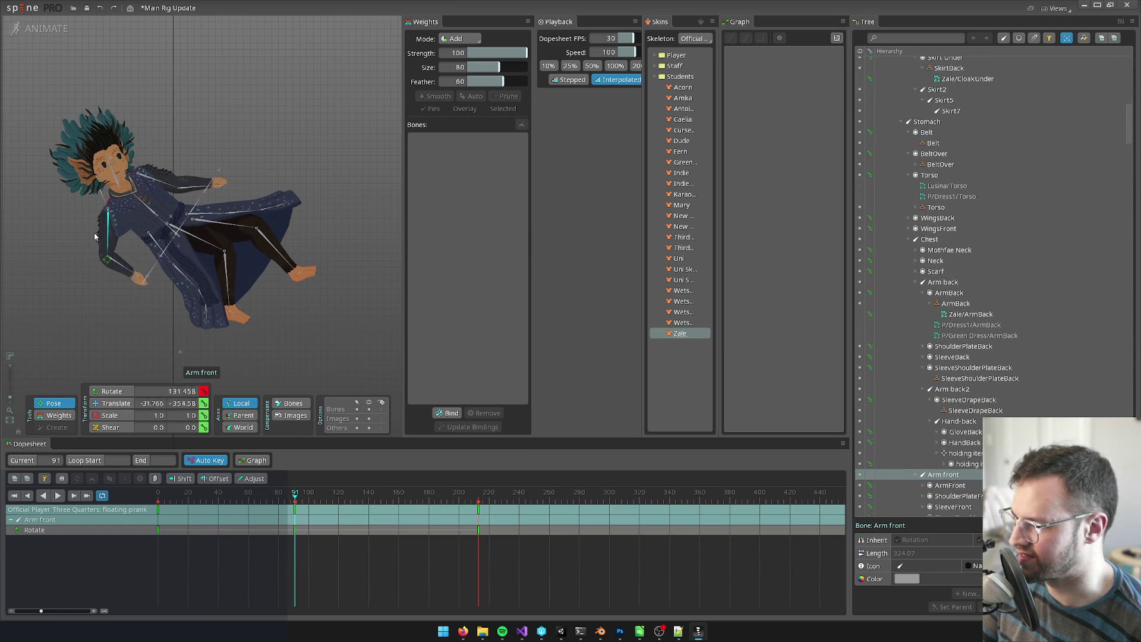
Raise the back forearm and adjust the front arm at frame 165, then preview playback
left_click(156, 179)
left_click_drag(296, 498, 408, 501)
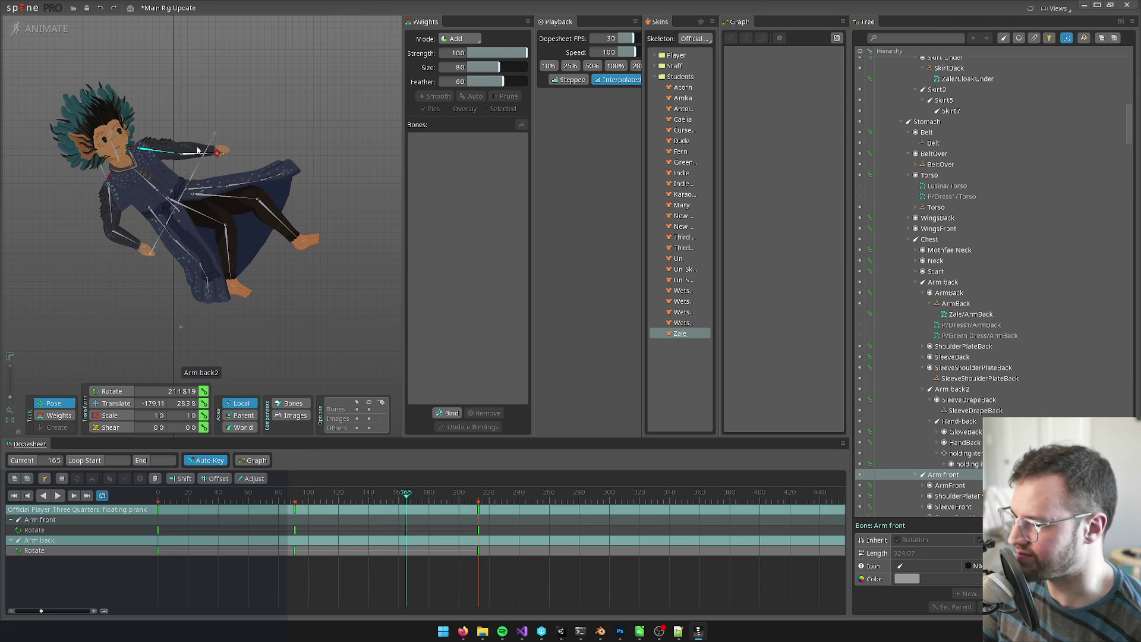
left_click_drag(197, 153, 193, 132)
left_click_drag(109, 220, 99, 263)
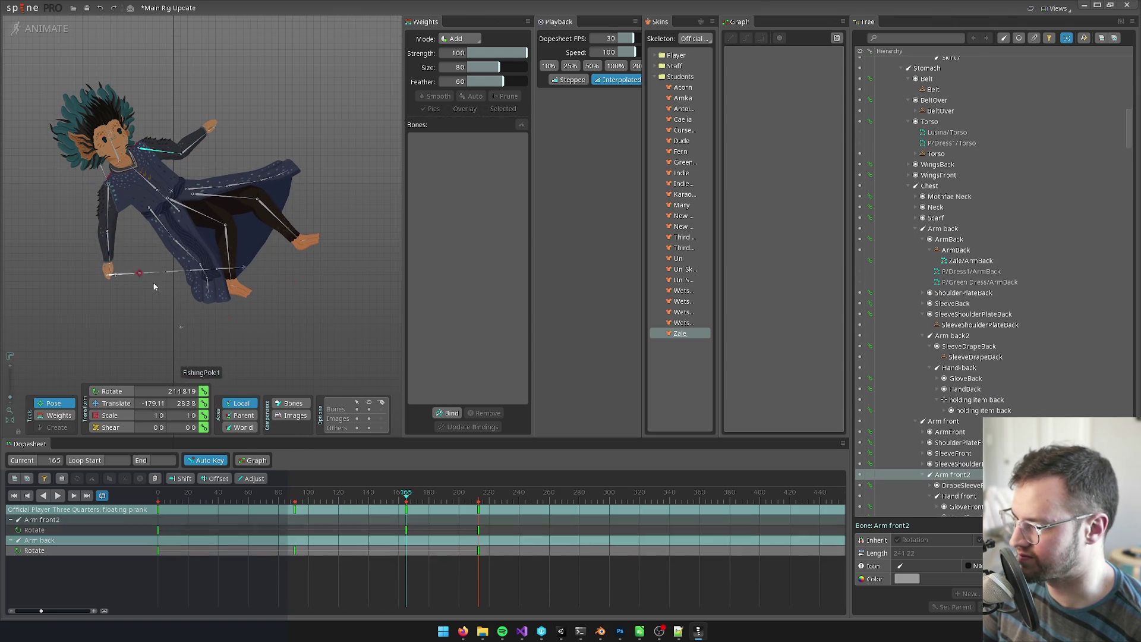
key("space")
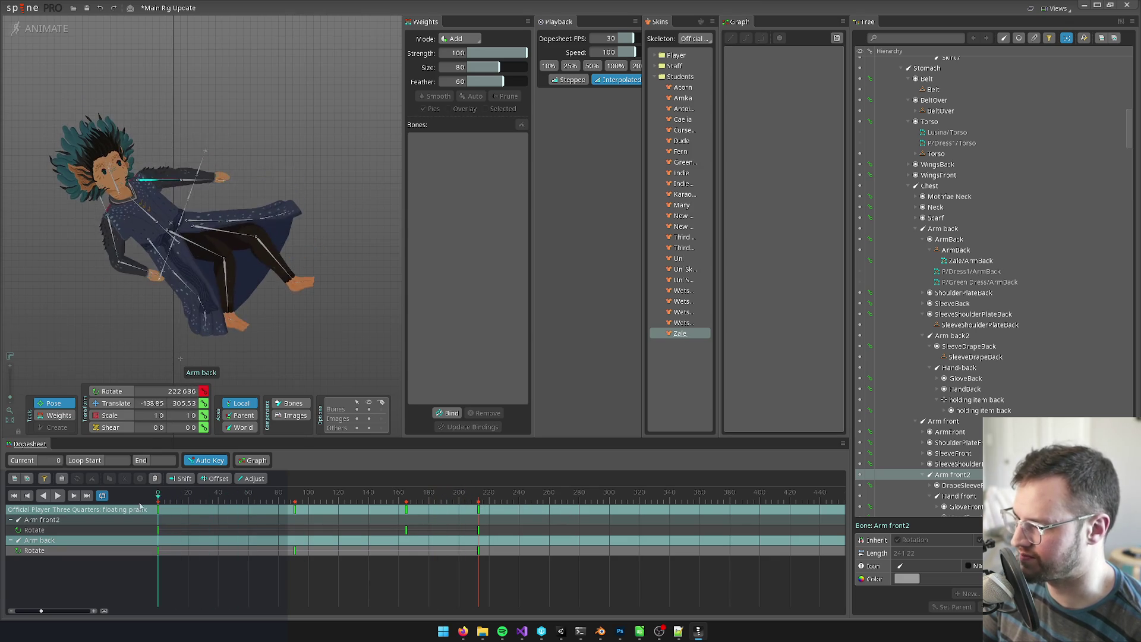
key("space")
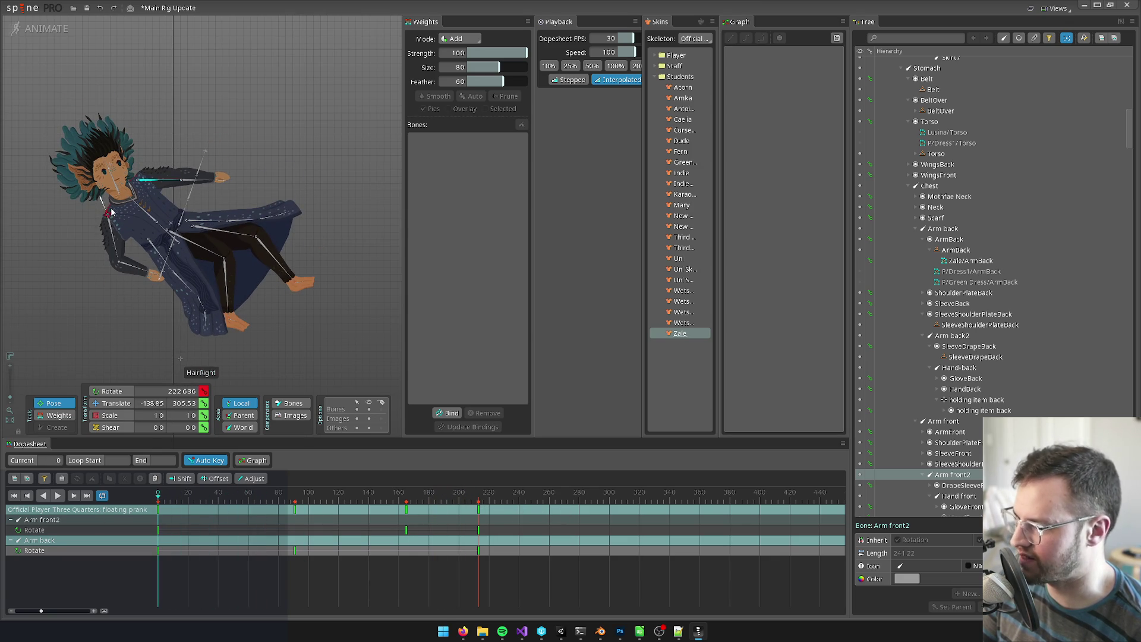
Select Arm front, Arm front2, Arm back and Arm back2 and all their keys
left_click(117, 238)
left_click(133, 263, "ctrl")
left_click(165, 184, "ctrl")
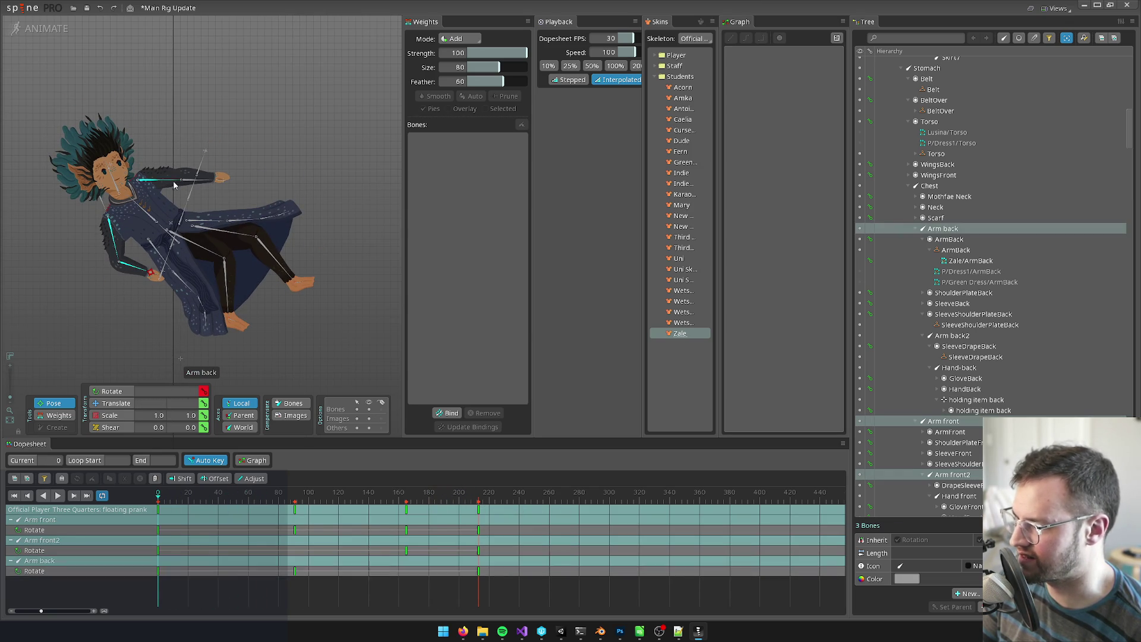
left_click(187, 185, "ctrl")
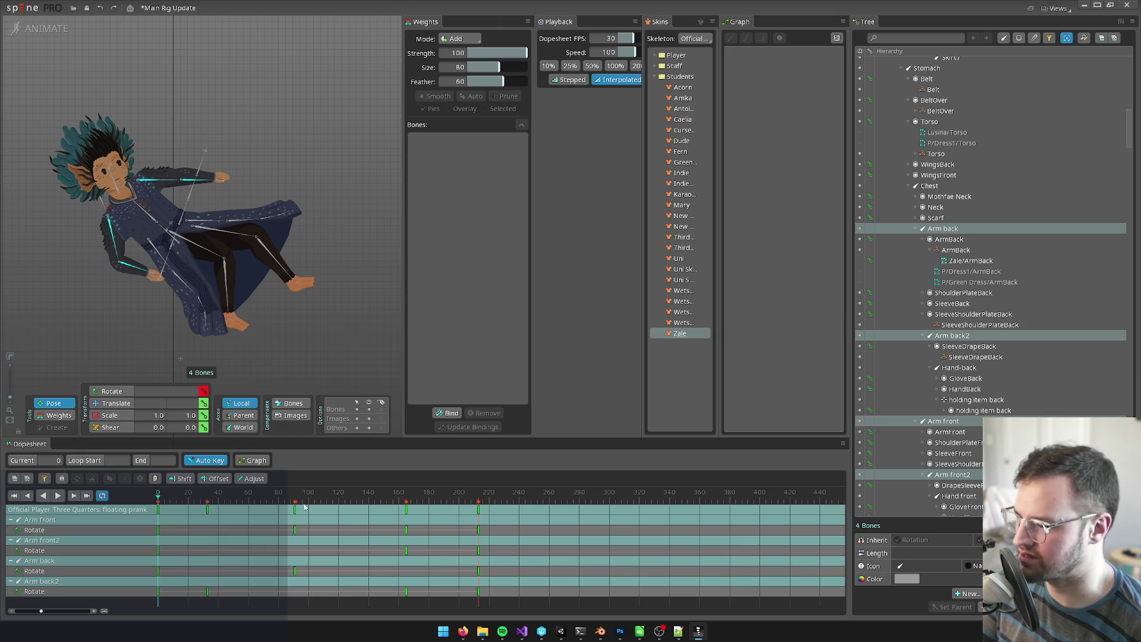
key("ctrl+a")
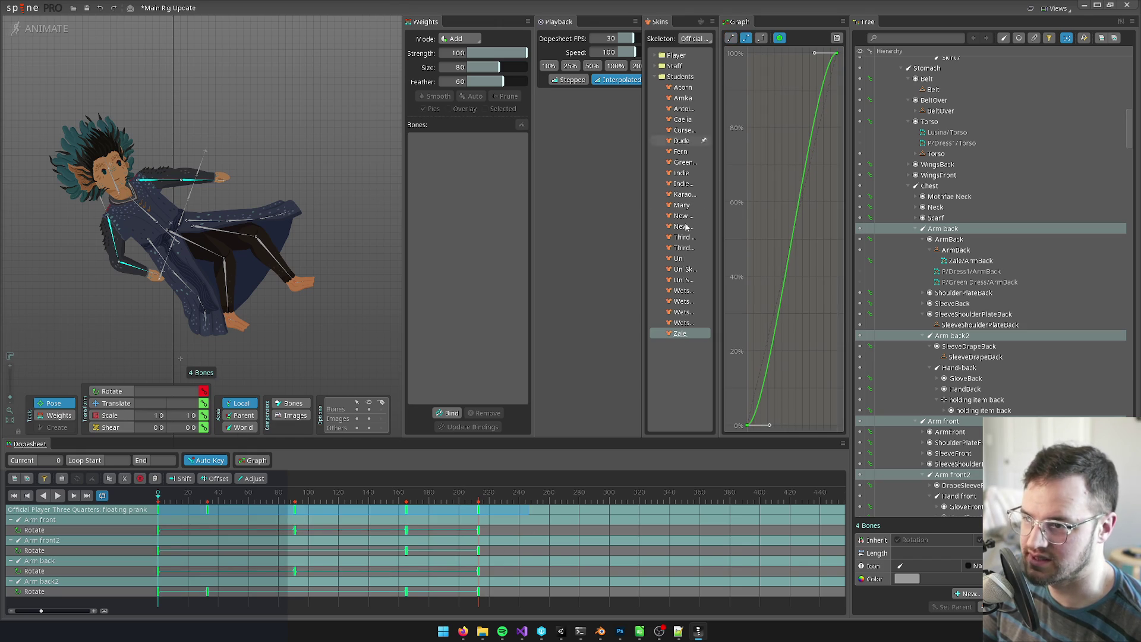
Review playback, then isolate Arm back2, pick its frame-165 key and replay from frame 0
left_click_drag(584, 497, 50, 490)
left_click(60, 495)
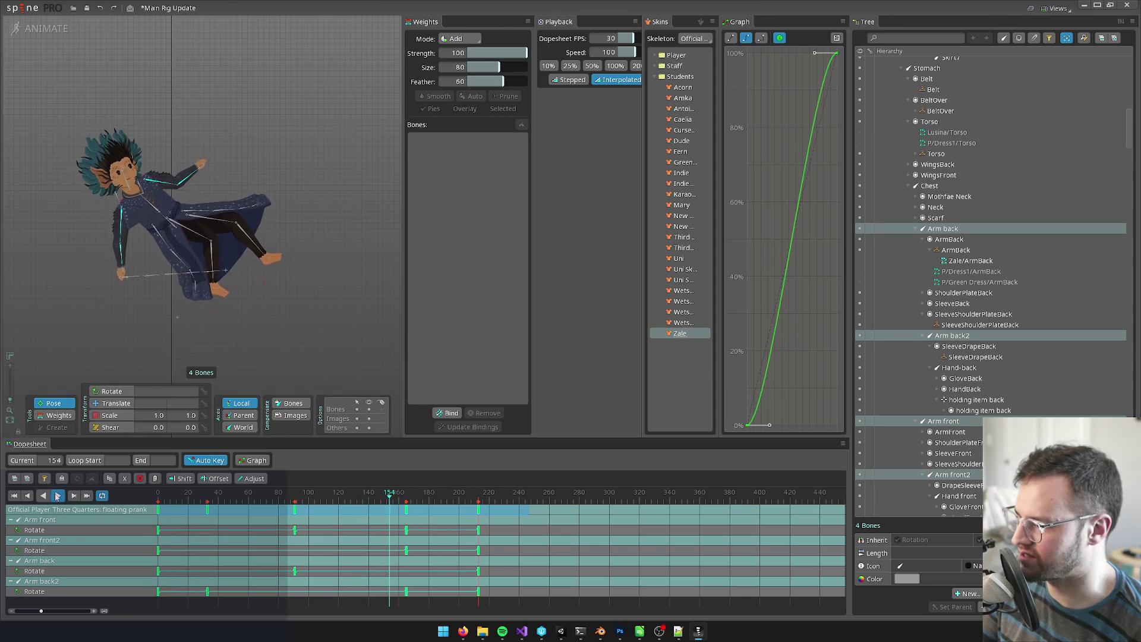
mouse_move(433, 499)
left_mouse_down()
mouse_move(368, 500)
mouse_move(475, 509)
mouse_move(313, 509)
mouse_move(450, 521)
mouse_move(281, 528)
mouse_move(389, 531)
left_mouse_up()
left_click(285, 259)
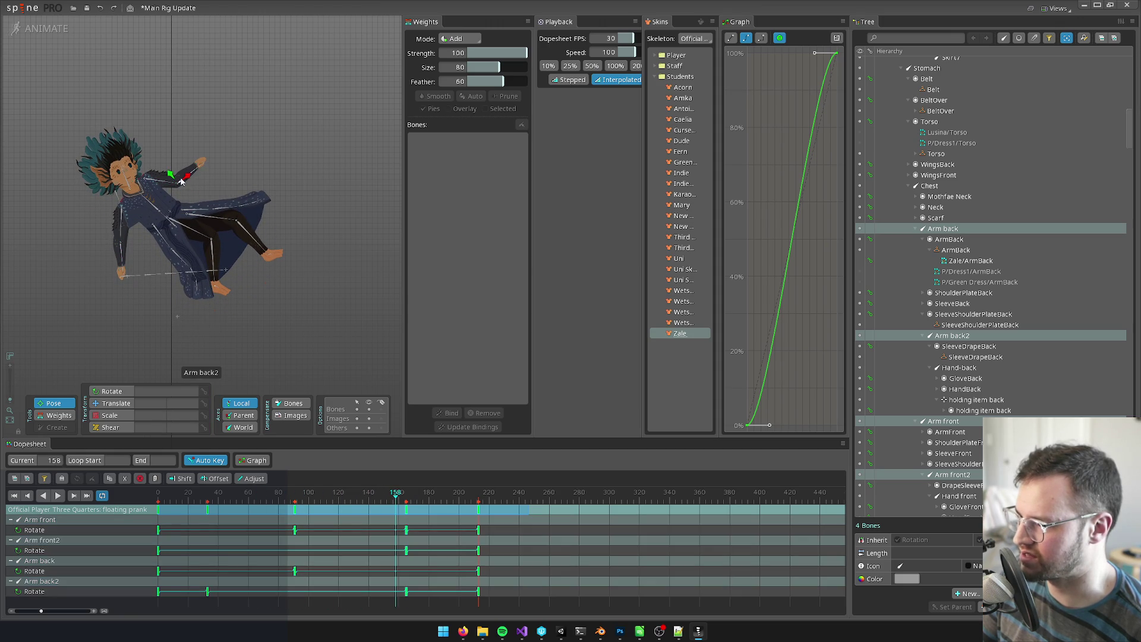
left_click(187, 181)
left_click(407, 509)
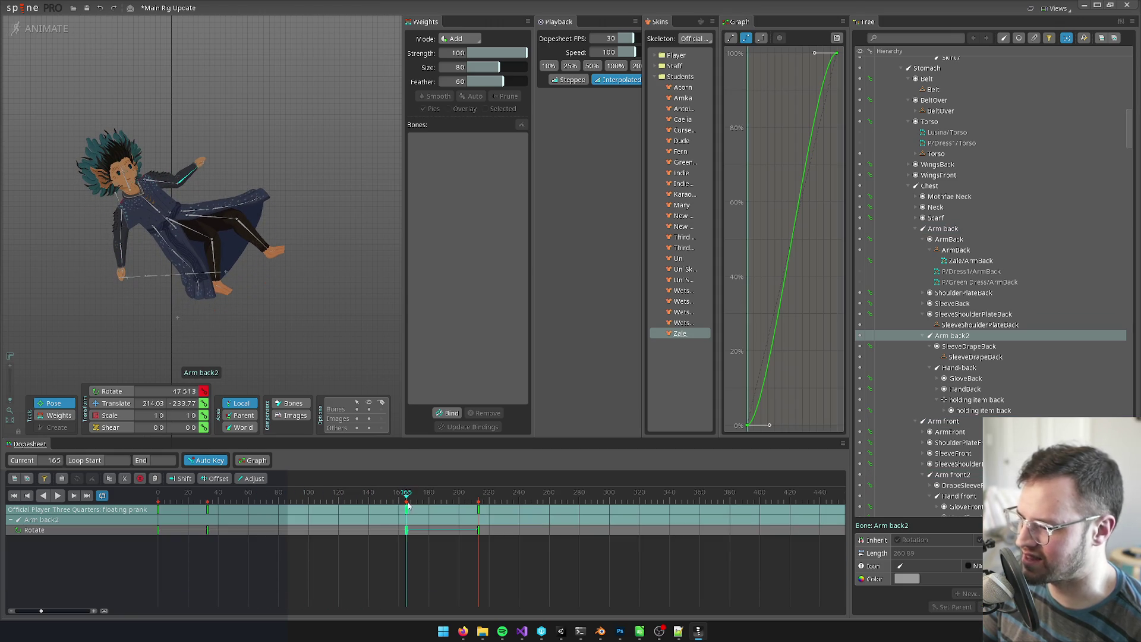
left_click(158, 496)
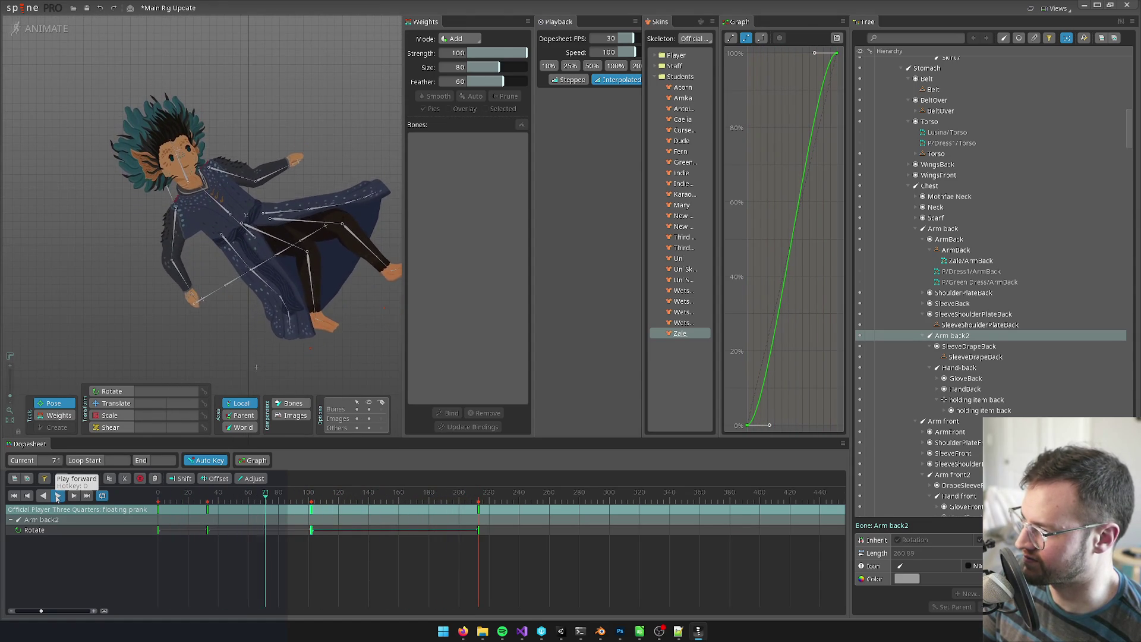
left_click(57, 498)
Rotate the Foot front2 bone to key it at frames 95 and 134
left_click_drag(322, 344, 292, 263)
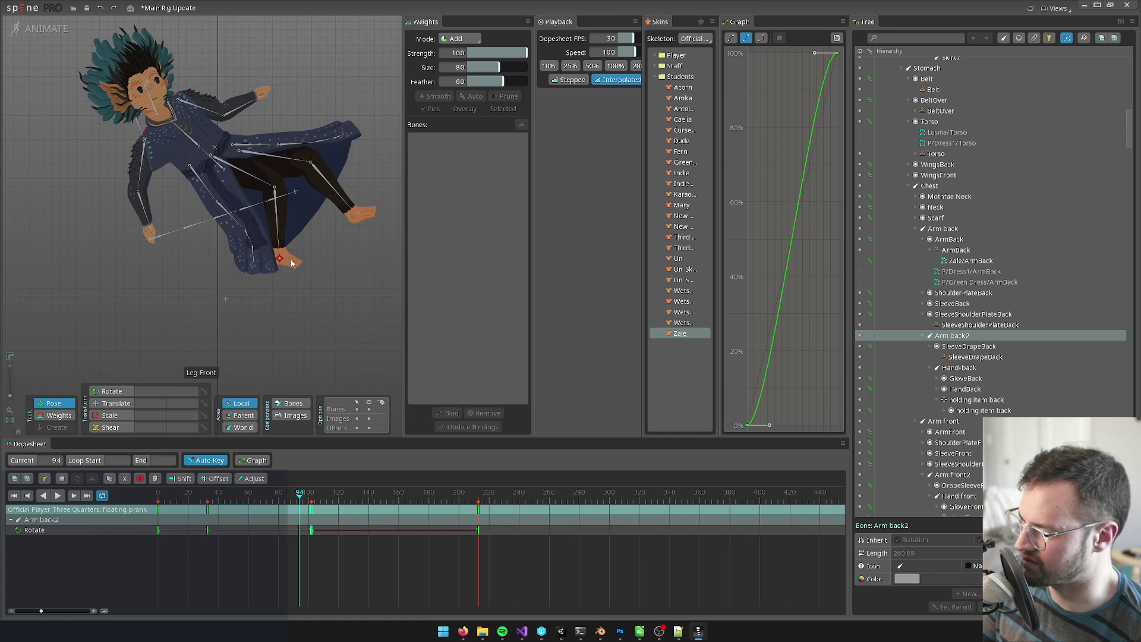
scroll(333, 293, "up", 4)
left_click(240, 192)
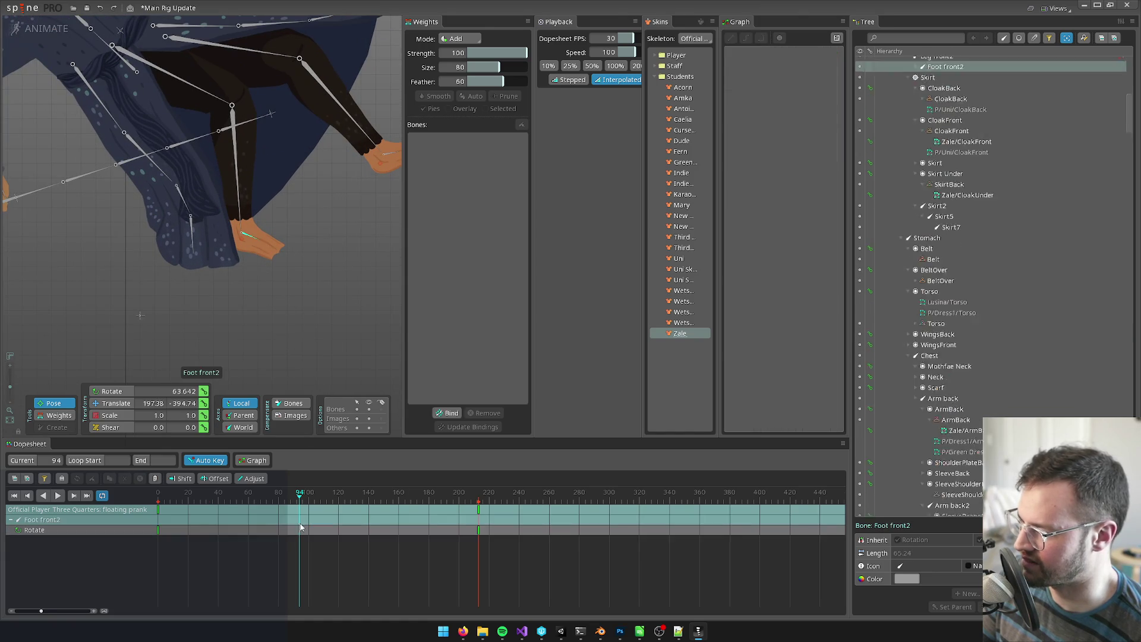
left_click(221, 501)
mouse_move(220, 501)
left_mouse_down()
mouse_move(160, 502)
mouse_move(218, 504)
left_mouse_up()
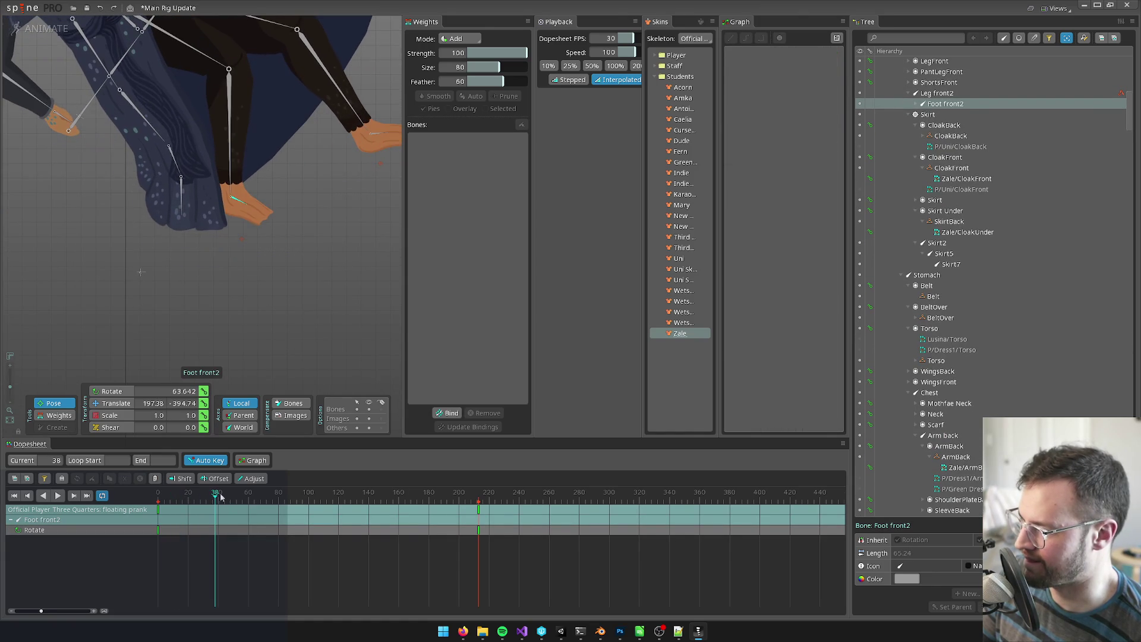
left_click_drag(290, 216, 251, 254)
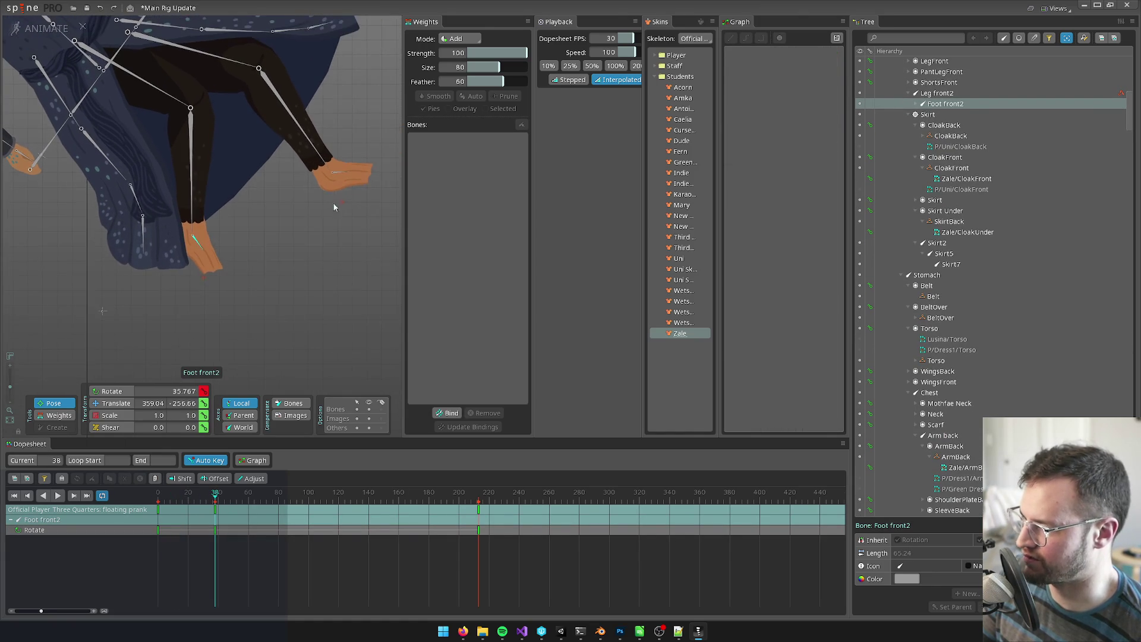
left_click(347, 176)
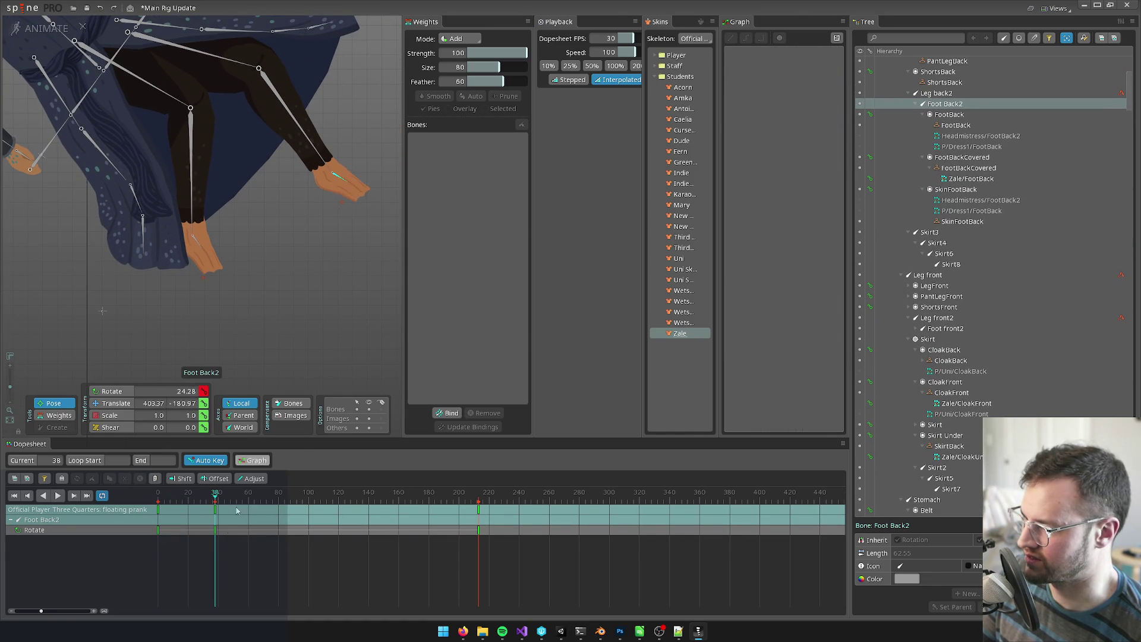
left_click_drag(219, 503, 300, 503)
left_click(218, 288)
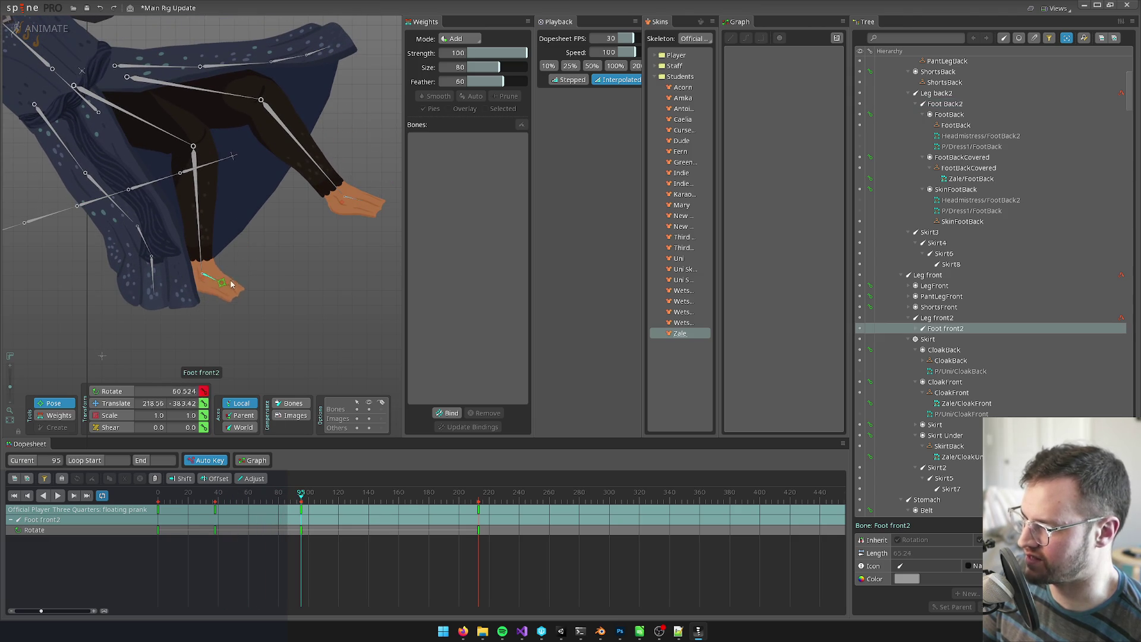
left_click_drag(218, 287, 245, 280)
left_click_drag(306, 500, 359, 499)
left_click_drag(202, 261, 205, 274)
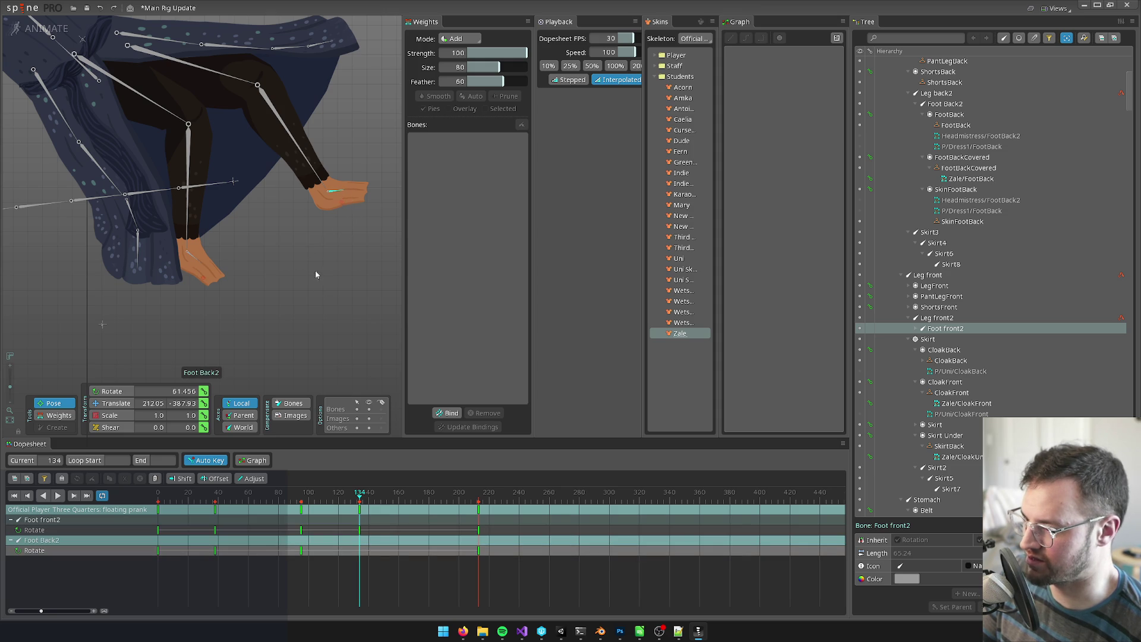
Select Foot Back2 and Foot front2 and give all their keys an ease-in/out curve
left_click(340, 205)
left_click(345, 188)
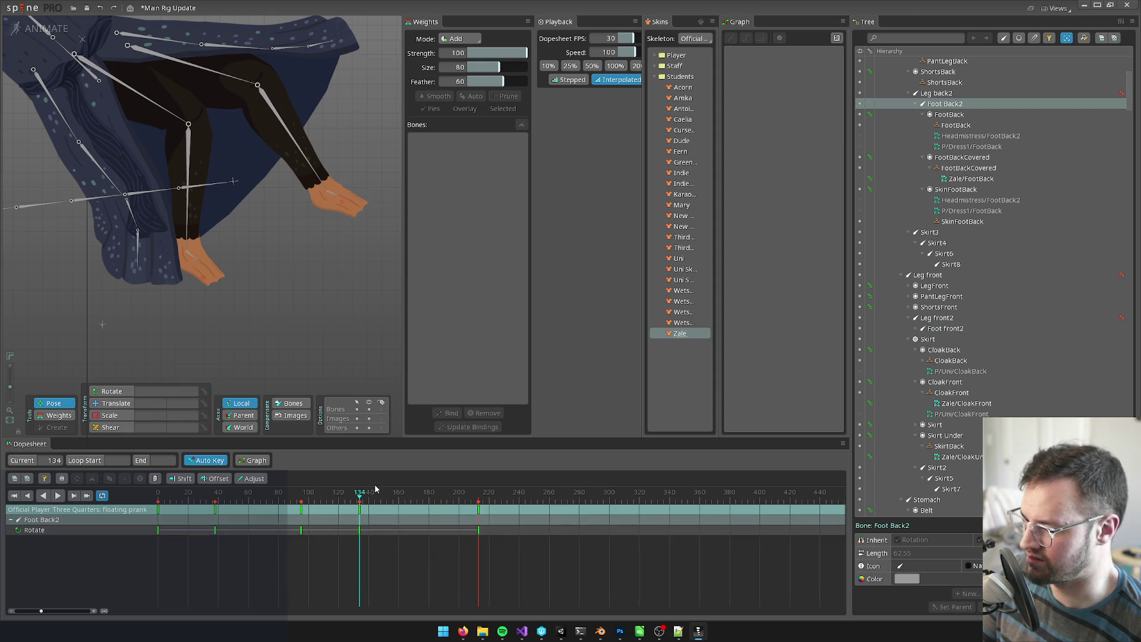
mouse_move(363, 502)
left_mouse_down()
mouse_move(466, 504)
mouse_move(438, 502)
left_mouse_up()
left_click(225, 241)
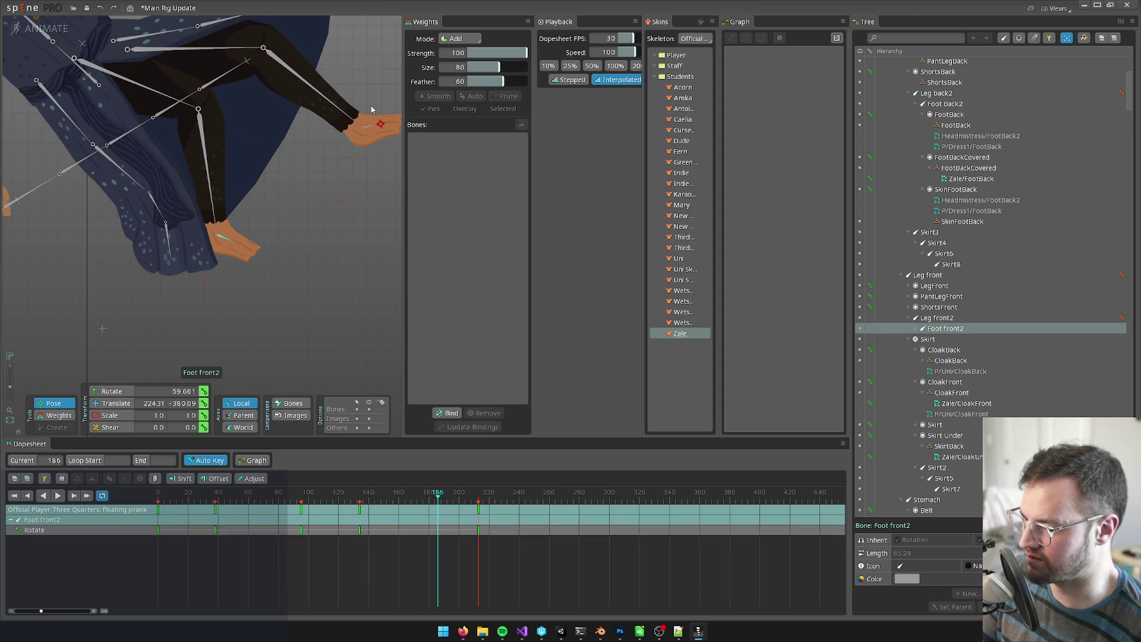
left_click(374, 128, "ctrl")
left_click(104, 461)
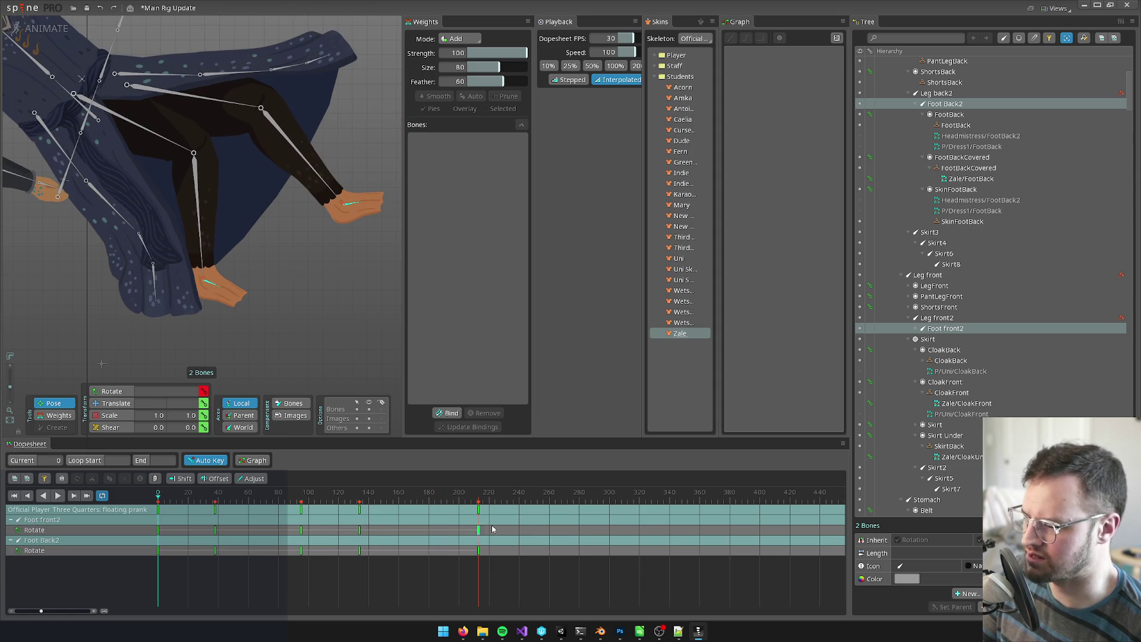
key("ctrl+a")
left_click(746, 38)
Preview the eased foot motion, then select the Skirt2 bone at frame 25
scroll(286, 159, "down", 5)
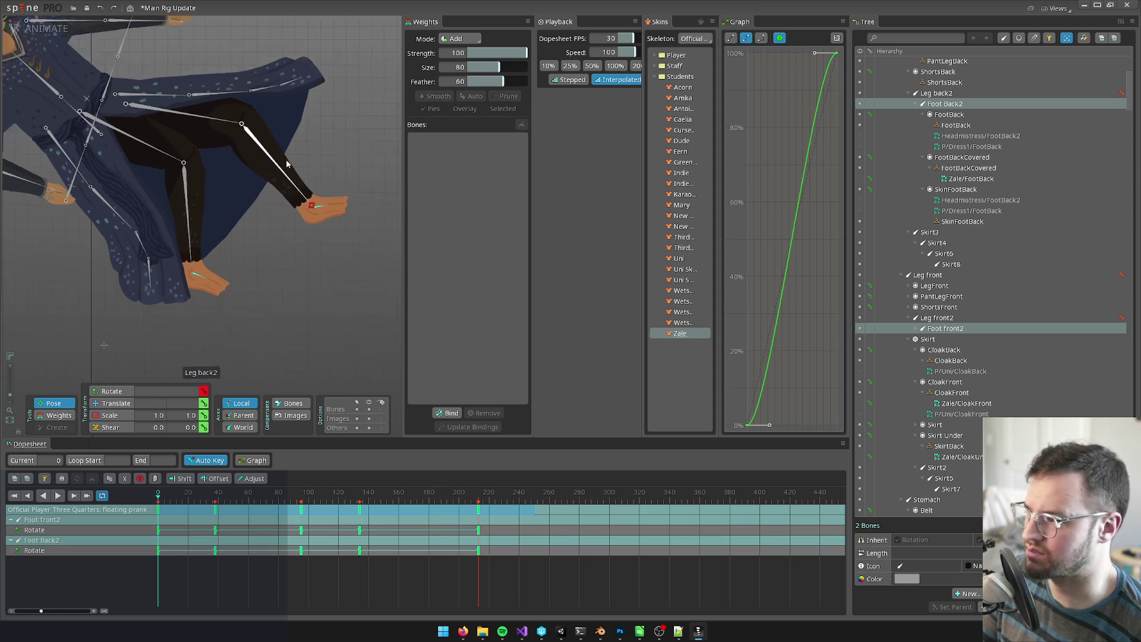
mouse_move(150, 500)
left_mouse_down()
mouse_move(244, 505)
mouse_move(156, 515)
mouse_move(195, 515)
left_mouse_up()
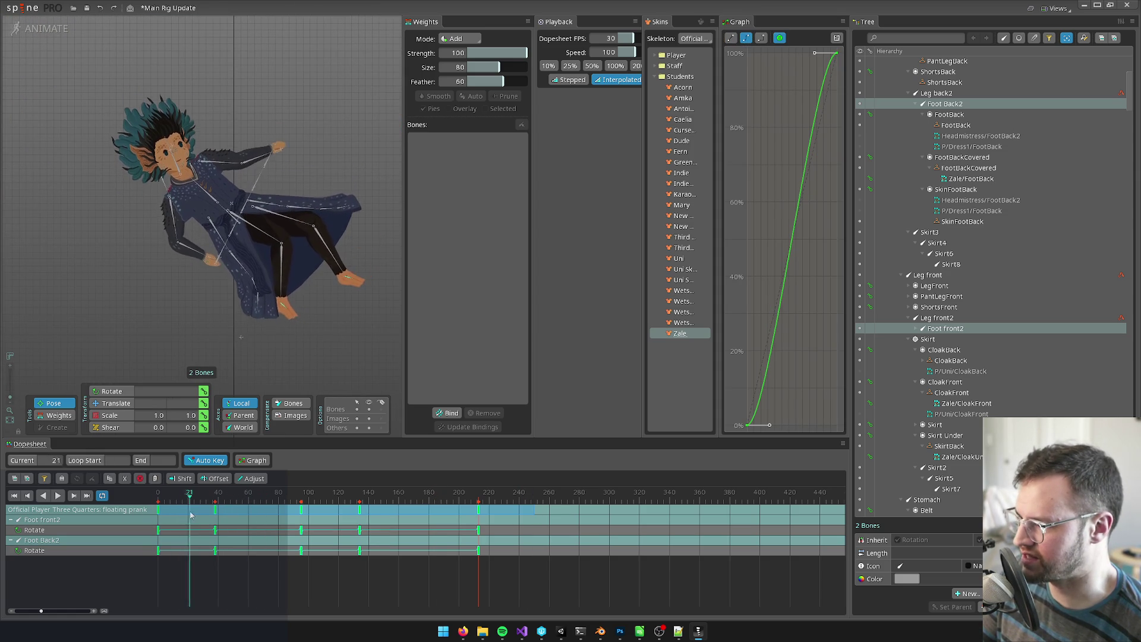
left_click(165, 326)
scroll(238, 256, "up", 3)
left_click(241, 254)
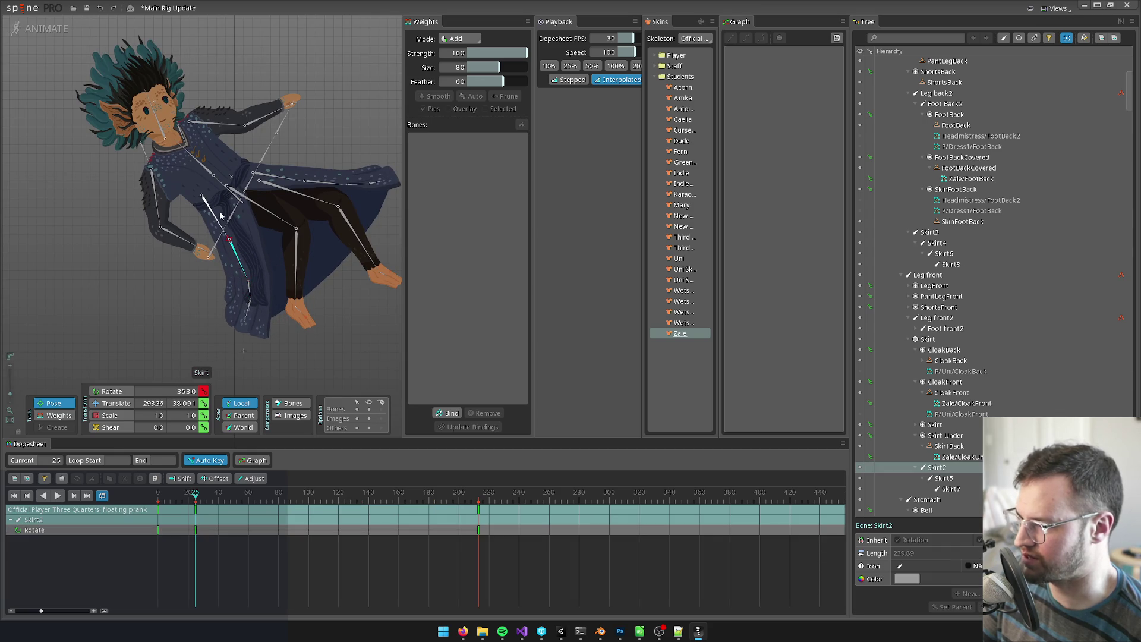
left_click_drag(198, 501, 284, 509)
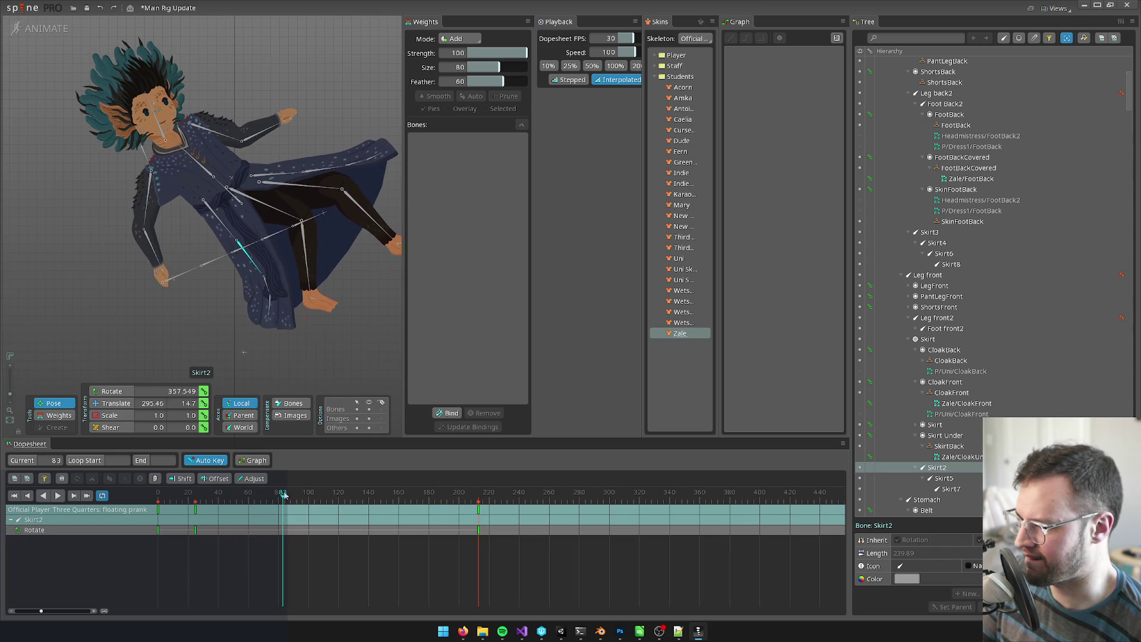
left_click(221, 227)
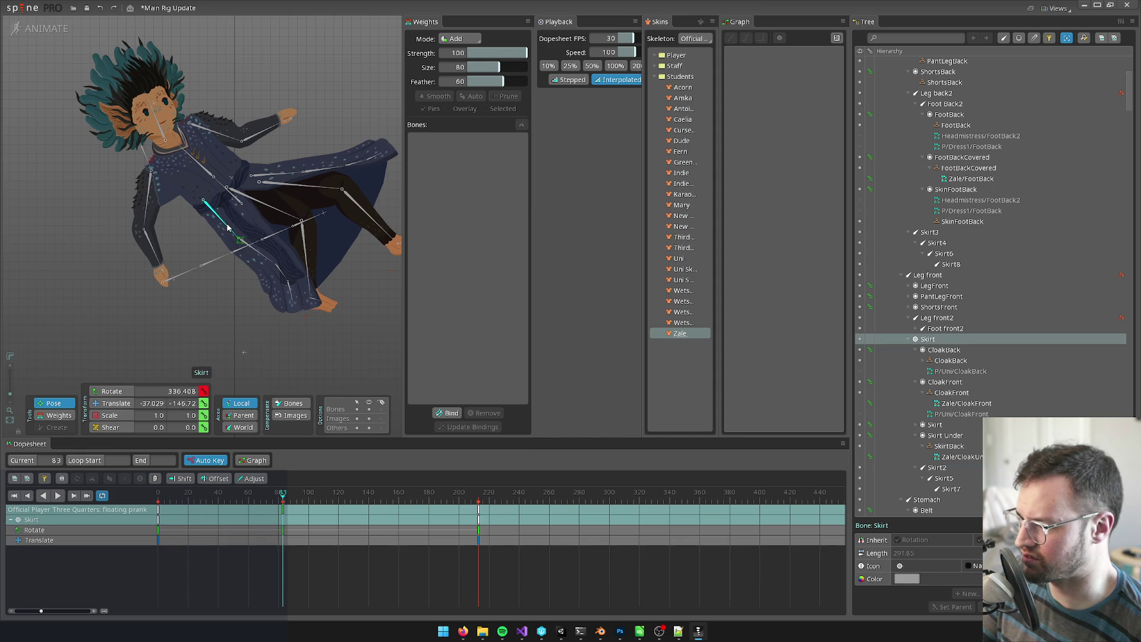
left_click(282, 270)
left_click_drag(284, 501, 364, 501)
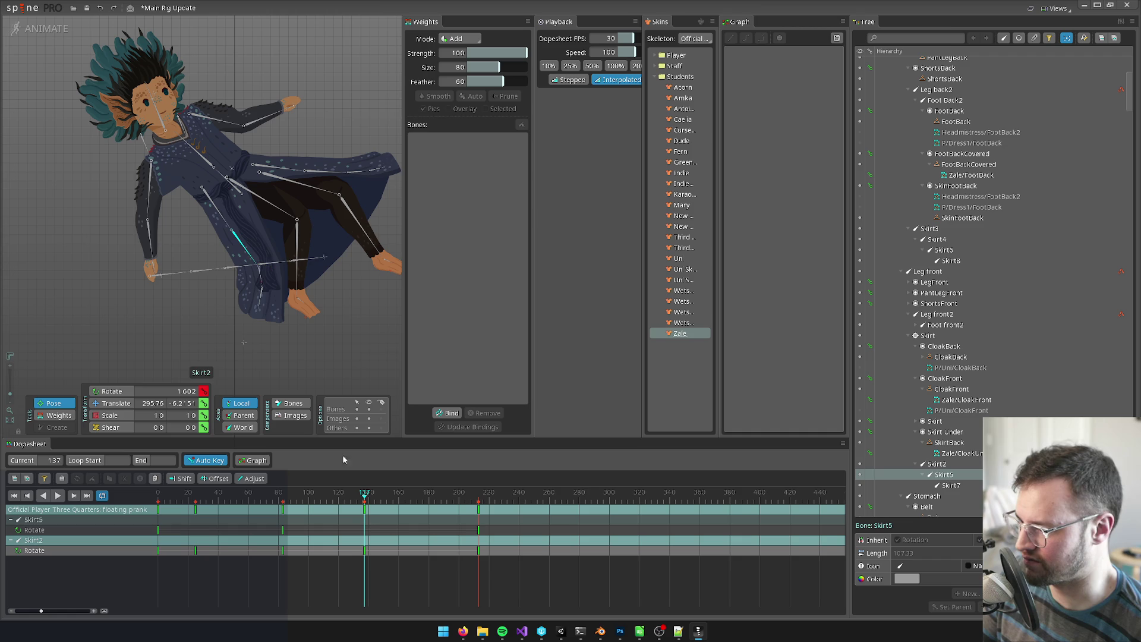
key("space")
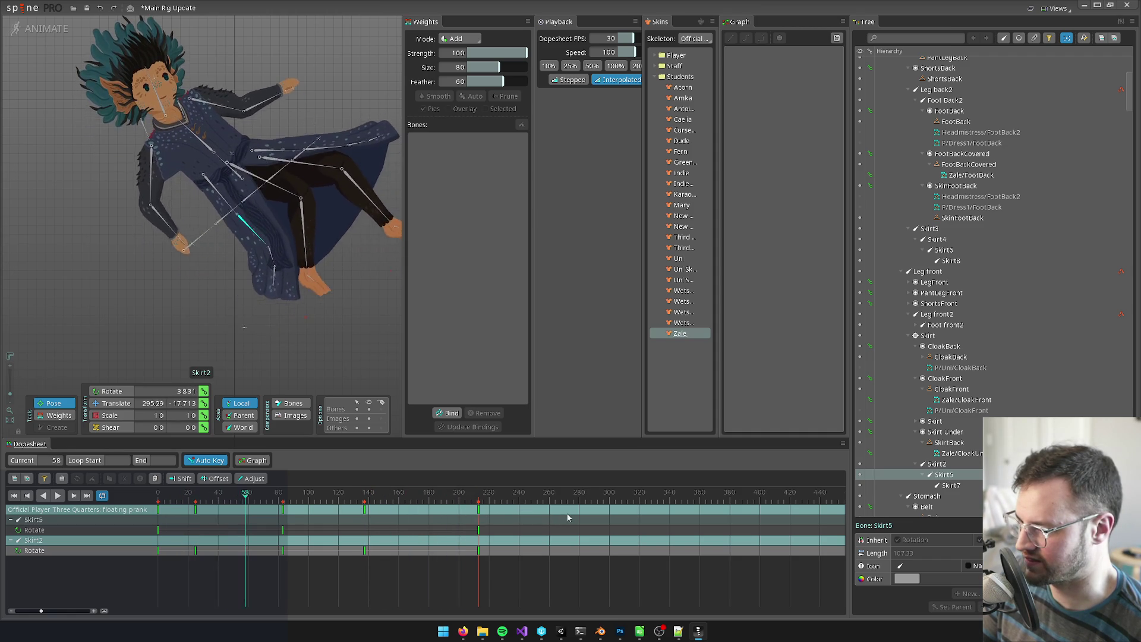
left_click(161, 525)
left_click_drag(161, 525, 206, 514)
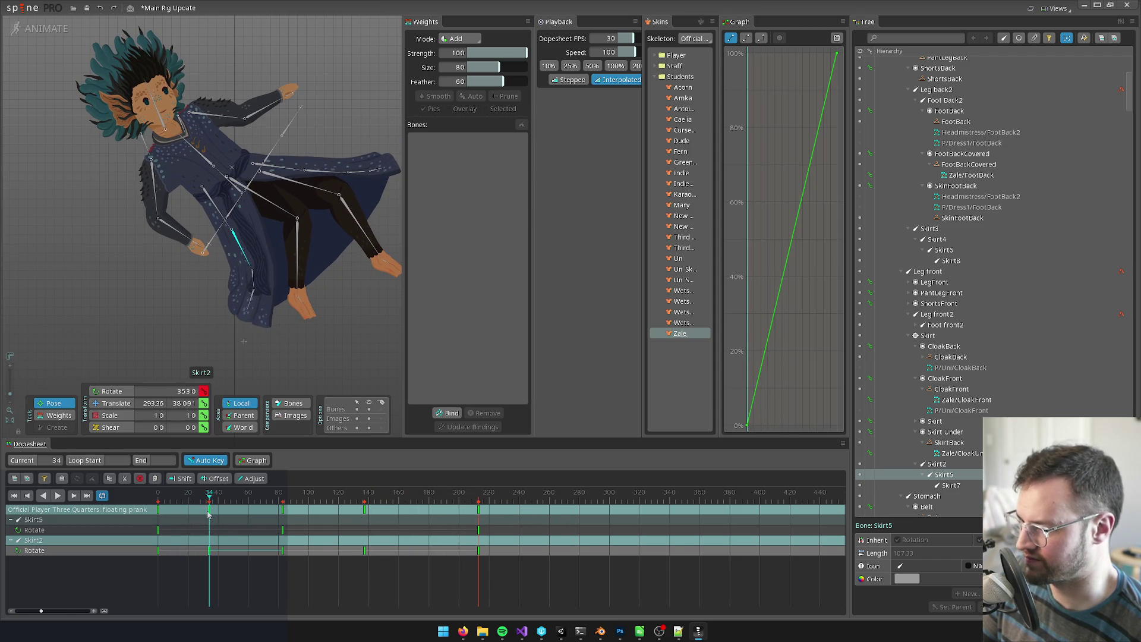
left_click(158, 495)
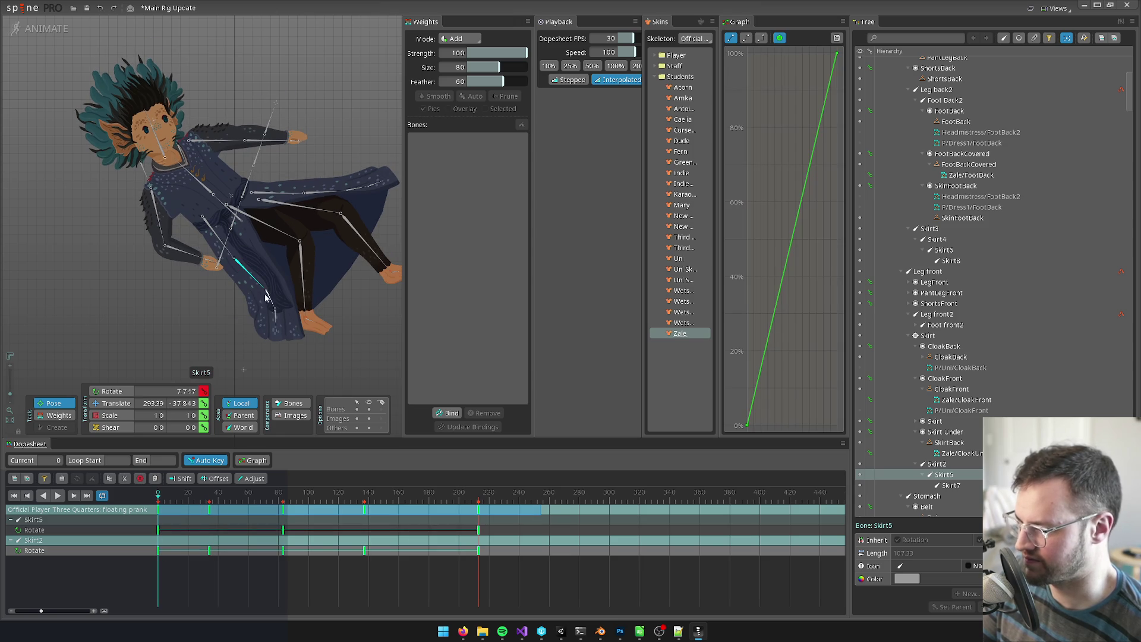
left_click(275, 319, "ctrl")
left_click(219, 265, "ctrl")
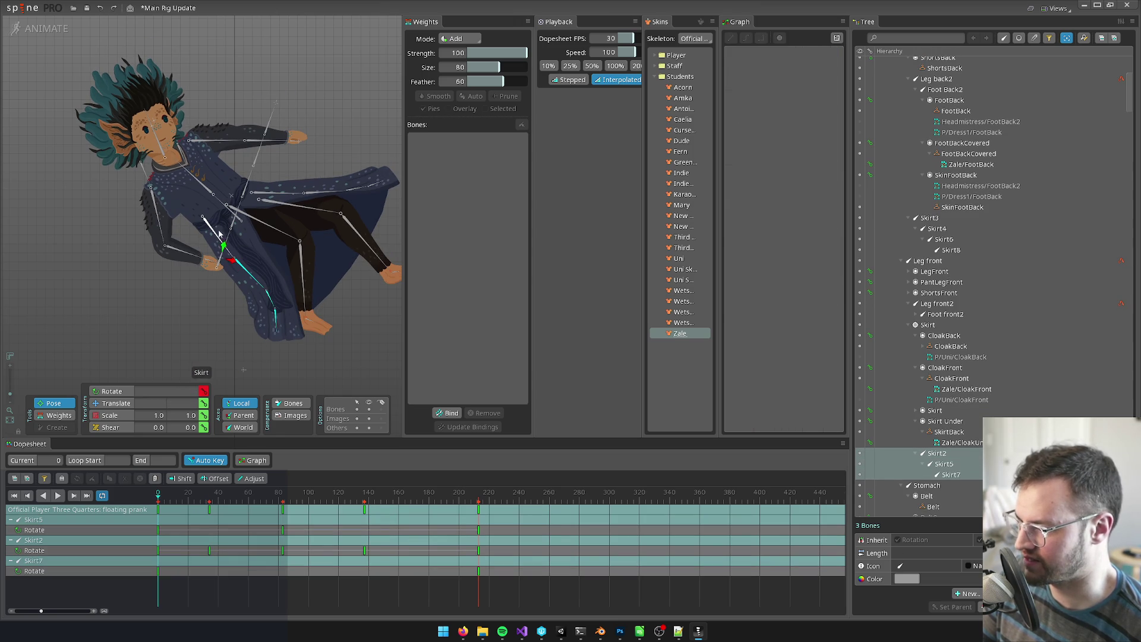
left_click(218, 233, "ctrl")
left_click_drag(294, 482, 158, 502)
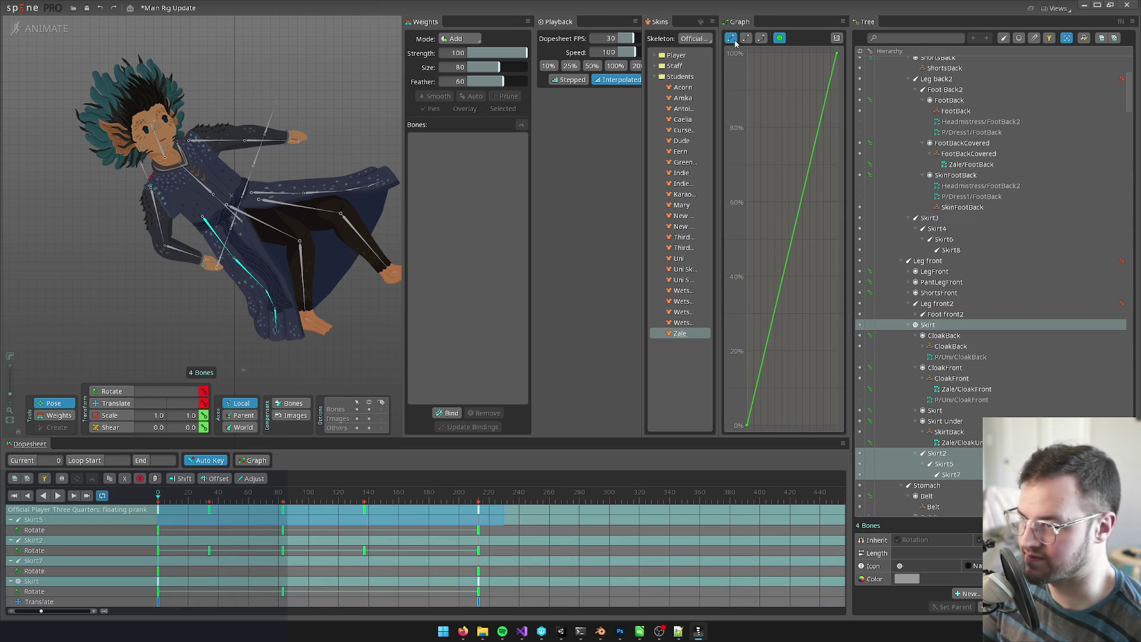
left_click(534, 526)
left_click(59, 498)
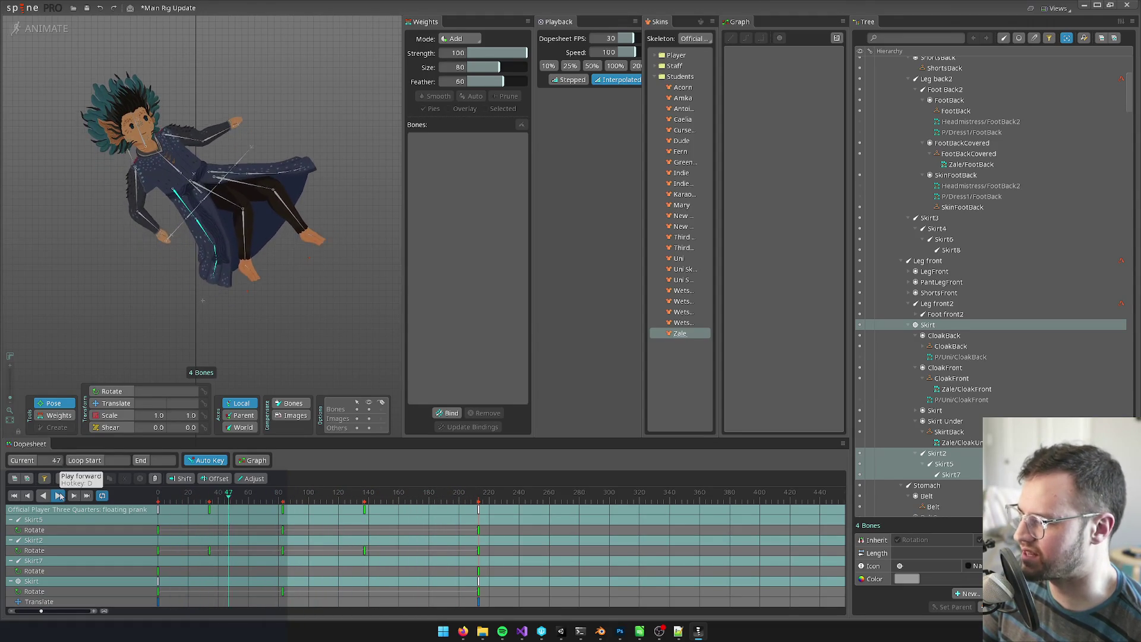
left_click(60, 496)
left_click(215, 504)
mouse_move(214, 506)
left_mouse_down()
mouse_move(174, 506)
mouse_move(196, 507)
left_mouse_up()
left_click(283, 356)
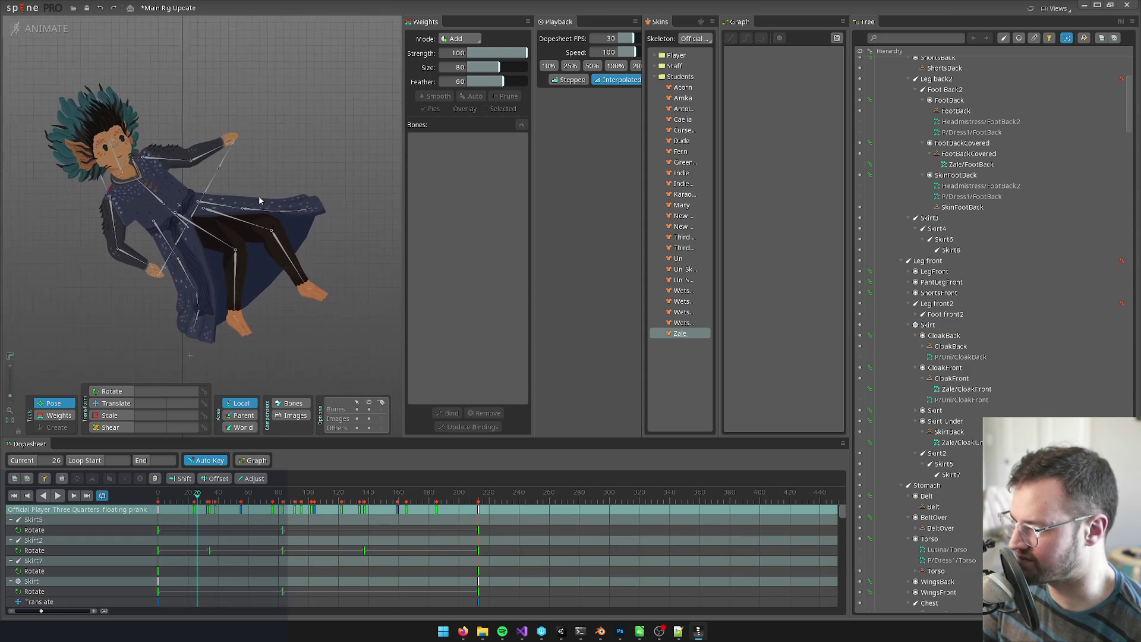
left_click(279, 212)
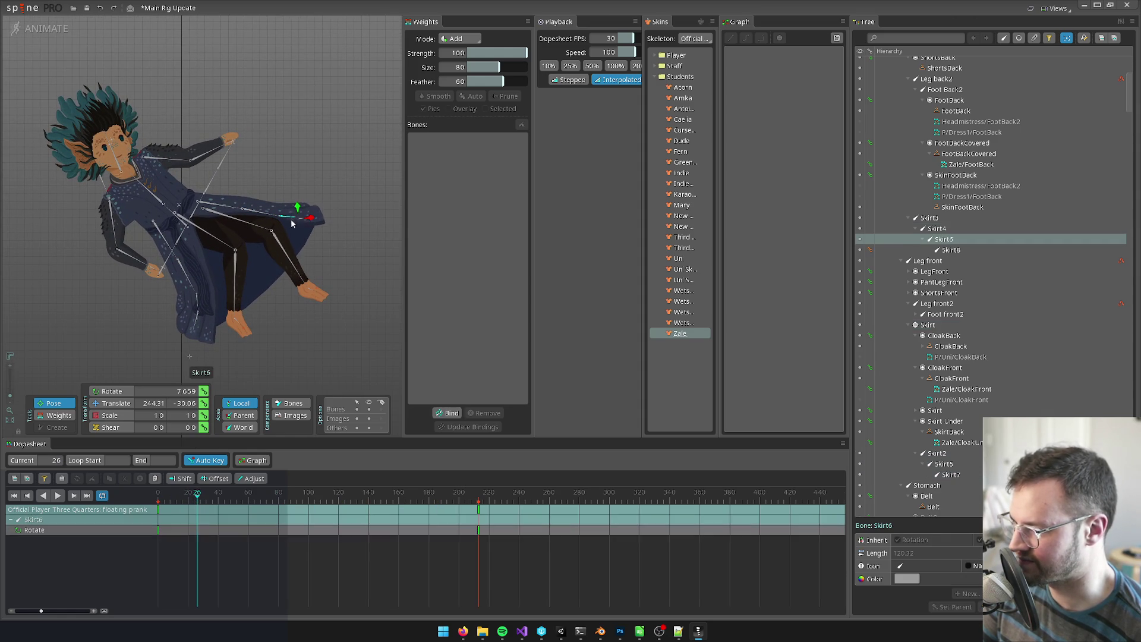
Rotate Skirt4 slightly to add a key at frame 83
scroll(292, 228, "up", 3)
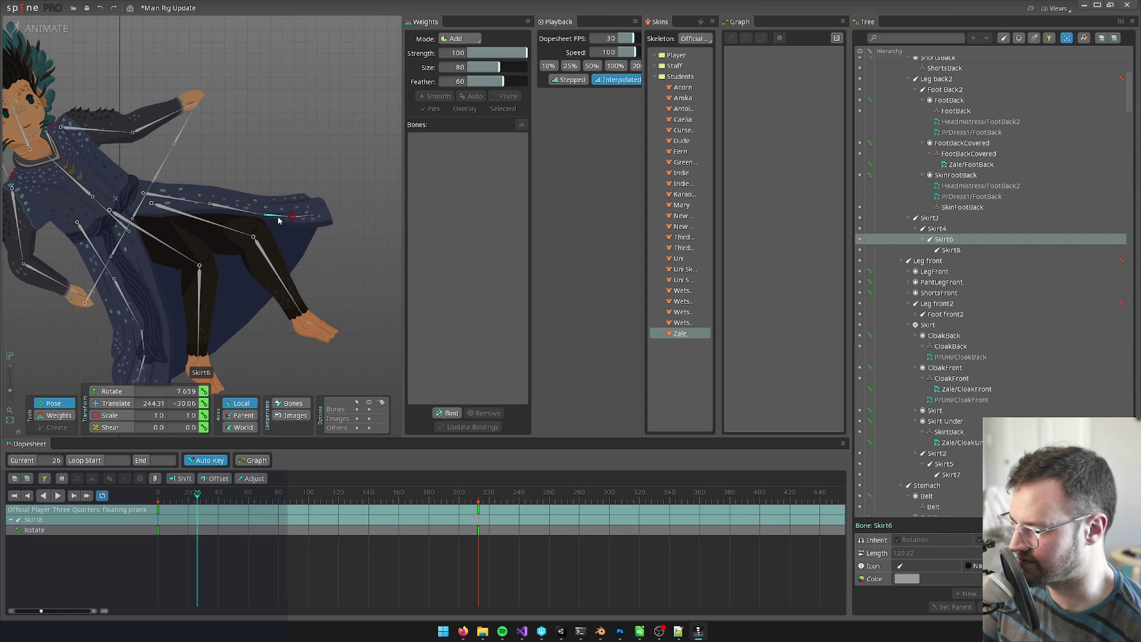
left_click(308, 231)
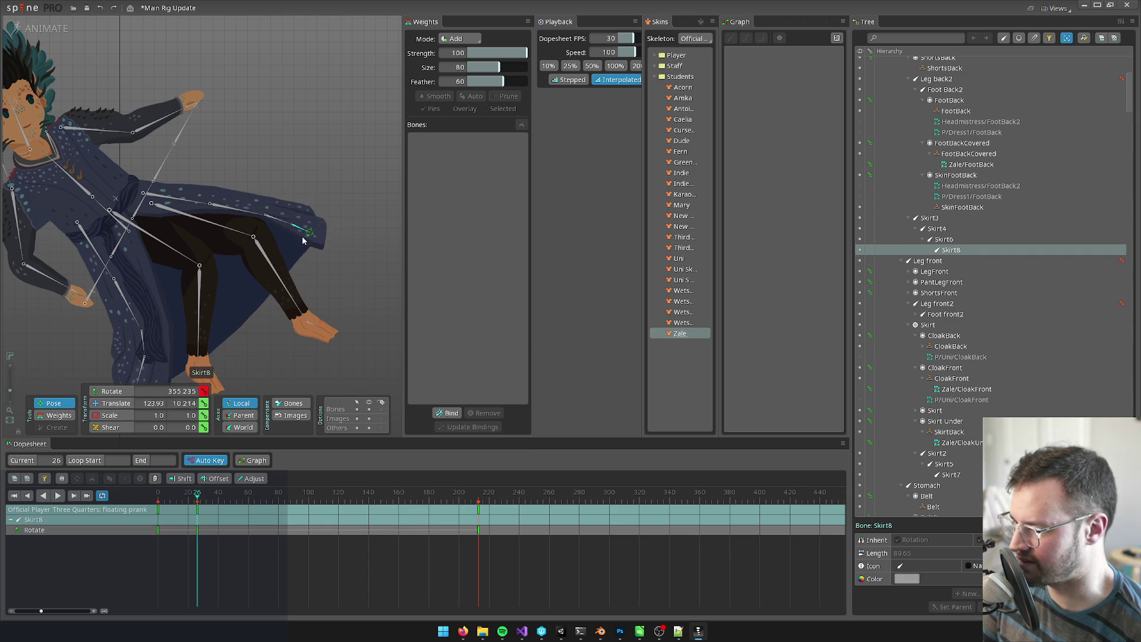
left_click(276, 220, "ctrl")
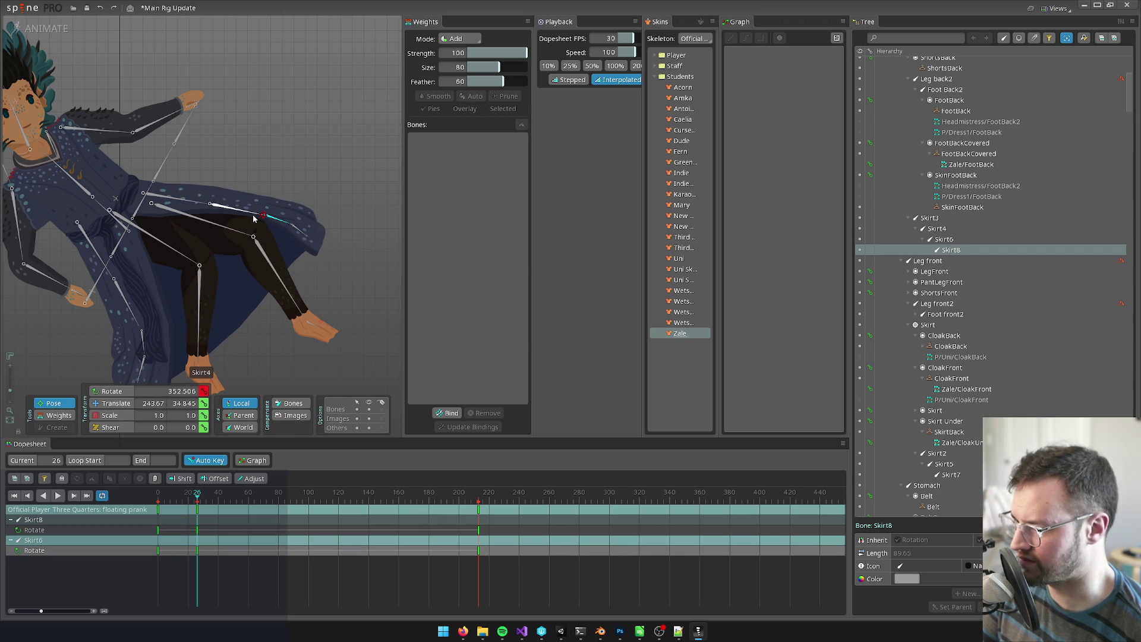
left_click(252, 223)
left_click(276, 219, "ctrl")
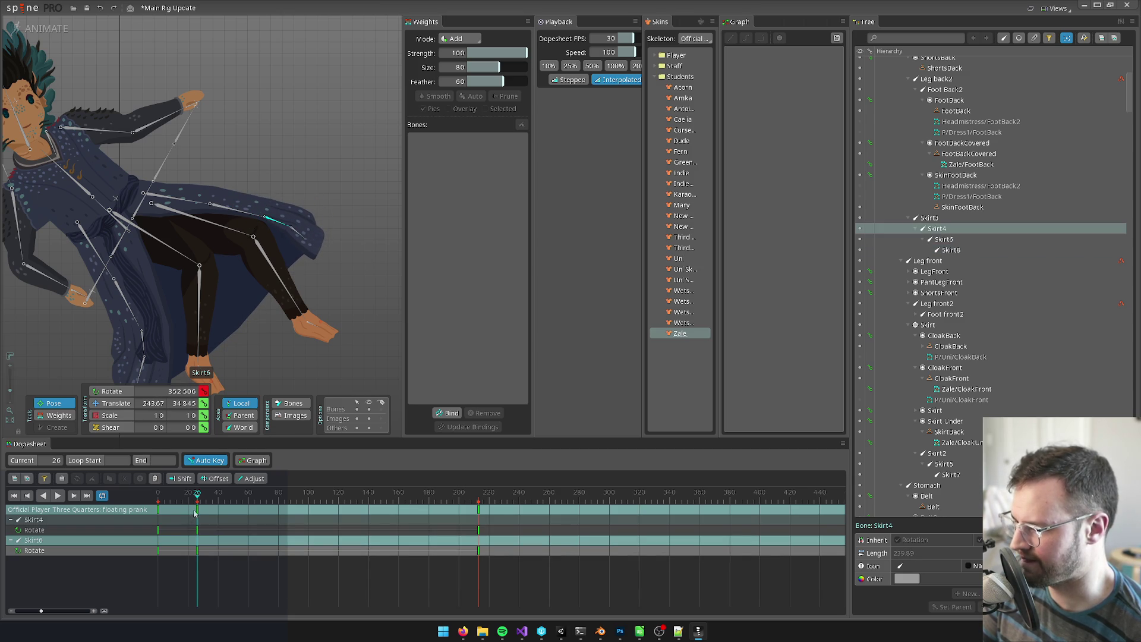
left_click(225, 210)
left_click_drag(195, 497, 283, 500)
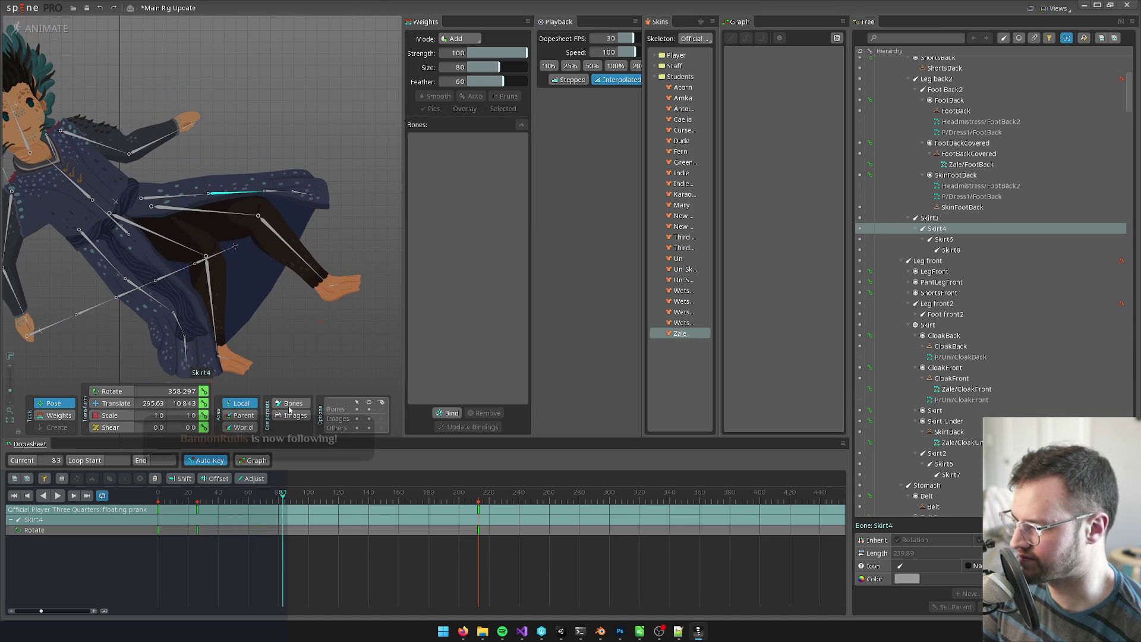
left_click(265, 189)
left_click_drag(253, 189, 305, 190)
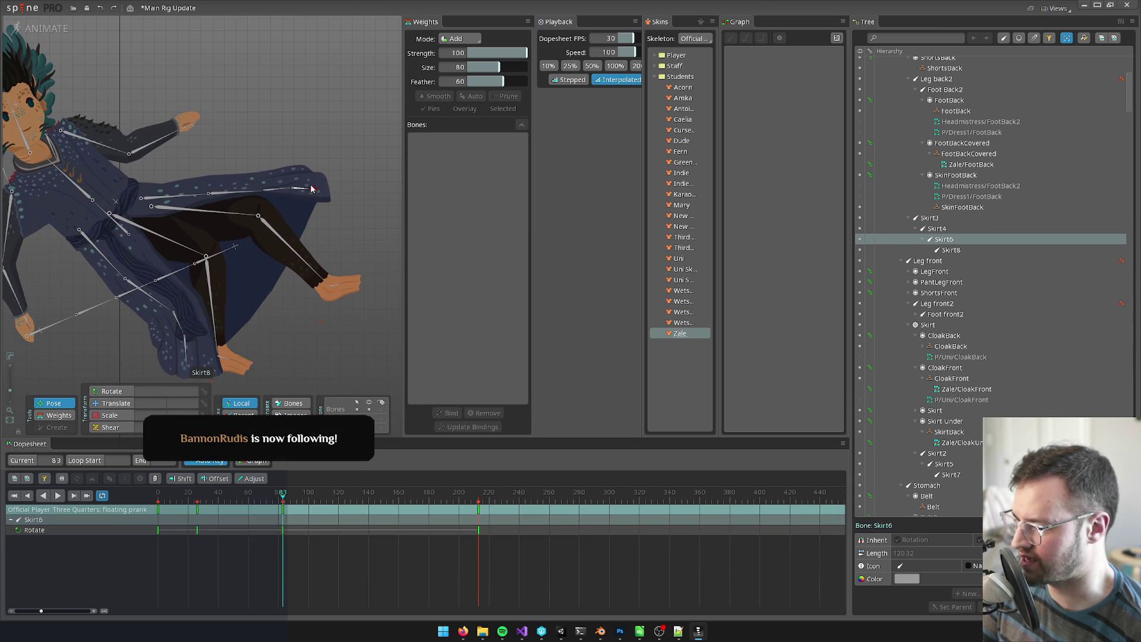
Rotate the skirt bones downward to key them at frame 132
left_click(310, 189)
left_click(234, 192)
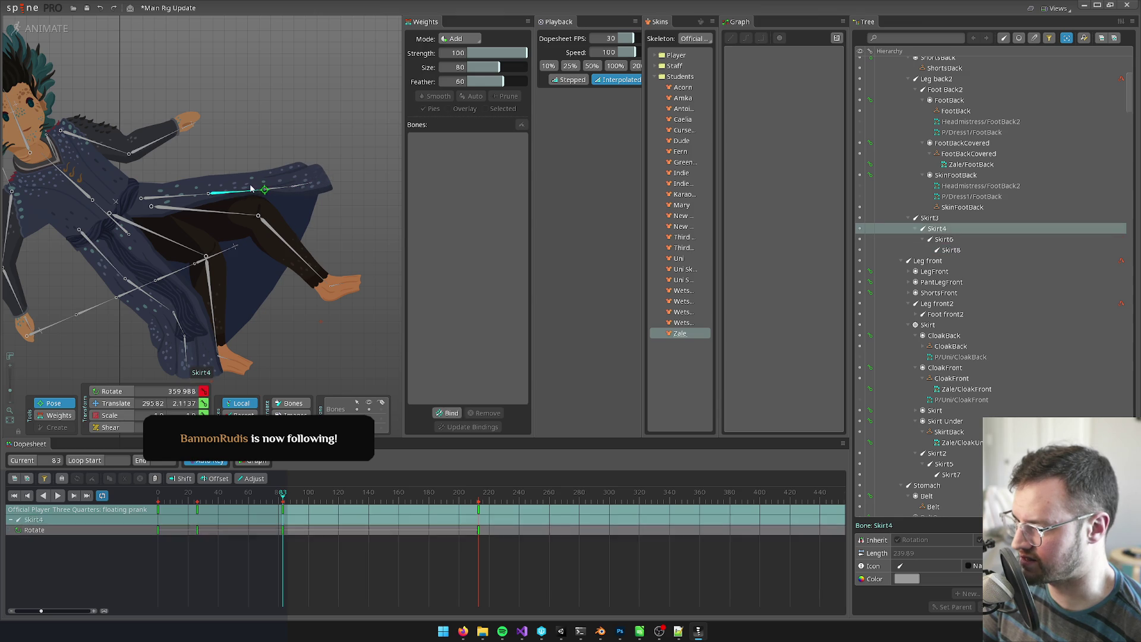
left_click_drag(288, 495, 357, 499)
left_click_drag(235, 208, 308, 235)
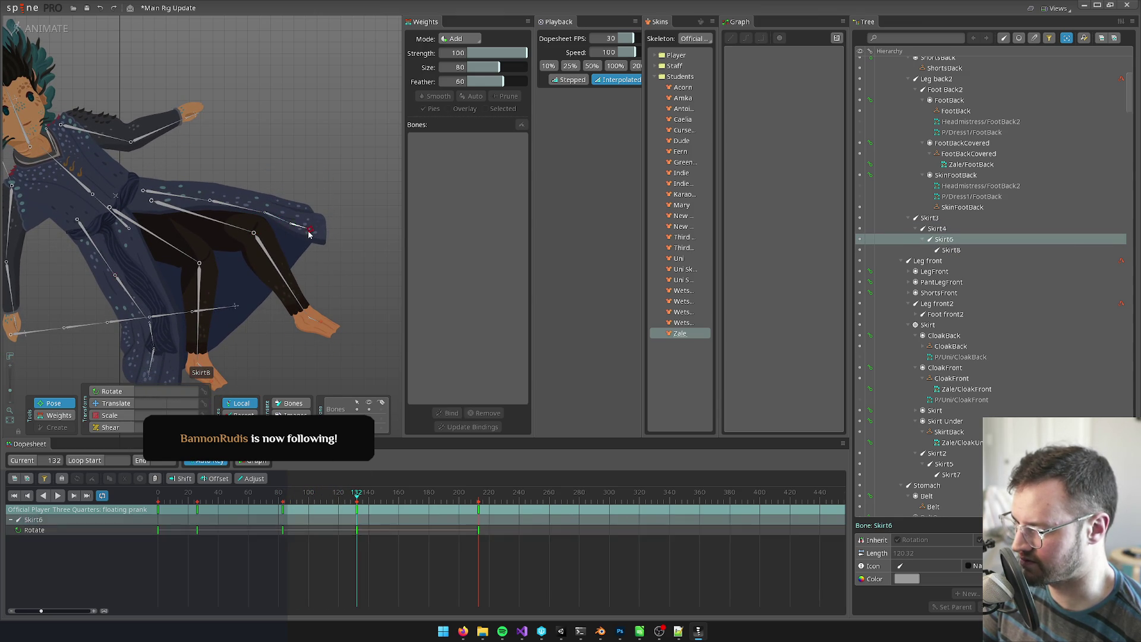
left_click(309, 235)
mouse_move(360, 497)
left_mouse_down()
mouse_move(424, 504)
mouse_move(402, 503)
left_mouse_up()
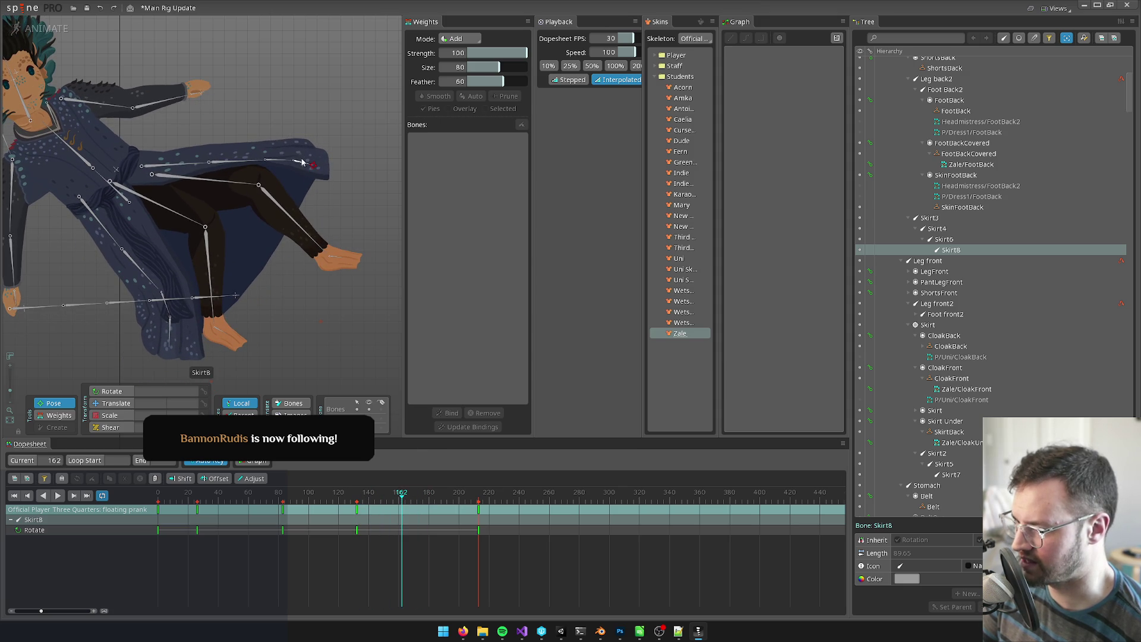
Select Skirt4, Skirt6 and Skirt8, box-select their keys from frame 0 to 210, and rewind
left_click(257, 162)
left_click(280, 162, "ctrl")
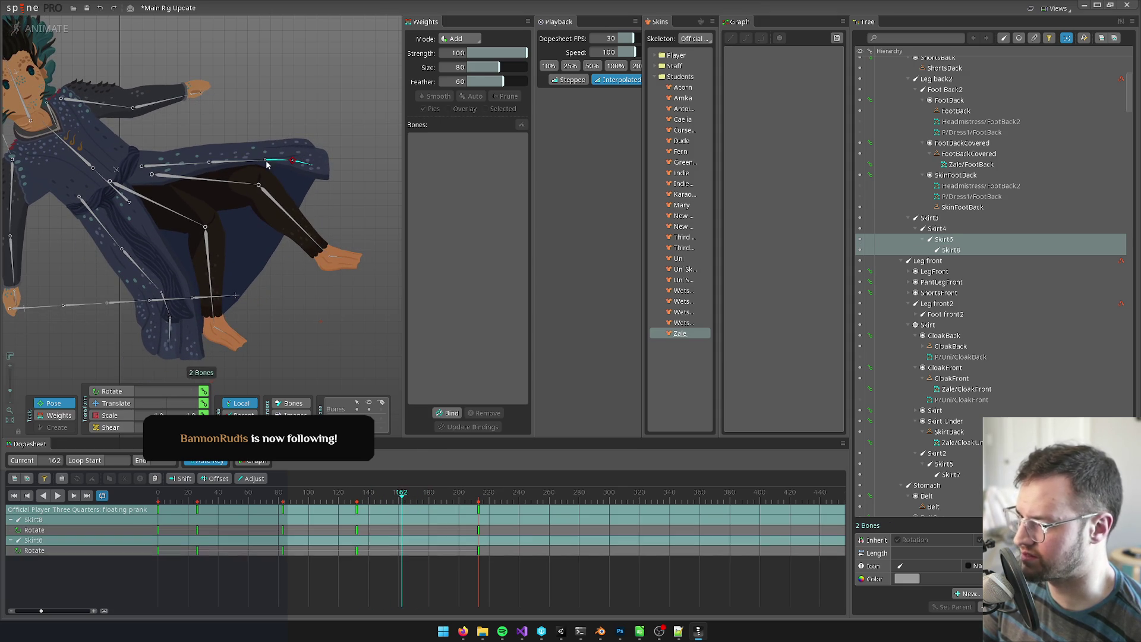
left_click(226, 162, "ctrl")
left_click_drag(514, 516, 148, 511)
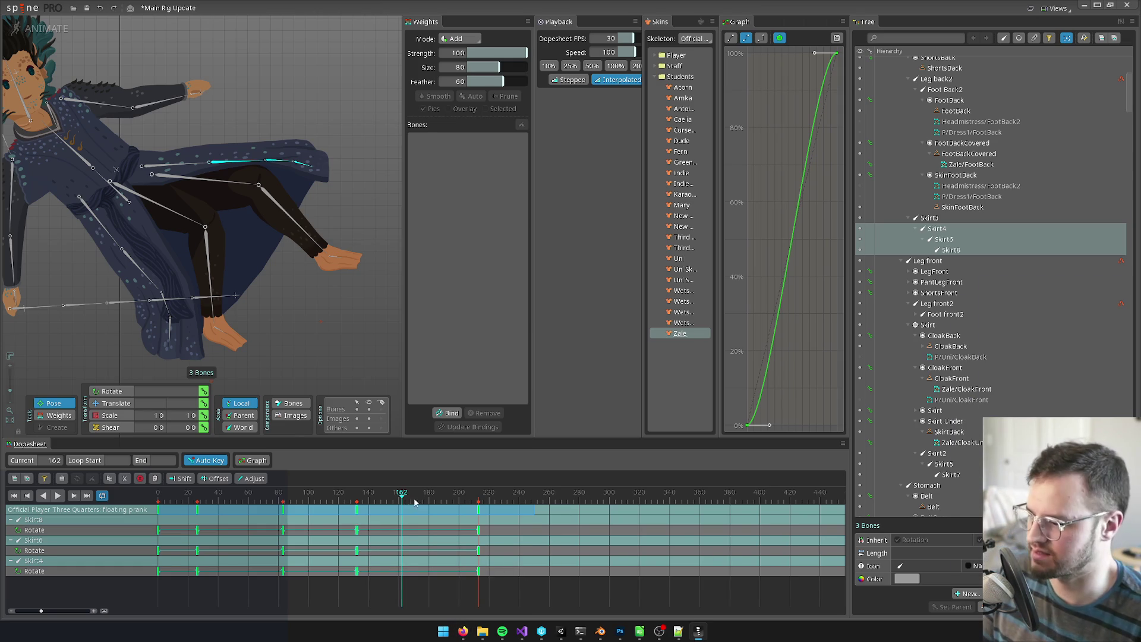
left_click(158, 492)
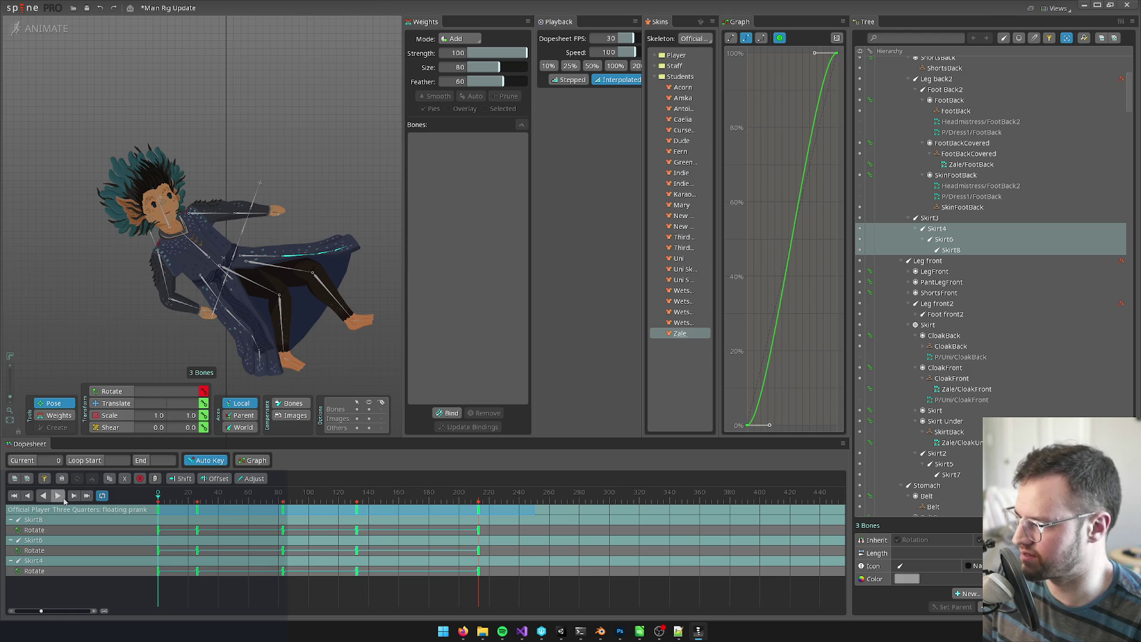
Play the floating prank loop from frame 0, then select the Head bone
left_click(58, 495)
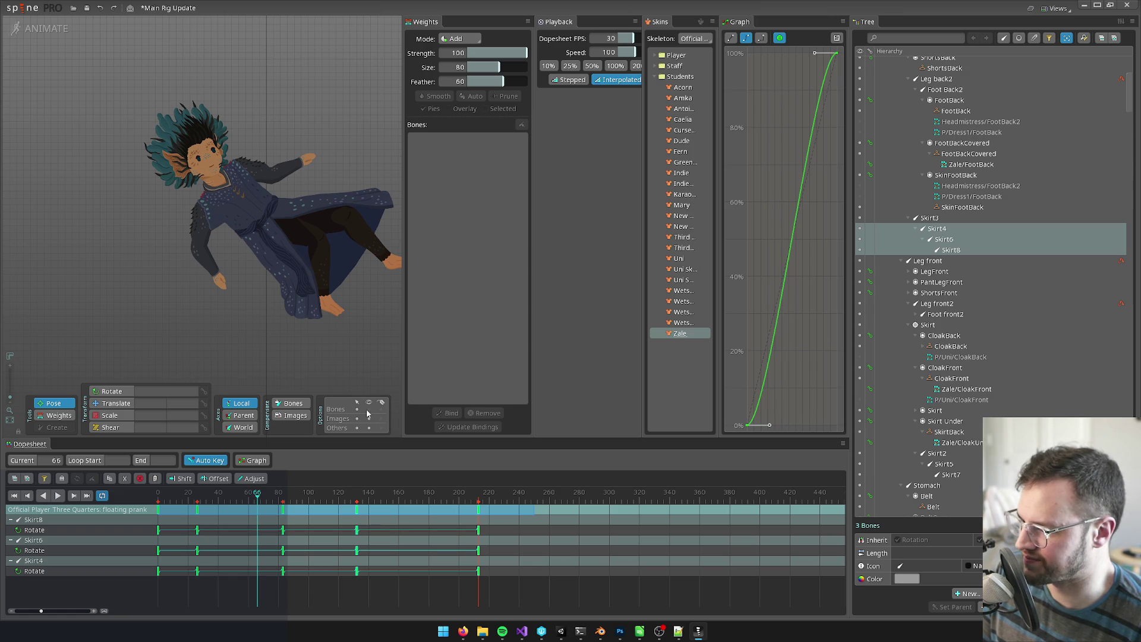
left_click(212, 176)
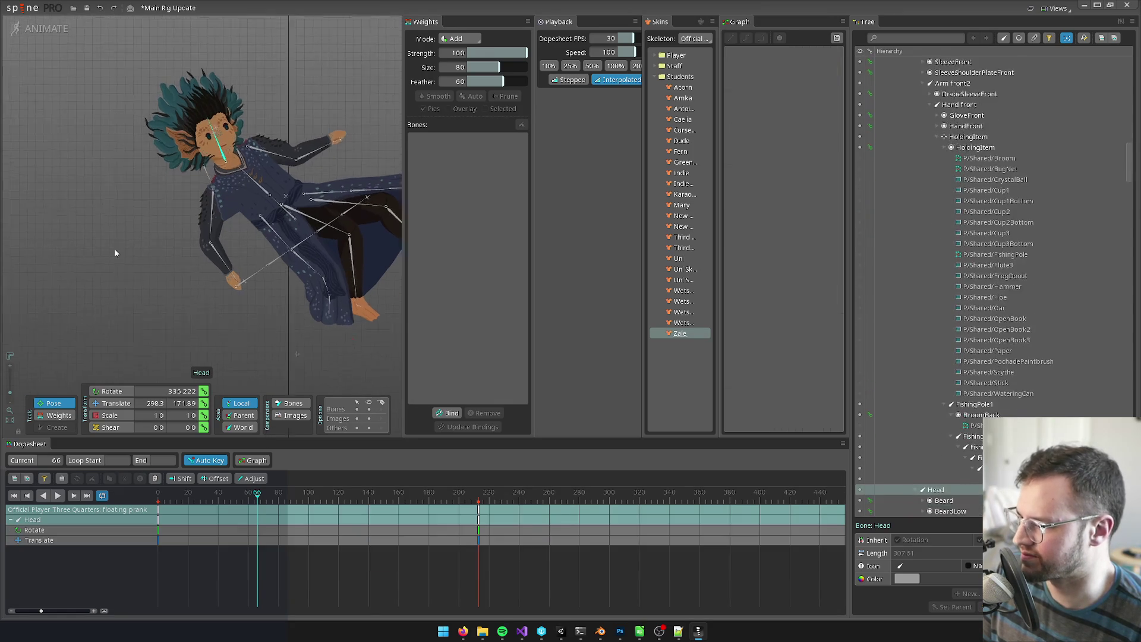
Tilt the Head back, keying its rotation at frame 54
left_click(143, 501)
mouse_move(142, 501)
left_mouse_down()
mouse_move(243, 508)
mouse_move(198, 502)
mouse_move(205, 483)
mouse_move(211, 495)
mouse_move(248, 490)
left_mouse_up()
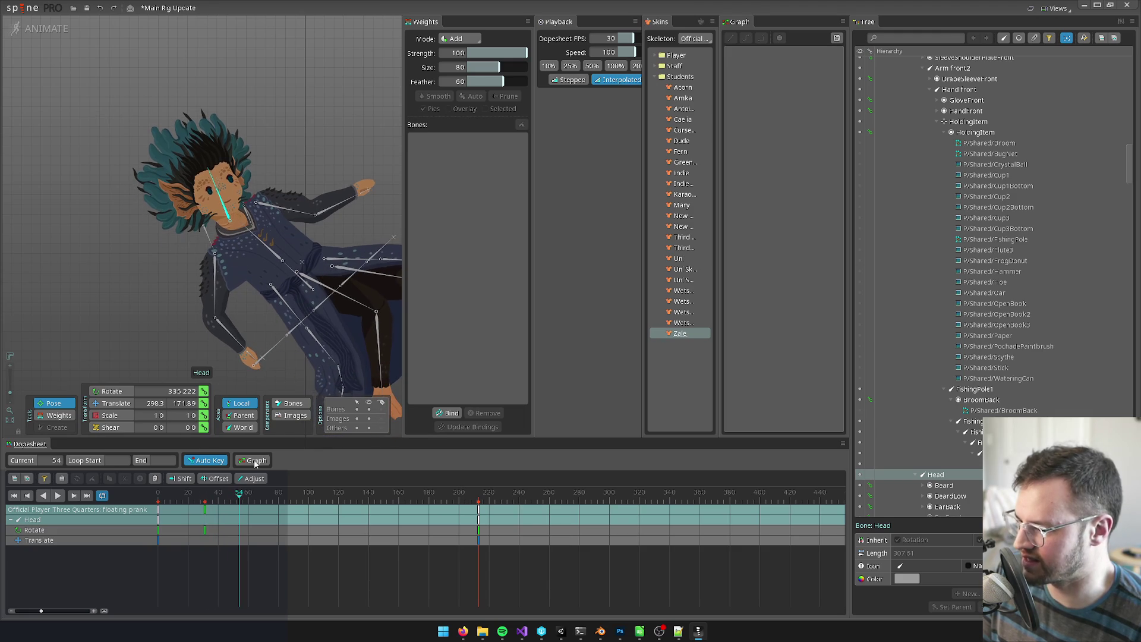
left_click_drag(206, 168, 216, 163)
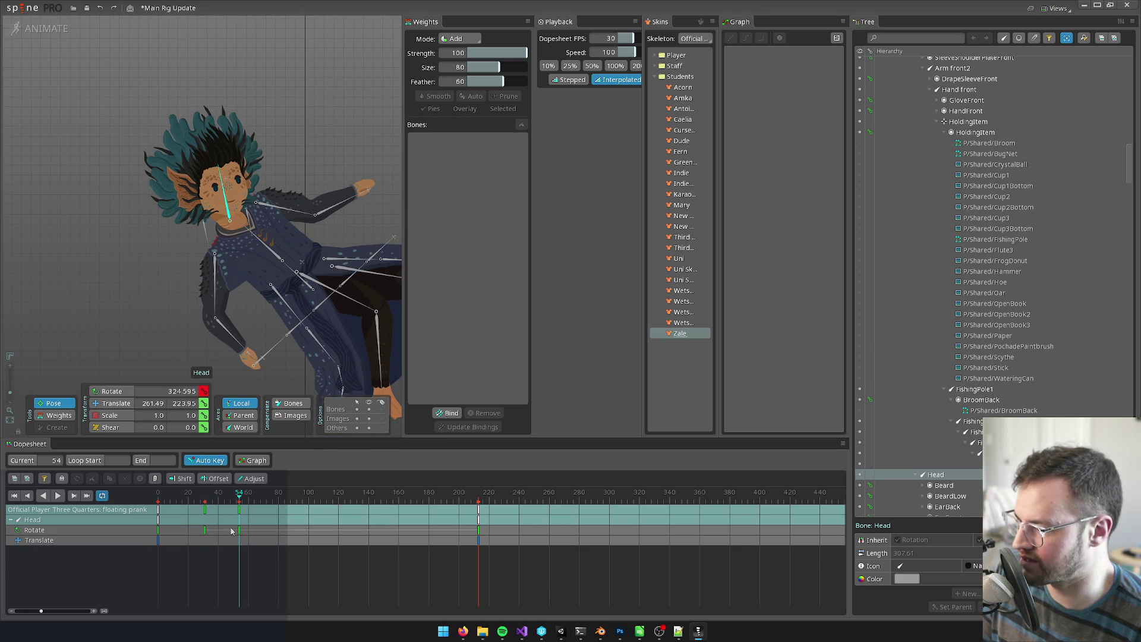
left_click_drag(239, 498, 257, 496)
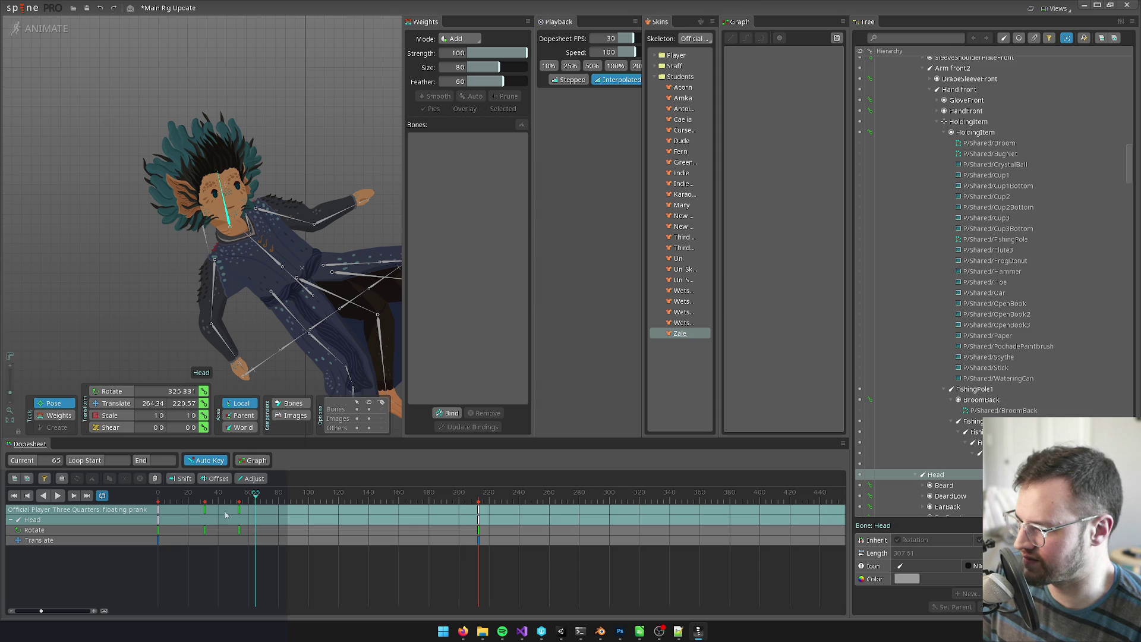
Copy a Head key and shift the head up and left at frame 54
left_click(204, 513)
left_click(239, 530)
key("ctrl+c")
left_click(288, 496)
left_click_drag(289, 499, 205, 502)
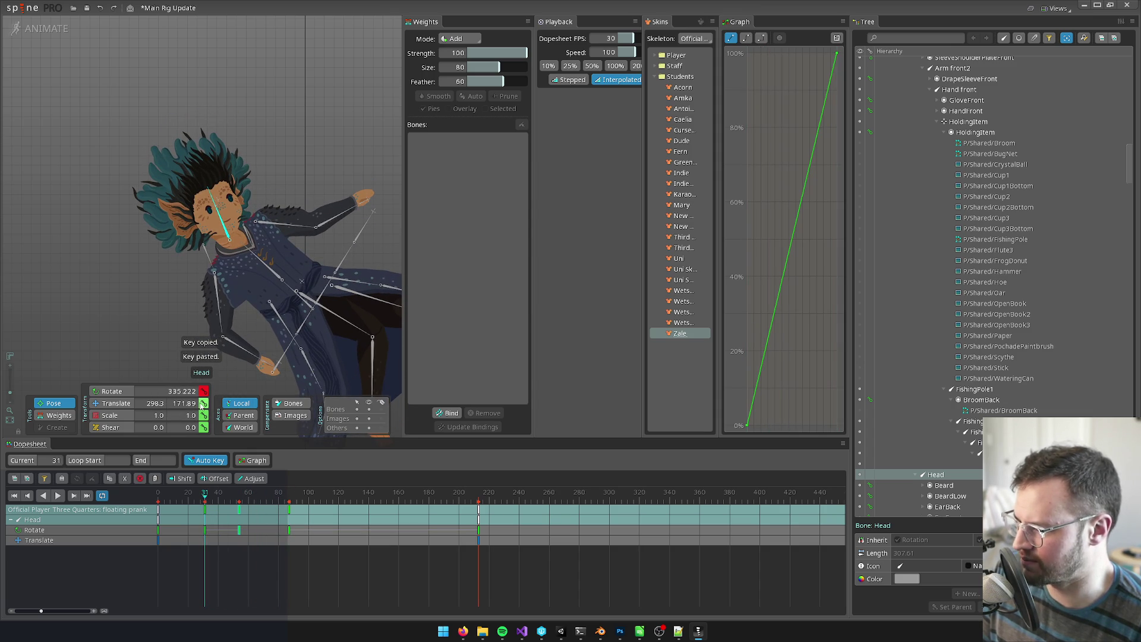
left_click(238, 513)
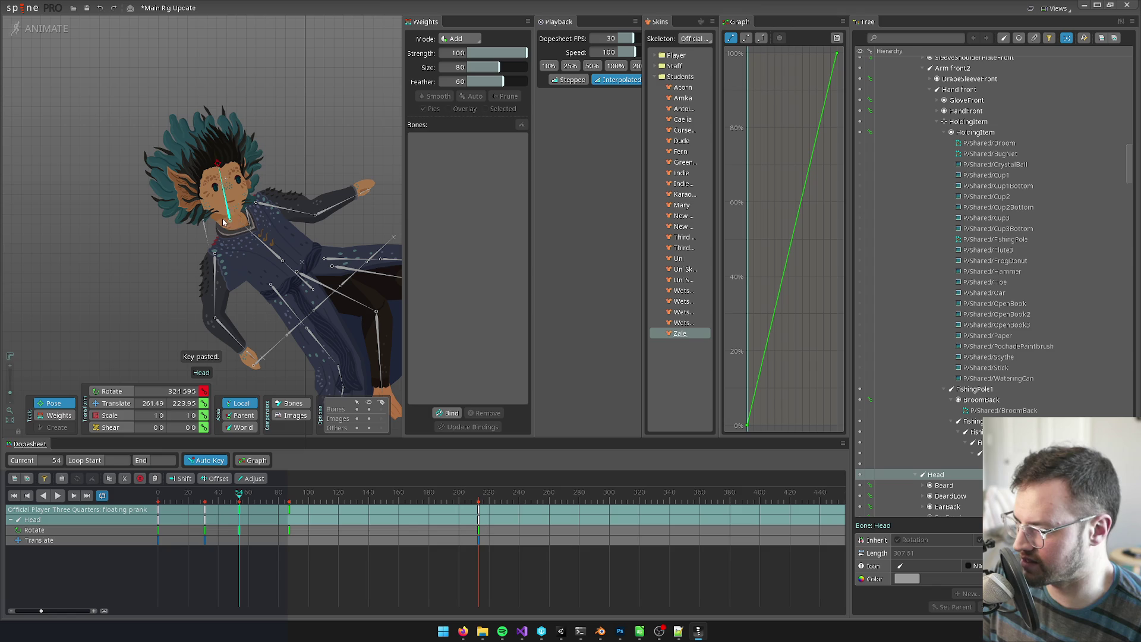
left_click_drag(230, 221, 225, 223)
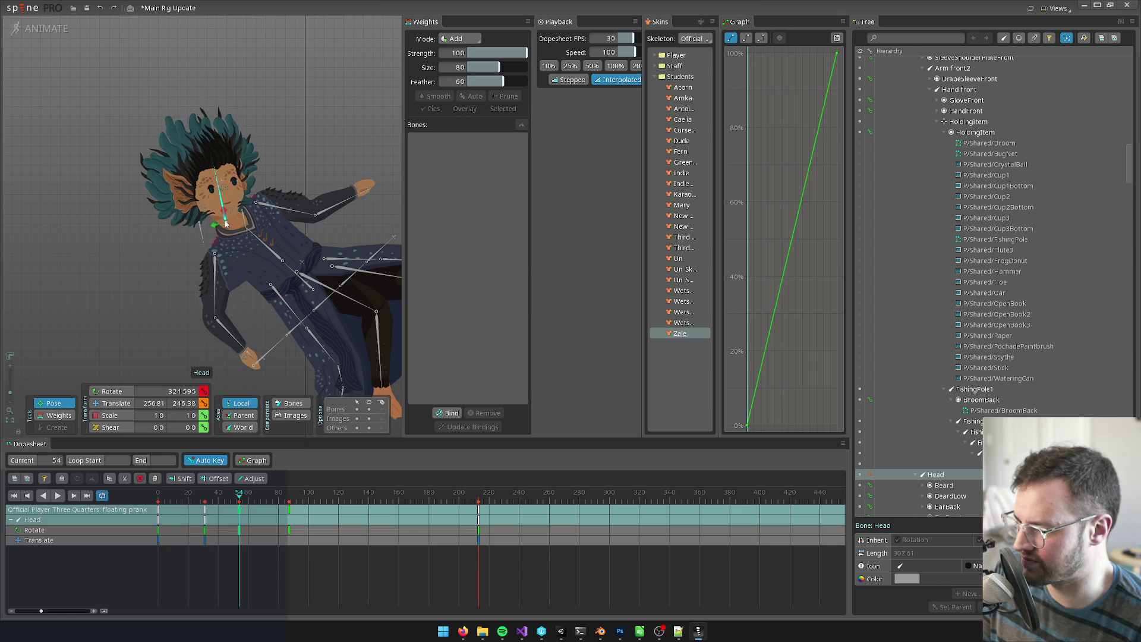
mouse_move(237, 499)
left_mouse_down()
mouse_move(168, 501)
mouse_move(239, 501)
left_mouse_up()
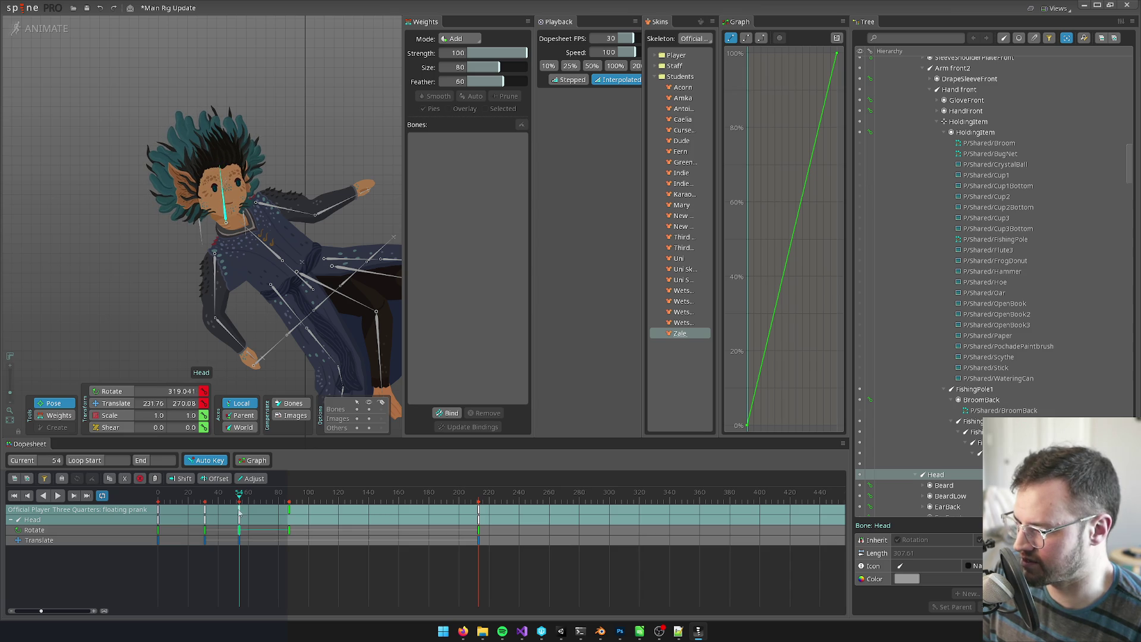
Paste copies of the Head keys at later frames, including 129 and around 157
mouse_move(221, 501)
left_mouse_down()
mouse_move(209, 500)
mouse_move(307, 512)
mouse_move(397, 504)
mouse_move(364, 504)
mouse_move(388, 506)
left_mouse_up()
key("ctrl+c")
key("ctrl+v")
left_click(321, 501)
key("ctrl+c")
key("ctrl+v")
left_click(321, 510)
key("ctrl+c")
left_click(394, 494)
key("ctrl+v")
left_click_drag(394, 494, 422, 494)
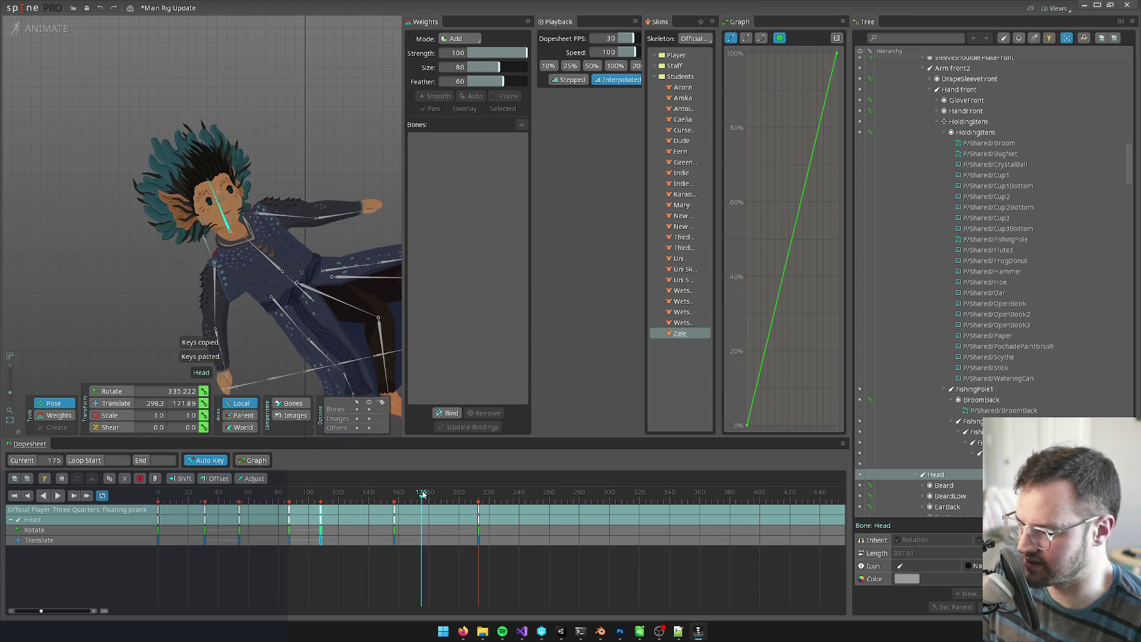
Rotate the Head to key frame 175, paste that key at frame 200, and rewind
left_click(343, 72)
left_click_drag(207, 178, 176, 193)
key("Escape")
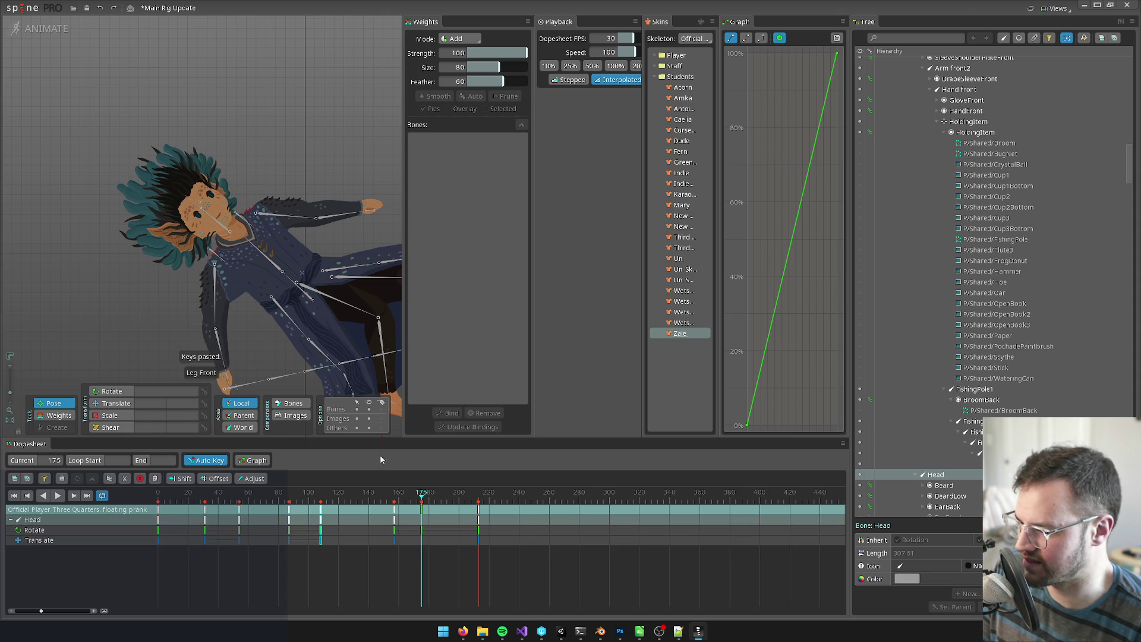
left_click(458, 493)
key("ctrl+v")
left_click_drag(458, 493, 51, 510)
scroll(125, 222, "down", 4)
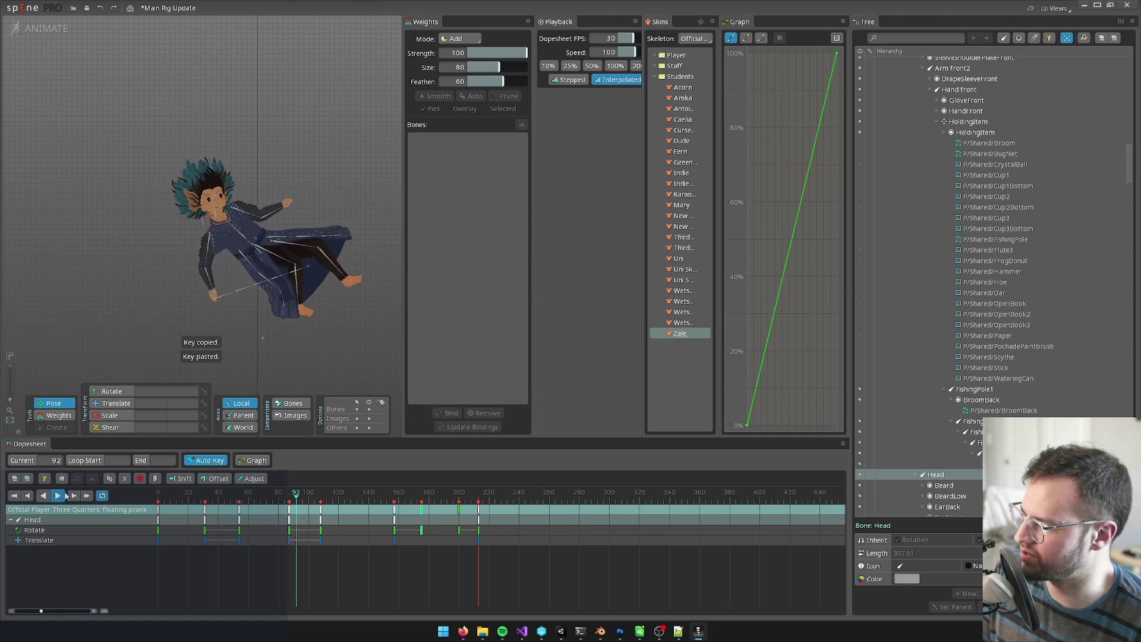
Review the loop and delete the Head keys between frames 30 and 108
left_click(172, 496)
left_click_drag(172, 496, 284, 511)
left_click(189, 496)
left_click(57, 495)
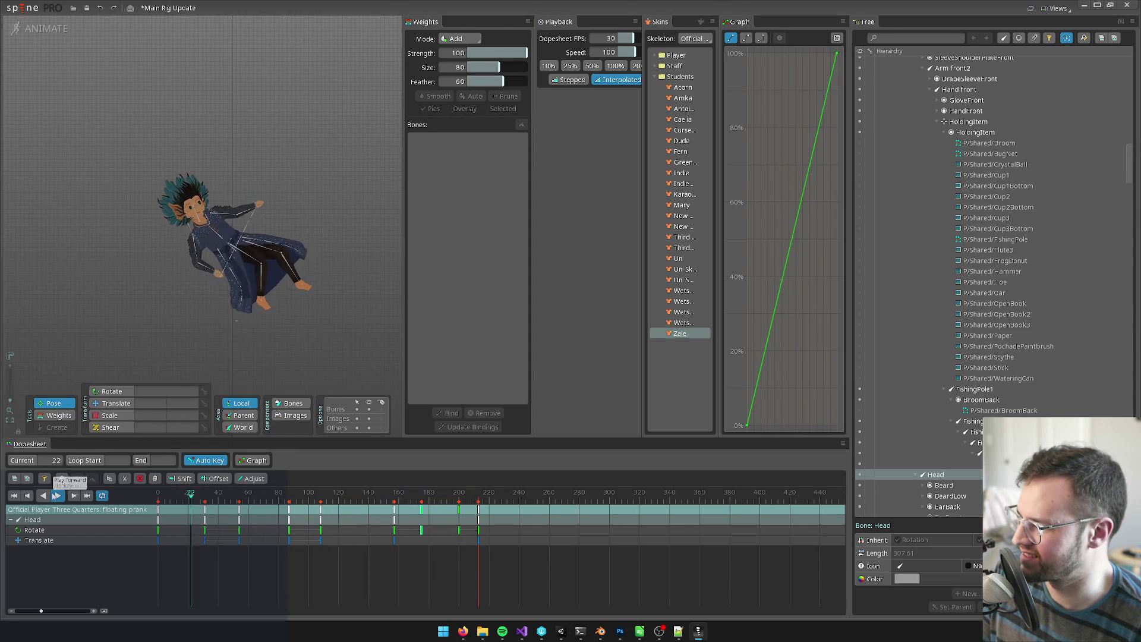
mouse_move(186, 502)
left_mouse_down()
mouse_move(262, 502)
mouse_move(244, 502)
left_mouse_up()
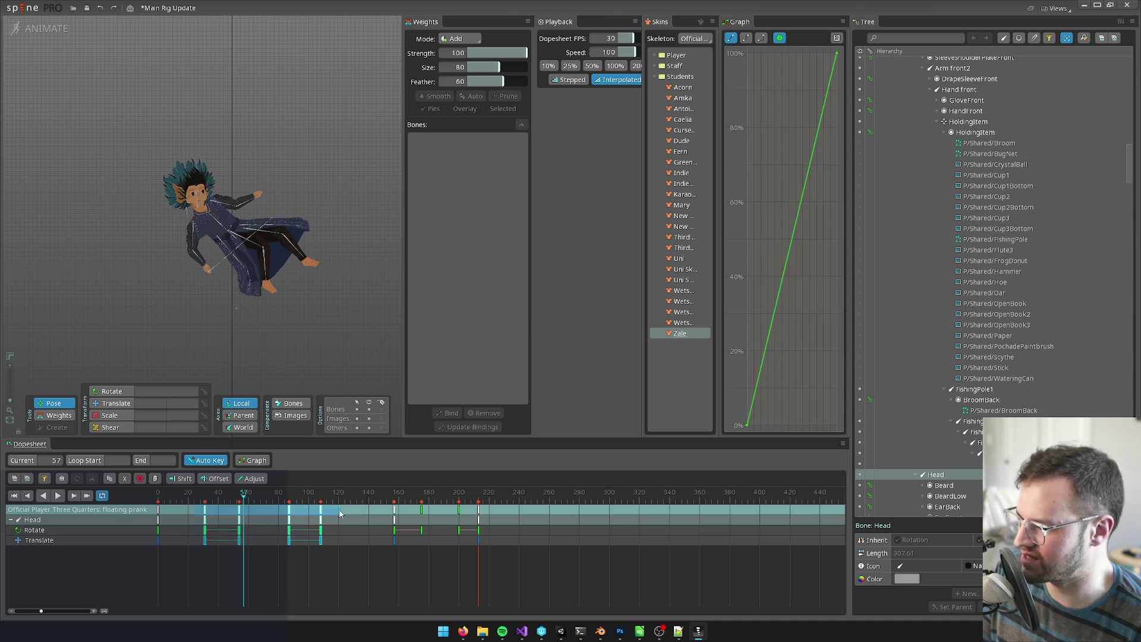
key("Delete")
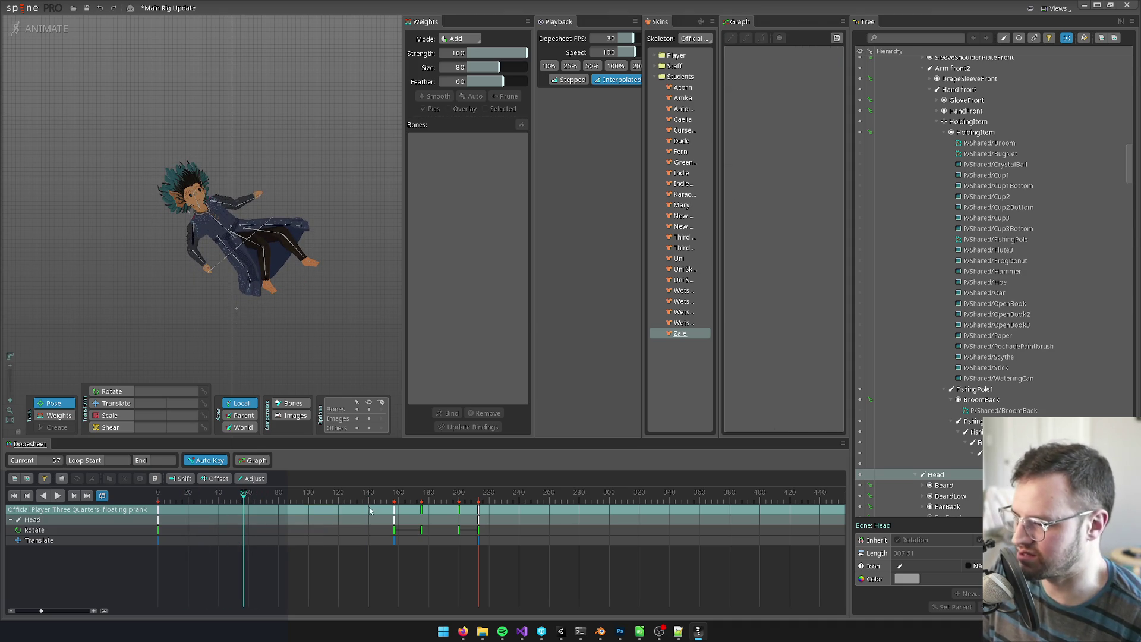
Shift the later Head keys around frames 137–200 earlier, then rewind to frame 0
left_click_drag(369, 510, 460, 515)
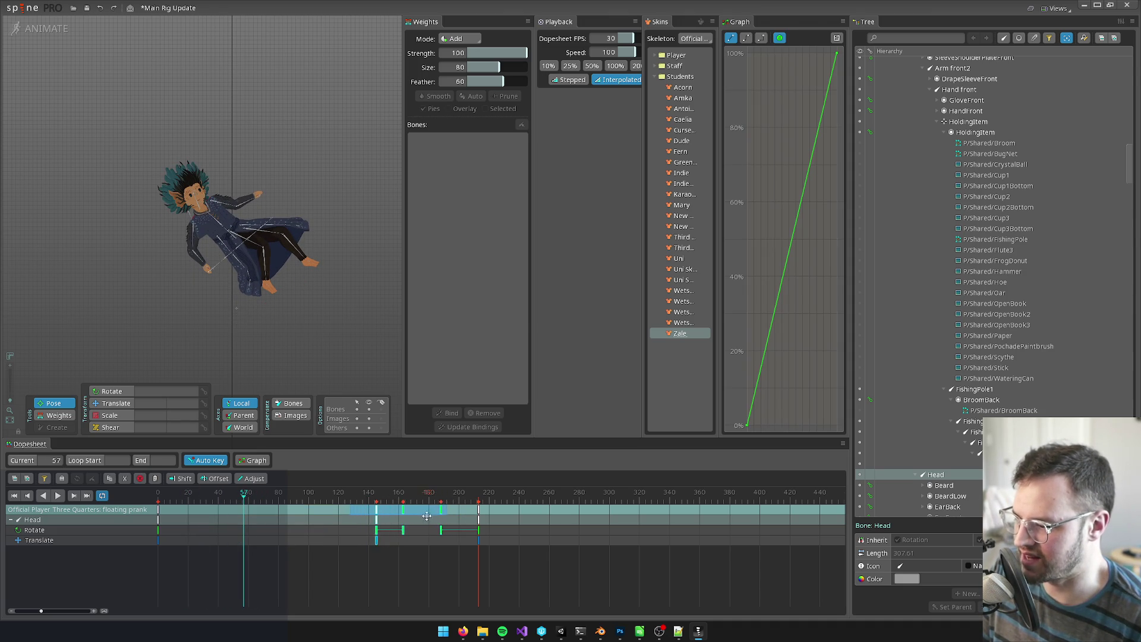
left_click_drag(348, 545, 398, 509)
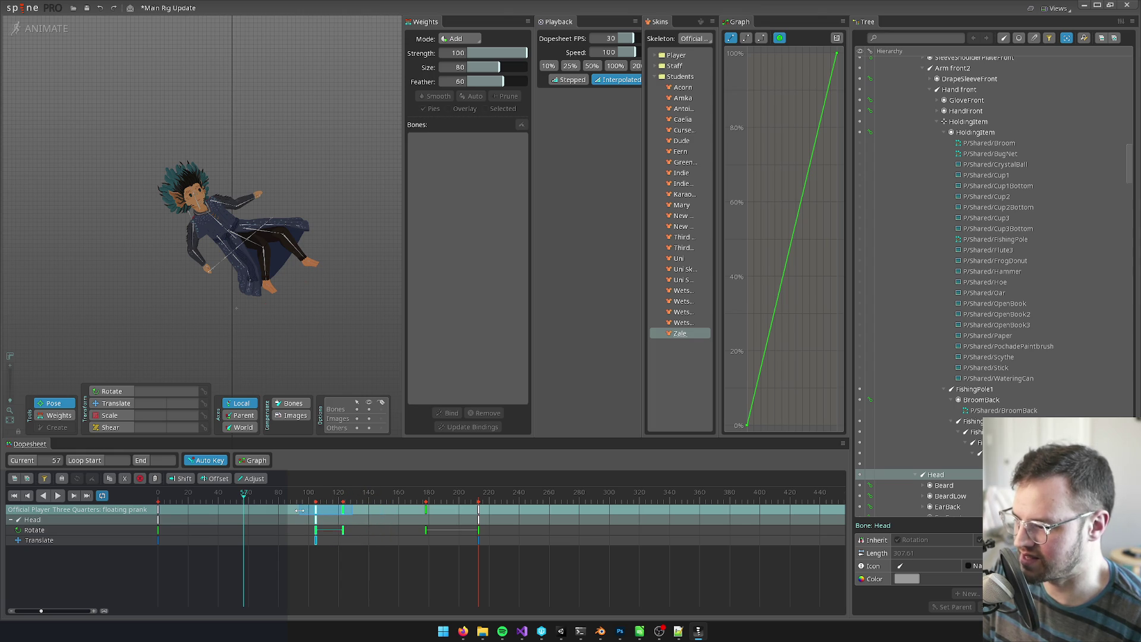
left_click_drag(260, 515, 258, 515)
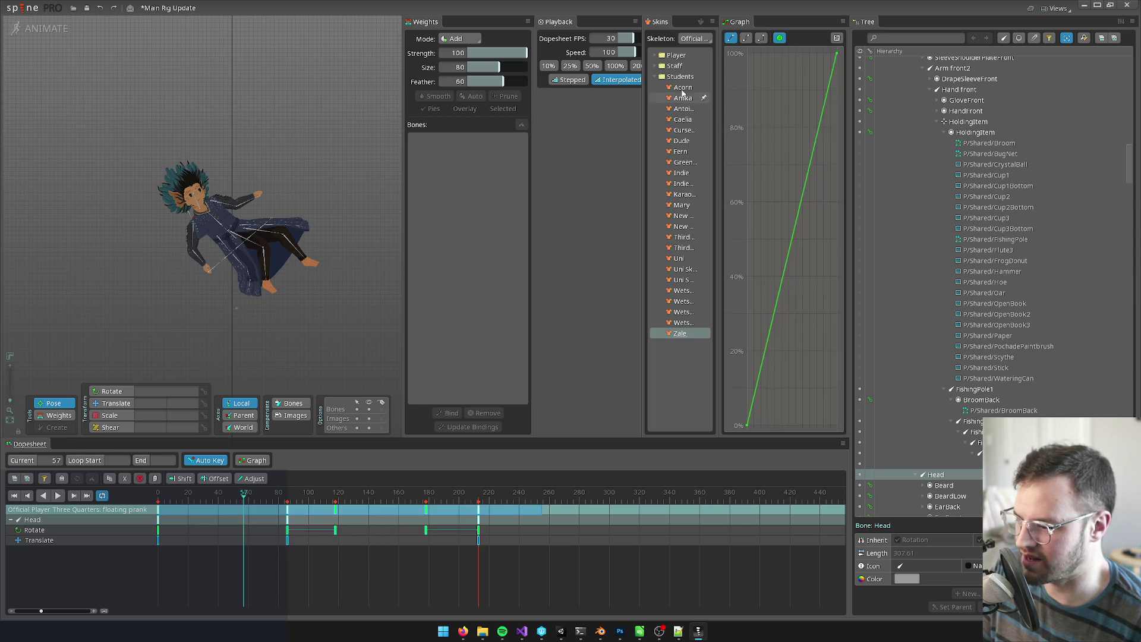
left_click(158, 493)
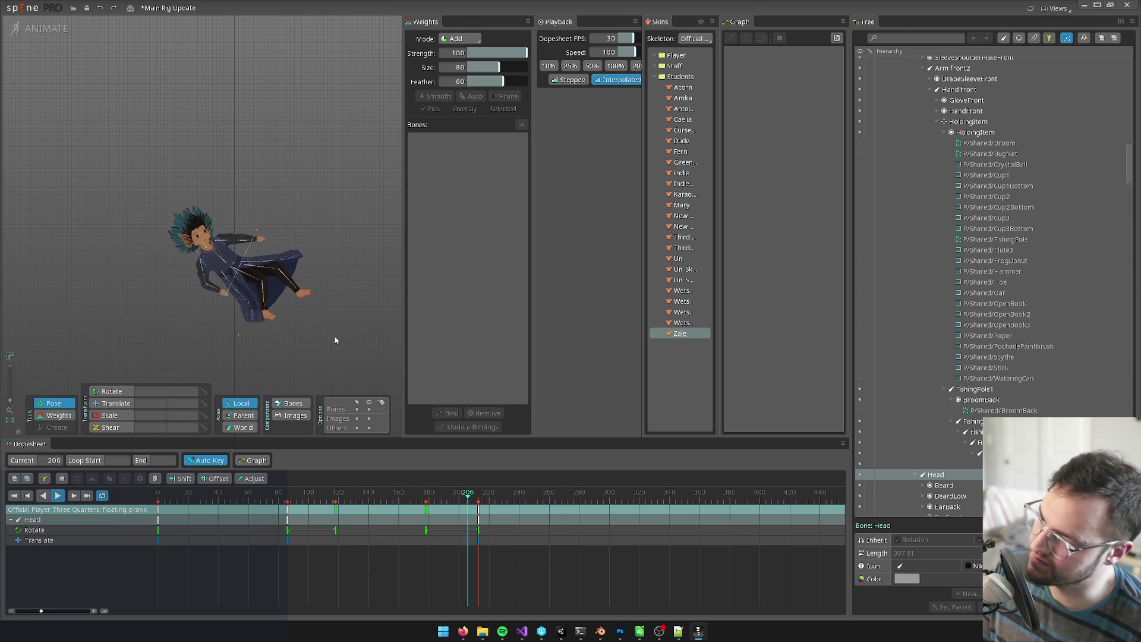
Move the Head keys at frames 86 and 120 two frames earlier
left_click(57, 495)
left_click(194, 522)
mouse_move(257, 505)
left_mouse_down()
mouse_move(345, 524)
mouse_move(286, 514)
left_mouse_up()
left_click(158, 493)
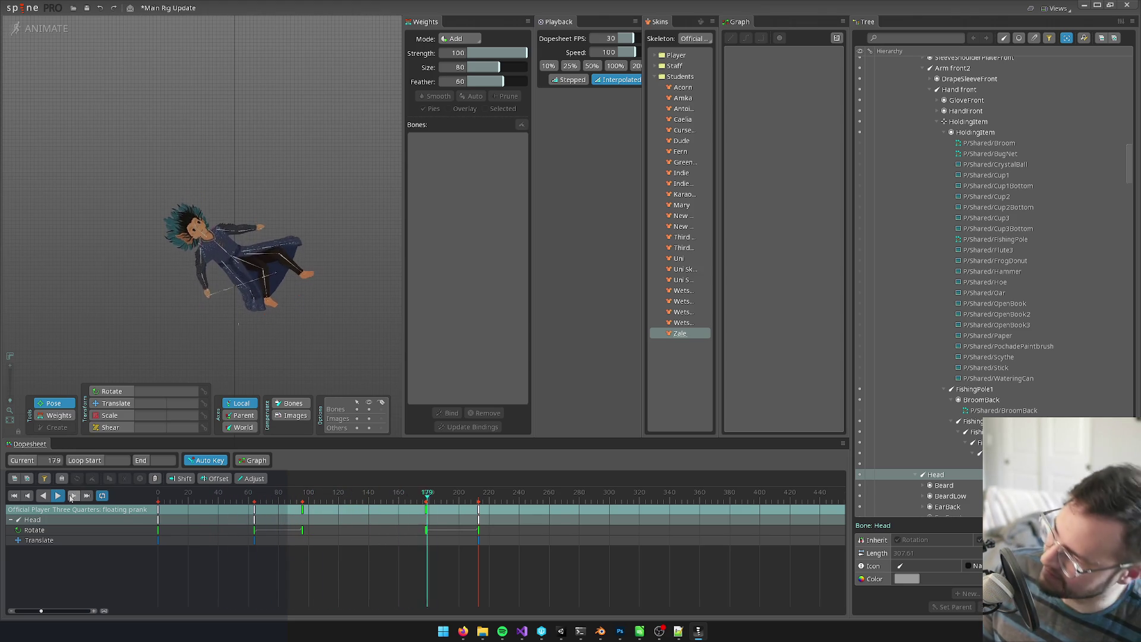
Tilt the Head bone to add a rotation key of about 8.6° at frame 131
left_click(351, 502)
left_click_drag(352, 502, 355, 502)
scroll(189, 286, "up", 5)
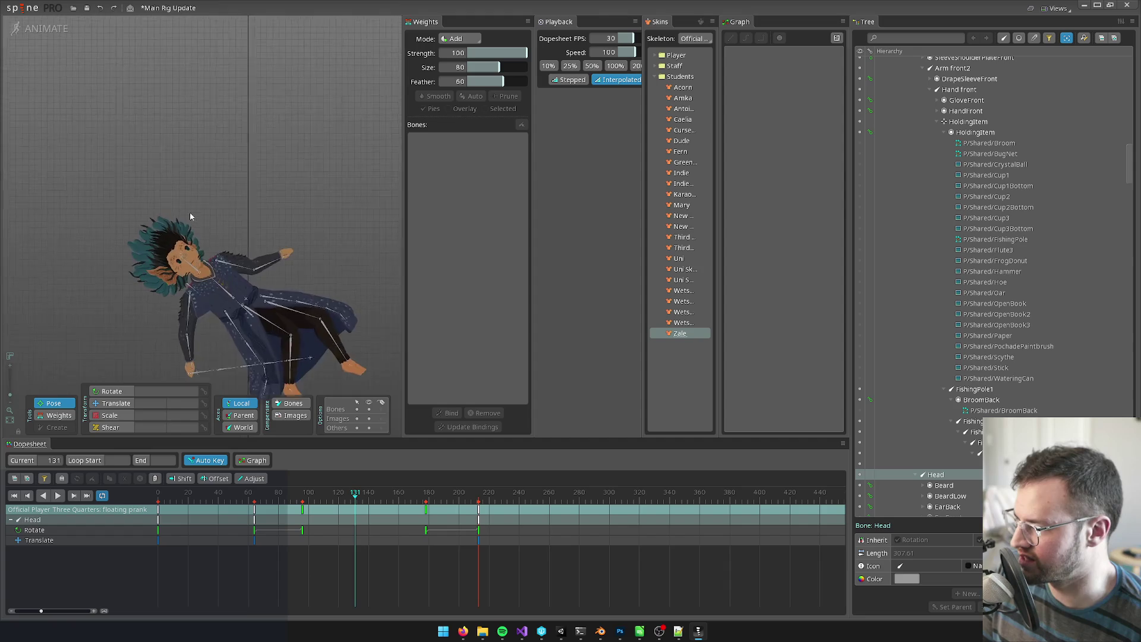
scroll(189, 286, "up", 1)
left_click(175, 274)
left_click_drag(146, 245, 135, 244)
Inspect the new frame-131 Head key, then play the loop through to review the tilt
left_click(355, 509)
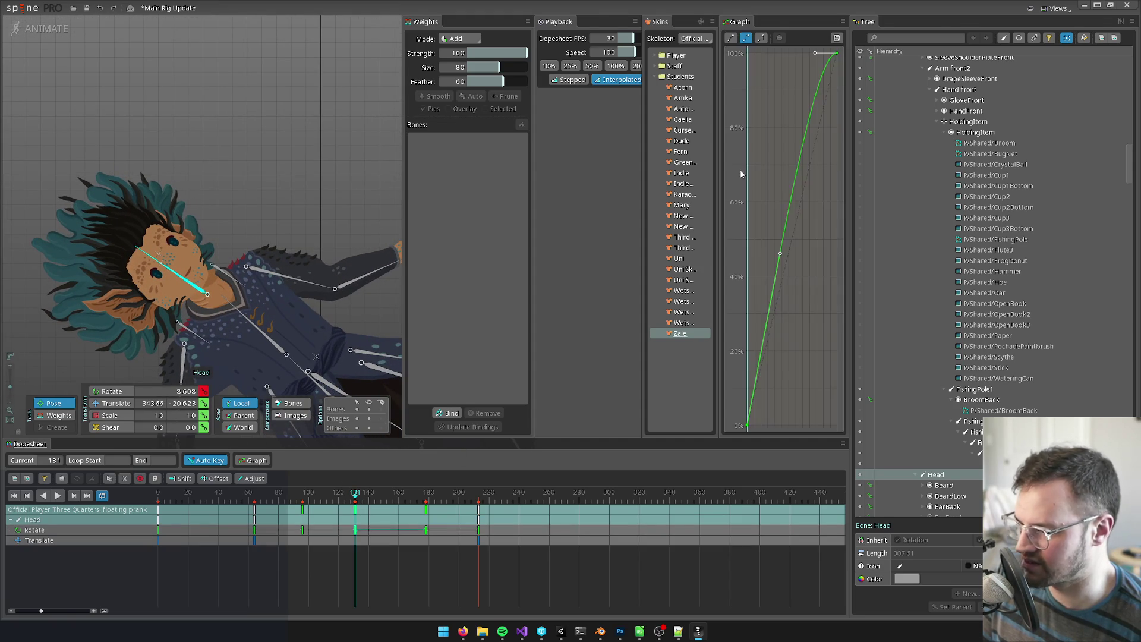
left_click(523, 586)
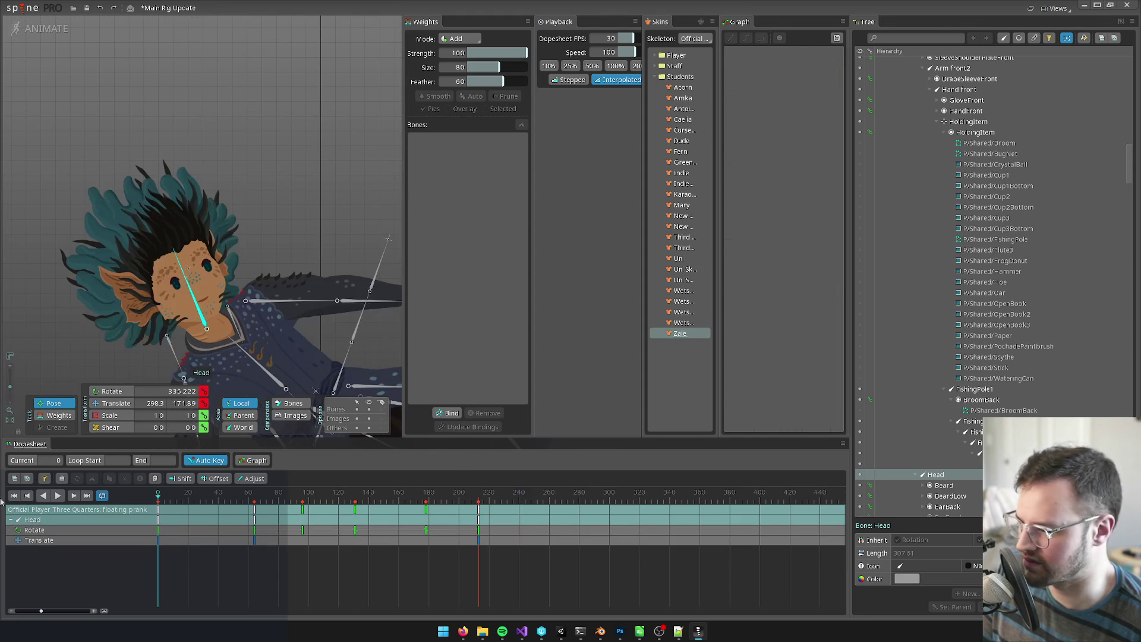
left_click(58, 496)
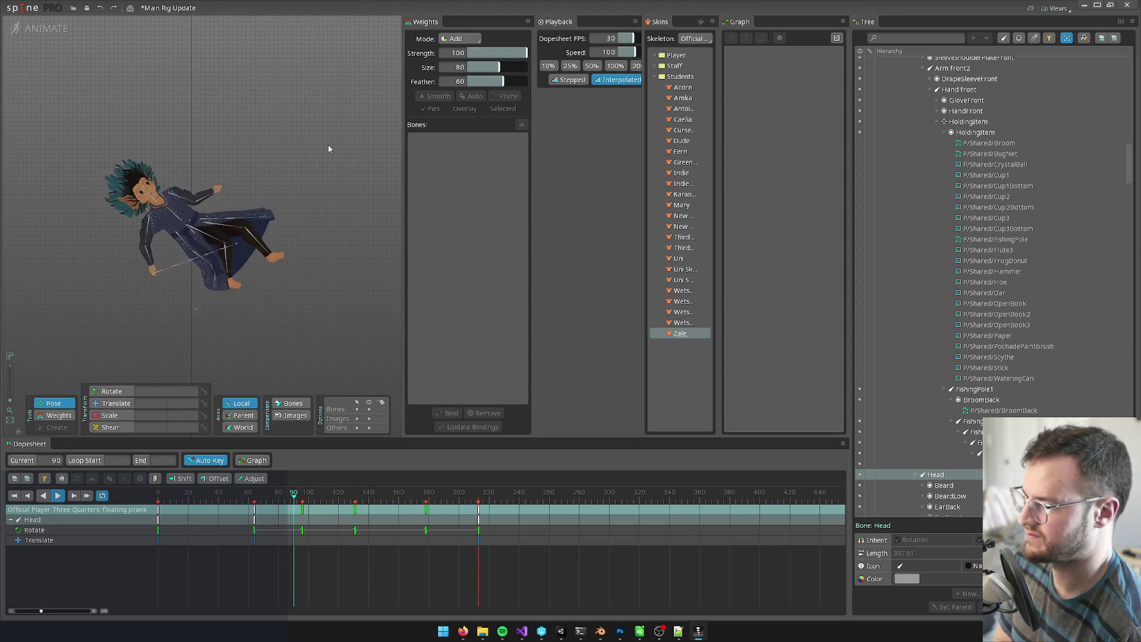
left_click(57, 497)
Save, collapse the Head and Skins branches in the Tree, and select 'floating prank'
key("ctrl+s")
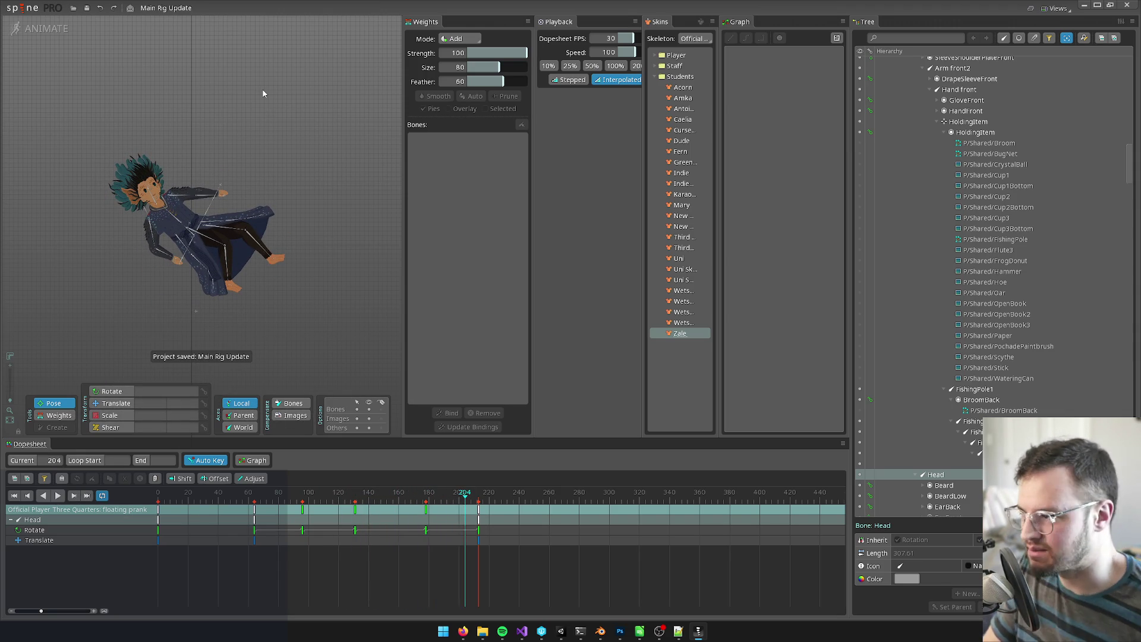
scroll(1014, 285, "down", 15)
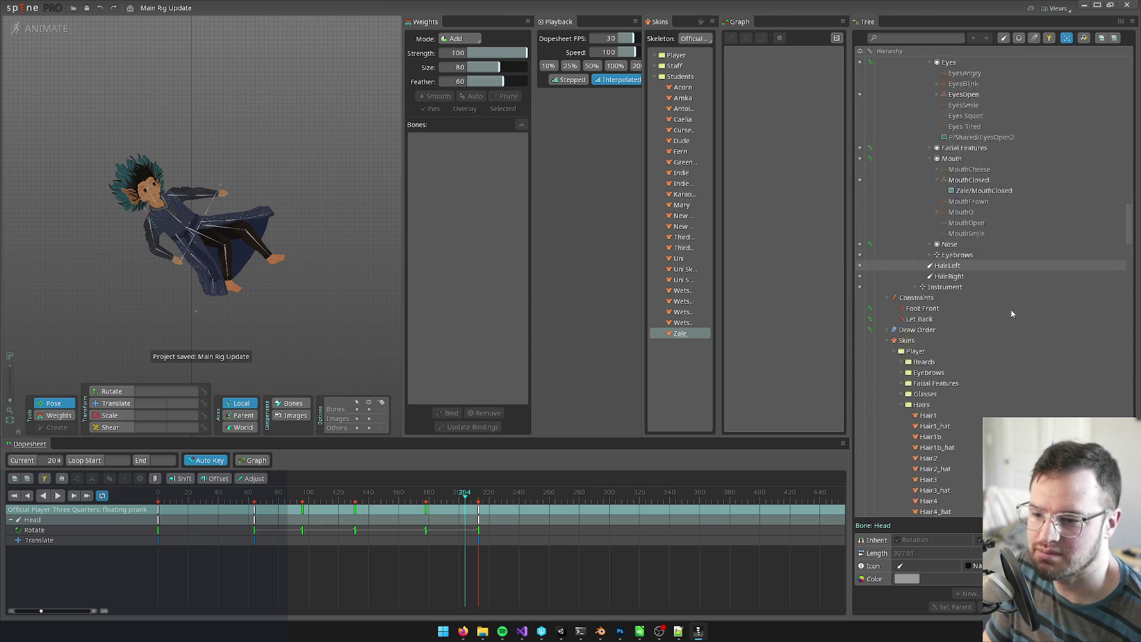
scroll(1014, 344, "up", 10)
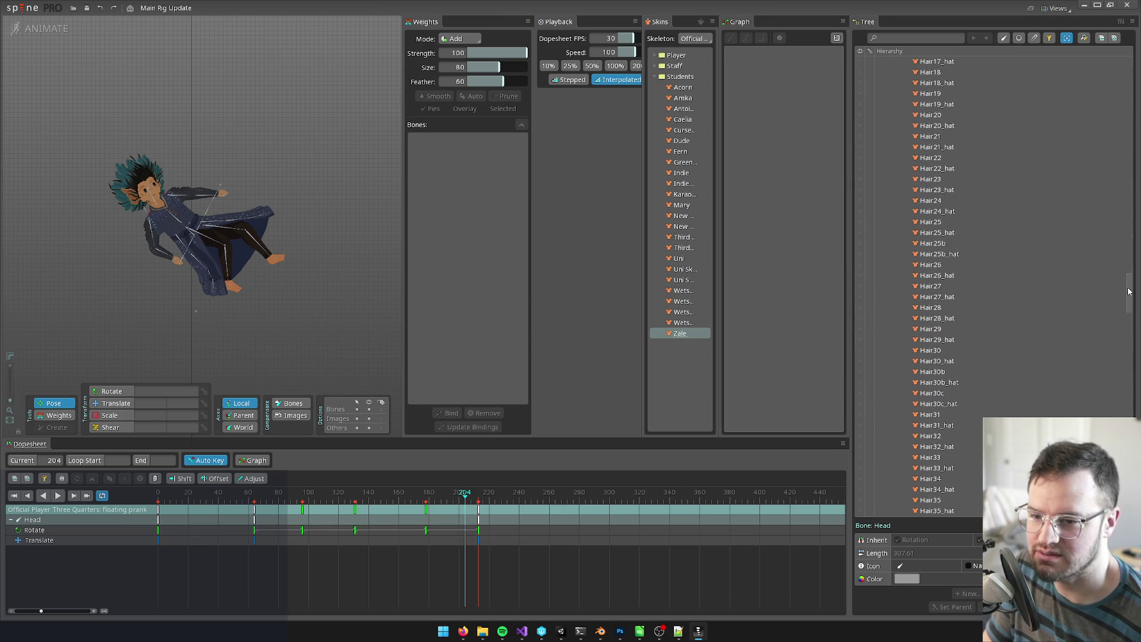
scroll(1114, 173, "down", 10)
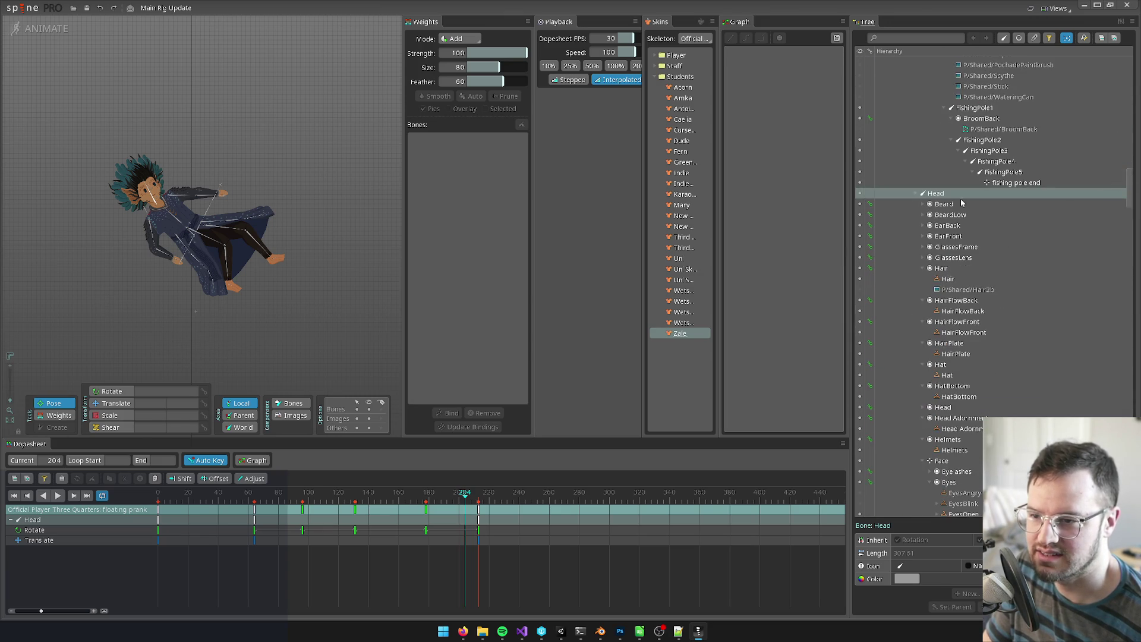
left_click(916, 194)
left_click(887, 258)
scroll(942, 296, "down", 11)
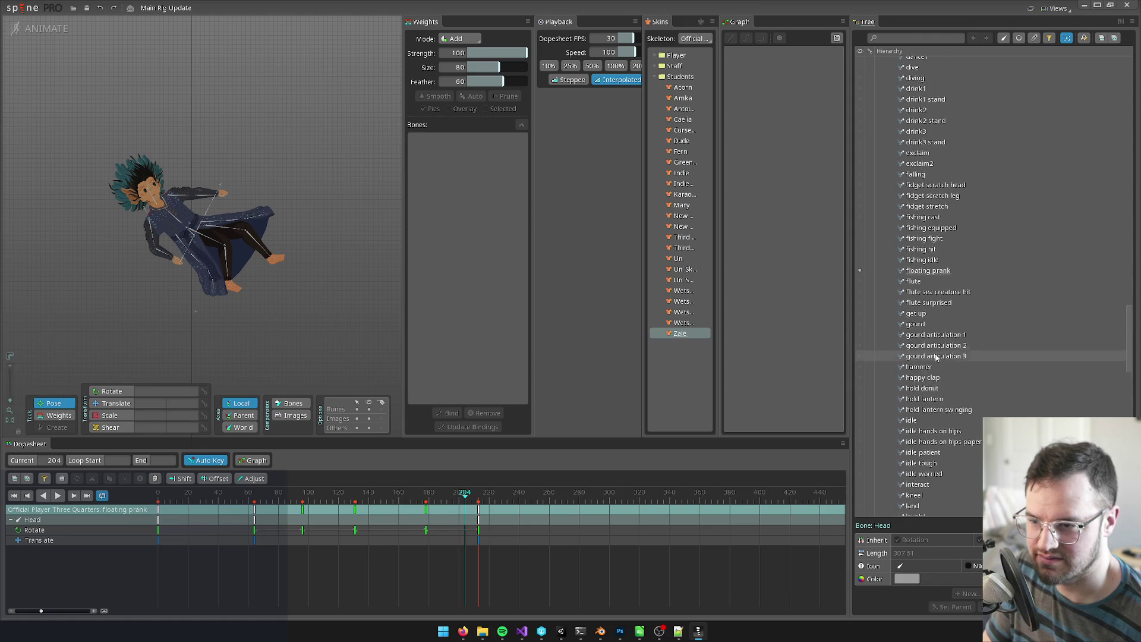
left_click(942, 291)
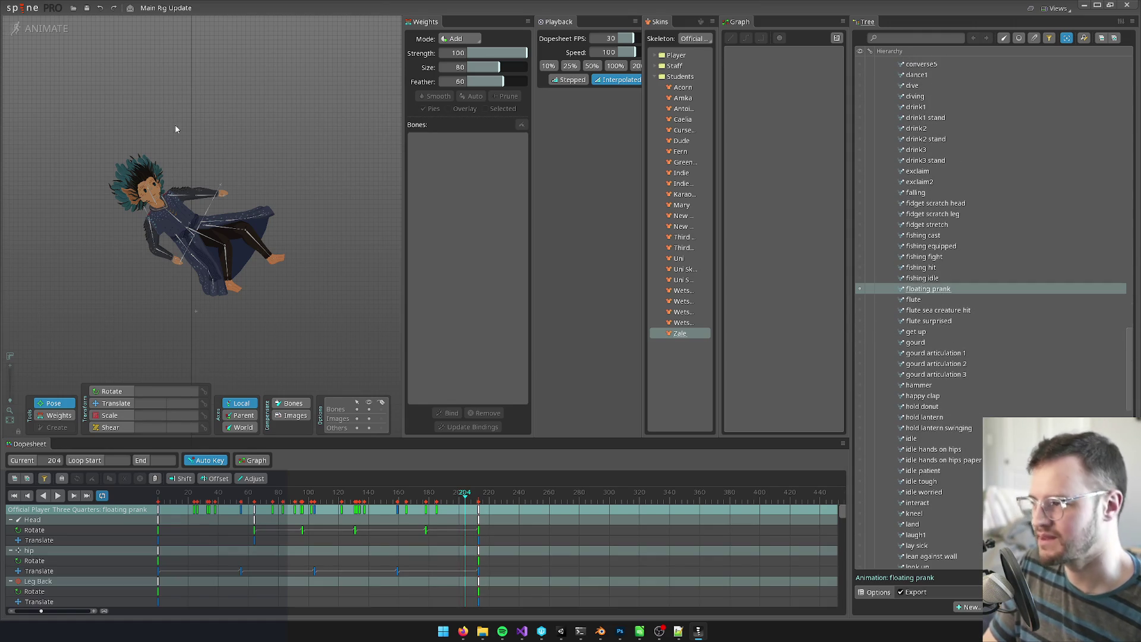
Save the Main Rig Update project again after recentring the view on the character
key("ctrl+s")
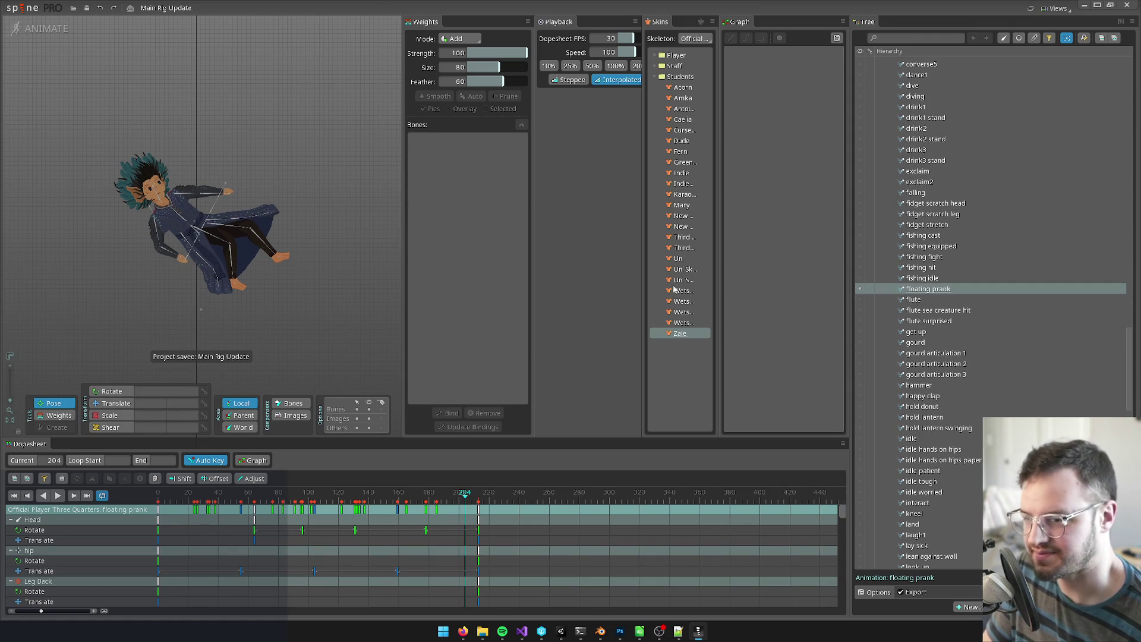
mouse_move(327, 227)
left_mouse_down()
mouse_move(334, 196)
mouse_move(335, 208)
left_mouse_up()
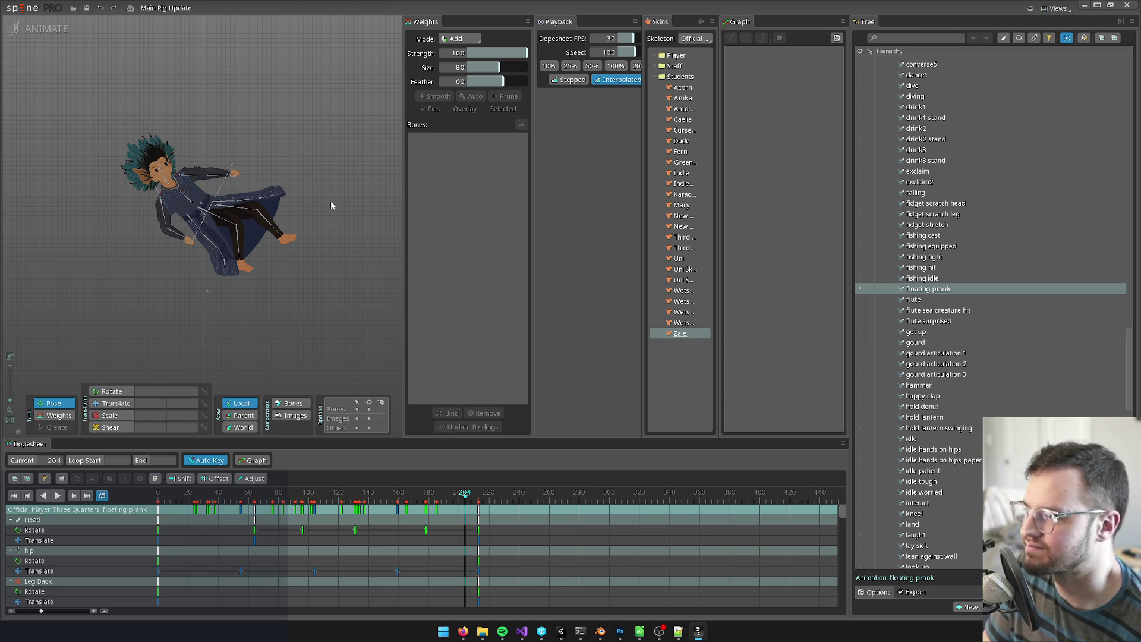
scroll(283, 140, "up", 2)
key("ctrl+s")
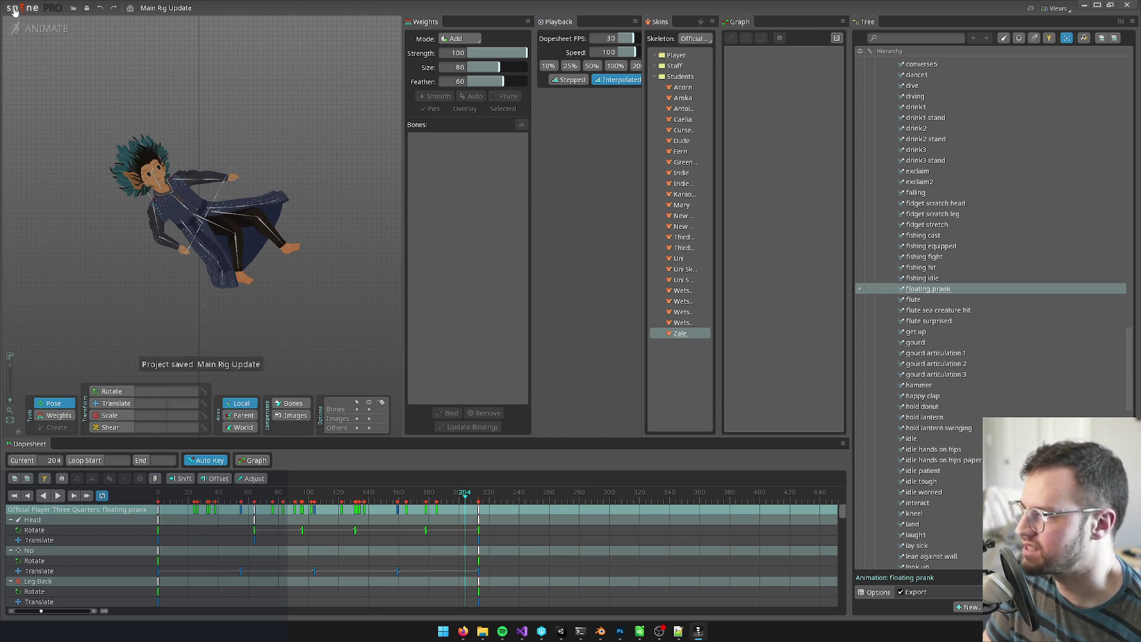
left_click(13, 11)
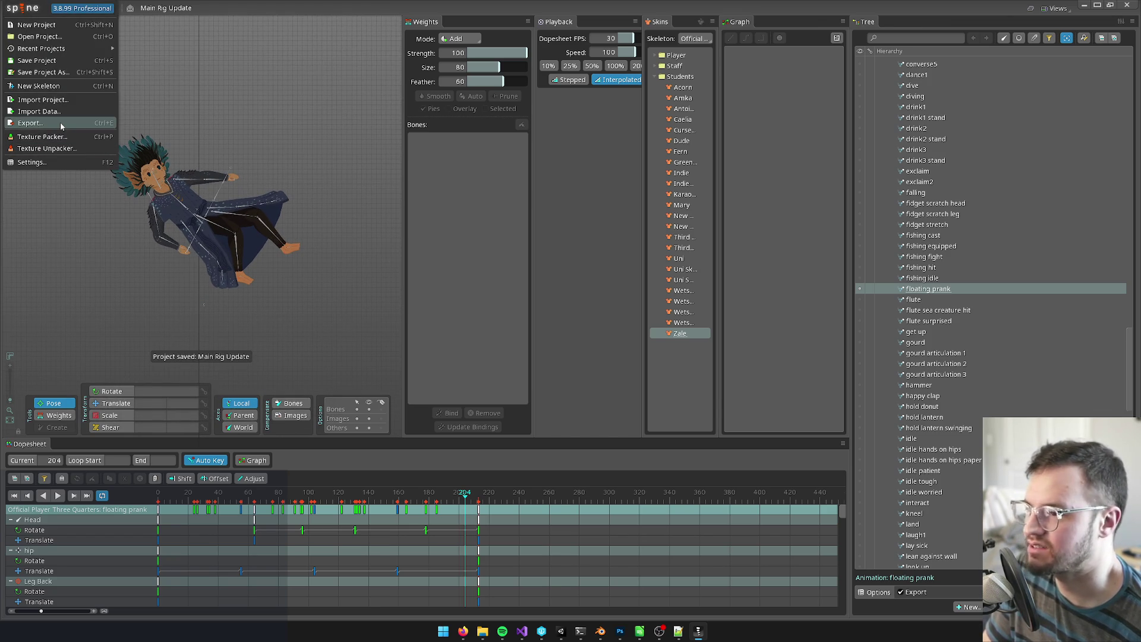
Open the Export settings and export the project's JSON data
left_click(61, 124)
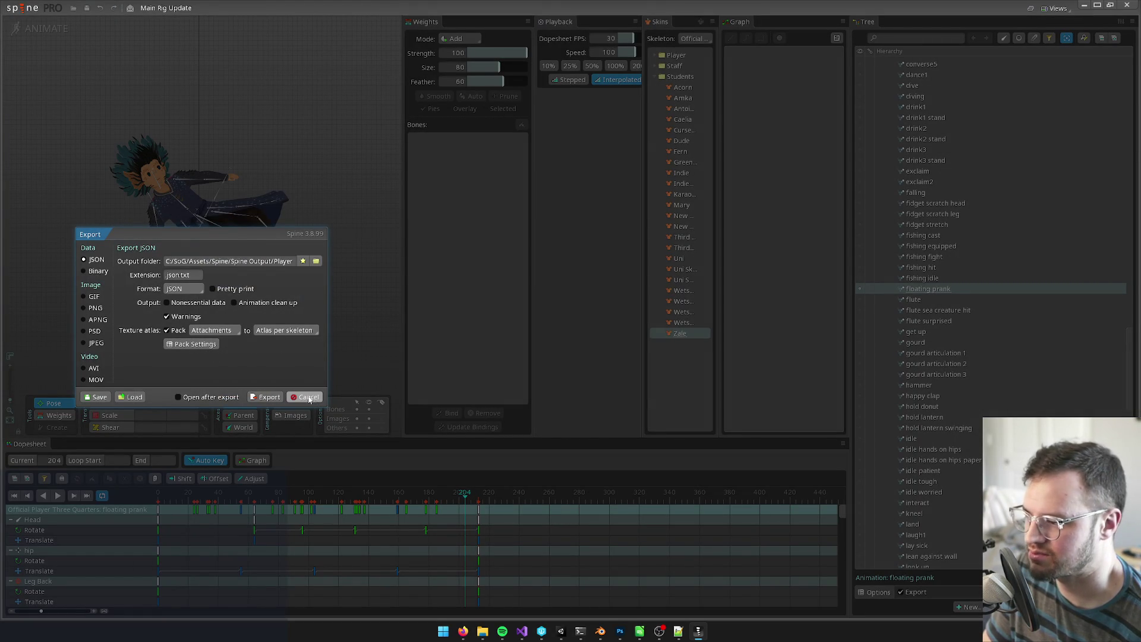
left_click(268, 397)
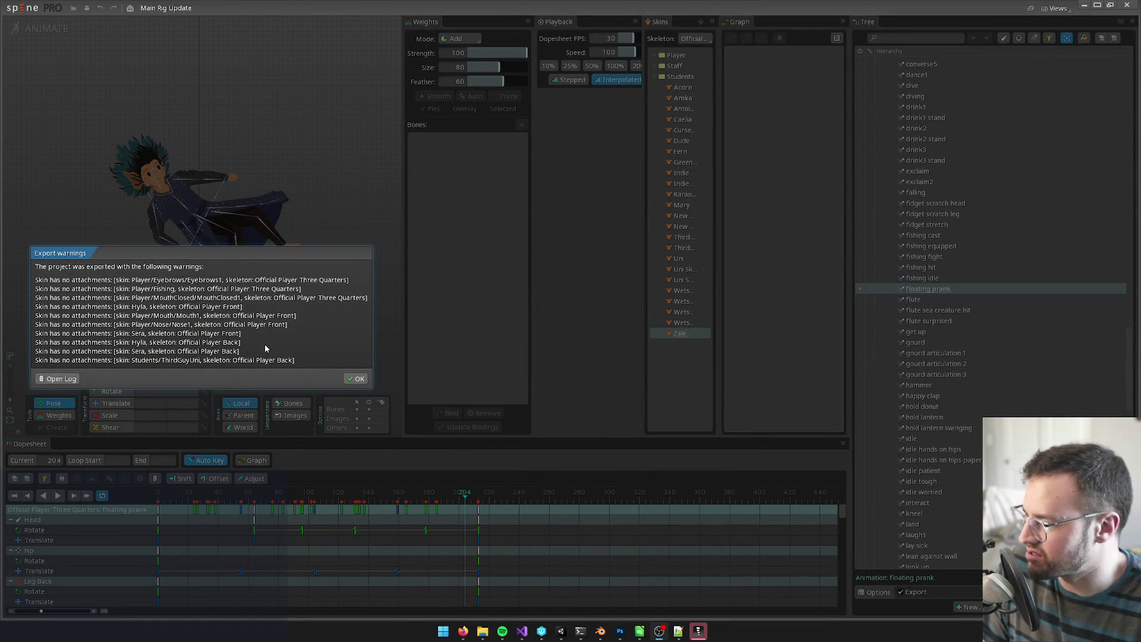
Dismiss Spine's export warnings and switch back to the Unity project
left_click(357, 380)
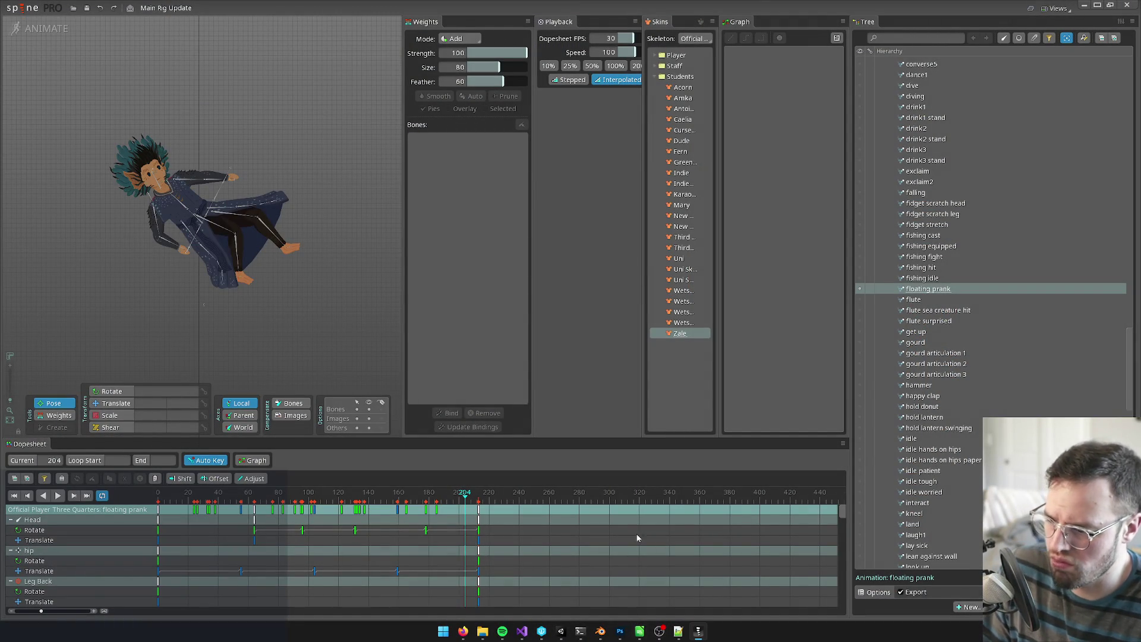
left_click(559, 632)
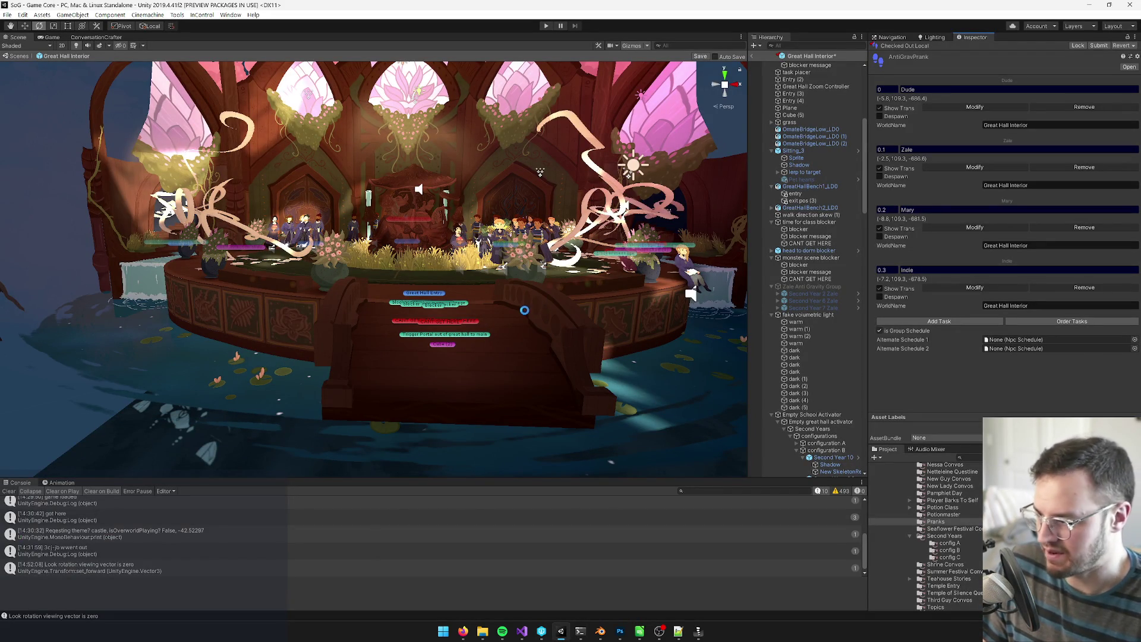
Save the Great Hall Interior prefab and return to the Main scene
left_click_drag(544, 272, 629, 154)
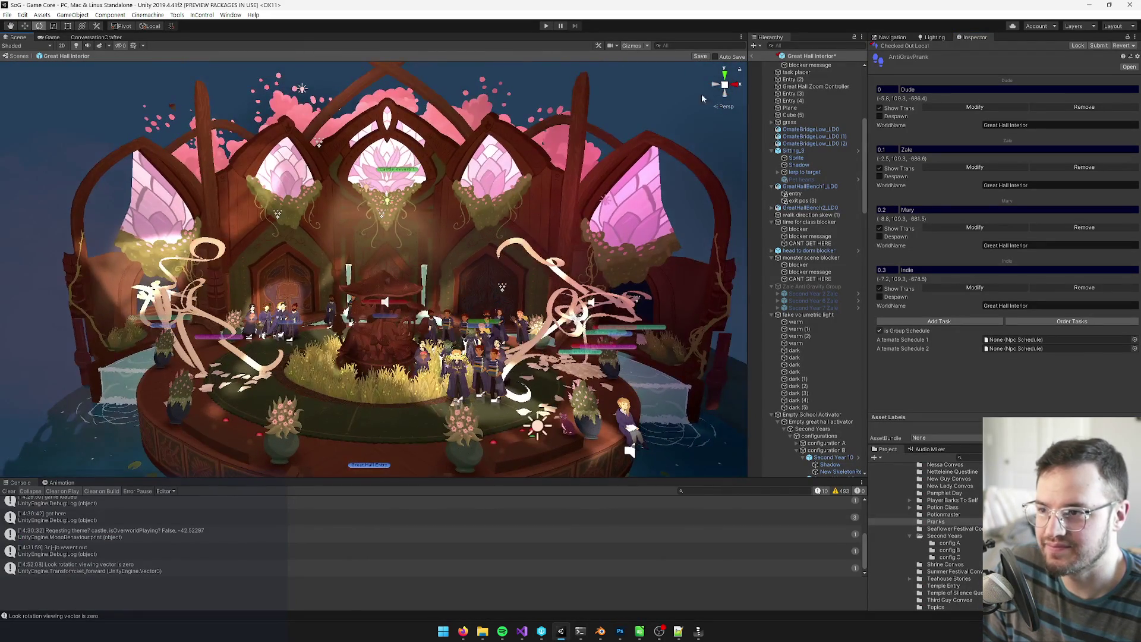
left_click(699, 56)
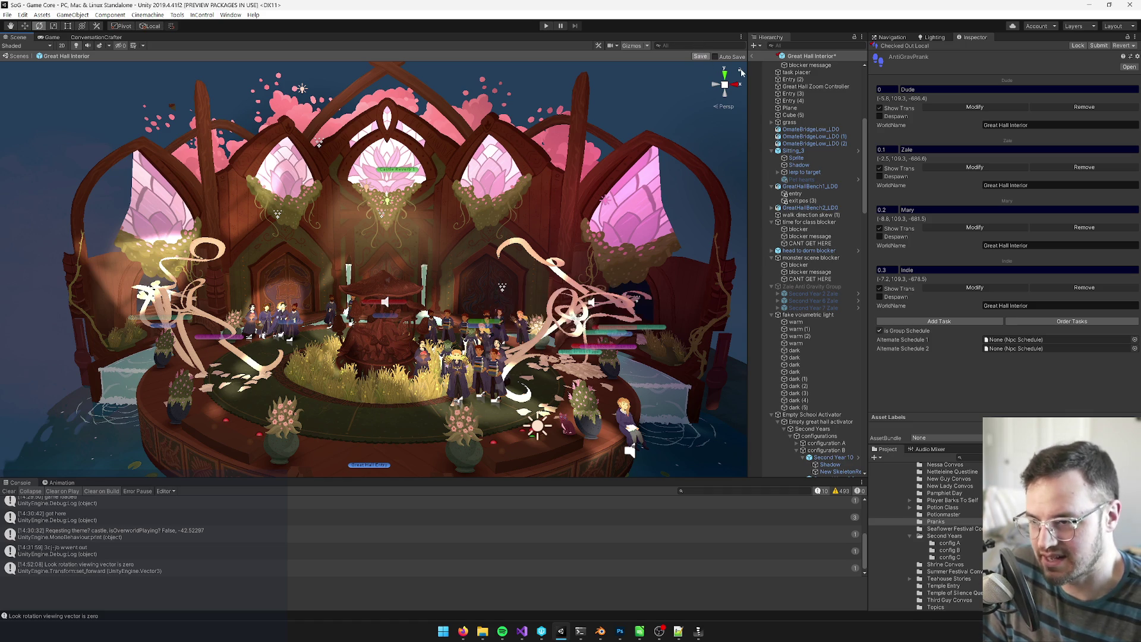
left_click(753, 55)
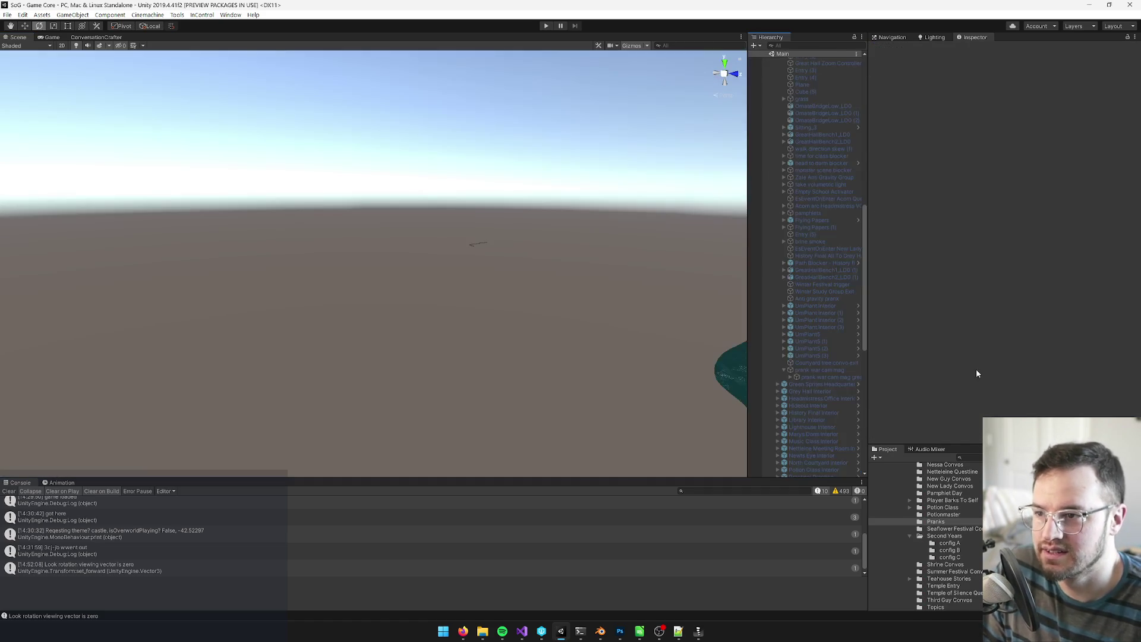
Find the GameManager script in the Project and check it out for editing
left_click(969, 457)
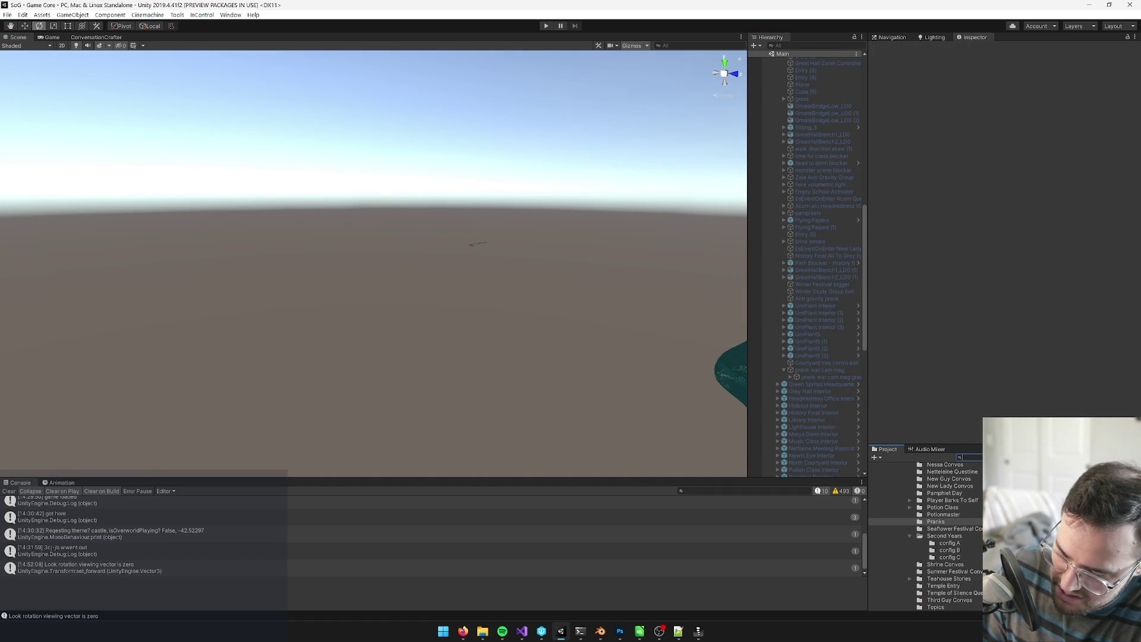
type("game m")
left_click(1021, 470)
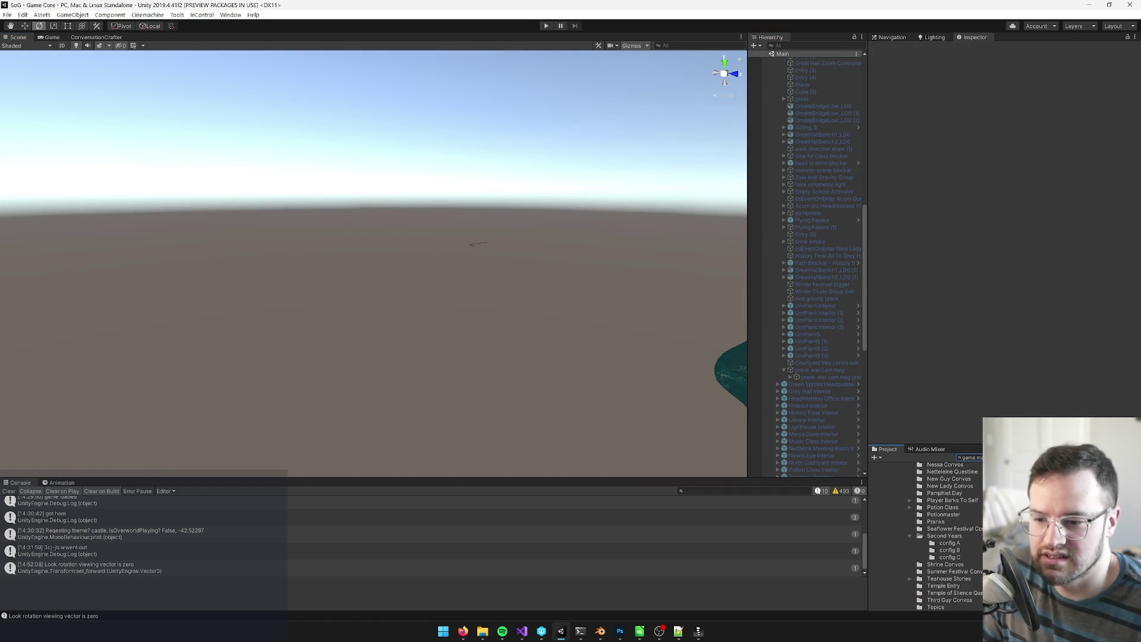
left_click(1119, 47)
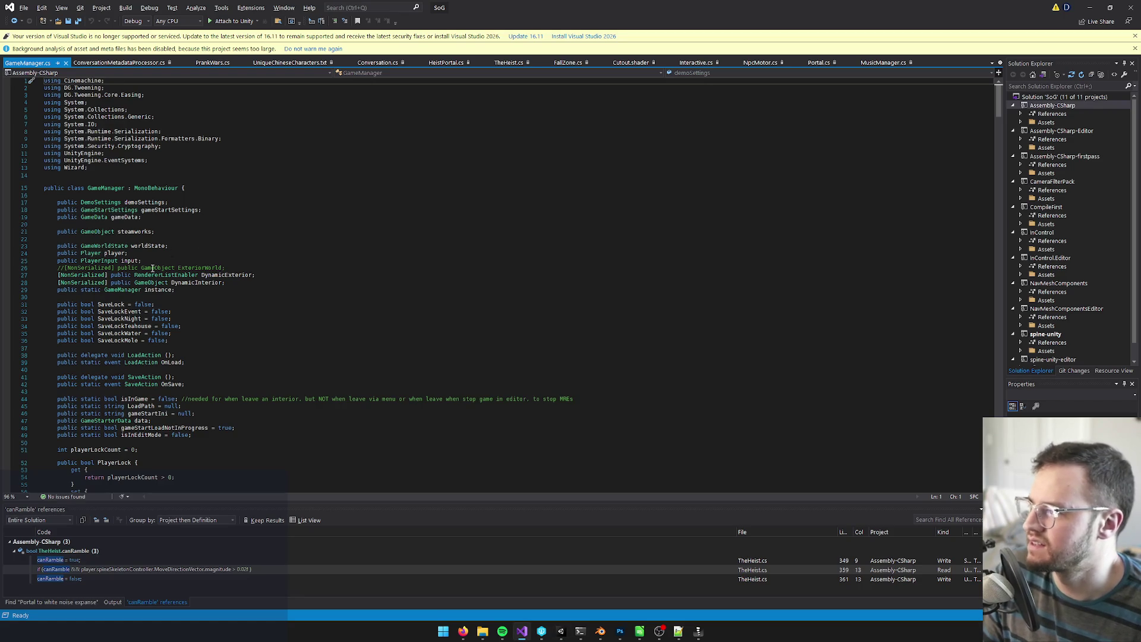
Insert a blank line below the gameData field in GameManager.cs, save, and return to Unity
left_click(103, 218)
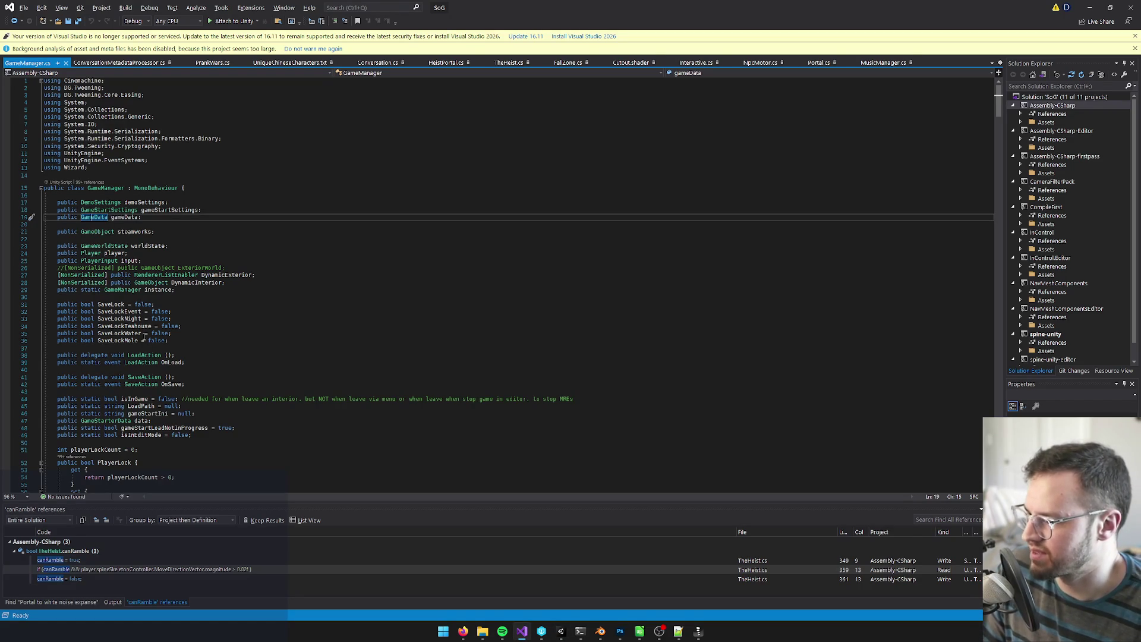
left_click(171, 223)
key("ctrl+Return")
key("ctrl+s")
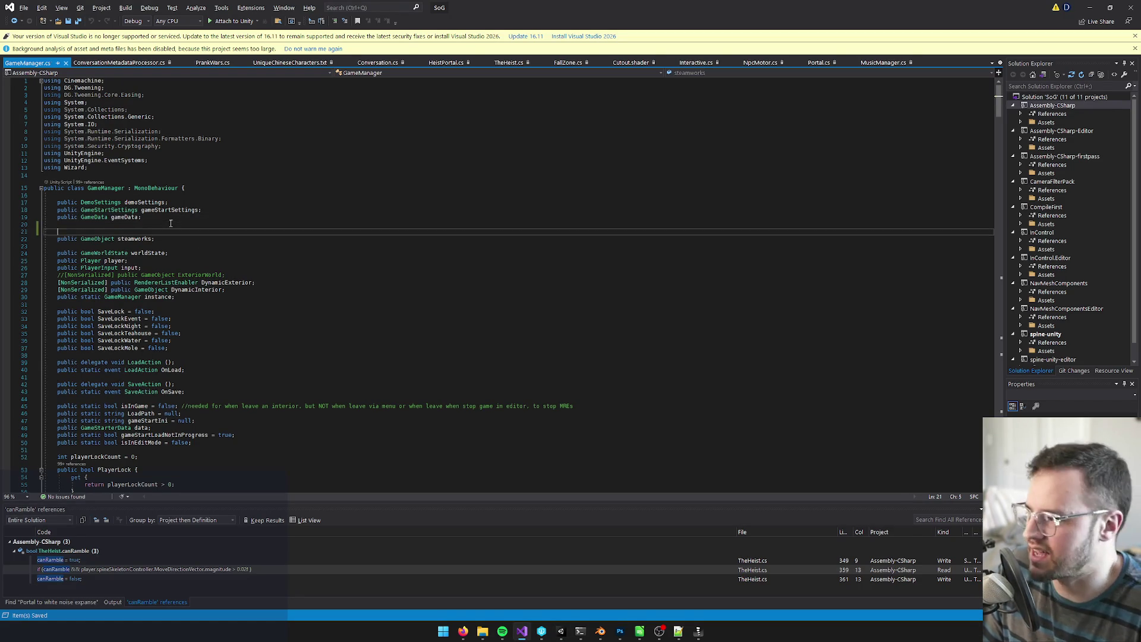
left_click(560, 631)
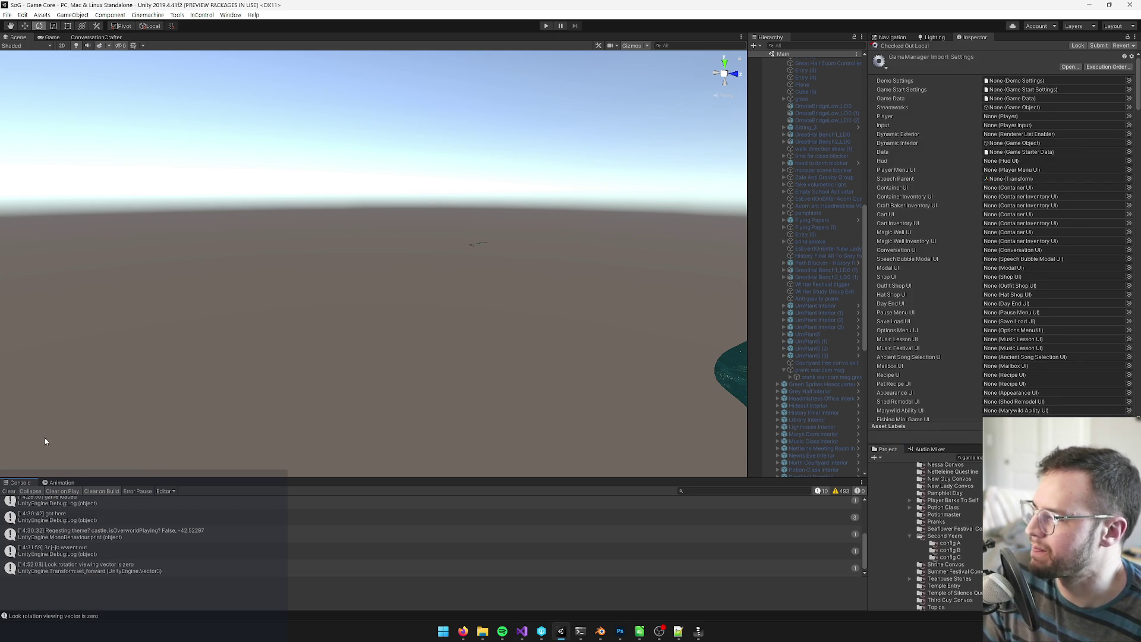
Enter Play mode and maximize the Game view
key("ctrl+p")
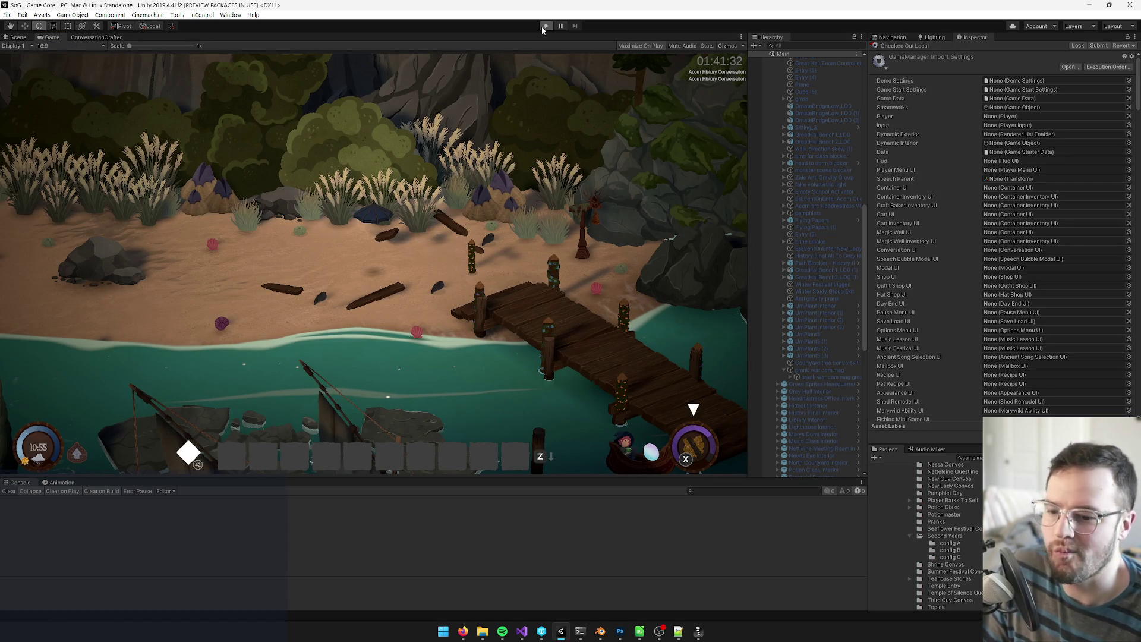
left_click(542, 27)
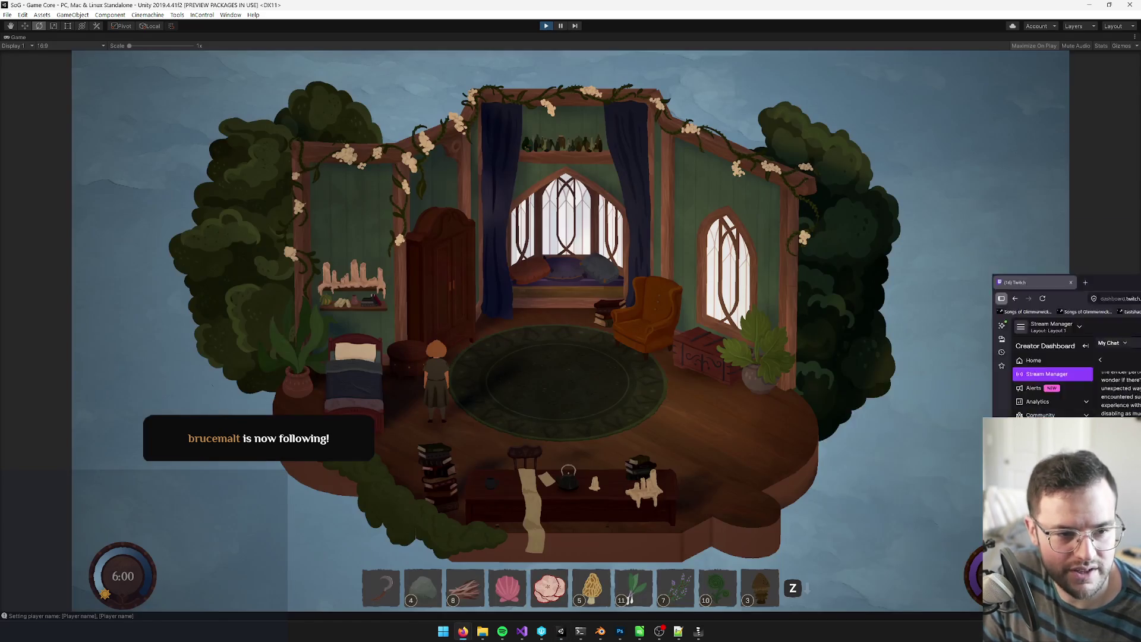
Walk the player across the house room and out the bottom exit
key("d")
key("s")
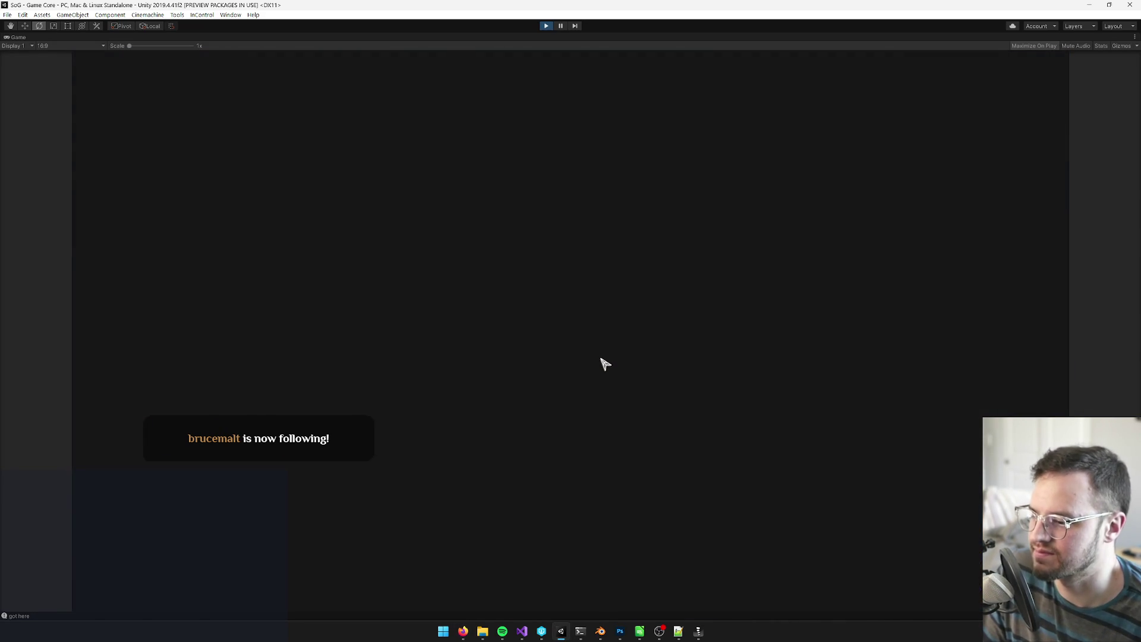
key("s")
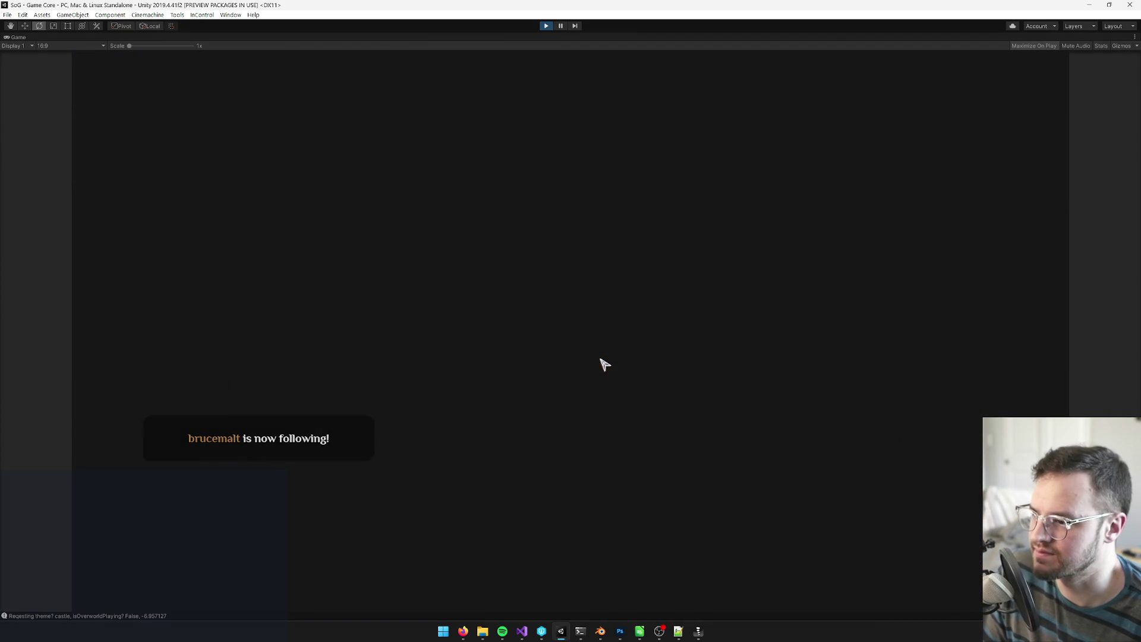
Climb the stairs, follow the balcony into the Great Hall, and advance the prank dialogue
key("a")
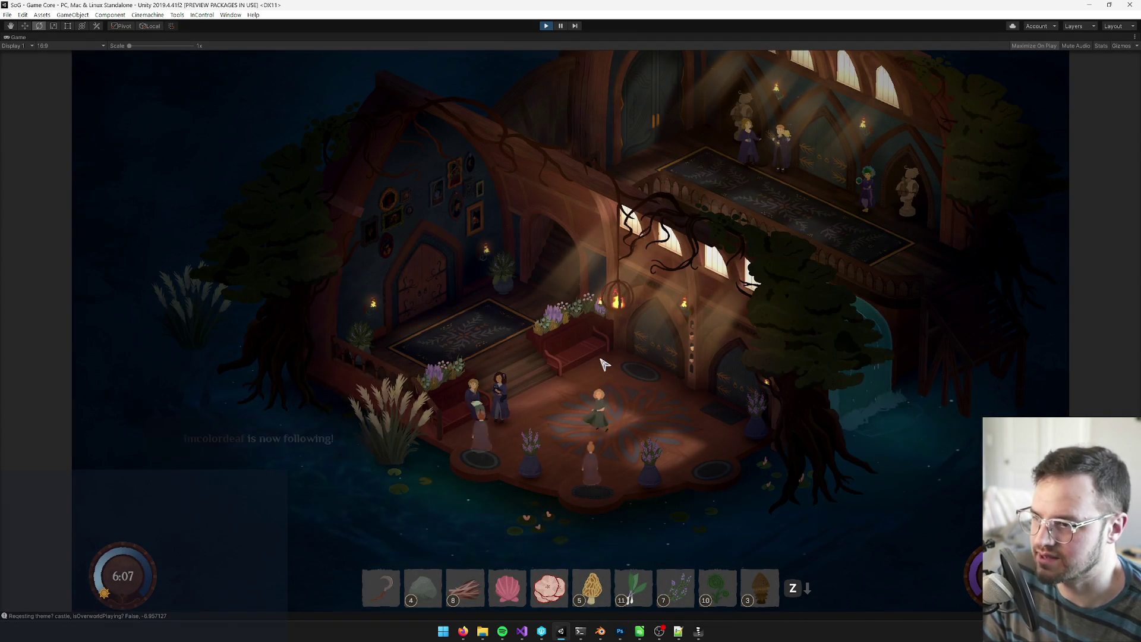
key("w")
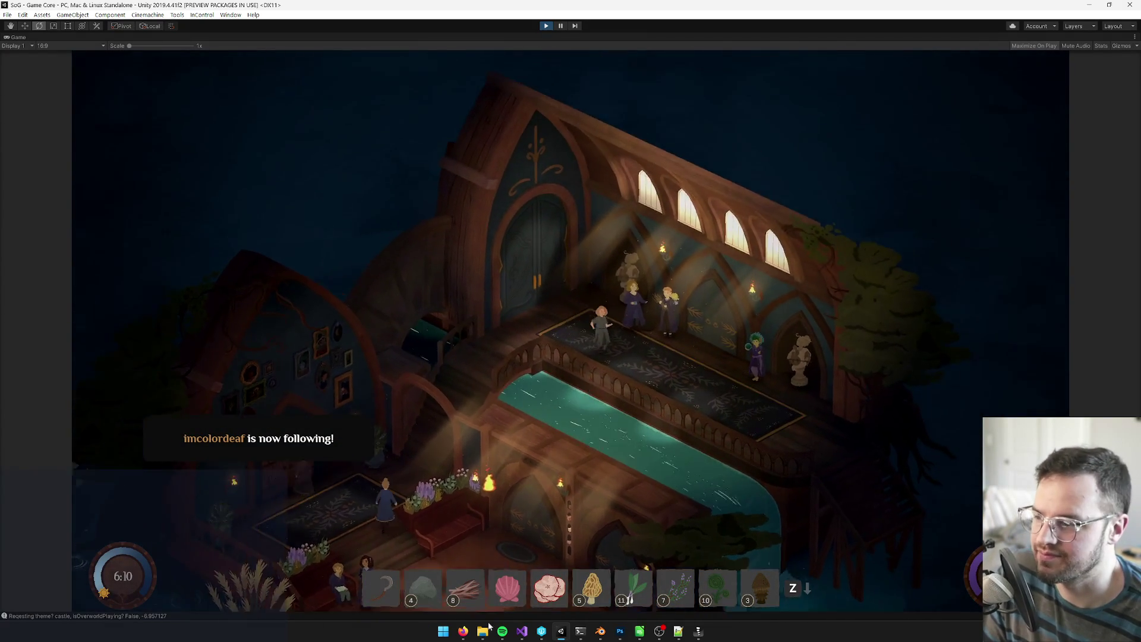
mouse_move(463, 631)
key("w")
key("w")
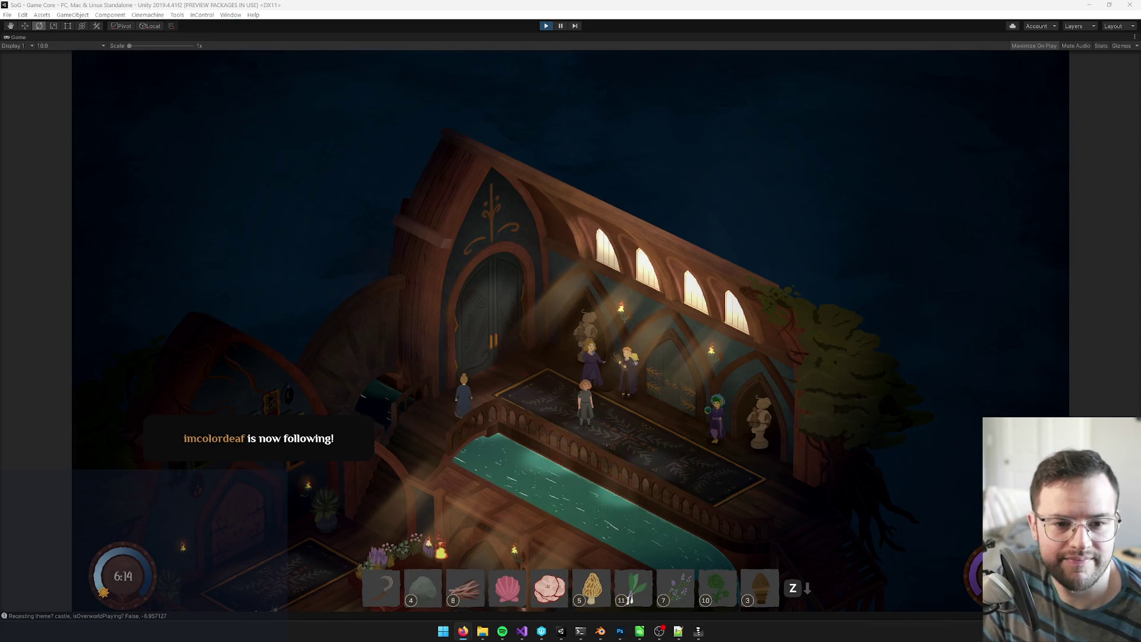
key("d")
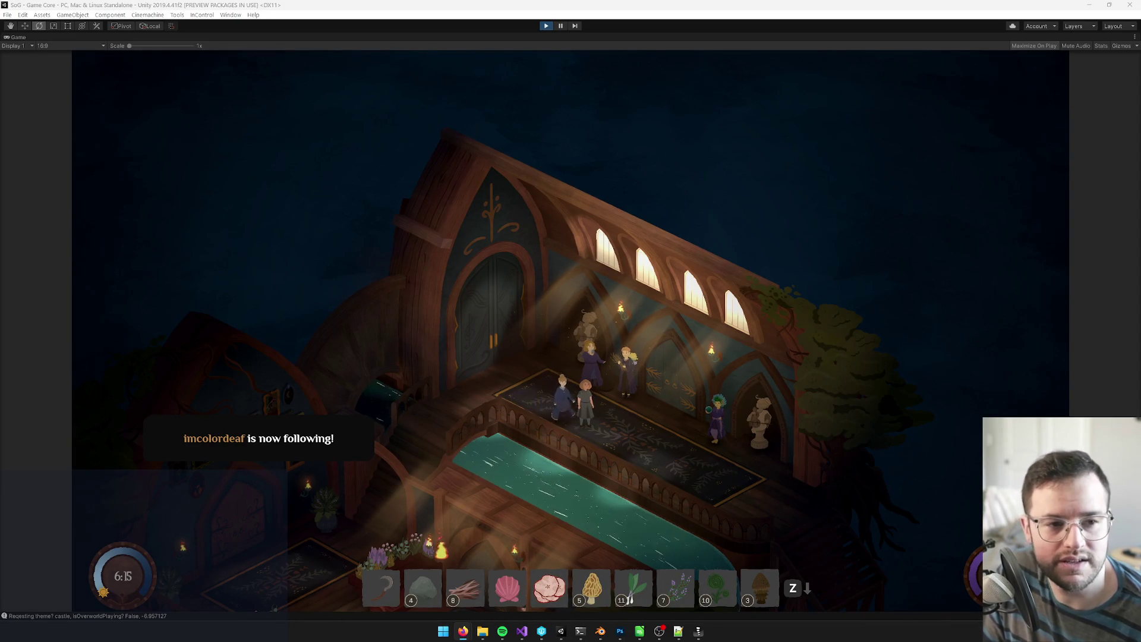
key("d")
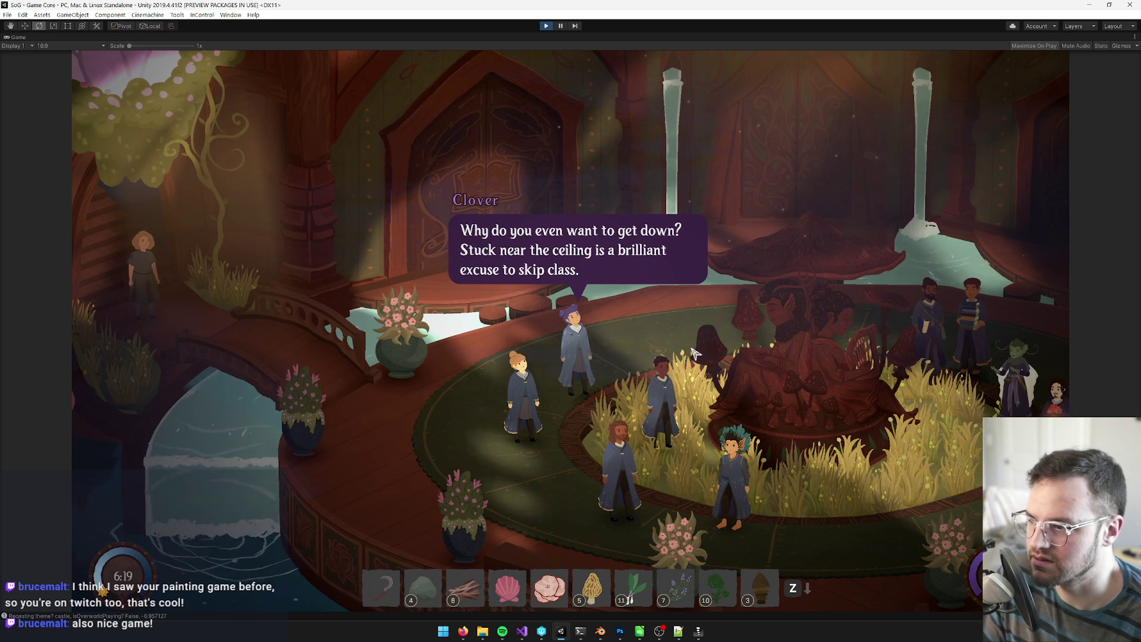
left_click(757, 422)
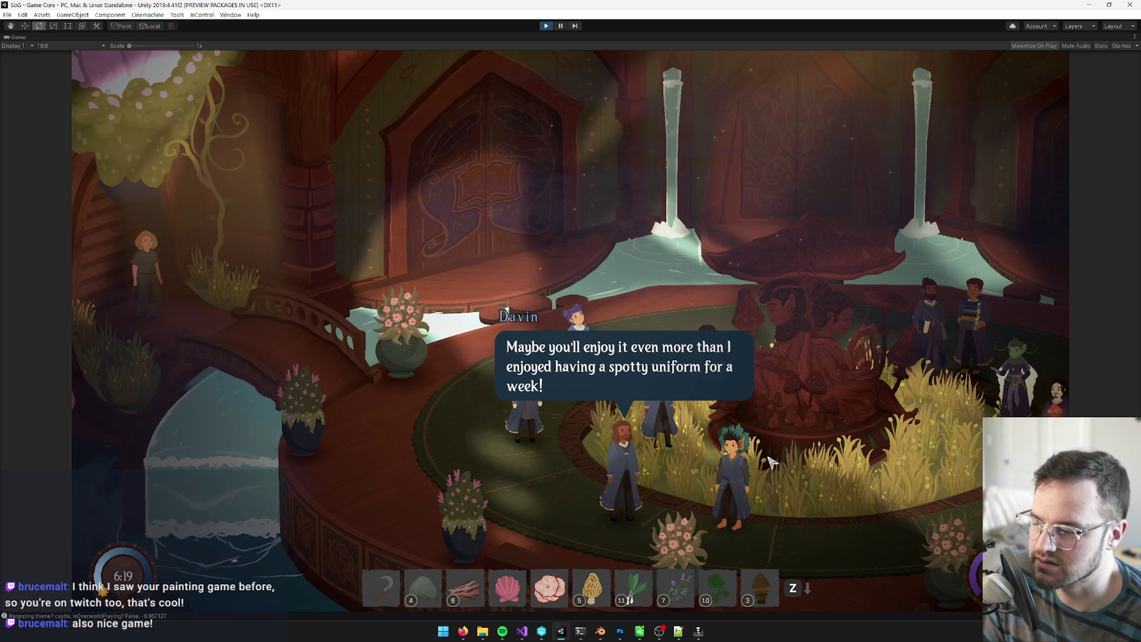